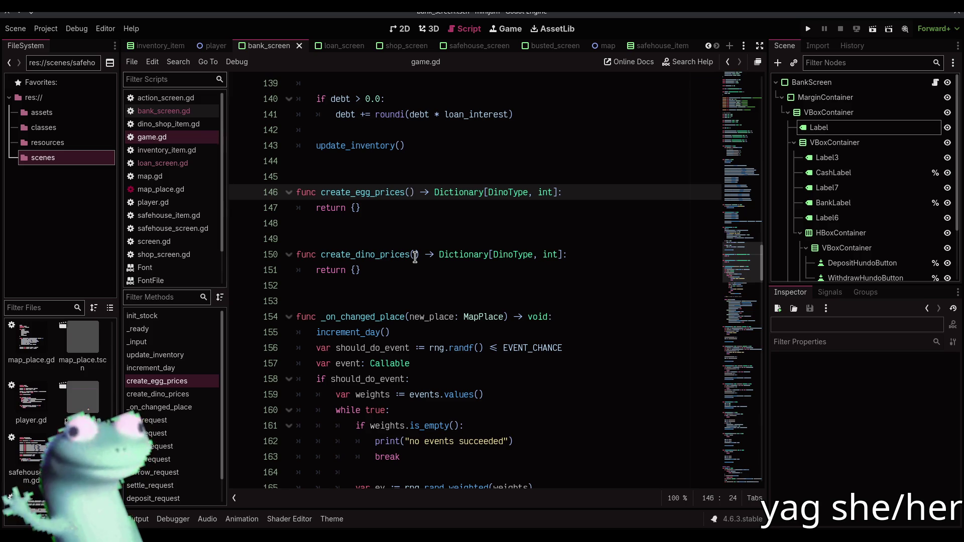
Add a 'favors_egg: bool' parameter to both create_egg_prices and create_dino_prices with multi-caret
{"action": "left_click_drag", "start_coordinate": [740, 262], "coordinate": [742, 112]}
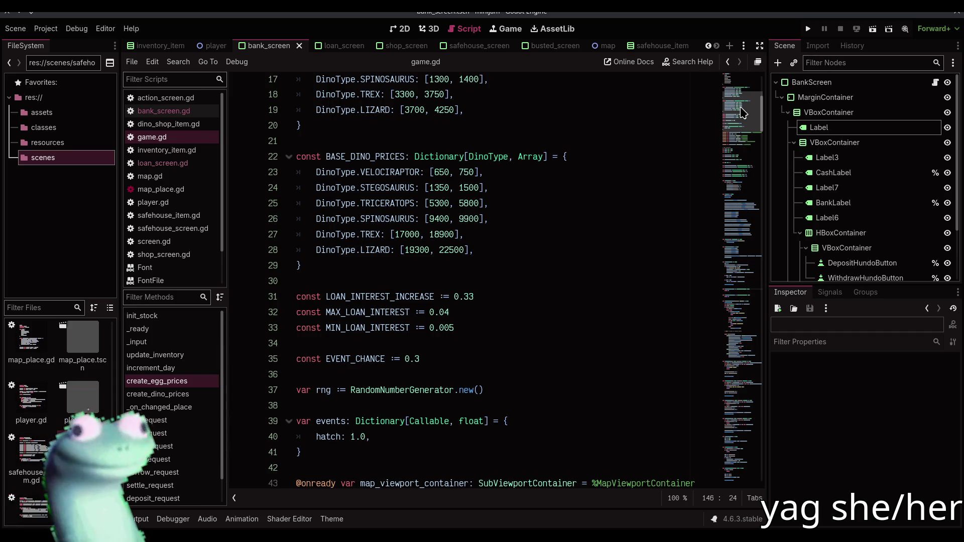
{"action": "scroll", "coordinate": [602, 294], "scroll_direction": "up", "scroll_amount": 3}
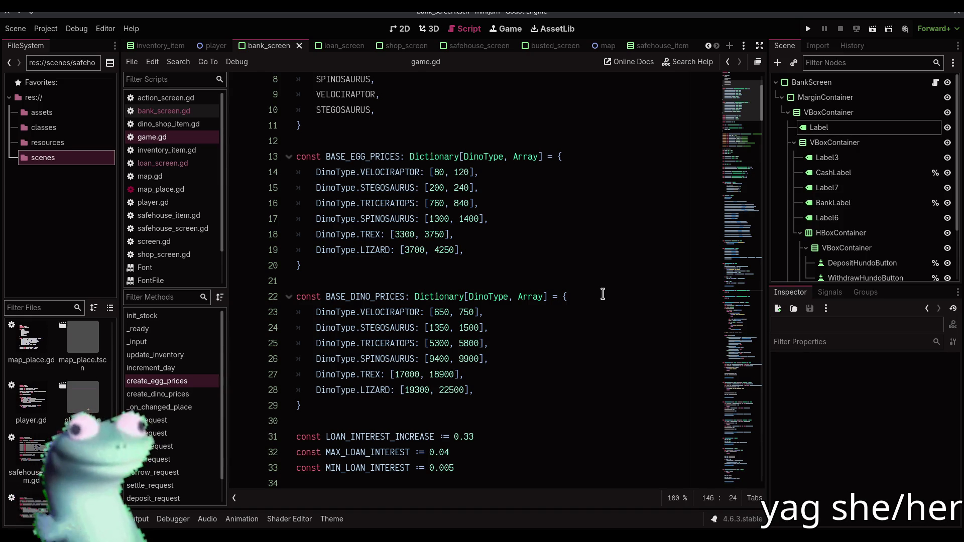
{"action": "scroll", "coordinate": [602, 293], "scroll_direction": "down", "scroll_amount": 20}
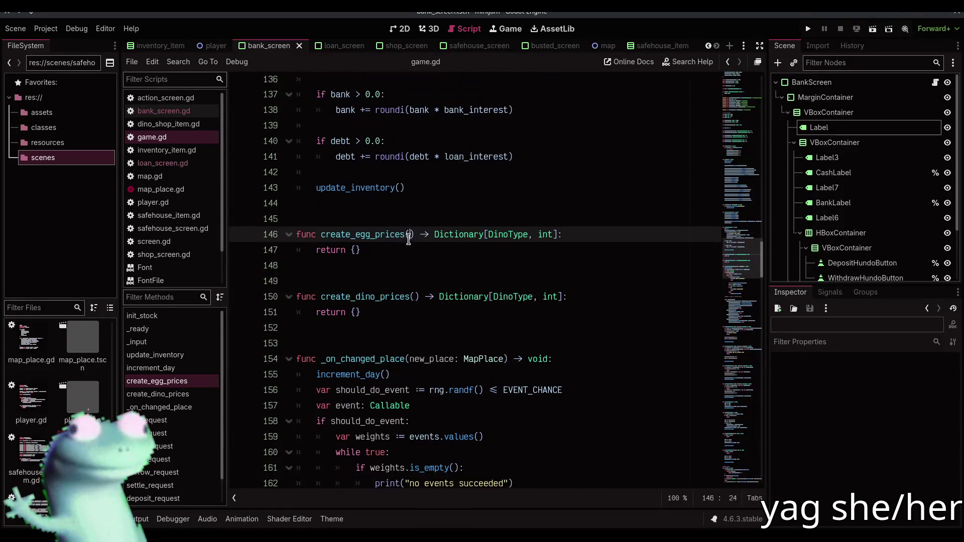
{"action": "left_click", "coordinate": [415, 296], "text": "alt"}
{"action": "type", "text": "favors"}
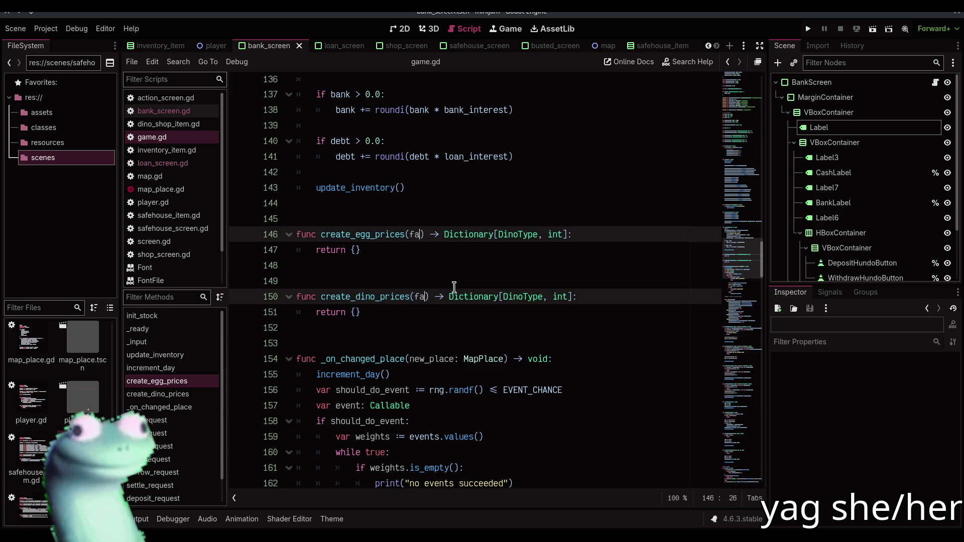
{"action": "type", "text": "_egg: bool"}
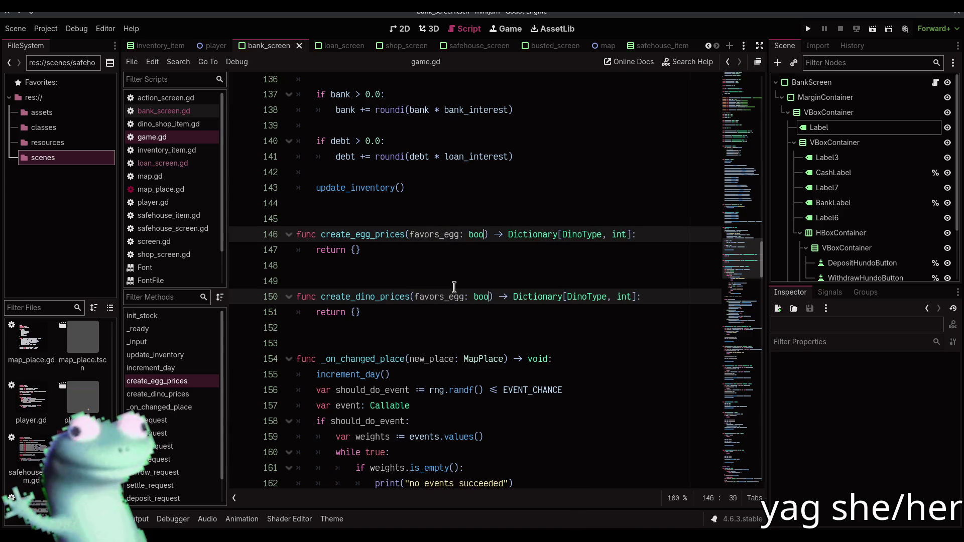
{"action": "scroll", "coordinate": [457, 281], "scroll_direction": "down", "scroll_amount": 5}
{"action": "left_click", "coordinate": [505, 269]}
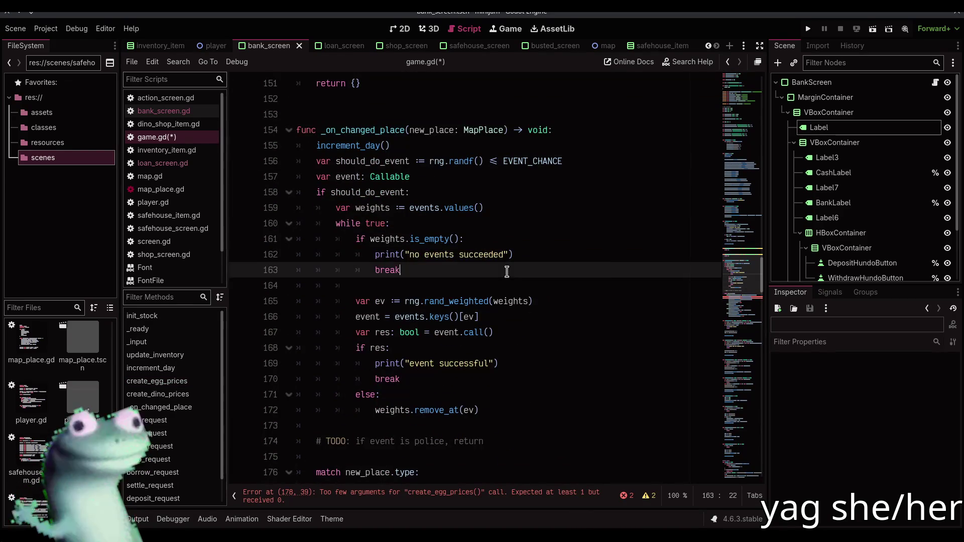
{"action": "scroll", "coordinate": [510, 281], "scroll_direction": "down", "scroll_amount": 4}
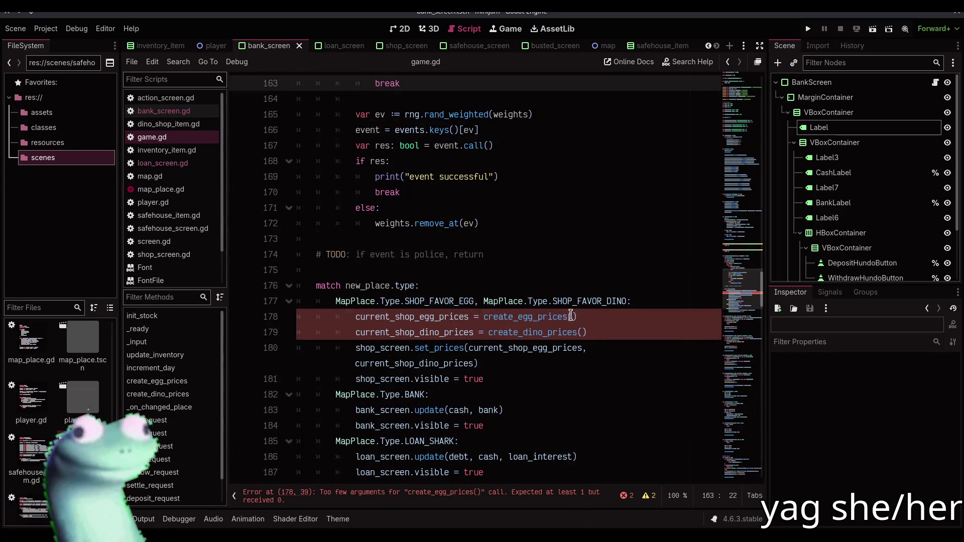
Pass new_place.type == MapPlace.Type.SHOP_FAVOR_EGG in both the egg and dino price calls
{"action": "left_click", "coordinate": [573, 317]}
{"action": "left_click", "coordinate": [581, 332], "text": "alt"}
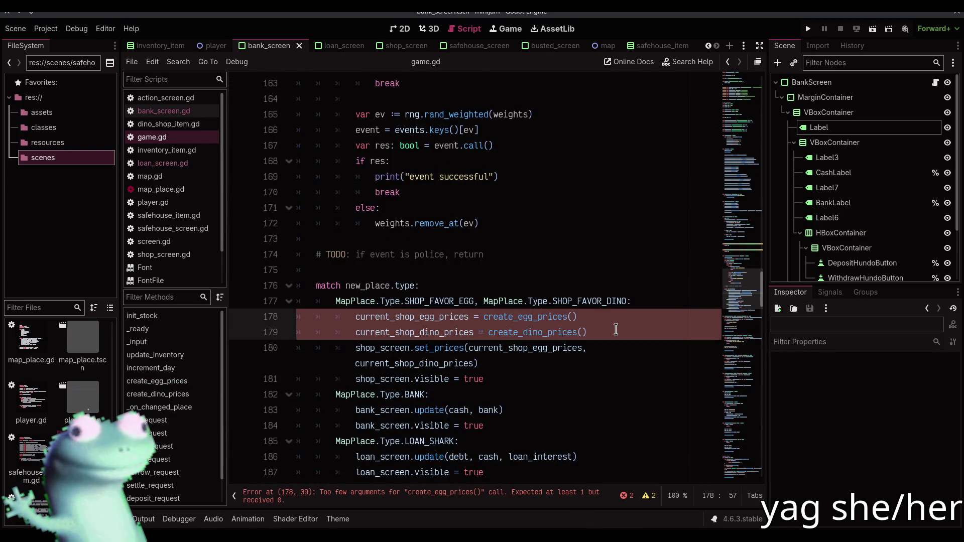
{"action": "key", "text": "ctrl+shift+F11"}
{"action": "type", "text": "new_place.ty"}
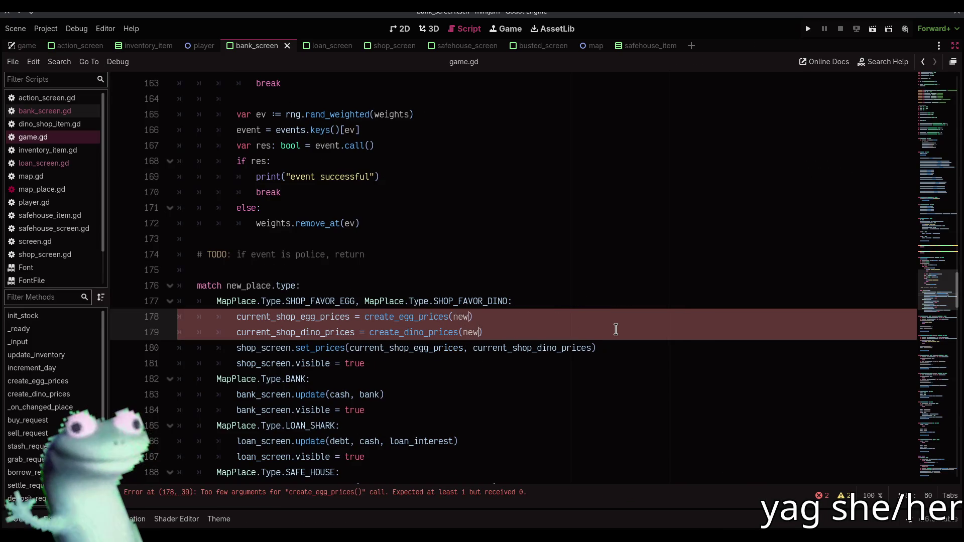
{"action": "type", "text": "pe == "}
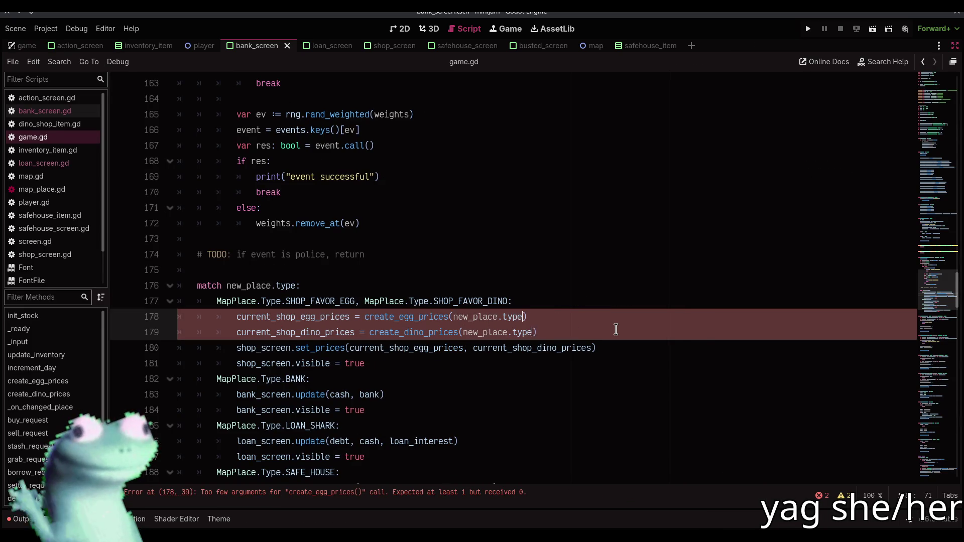
{"action": "type", "text": "Map"}
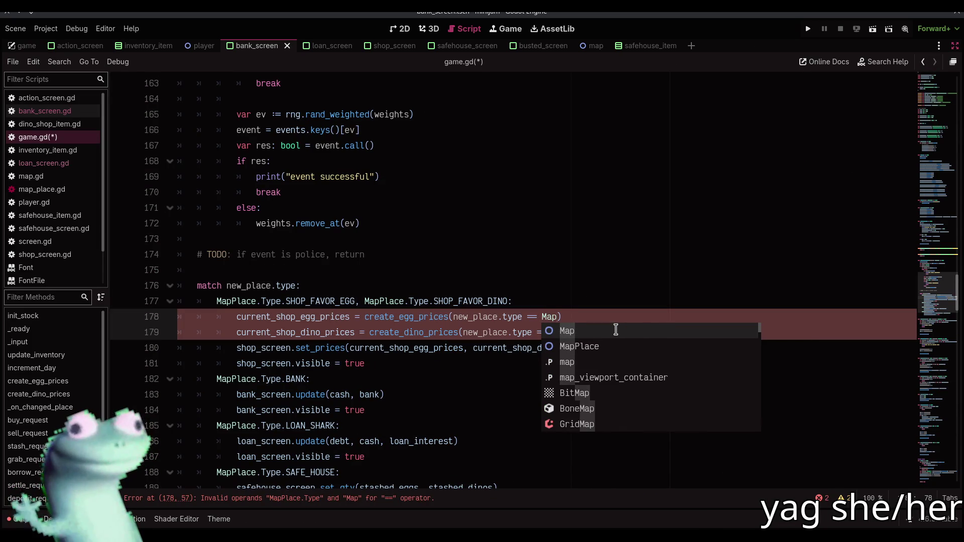
{"action": "type", "text": "Place.Type.S"}
{"action": "key", "text": "Return"}
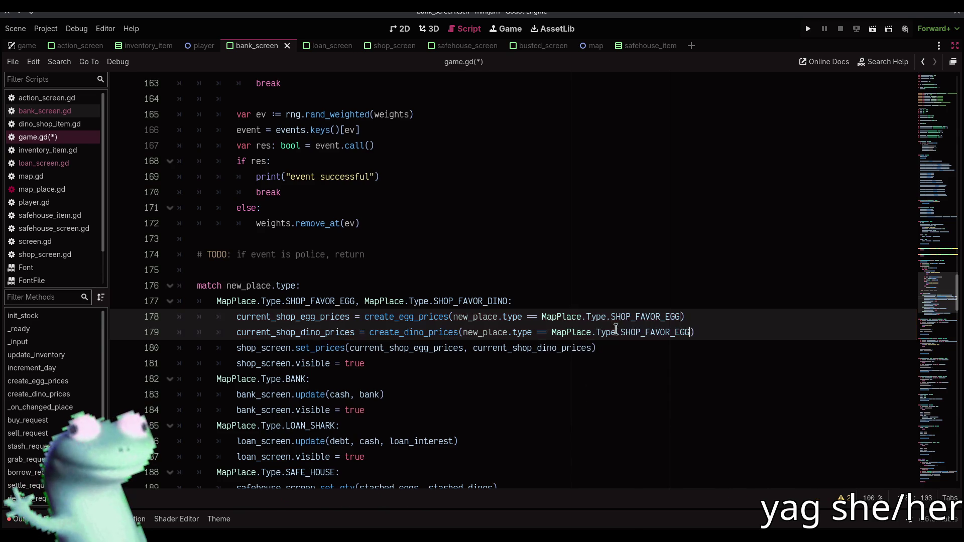
Save game.gd and switch to the Twitch stream in the browser
{"action": "left_click", "coordinate": [443, 316], "text": "ctrl"}
{"action": "key", "text": "ctrl+s"}
{"action": "scroll", "coordinate": [444, 315], "scroll_direction": "down", "scroll_amount": 14}
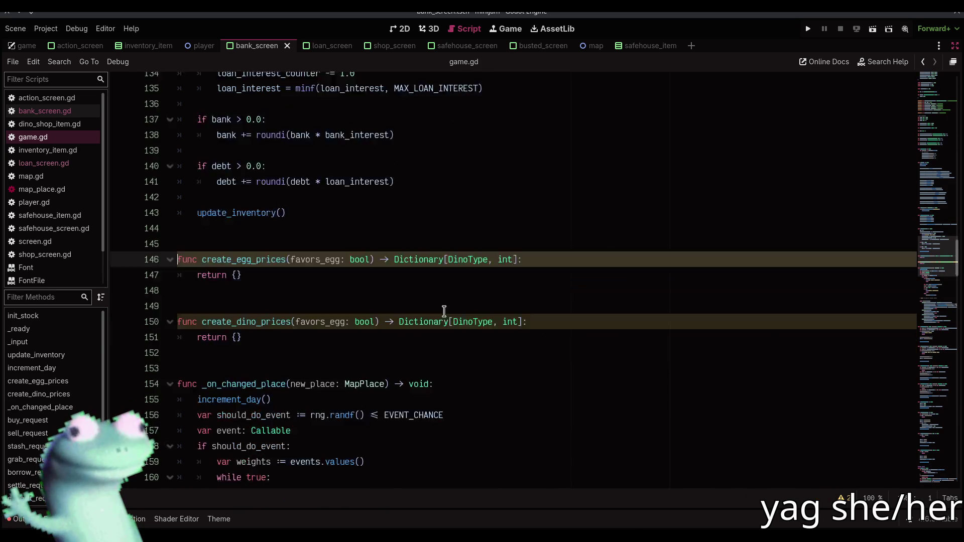
{"action": "key", "text": "alt+Tab"}
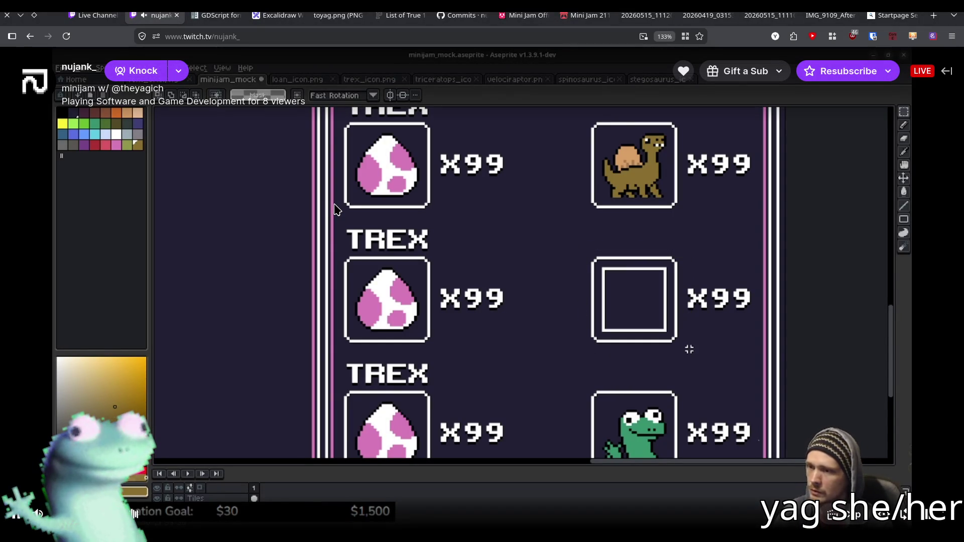
Watch the Aseprite dino shop mockup on the Twitch stream before returning to game.gd
{"action": "mouse_move", "coordinate": [336, 209]}
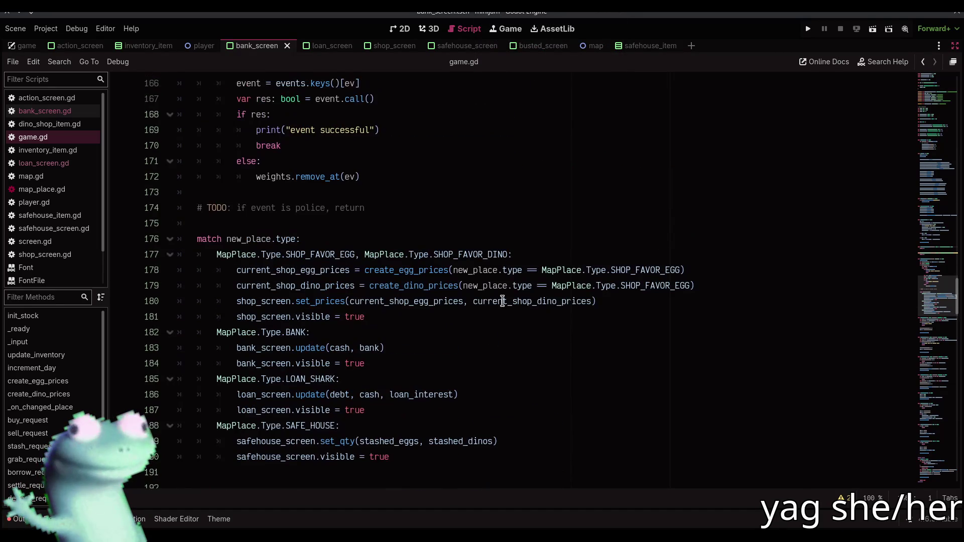
Declare 'var res: Dictionary[DinoType, int] = {}' at the top of create_egg_prices
{"action": "left_click", "coordinate": [578, 286]}
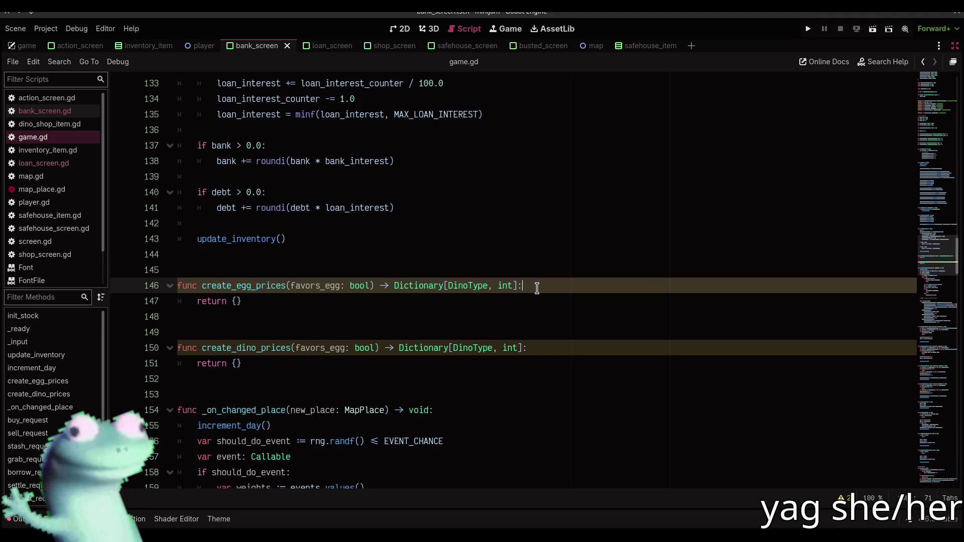
{"action": "key", "text": "Return"}
{"action": "type", "text": "var "}
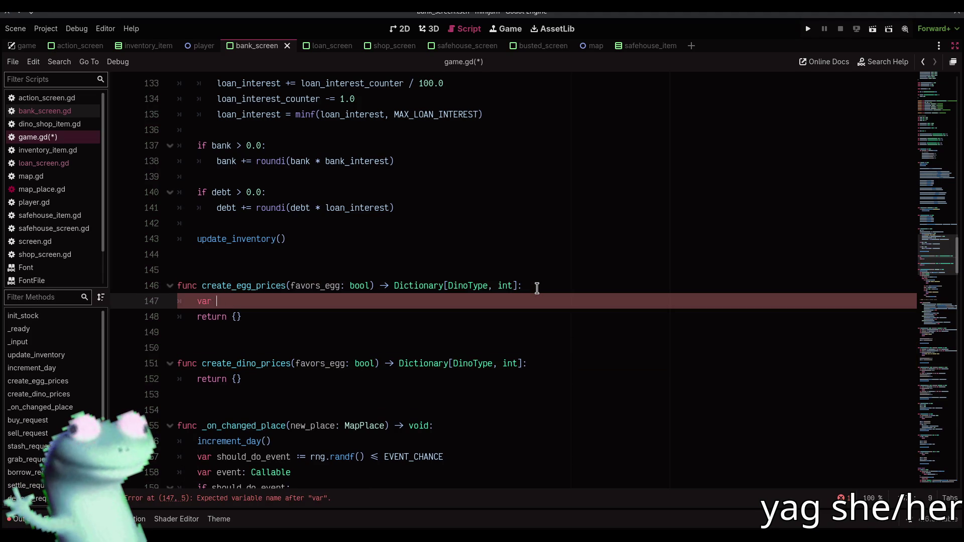
{"action": "type", "text": "res := {}"}
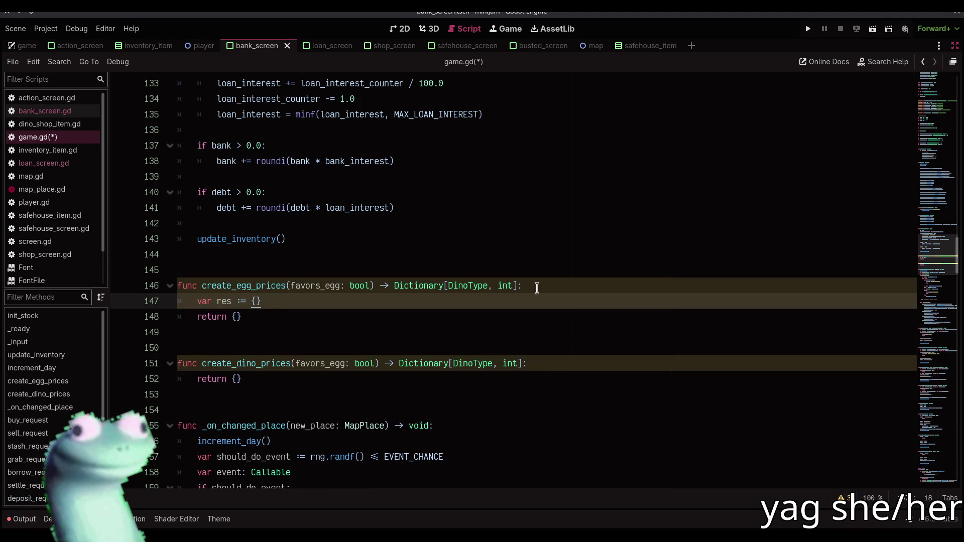
{"action": "left_click_drag", "start_coordinate": [519, 285], "coordinate": [394, 286]}
{"action": "key", "text": "ctrl+c"}
{"action": "left_click", "coordinate": [240, 302]}
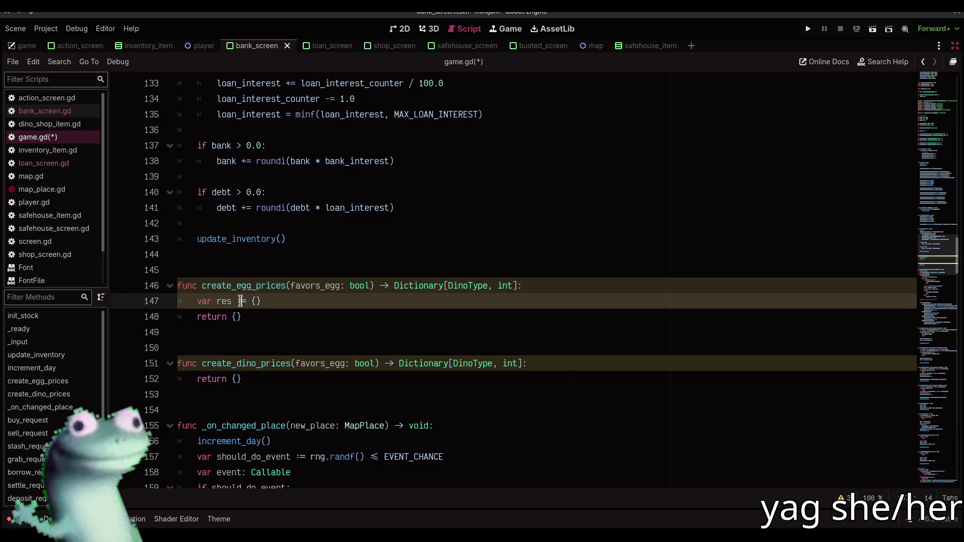
{"action": "key", "text": "ctrl+v"}
{"action": "left_click", "coordinate": [240, 301]}
{"action": "key", "text": "BackSpace"}
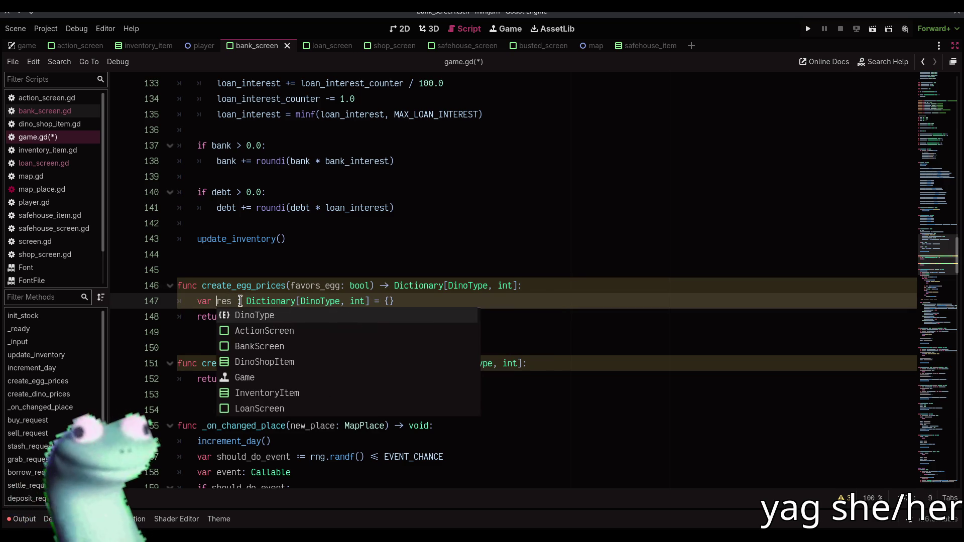
{"action": "key", "text": "Escape"}
Change 'return {}' to 'return res', save, and open a blank line after the declaration
{"action": "left_click", "coordinate": [350, 321]}
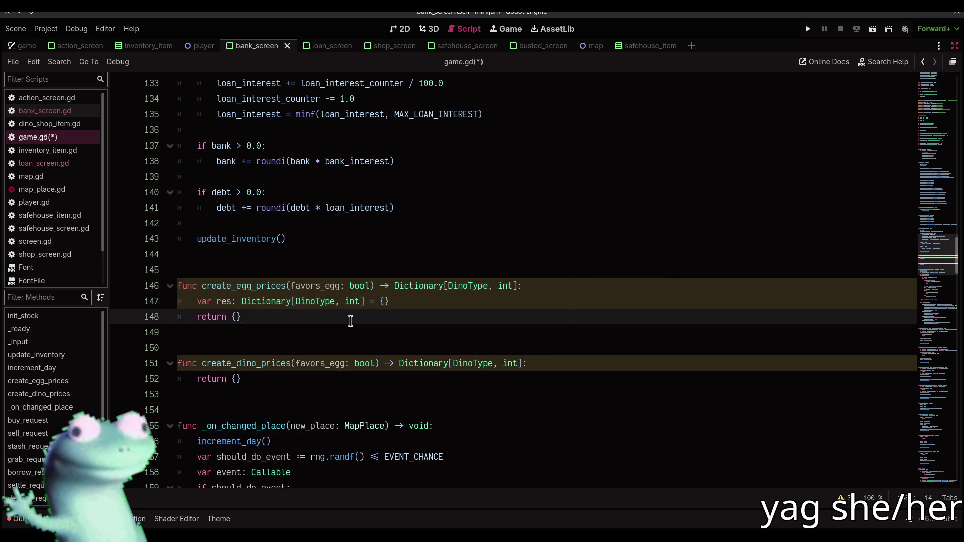
{"action": "key", "text": "BackSpace"}
{"action": "key", "text": "BackSpace"}
{"action": "type", "text": "ret"}
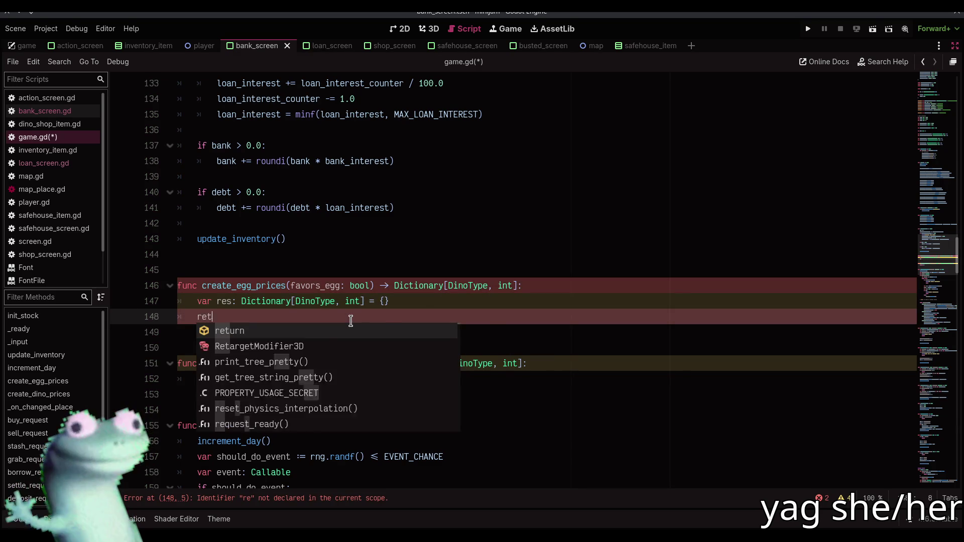
{"action": "type", "text": "urn res"}
{"action": "left_click", "coordinate": [409, 305]}
{"action": "key", "text": "ctrl+s"}
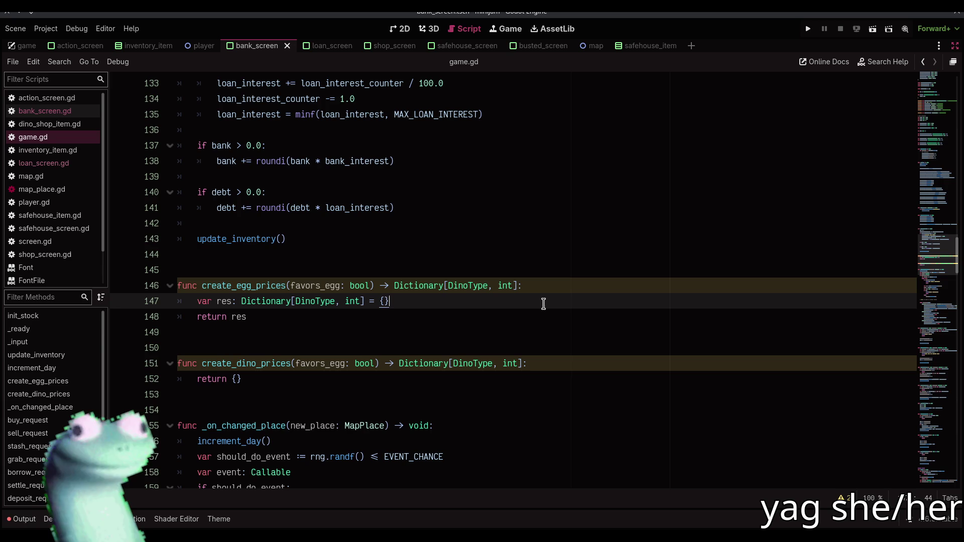
{"action": "key", "text": "Return"}
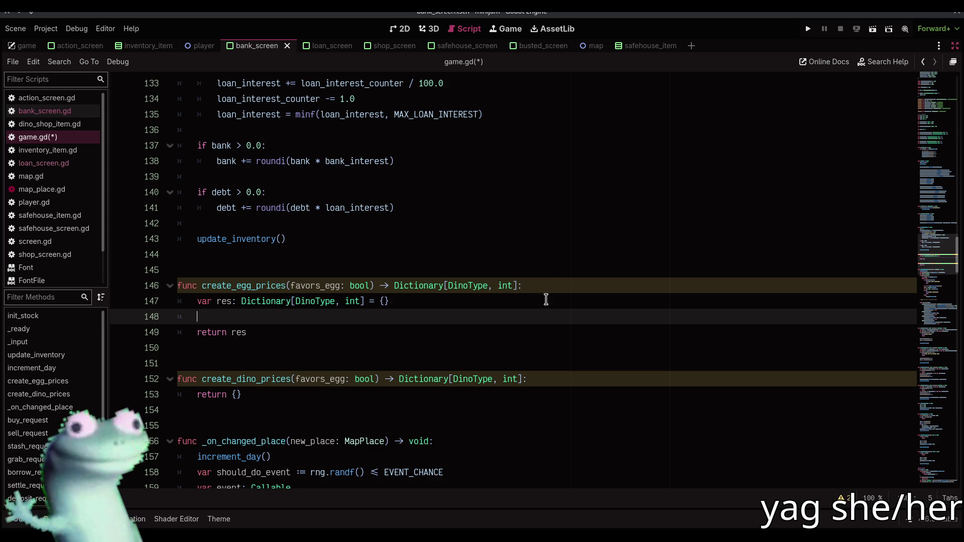
{"action": "scroll", "coordinate": [534, 305], "scroll_direction": "down", "scroll_amount": 1}
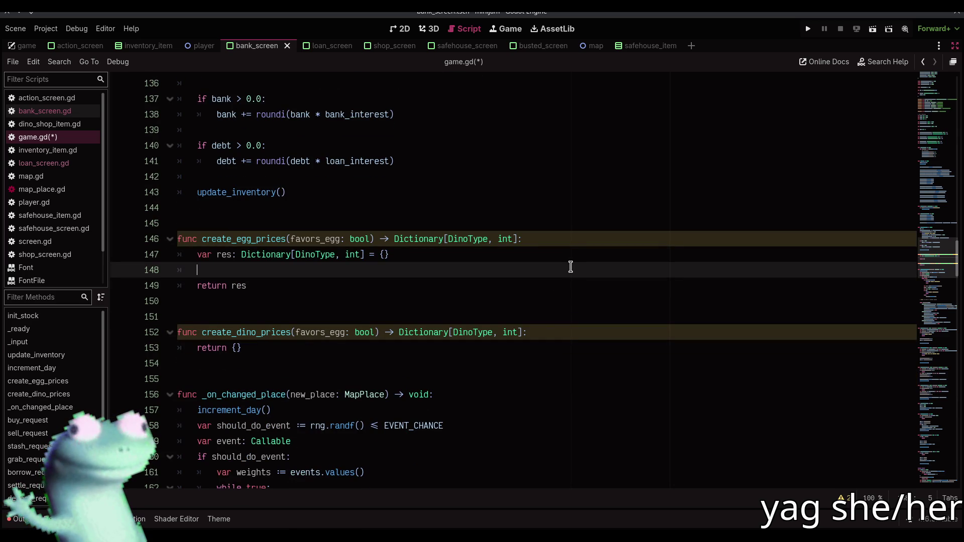
Start a 'for dino_type in BASE_EGG_PRICES:' loop in create_egg_prices
{"action": "type", "text": "for"}
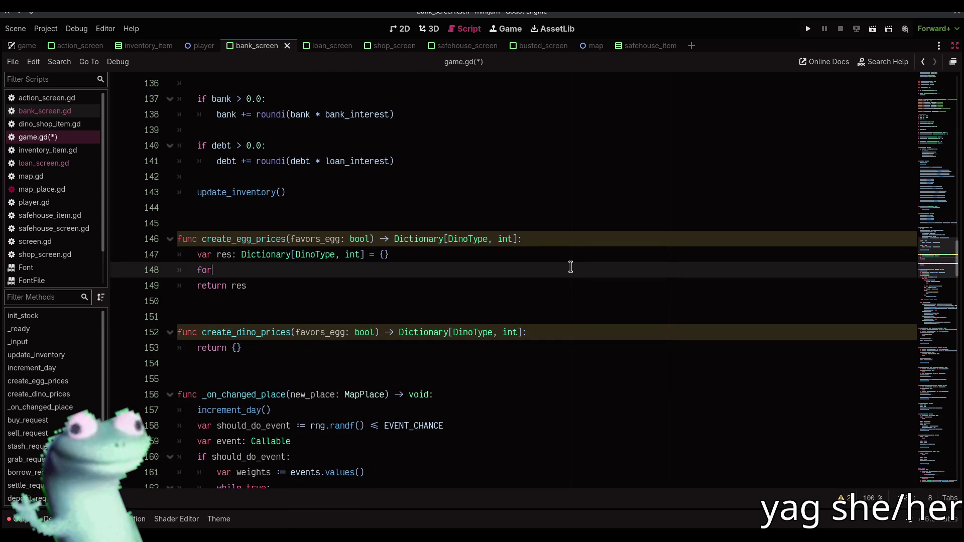
{"action": "type", "text": " dino_type in di"}
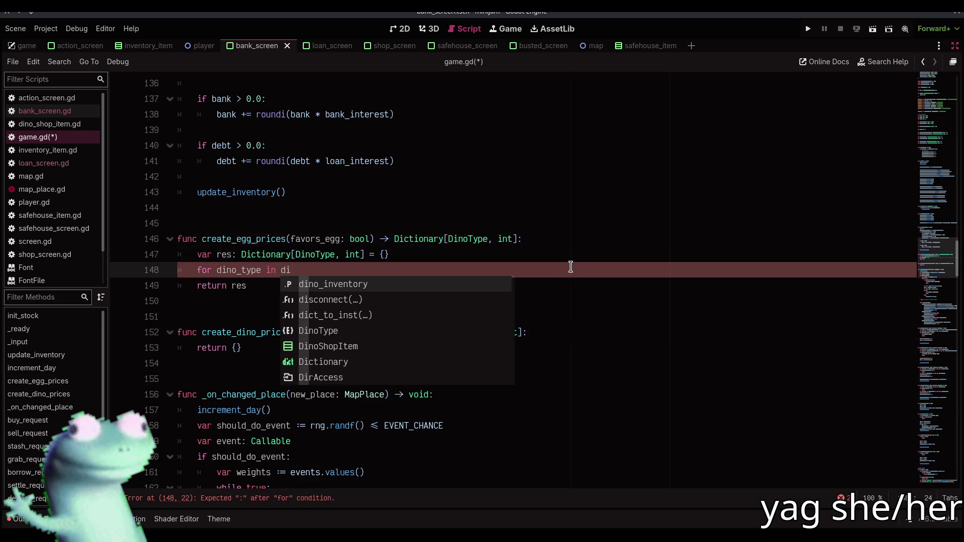
{"action": "key", "text": "Return"}
{"action": "key", "text": "ctrl+BackSpace"}
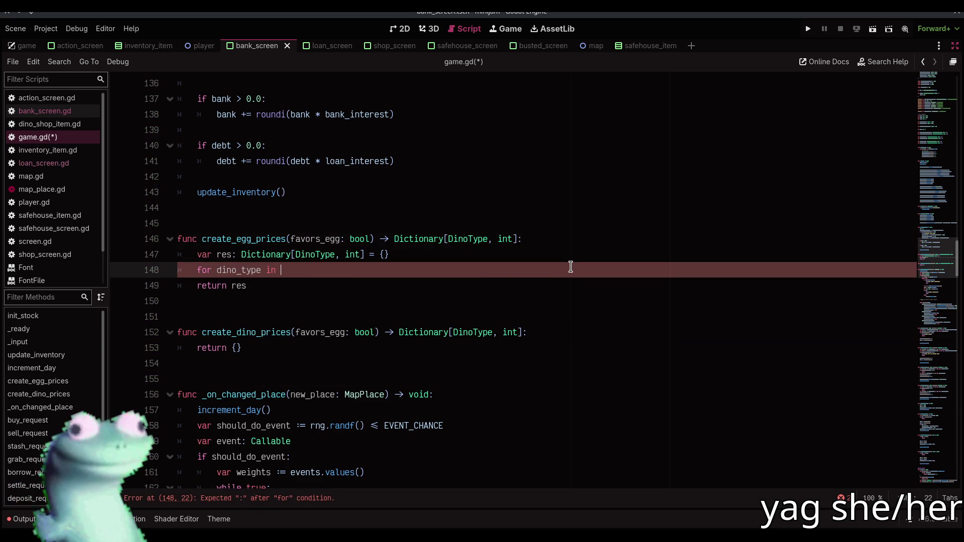
{"action": "type", "text": "DINO"}
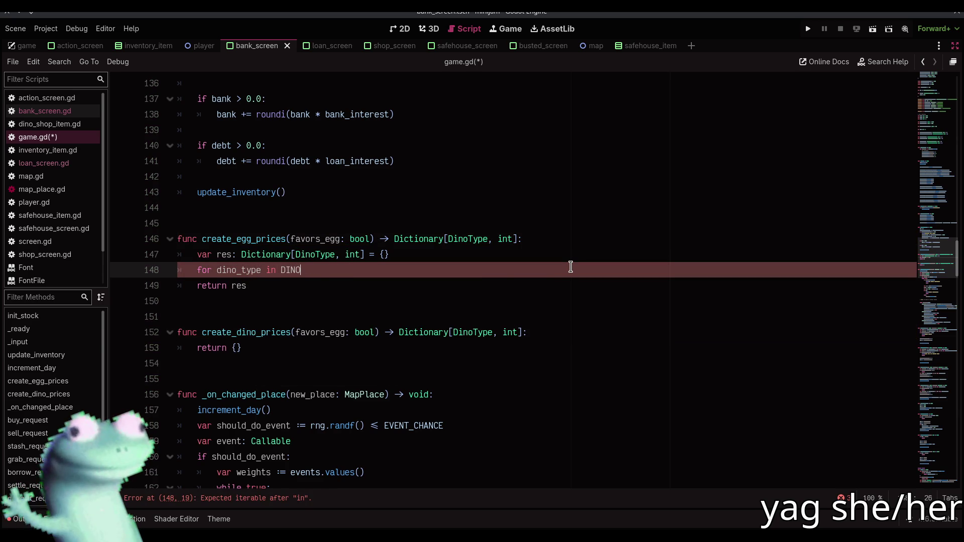
{"action": "key", "text": "ctrl+BackSpace"}
{"action": "type", "text": "EGG"}
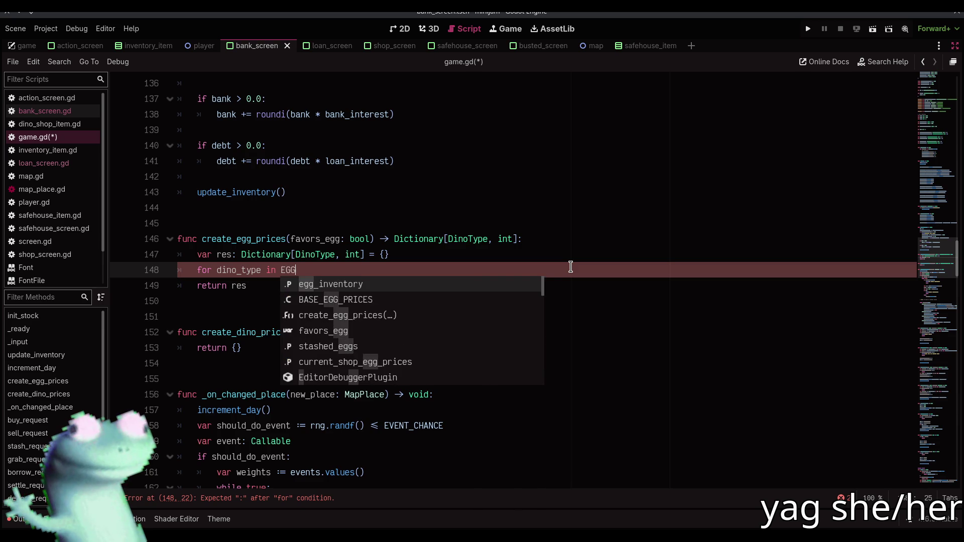
{"action": "key", "text": "Down"}
{"action": "key", "text": "Return"}
{"action": "type", "text": ":"}
{"action": "key", "text": "Return"}
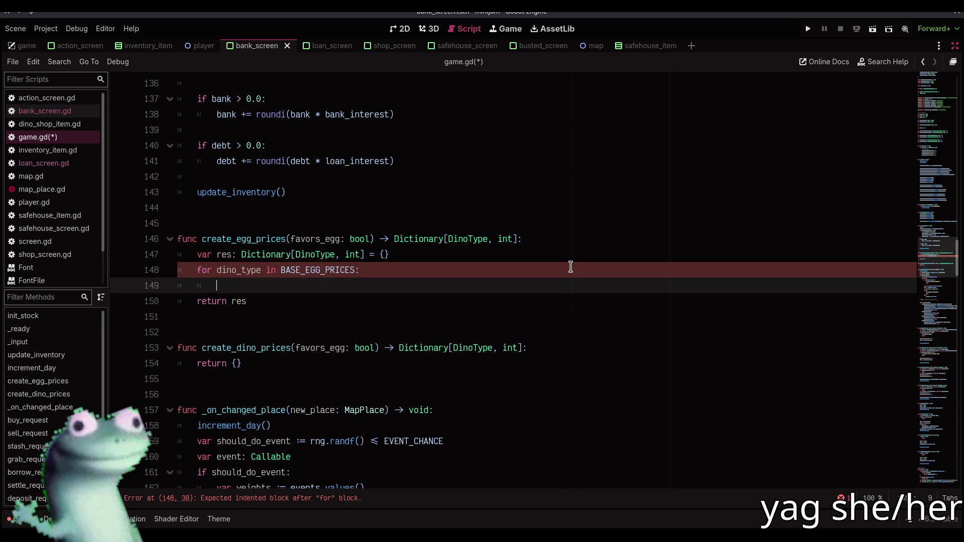
Declare 'var coeff := 1.0 if not favors_egg else 2.0' before the loop
{"action": "key", "text": "Up"}
{"action": "key", "text": "Up"}
{"action": "key", "text": "End"}
{"action": "key", "text": "Return"}
{"action": "type", "text": "var coeff := float"}
{"action": "key", "text": "ctrl+BackSpace"}
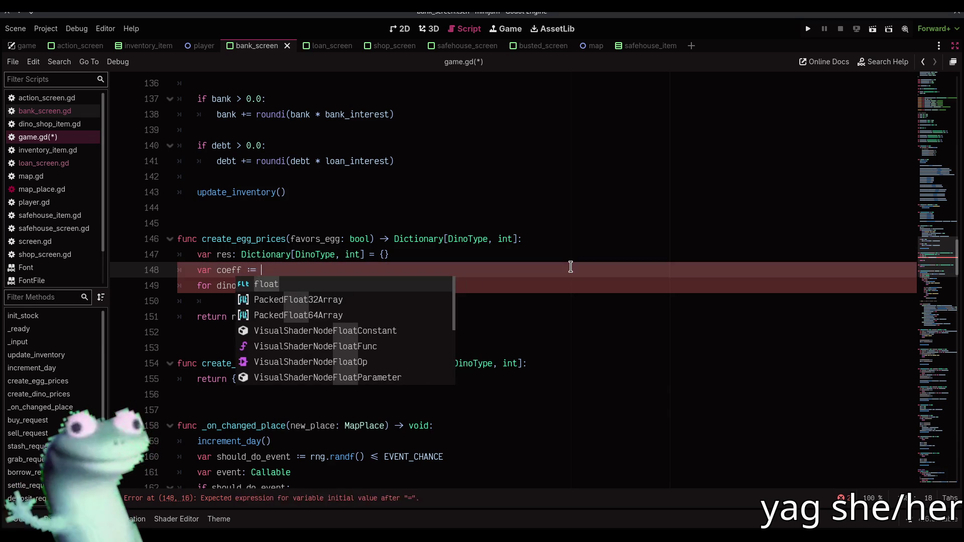
{"action": "key", "text": "Escape"}
{"action": "type", "text": "1.0 "}
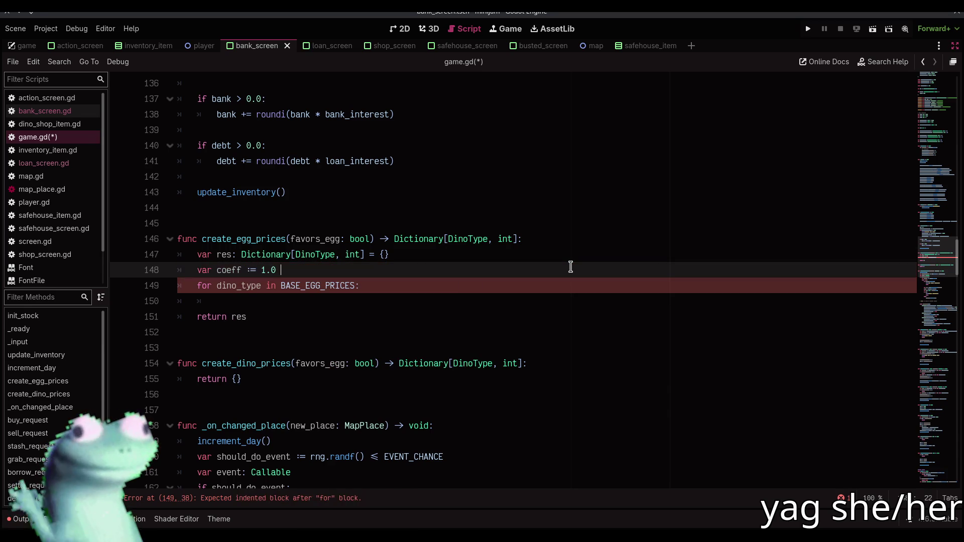
{"action": "type", "text": "if not a"}
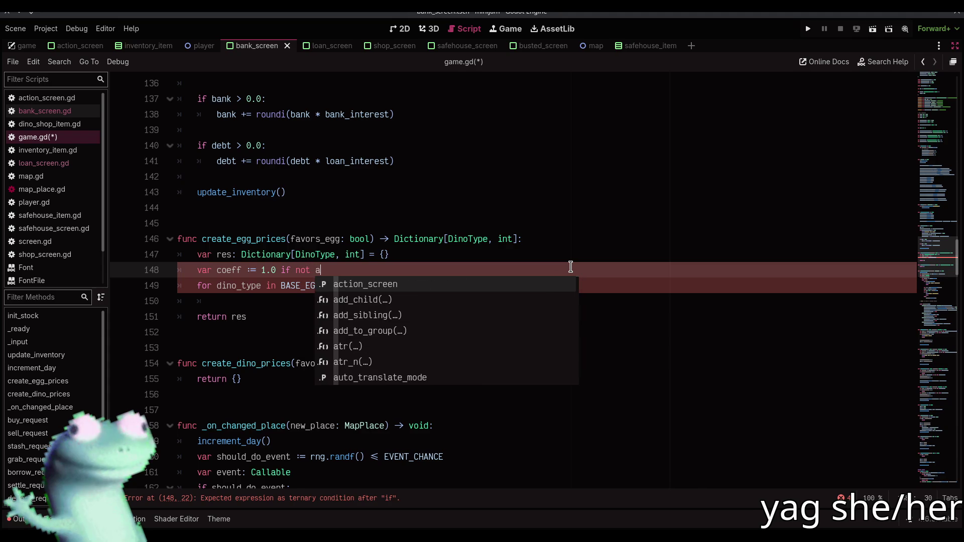
{"action": "key", "text": "BackSpace"}
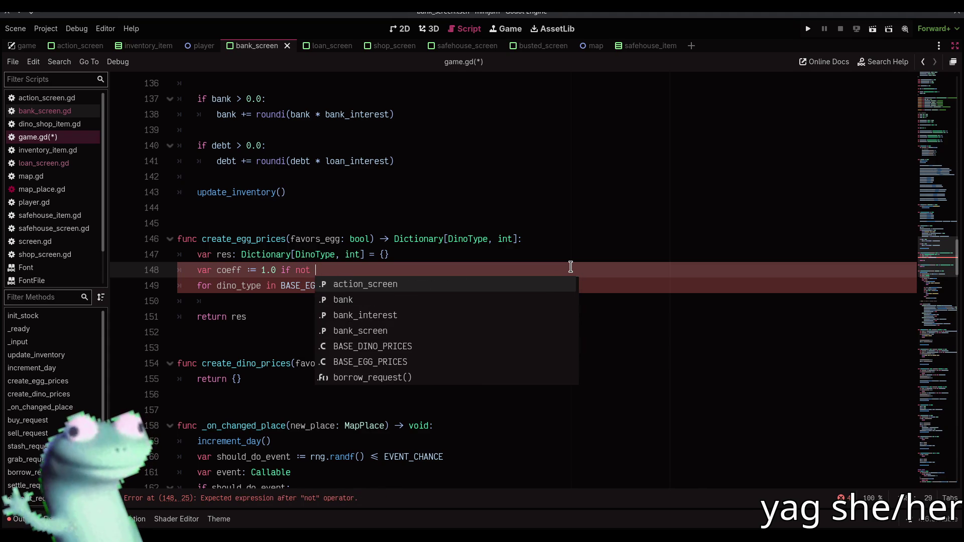
{"action": "type", "text": "favors_egg"}
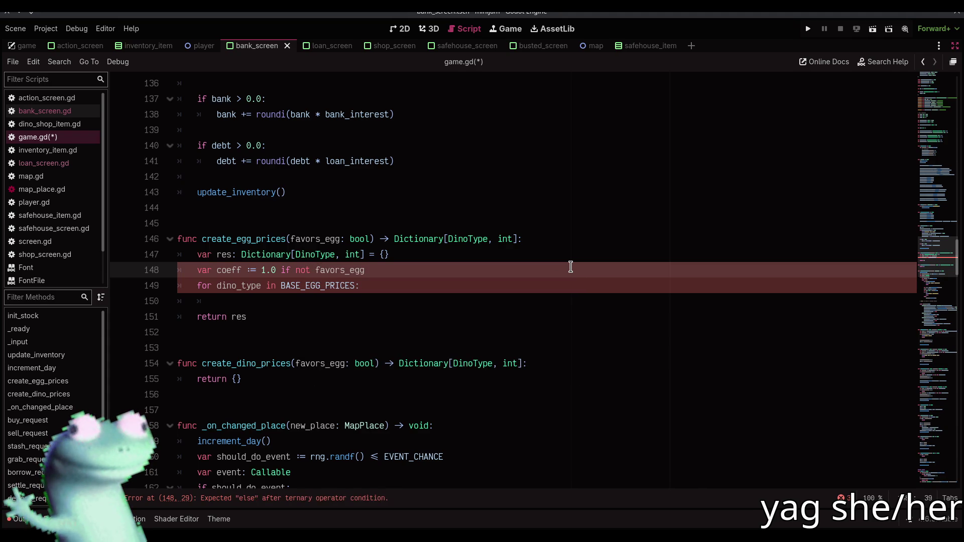
{"action": "type", "text": " else 2.0"}
{"action": "key", "text": "Down"}
{"action": "key", "text": "Down"}
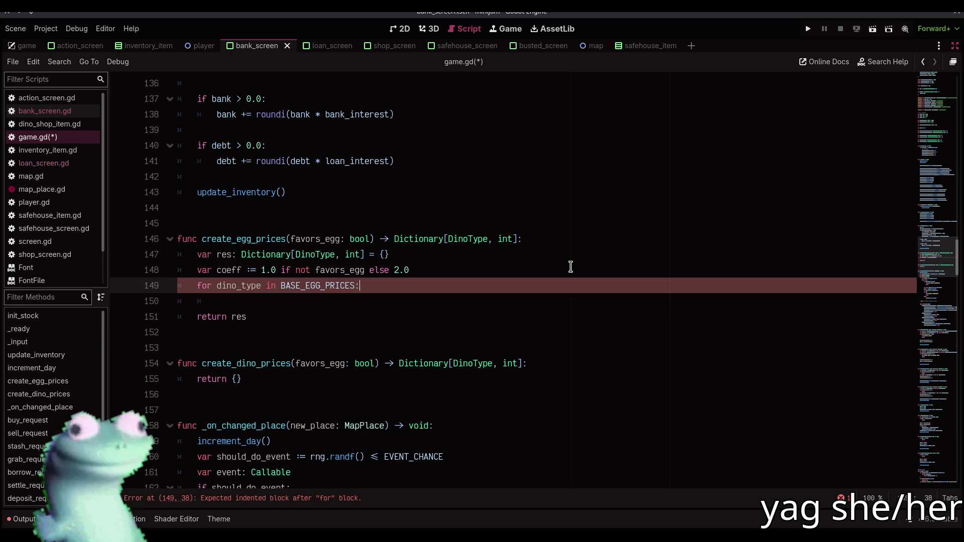
{"action": "key", "text": "Tab"}
Set res[dino_type] to rng.randi_range(BASE_EGG_PRICES[dino_type][0], BASE_EGG_PRICES[dino_type][1]) * coeff
{"action": "type", "text": "res[dino_"}
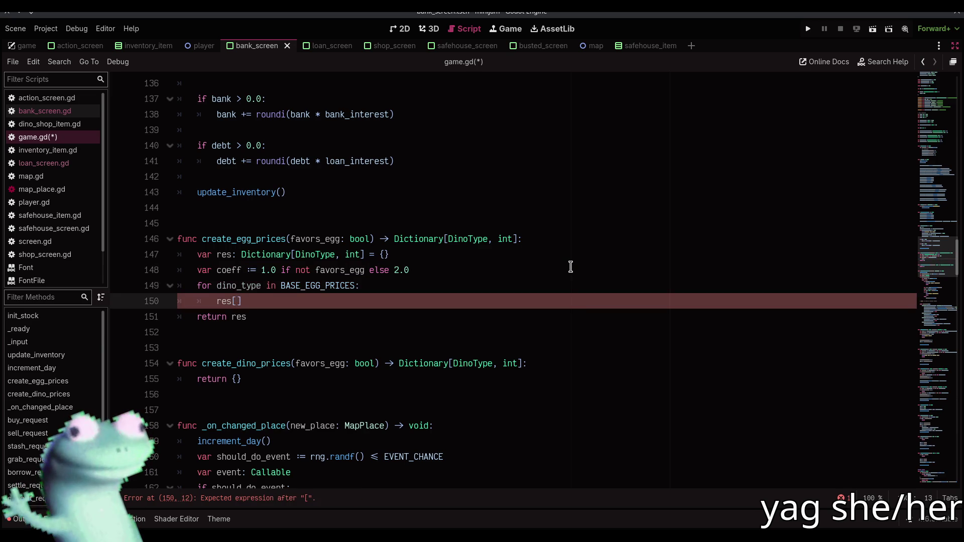
{"action": "type", "text": "type] = "}
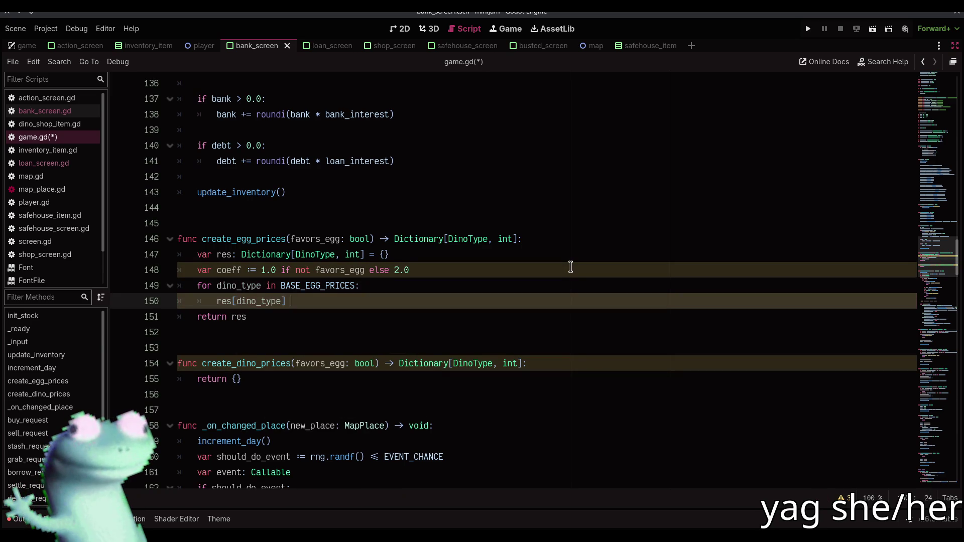
{"action": "type", "text": "BA"}
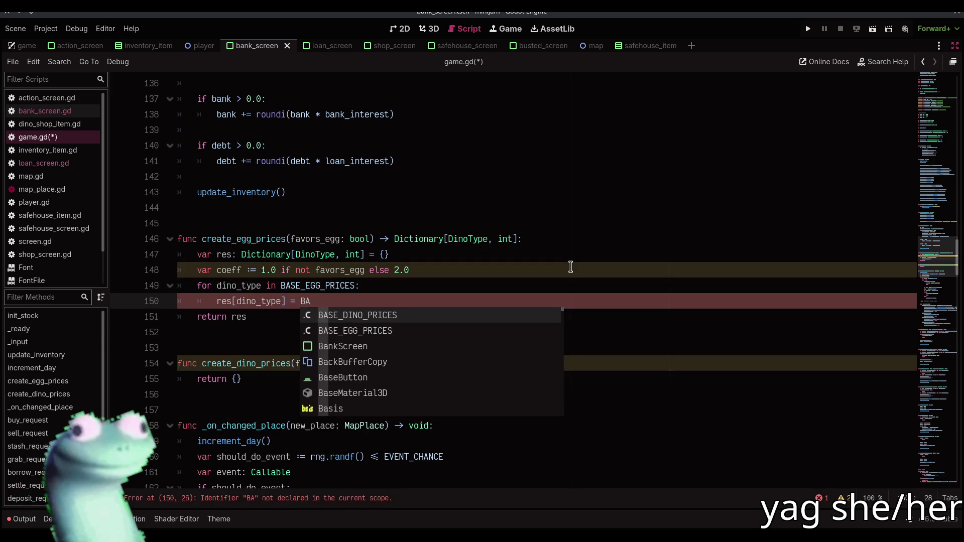
{"action": "key", "text": "Down"}
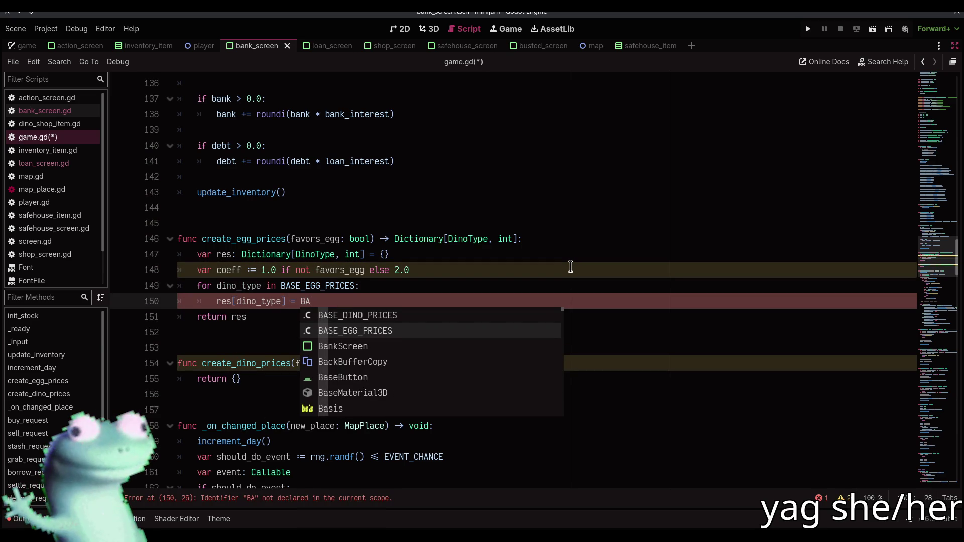
{"action": "key", "text": "BackSpace"}
{"action": "key", "text": "BackSpace"}
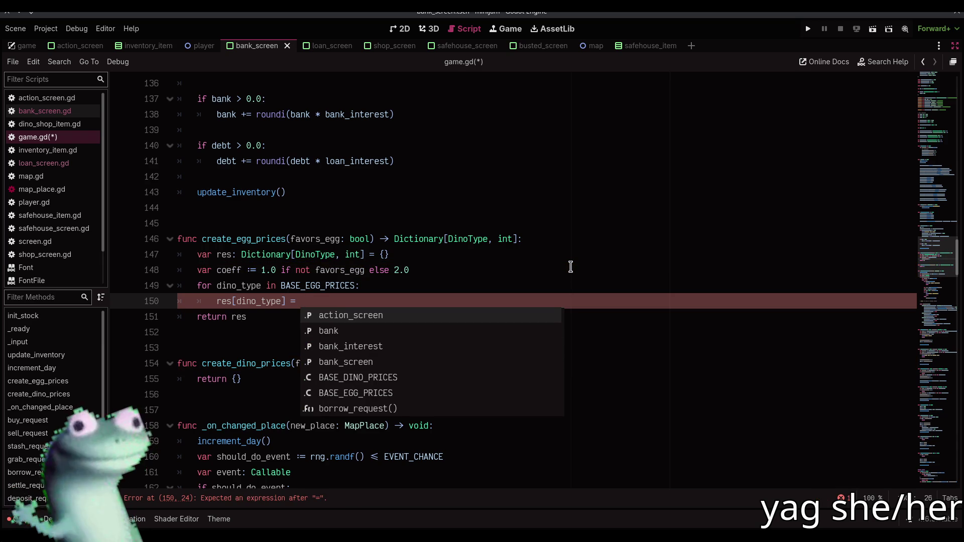
{"action": "type", "text": "rng.rand"}
{"action": "type", "text": "rng.rando"}
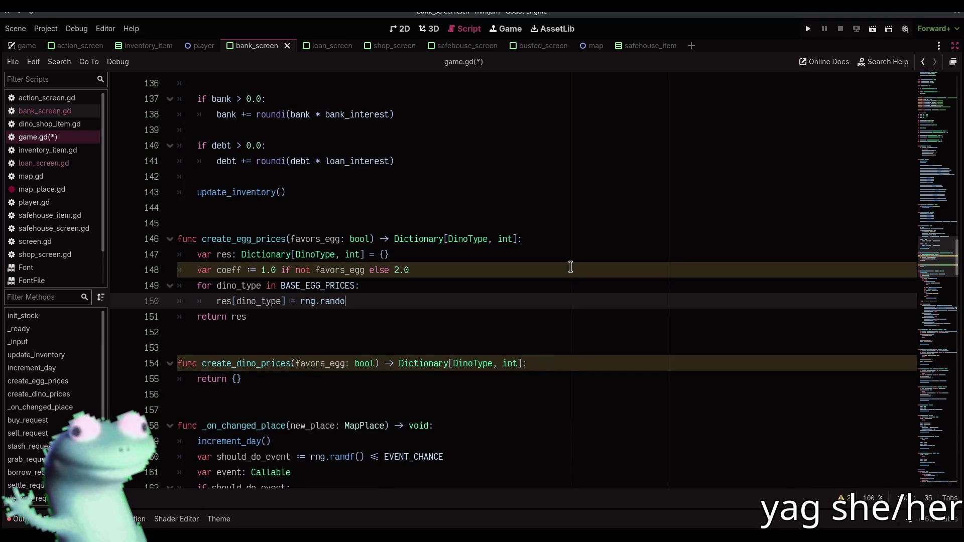
{"action": "key", "text": "BackSpace"}
{"action": "type", "text": "i_r"}
{"action": "key", "text": "Return"}
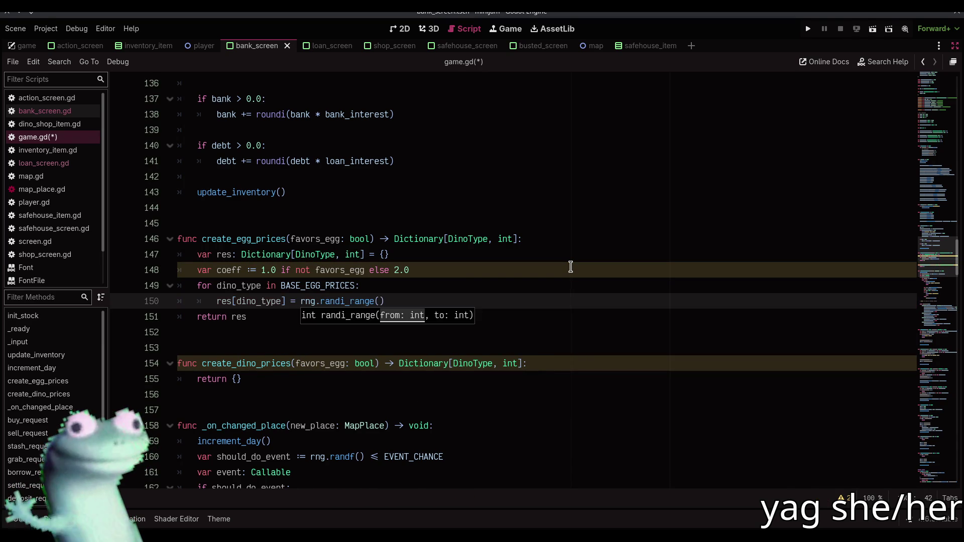
{"action": "type", "text": "d"}
{"action": "key", "text": "BackSpace"}
{"action": "type", "text": "BASE"}
{"action": "type", "text": "_EGG_P"}
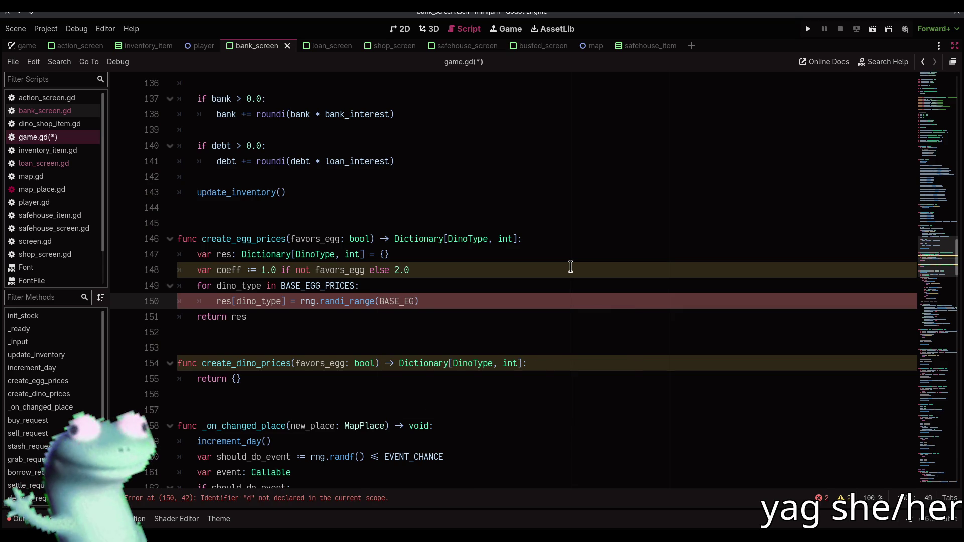
{"action": "key", "text": "Return"}
{"action": "type", "text": "[dino_type"}
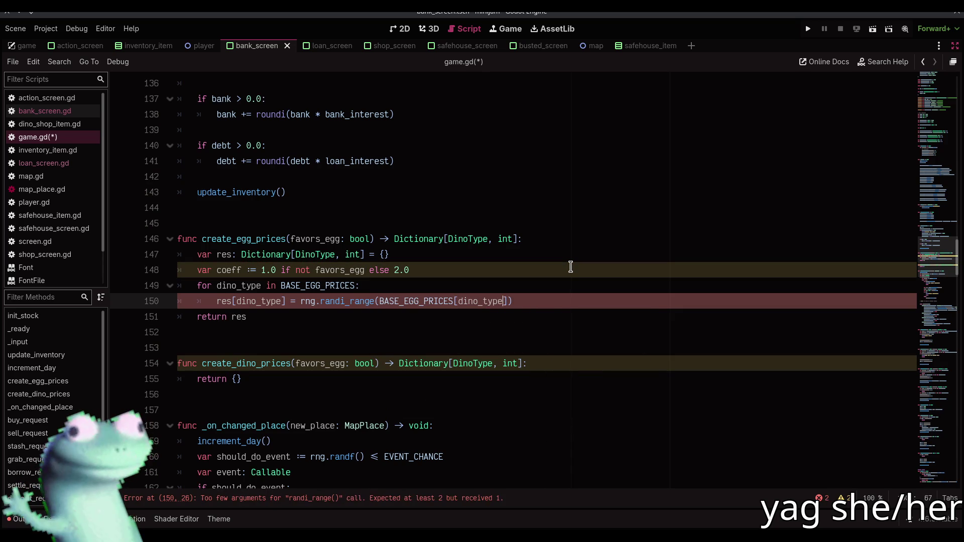
{"action": "type", "text": "][0],"}
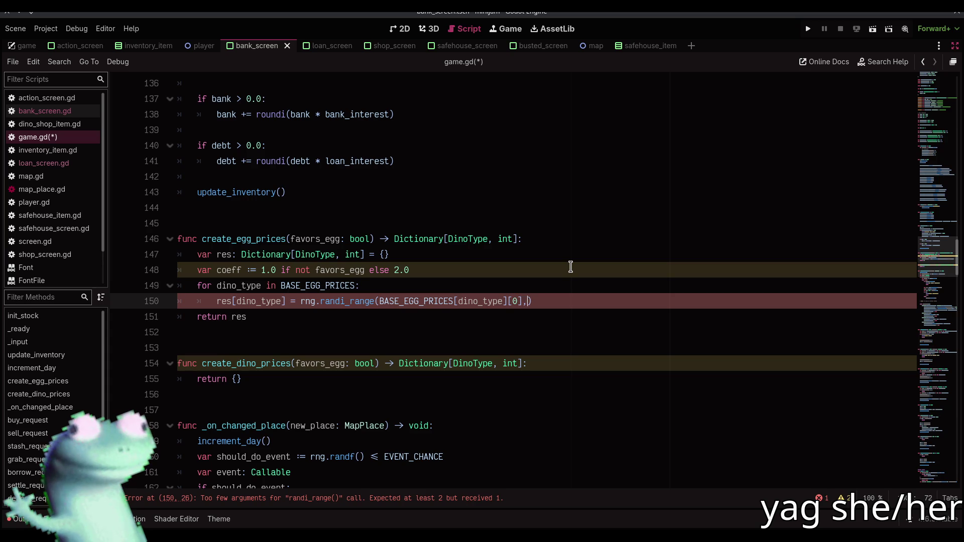
{"action": "key", "text": "Left"}
{"action": "key", "text": "Left"}
{"action": "key", "text": "ctrl+shift+Left"}
{"action": "key", "text": "ctrl+shift+Left"}
{"action": "key", "text": "ctrl+shift+Left"}
{"action": "key", "text": "ctrl+shift+Right"}
{"action": "key", "text": "ctrl+shift+Right"}
{"action": "key", "text": "ctrl+c"}
{"action": "key", "text": "Right"}
{"action": "key", "text": "Right"}
{"action": "key", "text": "Right"}
{"action": "key", "text": "ctrl+v"}
{"action": "key", "text": "BackSpace"}
{"action": "type", "text": "1]) "}
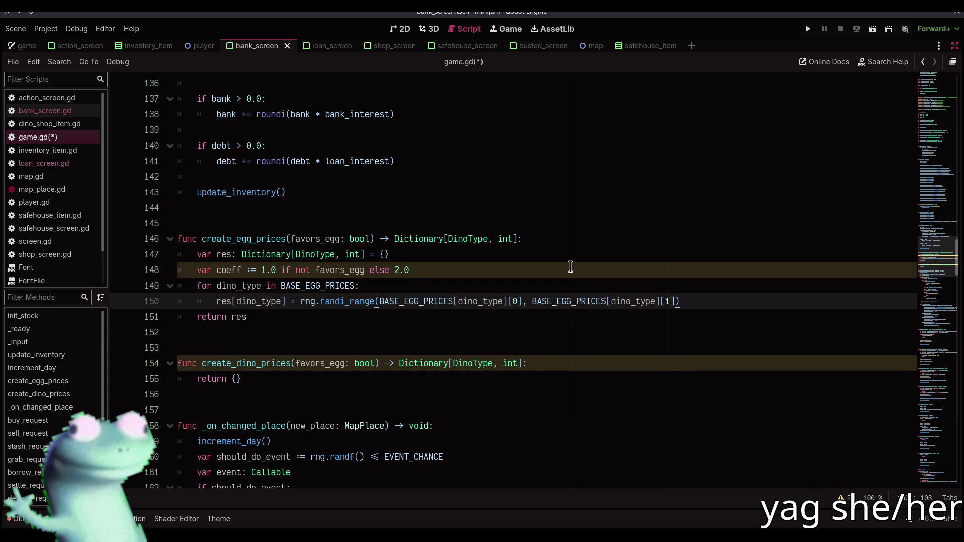
{"action": "type", "text": "* coeff"}
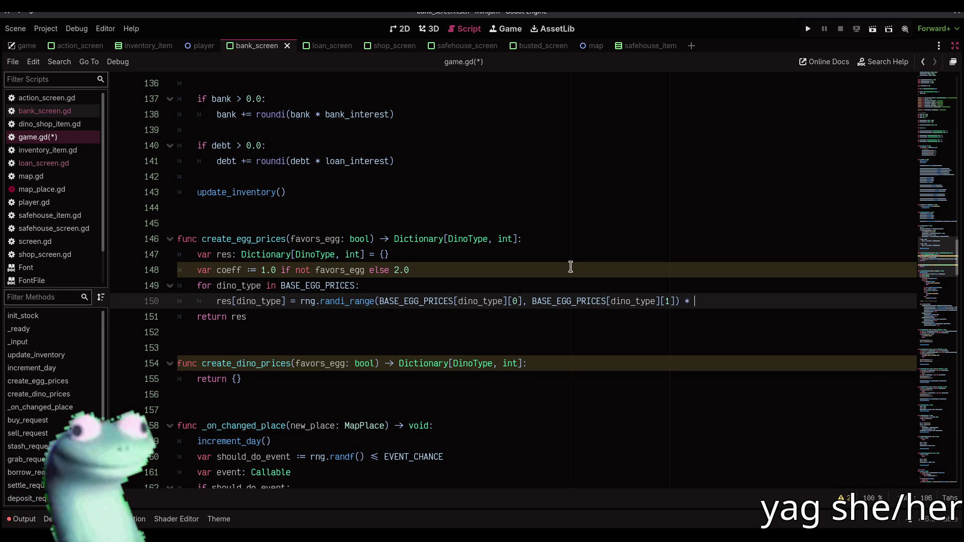
Wrap the price expression in roundi(), save game.gd, and select the finished loop body
{"action": "key", "text": "Escape"}
{"action": "key", "text": "Home"}
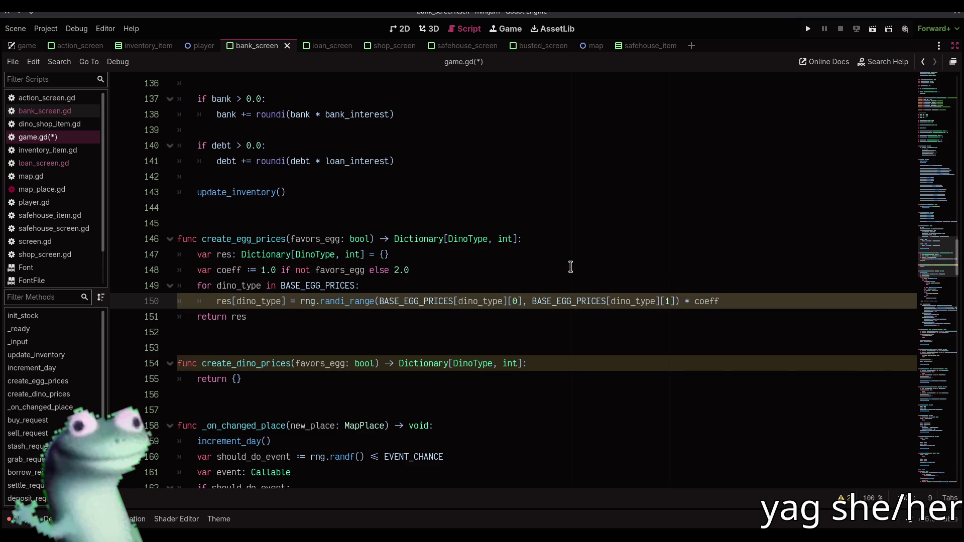
{"action": "key", "text": "ctrl+Right"}
{"action": "key", "text": "ctrl+Right"}
{"action": "type", "text": "rouni"}
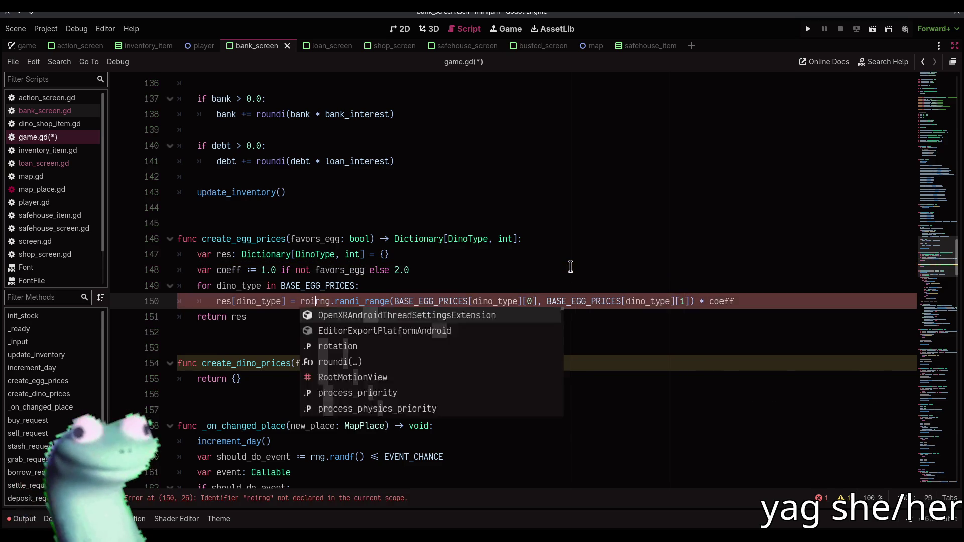
{"action": "type", "text": "d"}
{"action": "key", "text": "Return"}
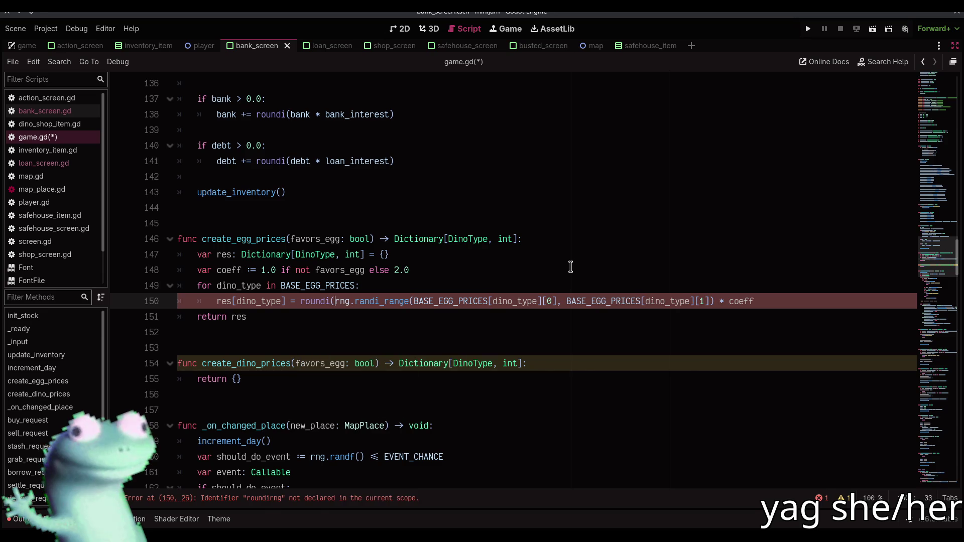
{"action": "key", "text": "End"}
{"action": "type", "text": ")"}
{"action": "key", "text": "ctrl+s"}
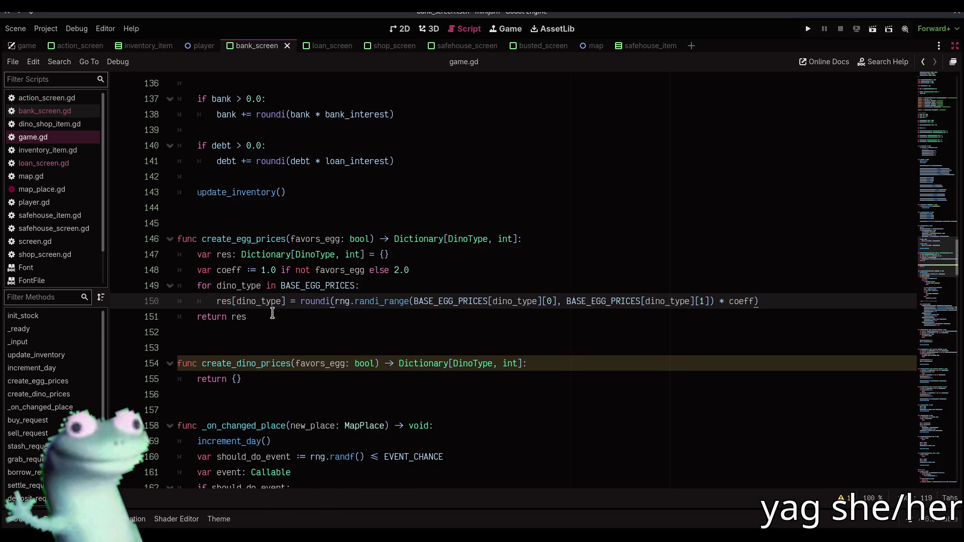
{"action": "left_click_drag", "start_coordinate": [247, 317], "coordinate": [197, 256]}
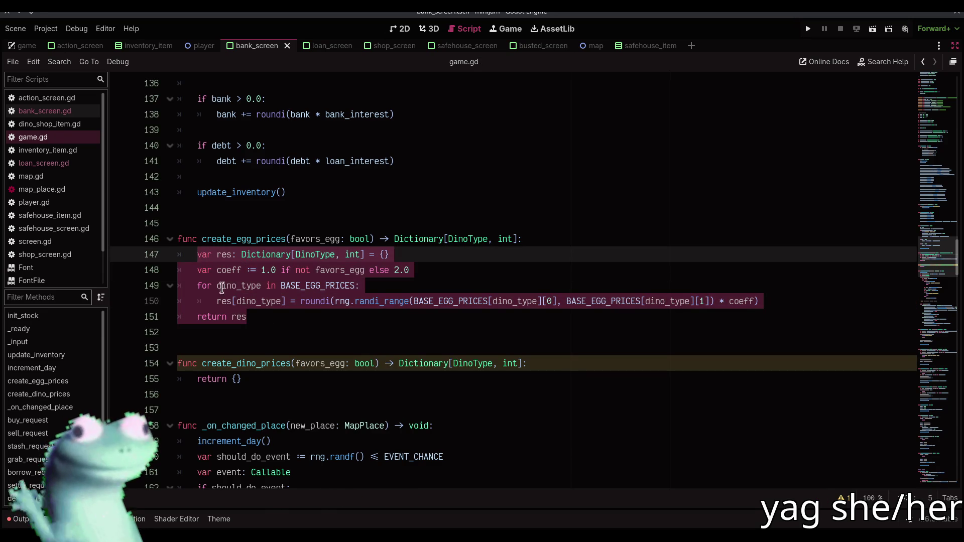
Replace 'return {}' in create_dino_prices with the egg pricing body, switching EGG to DINO, and save
{"action": "mouse_move", "coordinate": [523, 58]}
{"action": "left_click_drag", "start_coordinate": [256, 379], "coordinate": [196, 379]}
{"action": "key", "text": "ctrl+v"}
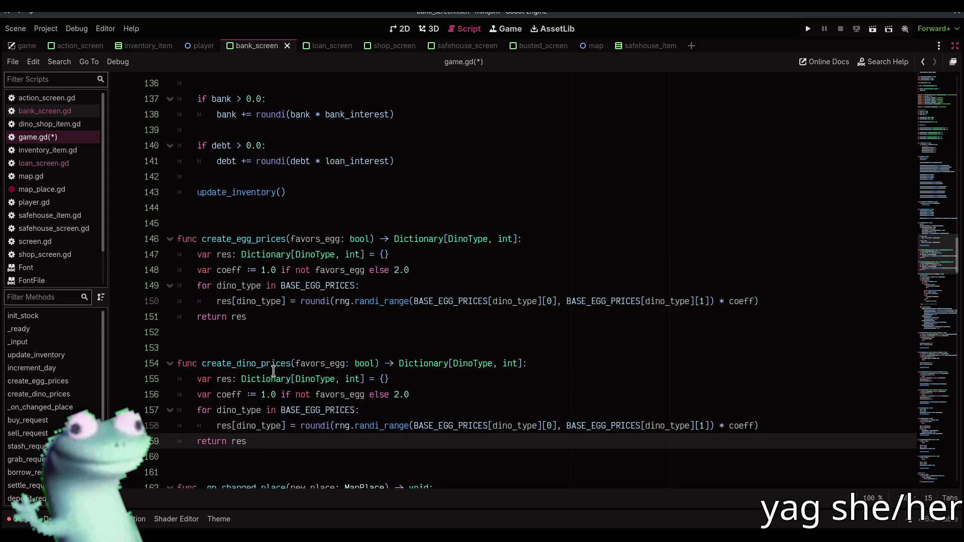
{"action": "scroll", "coordinate": [281, 365], "scroll_direction": "down", "scroll_amount": 1}
{"action": "left_click_drag", "start_coordinate": [306, 363], "coordinate": [319, 363]}
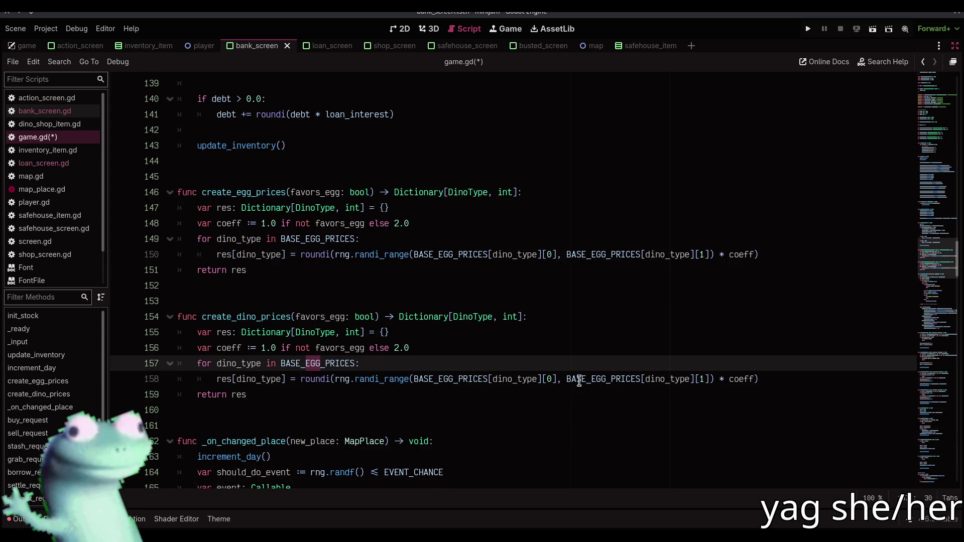
{"action": "left_click_drag", "start_coordinate": [439, 379], "coordinate": [453, 379]}
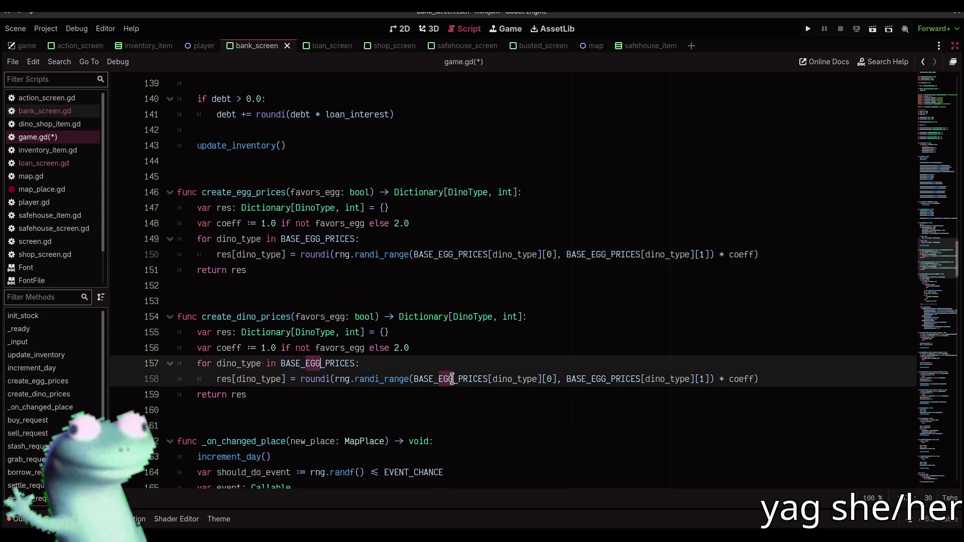
{"action": "left_click_drag", "start_coordinate": [595, 380], "coordinate": [609, 380]}
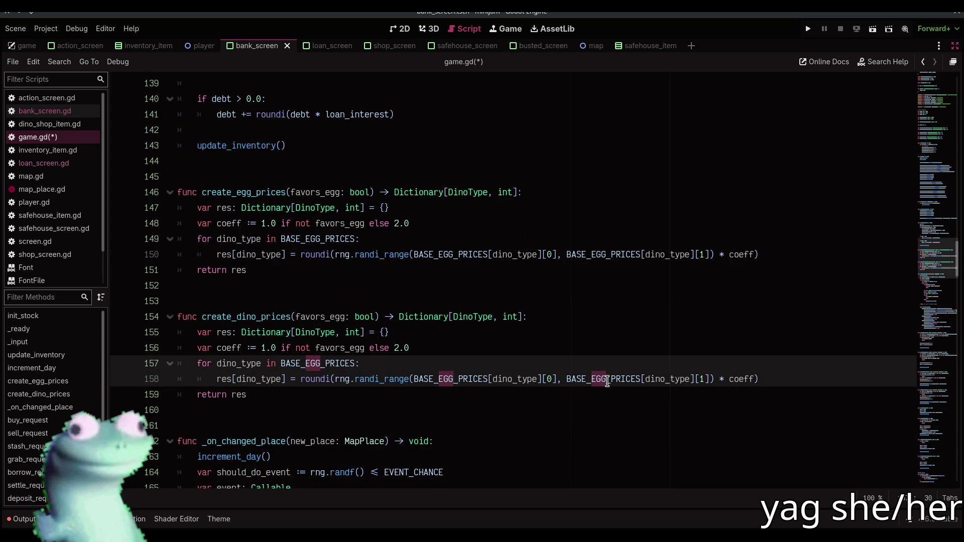
{"action": "type", "text": "DINO"}
{"action": "left_click", "coordinate": [525, 349]}
{"action": "key", "text": "ctrl+s"}
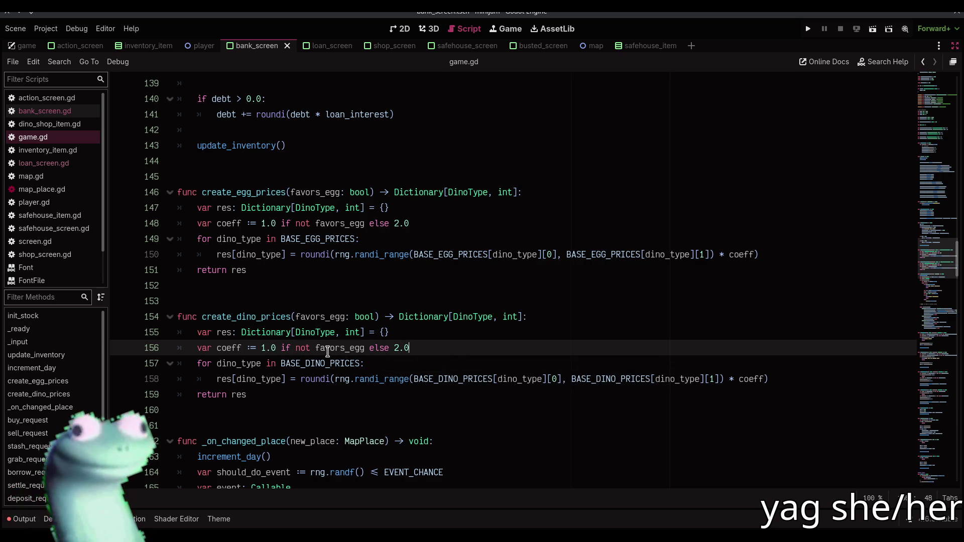
Remove 'not' from the coeff line and change the 2.0 multiplier to 1.25, then save
{"action": "double_click", "coordinate": [303, 348]}
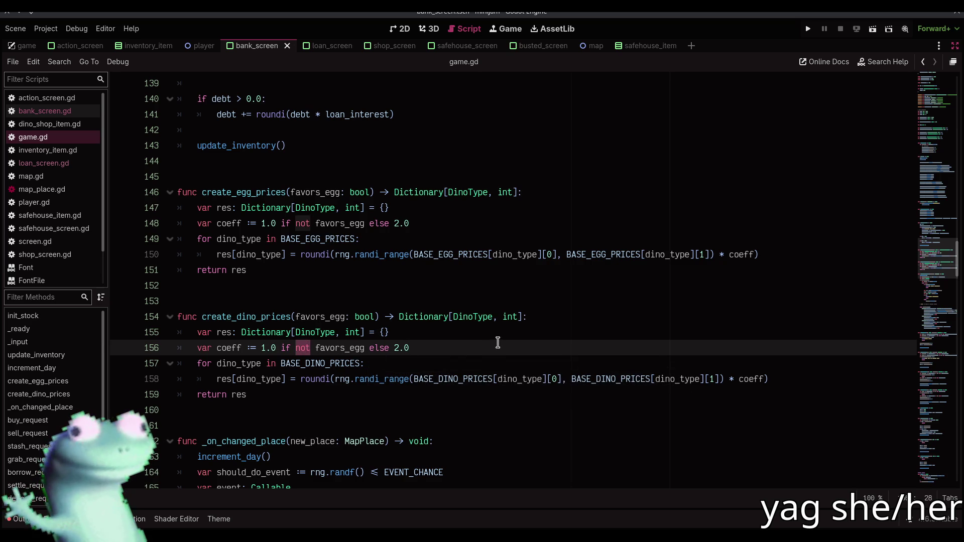
{"action": "key", "text": "Delete"}
{"action": "key", "text": "Delete"}
{"action": "key", "text": "End"}
{"action": "key", "text": "BackSpace"}
{"action": "key", "text": "BackSpace"}
{"action": "key", "text": "BackSpace"}
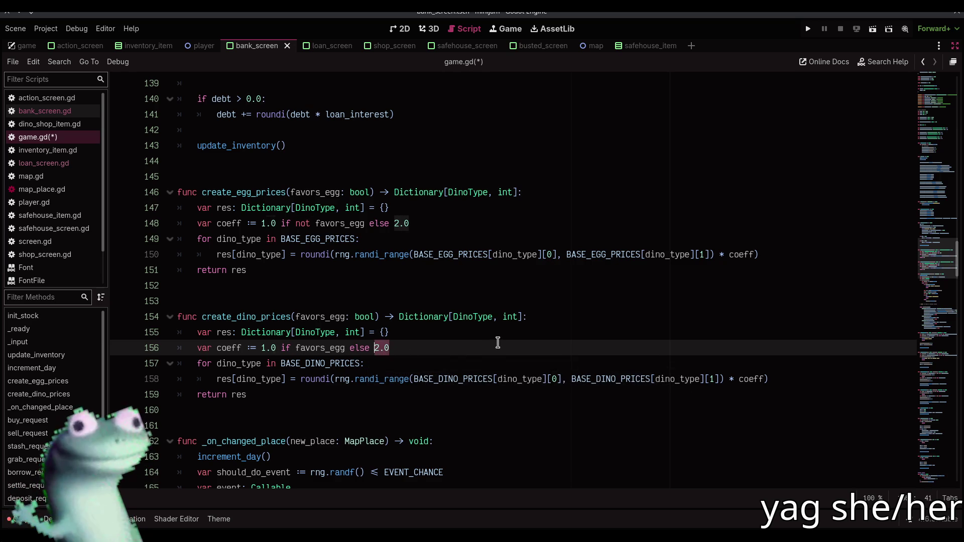
{"action": "type", "text": "1.25"}
{"action": "key", "text": "ctrl+s"}
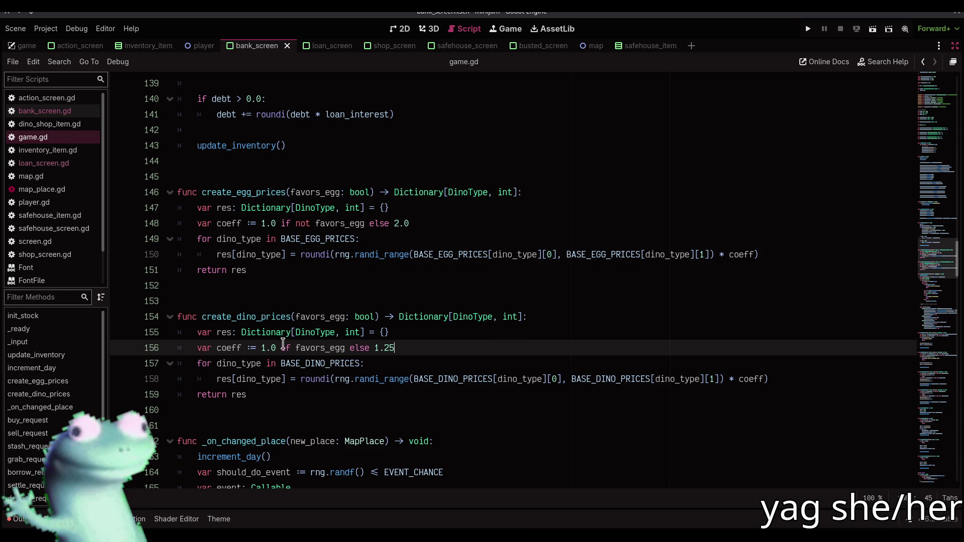
Swap the multipliers so coeff is 1.25 if favors_egg else 1.0, and save
{"action": "left_click", "coordinate": [365, 288]}
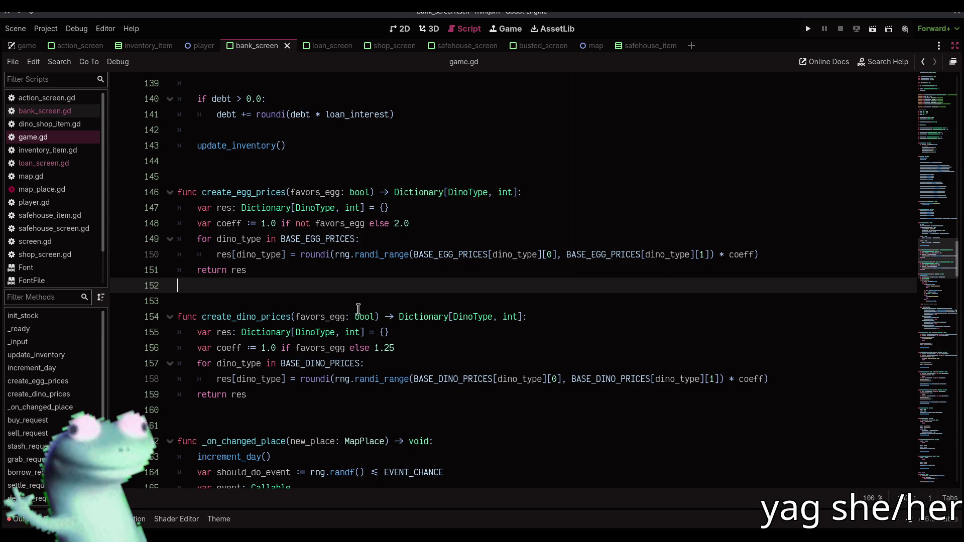
{"action": "left_click", "coordinate": [275, 347]}
{"action": "key", "text": "BackSpace"}
{"action": "type", "text": "25"}
{"action": "left_click_drag", "start_coordinate": [389, 348], "coordinate": [405, 348]}
{"action": "type", "text": "0"}
{"action": "left_click", "coordinate": [433, 329]}
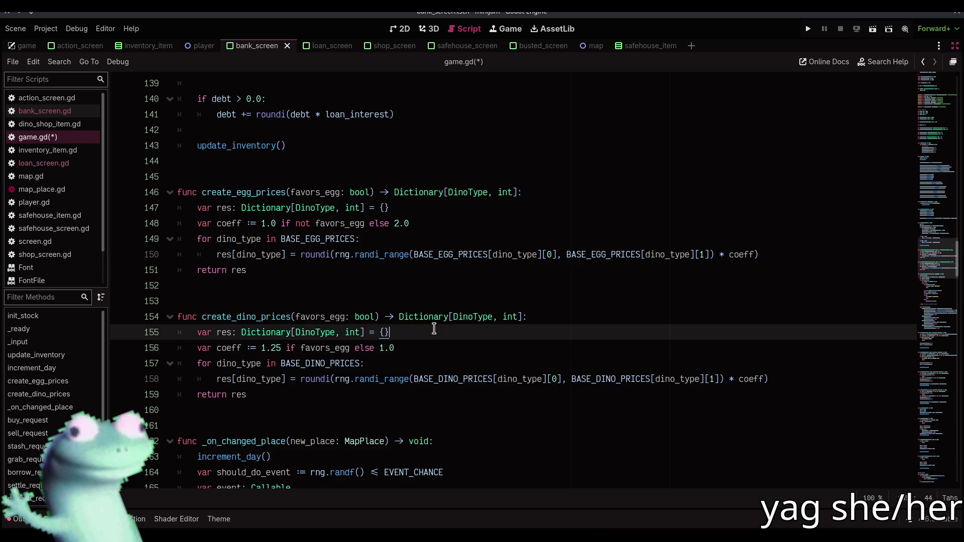
{"action": "key", "text": "ctrl+s"}
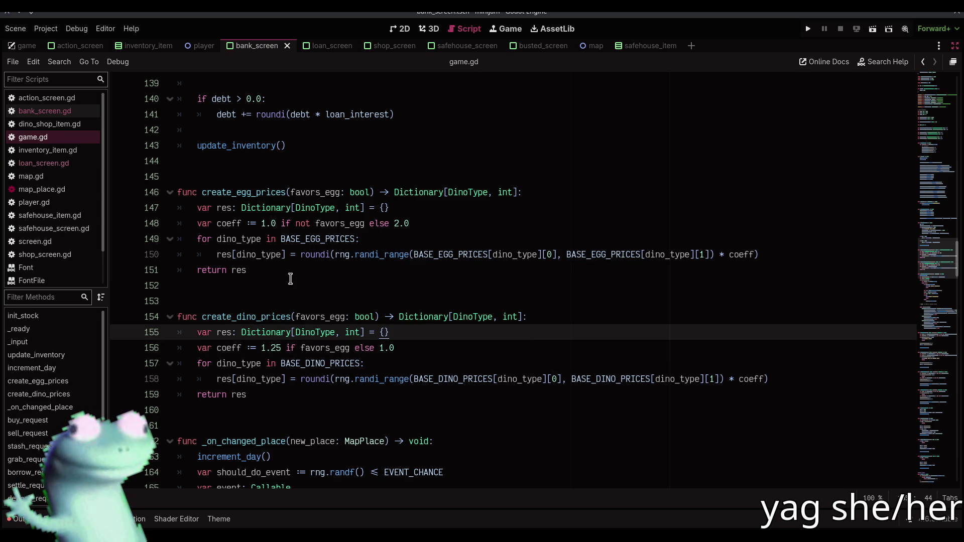
{"action": "scroll", "coordinate": [301, 282], "scroll_direction": "down", "scroll_amount": 3}
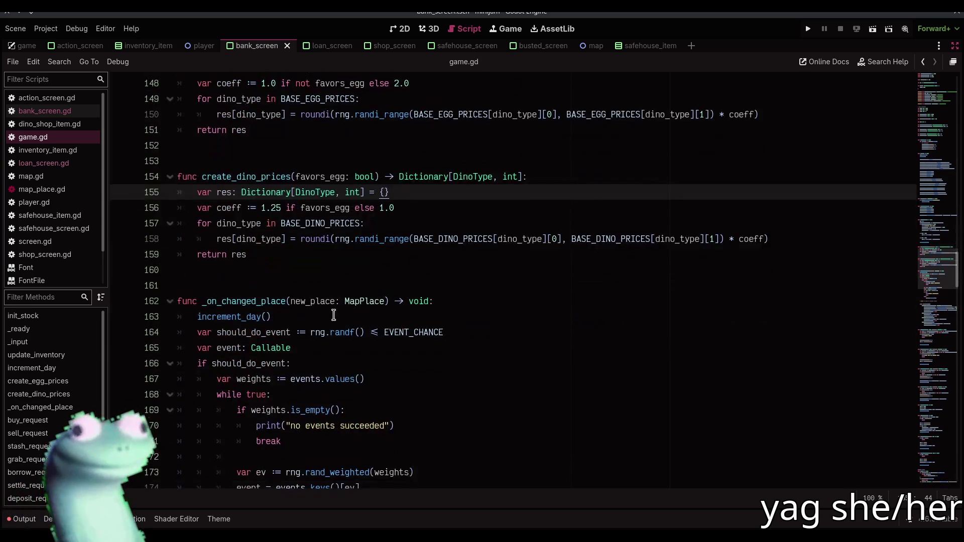
{"action": "left_click", "coordinate": [399, 280]}
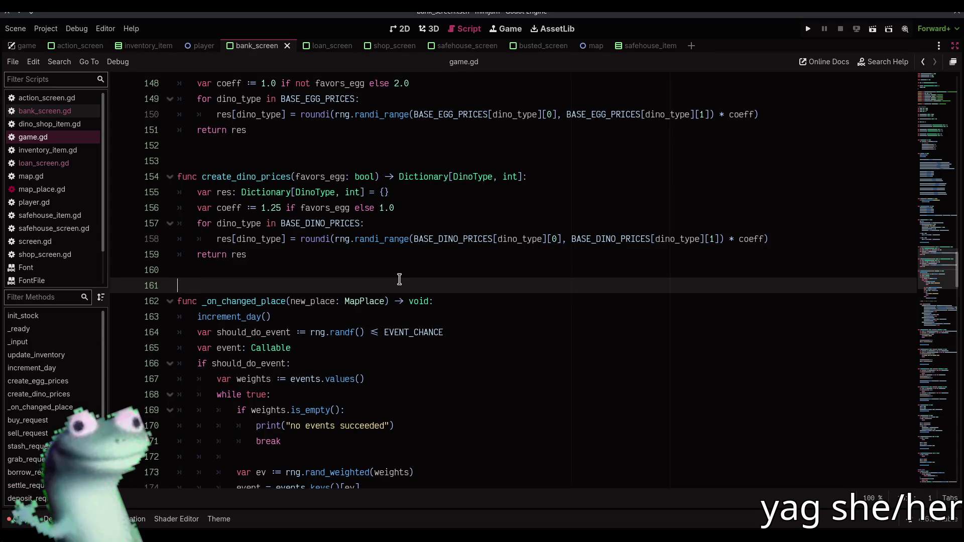
{"action": "scroll", "coordinate": [399, 280], "scroll_direction": "down", "scroll_amount": 12}
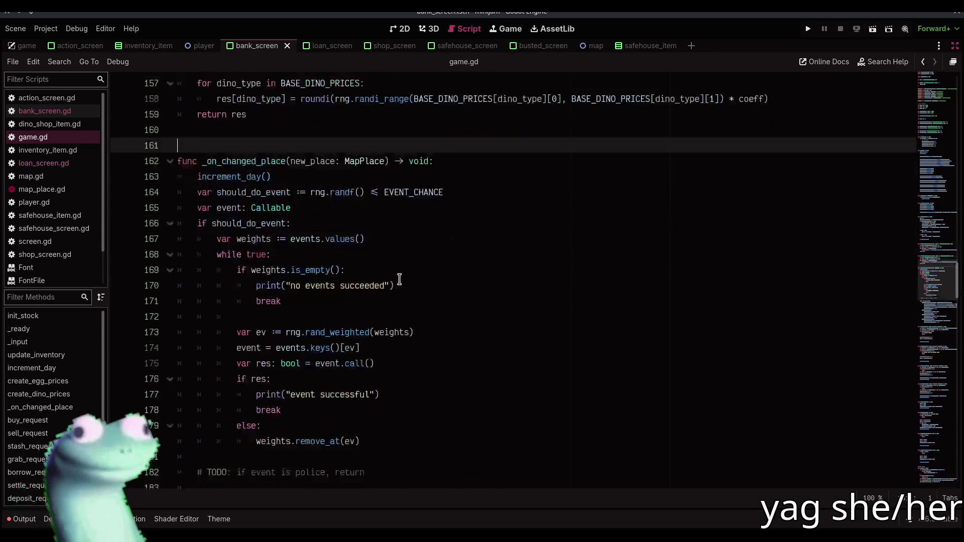
{"action": "scroll", "coordinate": [399, 279], "scroll_direction": "up", "scroll_amount": 2}
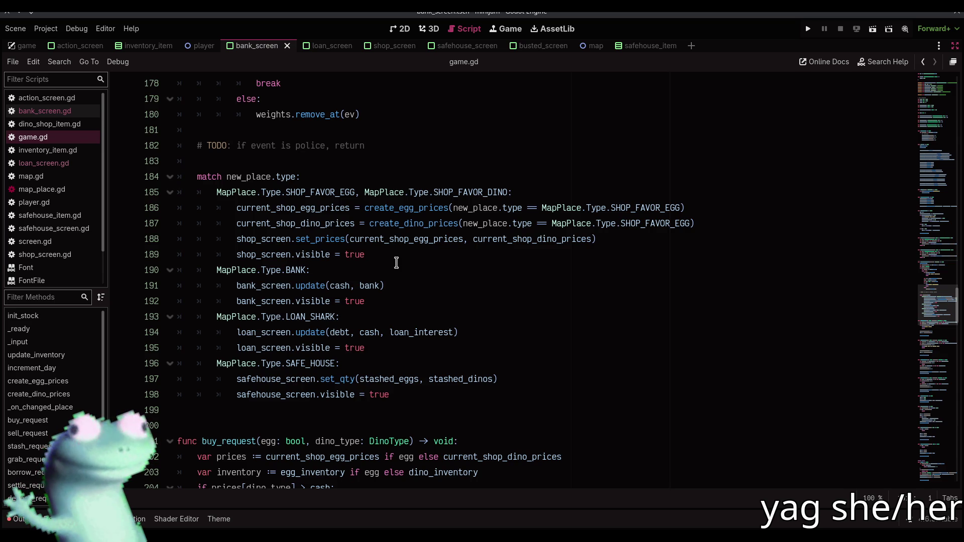
{"action": "scroll", "coordinate": [397, 262], "scroll_direction": "up", "scroll_amount": 10}
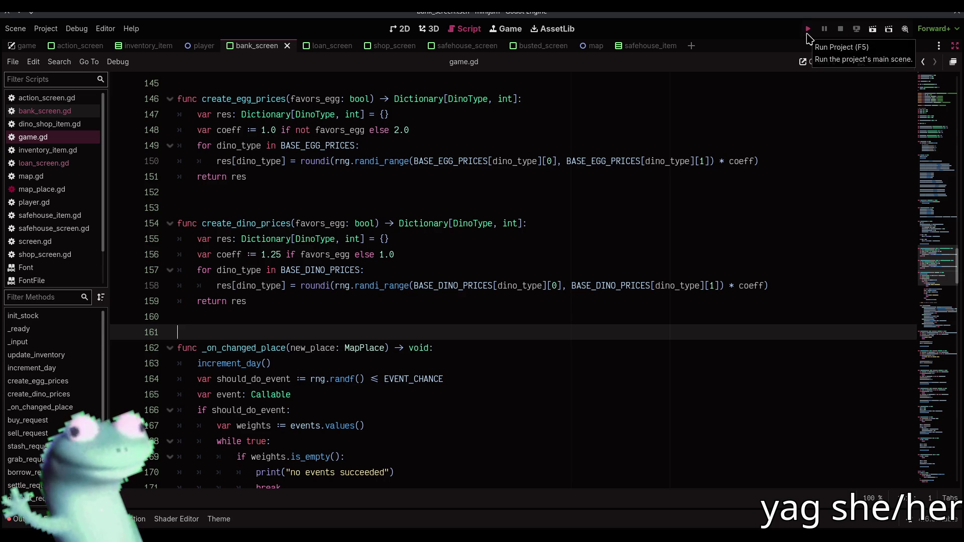
Run the game, go to the Dino Shop and buy five velociraptor eggs
{"action": "left_click", "coordinate": [807, 30]}
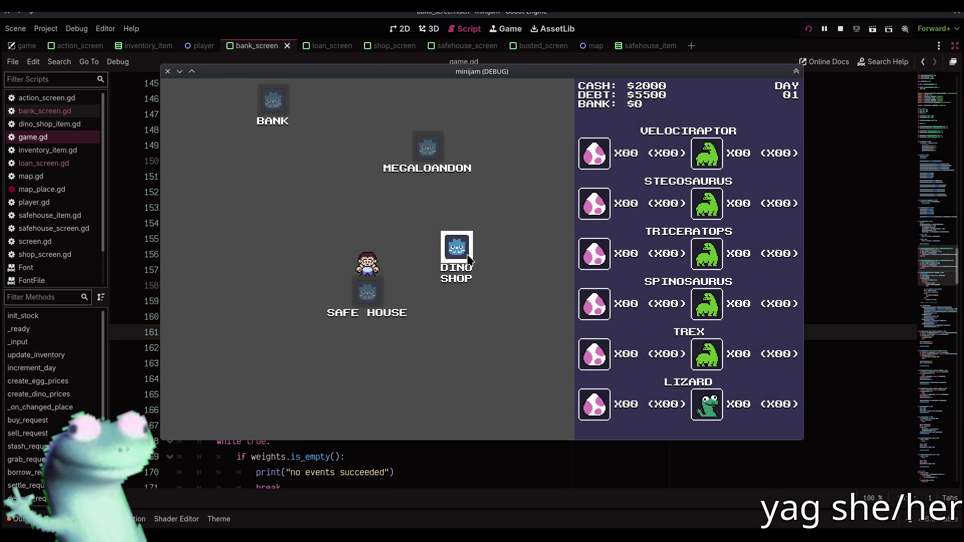
{"action": "left_click", "coordinate": [467, 256]}
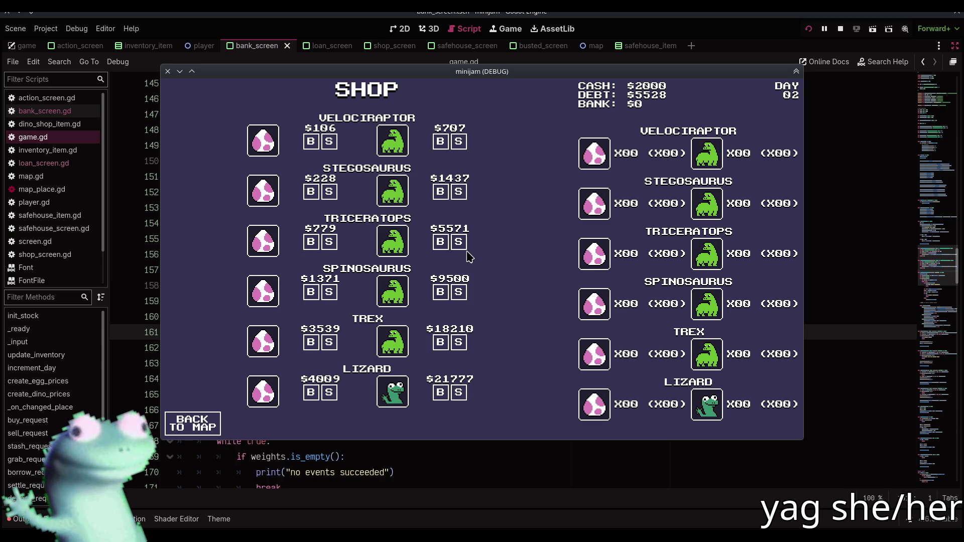
{"action": "left_click", "coordinate": [310, 143]}
{"action": "left_click", "coordinate": [310, 143]}
{"action": "left_click", "coordinate": [311, 142]}
{"action": "left_click", "coordinate": [310, 143]}
{"action": "left_click", "coordinate": [310, 143]}
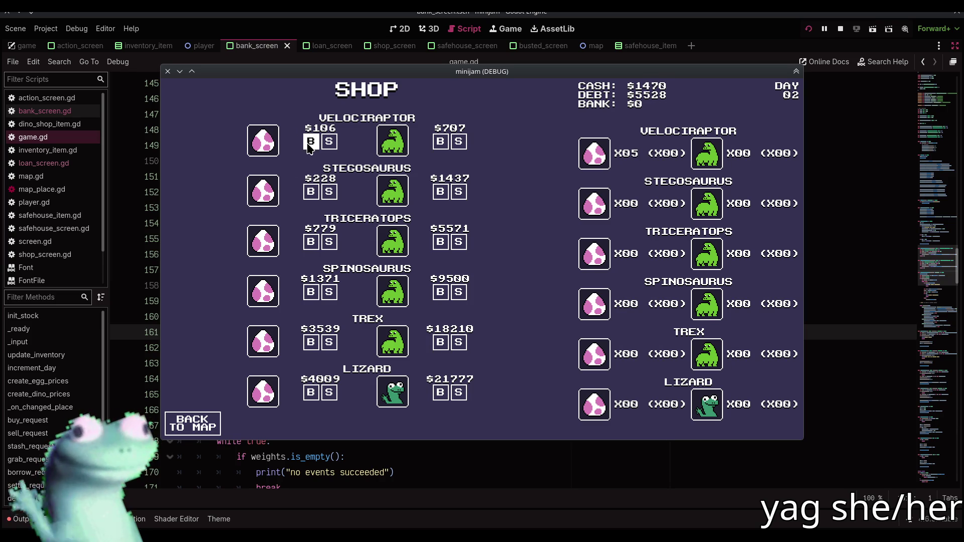
Pass days by travelling between the map, Megaloandon and the Dino Shop
{"action": "left_click", "coordinate": [193, 423]}
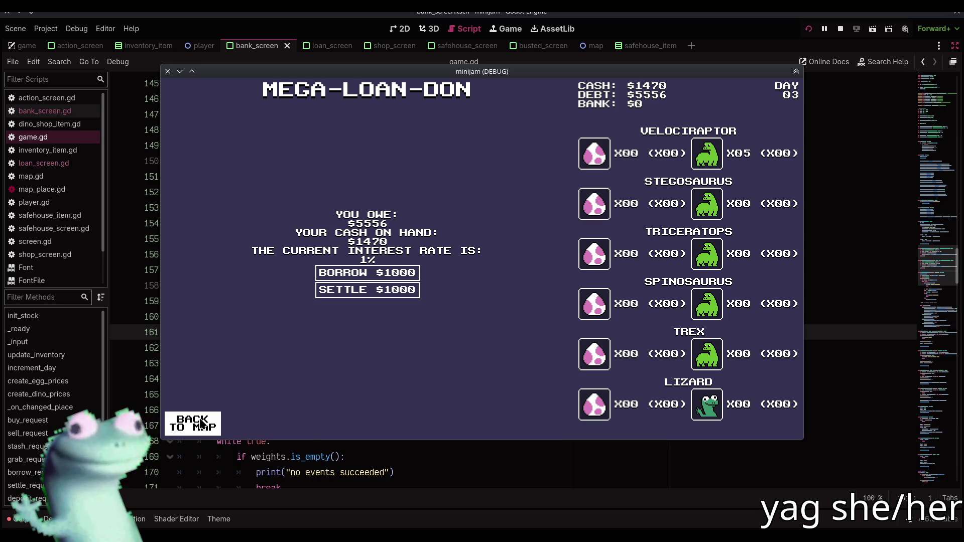
{"action": "left_click", "coordinate": [203, 420]}
{"action": "left_click", "coordinate": [404, 394]}
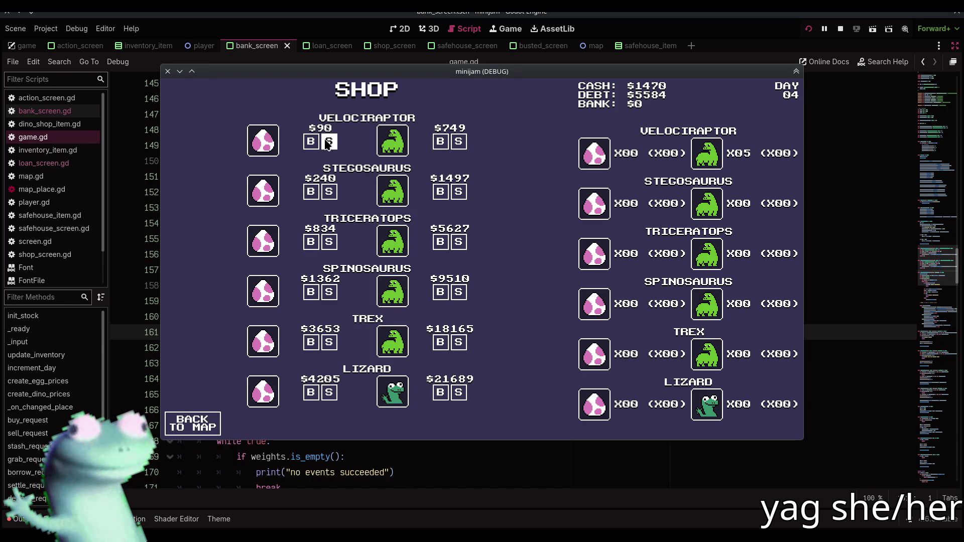
{"action": "left_click", "coordinate": [201, 429]}
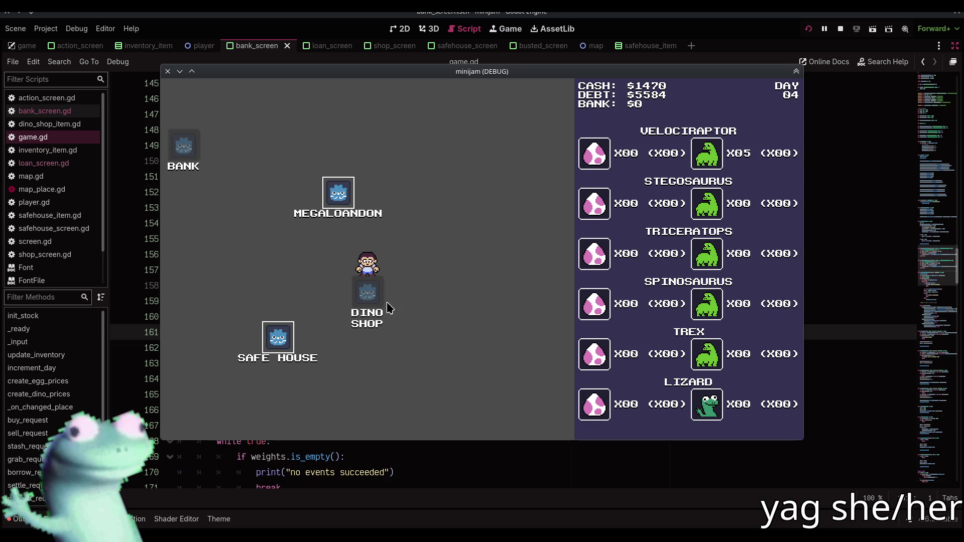
{"action": "left_click", "coordinate": [346, 221]}
{"action": "left_click", "coordinate": [203, 425]}
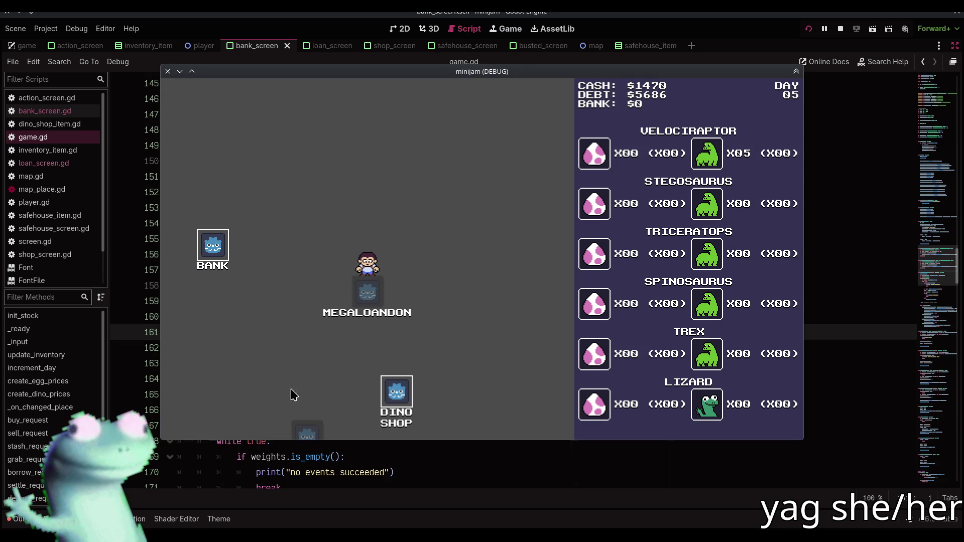
{"action": "left_click", "coordinate": [385, 393]}
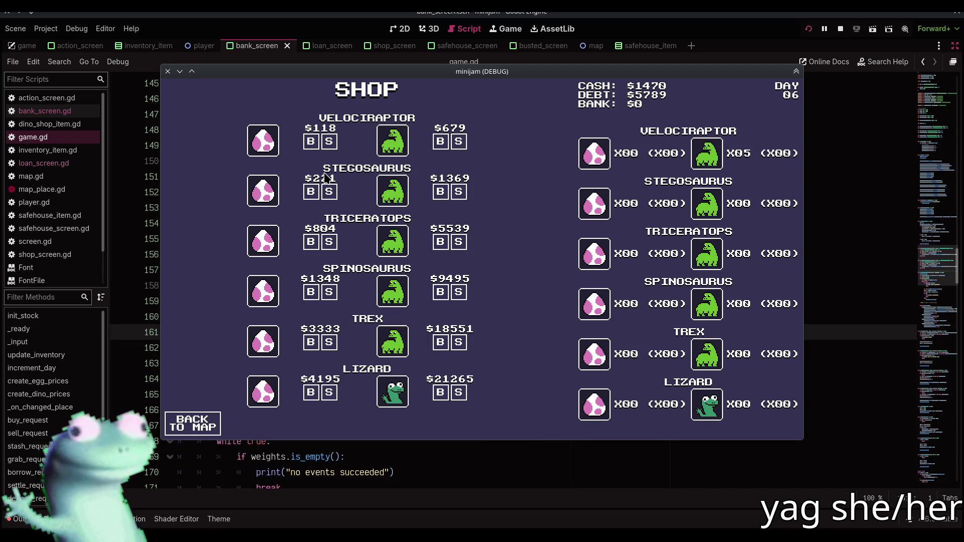
Restart the game from day one and head to the Dino Shop
{"action": "left_click", "coordinate": [840, 28]}
{"action": "left_click", "coordinate": [809, 29]}
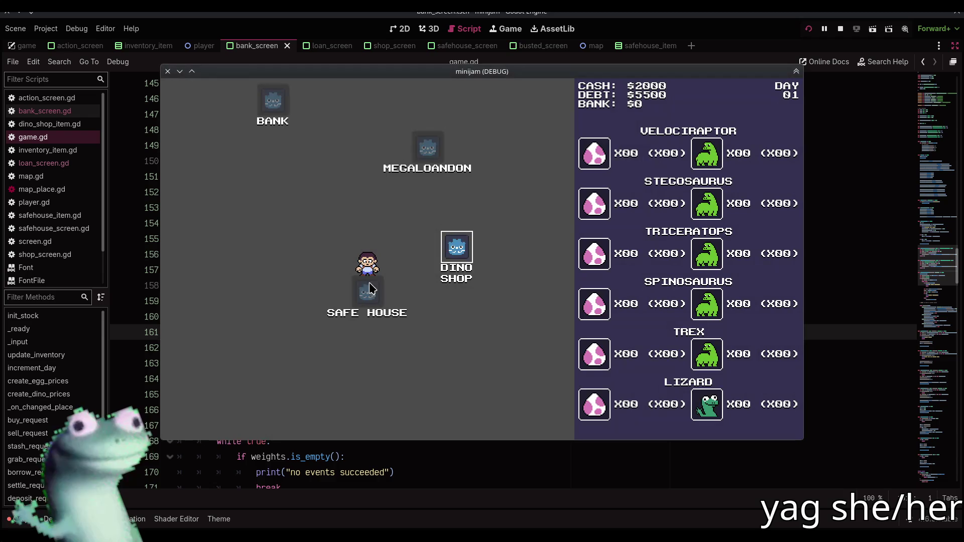
{"action": "left_click", "coordinate": [444, 258]}
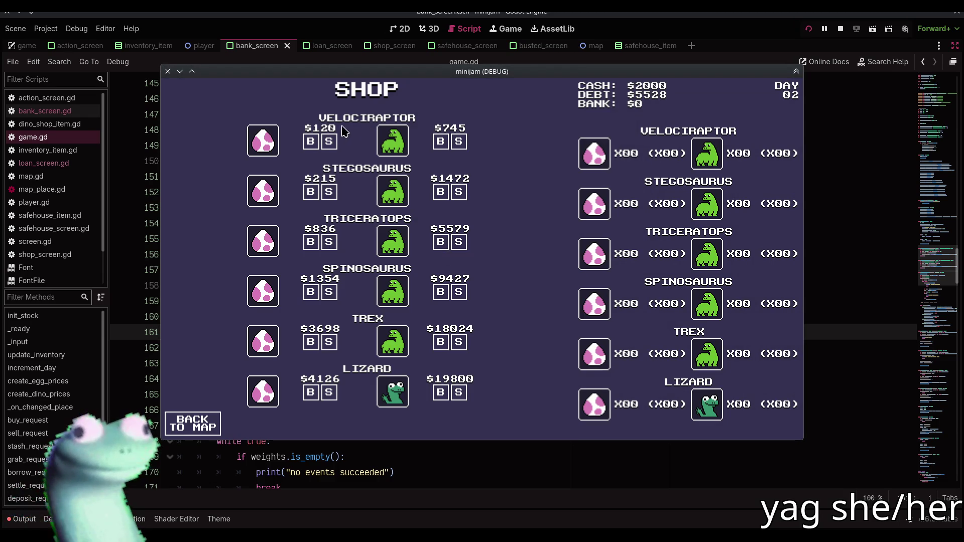
{"action": "left_click", "coordinate": [201, 424]}
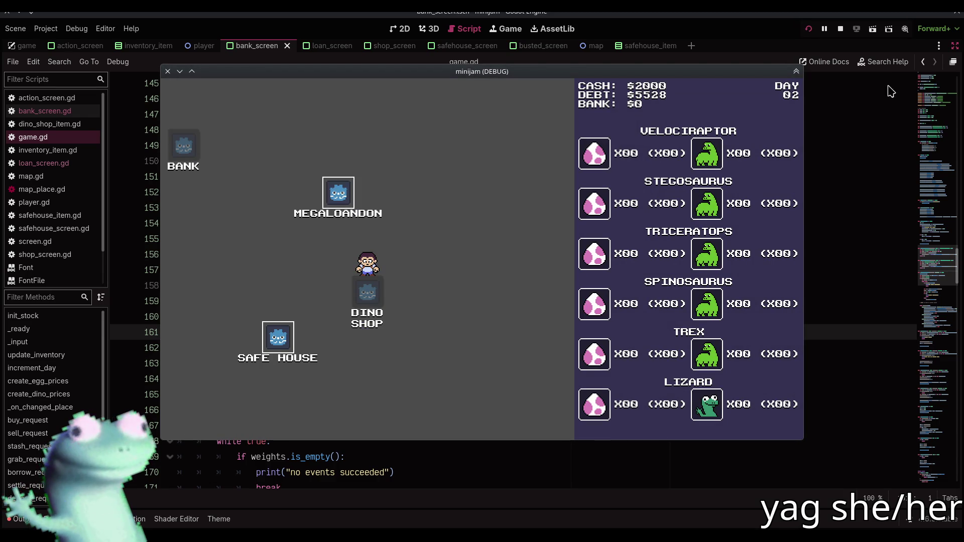
{"action": "left_click", "coordinate": [840, 28]}
{"action": "left_click", "coordinate": [809, 29]}
{"action": "left_click", "coordinate": [444, 258]}
Spend all the starting cash on velociraptor eggs
{"action": "left_click", "coordinate": [311, 143]}
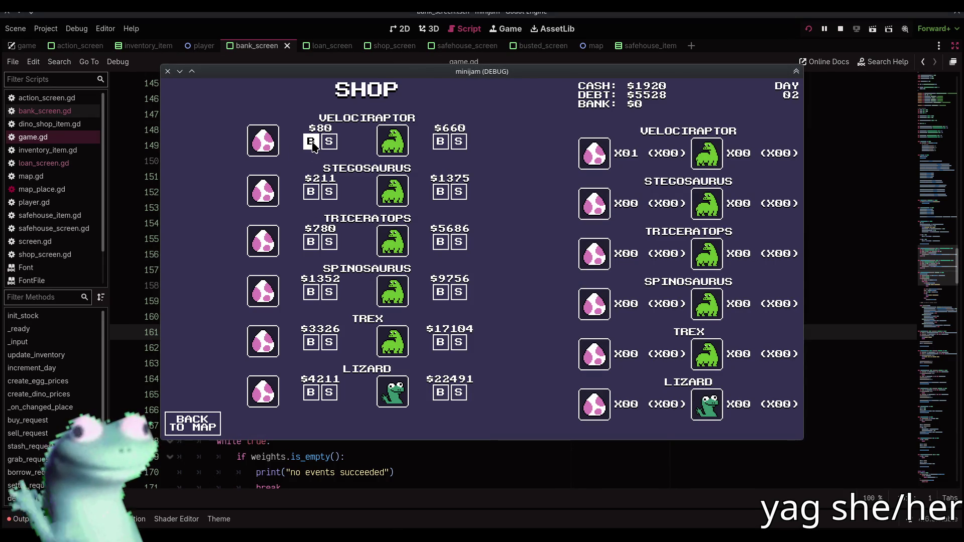
{"action": "left_click", "coordinate": [312, 143]}
{"action": "left_click", "coordinate": [312, 142]}
{"action": "left_click", "coordinate": [311, 143]}
{"action": "left_click", "coordinate": [311, 143]}
{"action": "left_click", "coordinate": [311, 142]}
{"action": "double_click", "coordinate": [311, 142]}
{"action": "double_click", "coordinate": [311, 142]}
{"action": "double_click", "coordinate": [311, 142]}
{"action": "double_click", "coordinate": [311, 142]}
{"action": "double_click", "coordinate": [312, 142]}
{"action": "double_click", "coordinate": [312, 143]}
{"action": "left_click", "coordinate": [311, 142]}
{"action": "triple_click", "coordinate": [311, 143]}
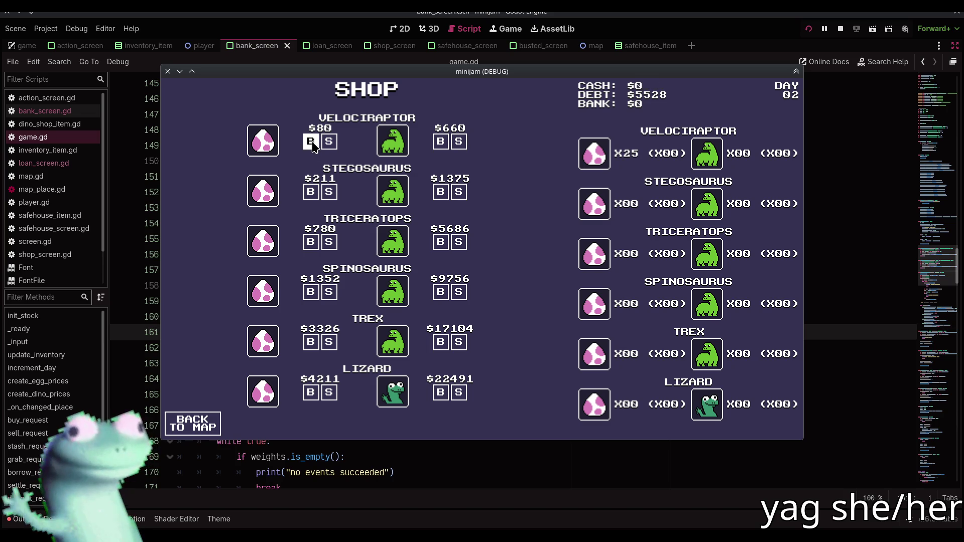
Pass a day at Megaloandon, then sell four velociraptor eggs at the shop
{"action": "left_click", "coordinate": [215, 427]}
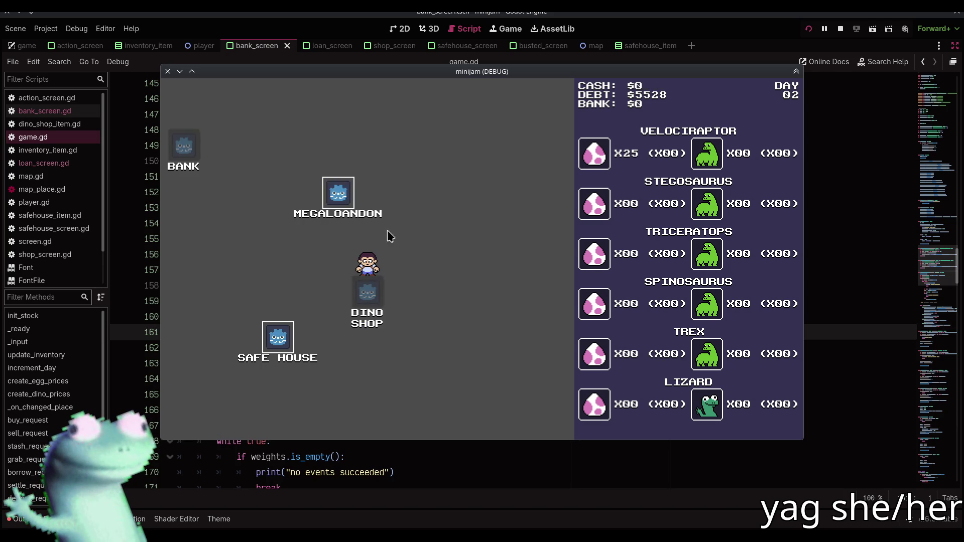
{"action": "left_click", "coordinate": [211, 424]}
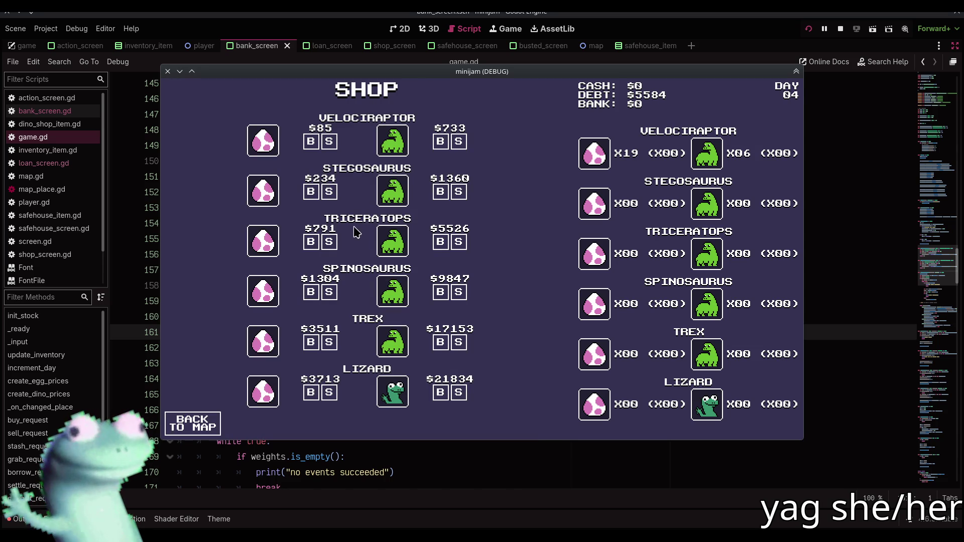
{"action": "left_click", "coordinate": [329, 142]}
{"action": "left_click", "coordinate": [329, 143]}
{"action": "left_click", "coordinate": [329, 142]}
{"action": "left_click", "coordinate": [329, 142]}
{"action": "left_click", "coordinate": [329, 142]}
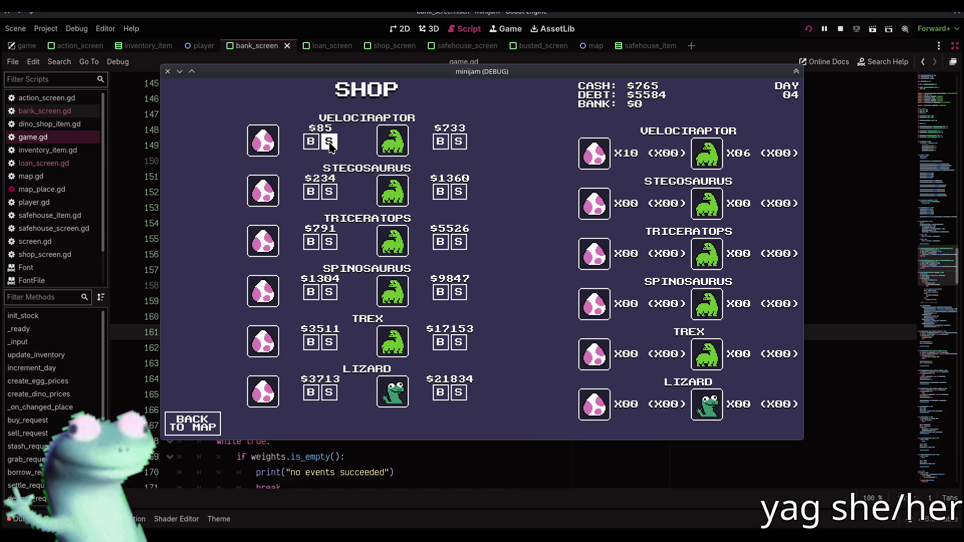
{"action": "left_click", "coordinate": [329, 142]}
{"action": "left_click", "coordinate": [330, 142]}
{"action": "left_click", "coordinate": [329, 142]}
{"action": "left_click", "coordinate": [329, 142]}
{"action": "left_click", "coordinate": [329, 142]}
{"action": "left_click", "coordinate": [330, 142]}
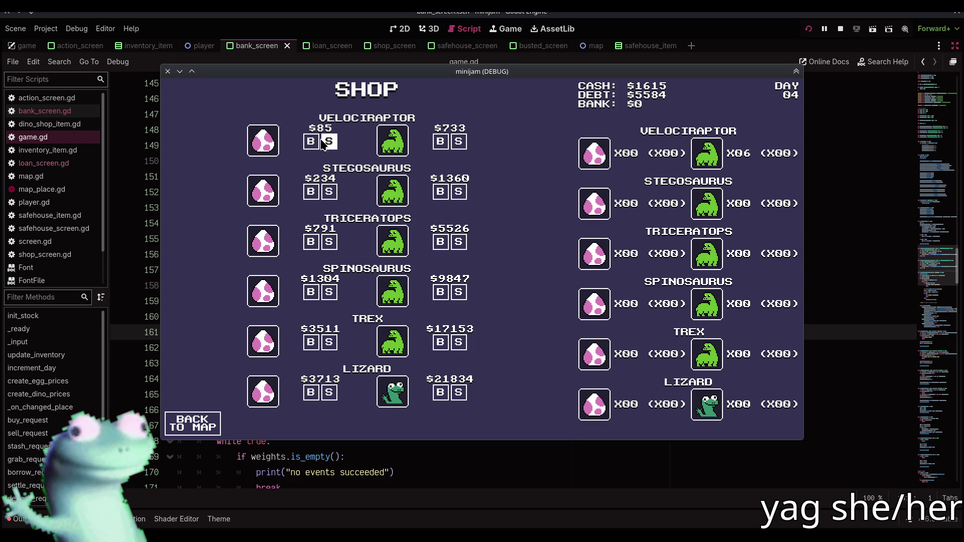
Make a Megaloandon round trip and buy three more velociraptor eggs
{"action": "left_click", "coordinate": [184, 423]}
{"action": "left_click", "coordinate": [338, 193]}
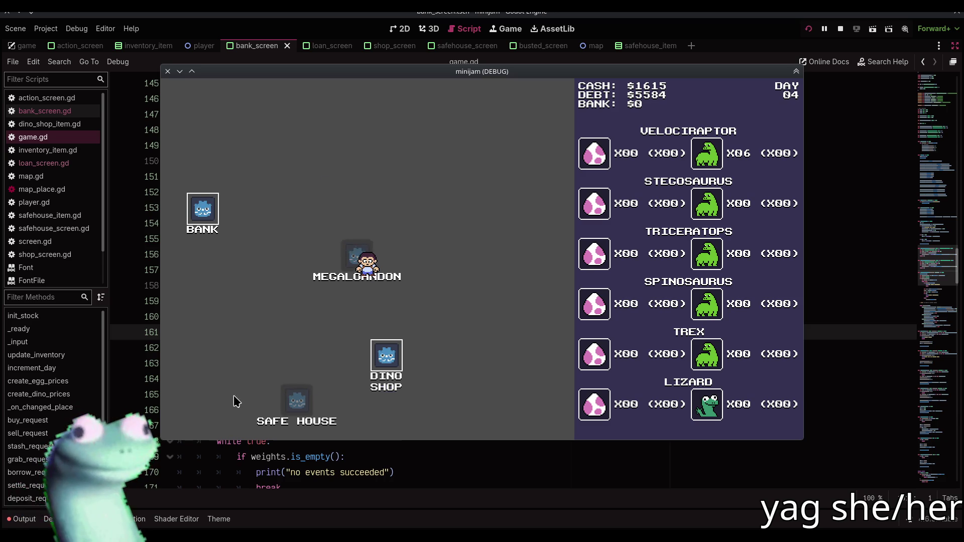
{"action": "left_click", "coordinate": [198, 424]}
{"action": "left_click", "coordinate": [395, 392]}
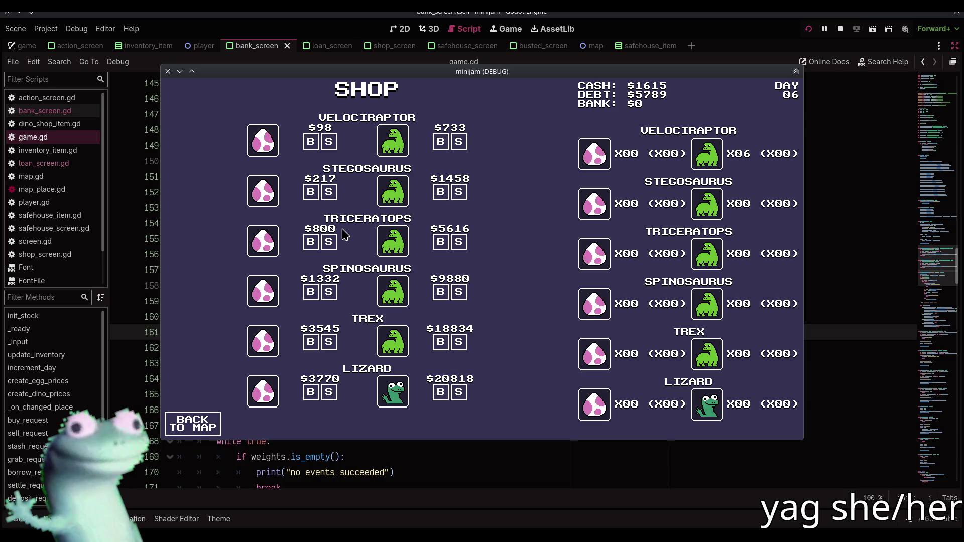
{"action": "left_click", "coordinate": [311, 142]}
{"action": "left_click", "coordinate": [311, 143]}
{"action": "left_click", "coordinate": [311, 142]}
{"action": "left_click", "coordinate": [311, 142]}
{"action": "left_click", "coordinate": [311, 143]}
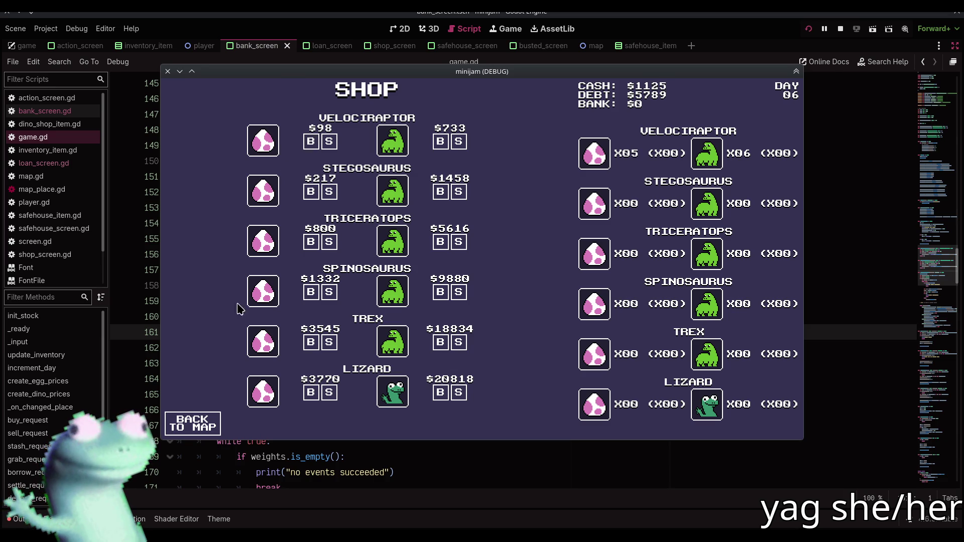
Make another Megaloandon round trip and buy more velociraptor eggs
{"action": "left_click", "coordinate": [206, 419]}
{"action": "left_click", "coordinate": [338, 194]}
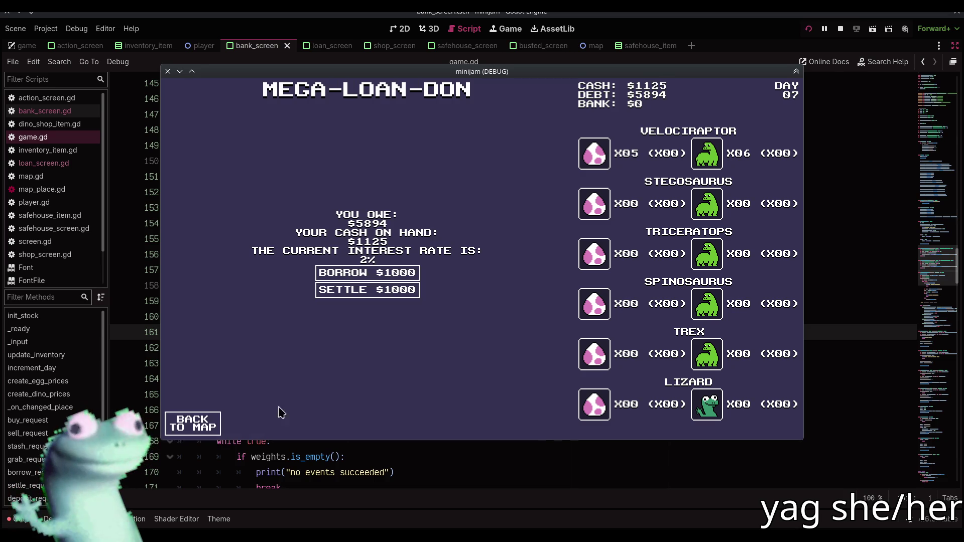
{"action": "left_click", "coordinate": [211, 428]}
{"action": "left_click", "coordinate": [386, 391]}
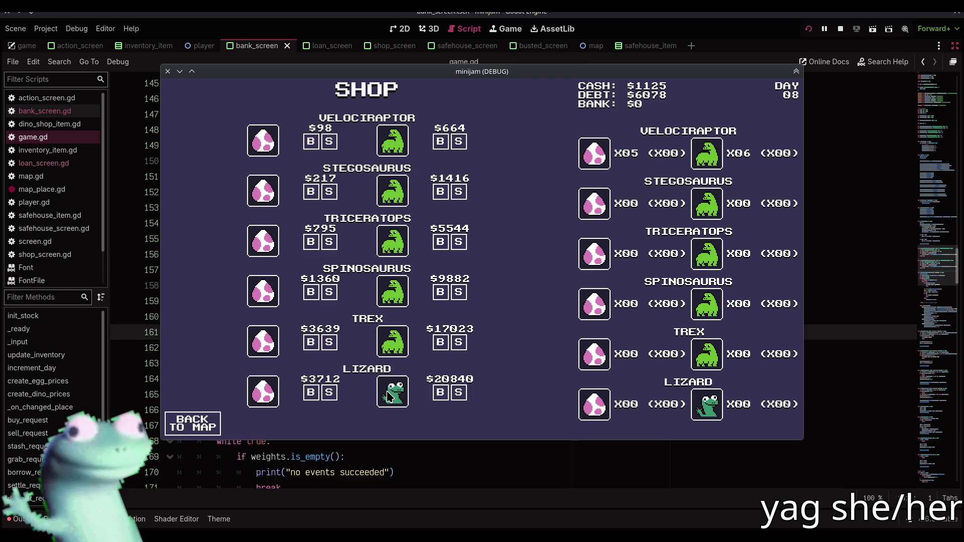
{"action": "left_click", "coordinate": [311, 142]}
{"action": "left_click", "coordinate": [310, 142]}
{"action": "left_click", "coordinate": [310, 142]}
{"action": "left_click", "coordinate": [310, 142]}
{"action": "left_click", "coordinate": [208, 421]}
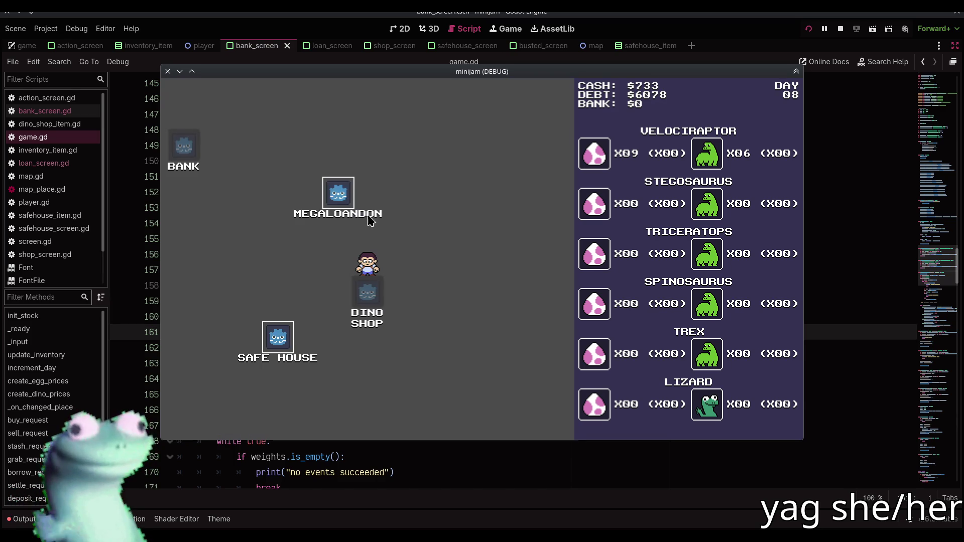
Pass two more days, buying two velociraptor eggs along the way
{"action": "left_click", "coordinate": [335, 198]}
{"action": "left_click", "coordinate": [209, 424]}
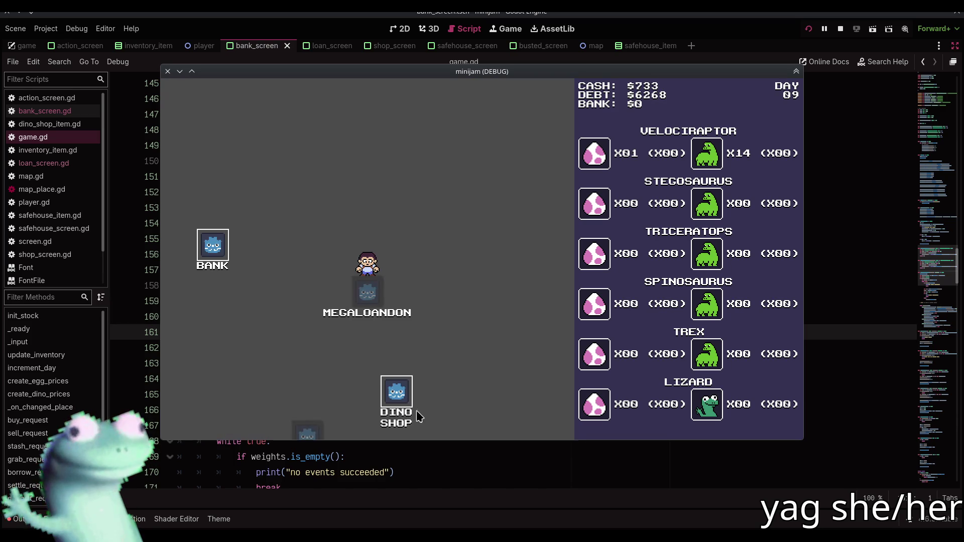
{"action": "left_click", "coordinate": [402, 390]}
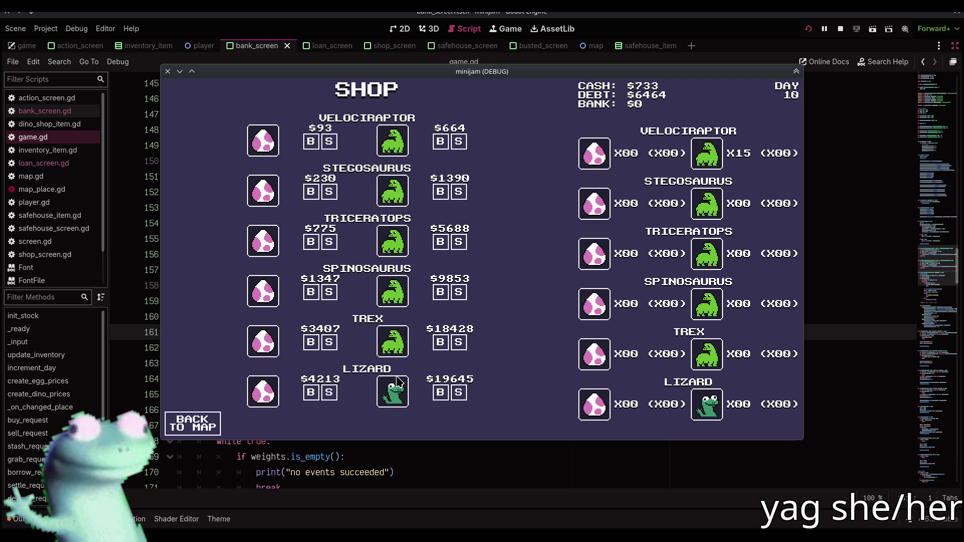
{"action": "left_click", "coordinate": [311, 142]}
{"action": "left_click", "coordinate": [310, 142]}
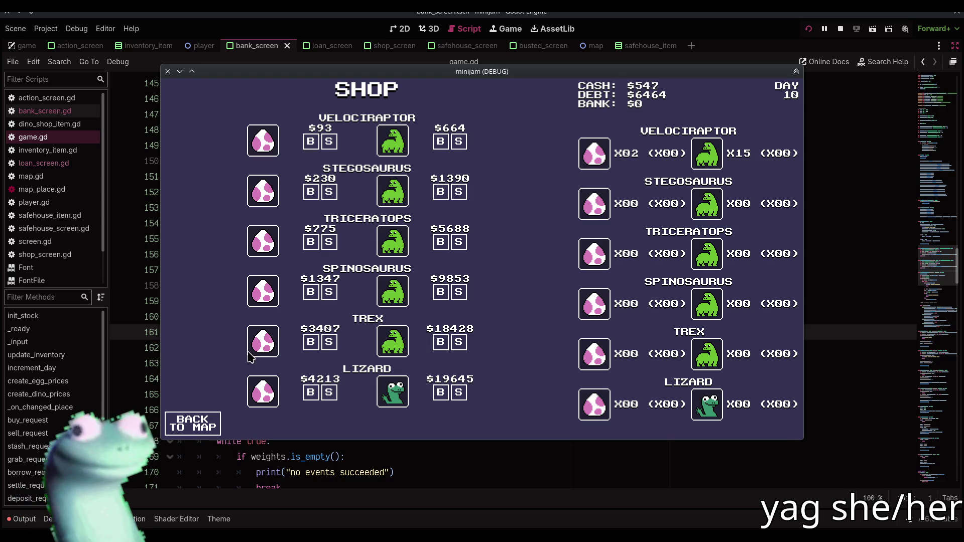
{"action": "left_click", "coordinate": [216, 425]}
{"action": "left_click", "coordinate": [338, 195]}
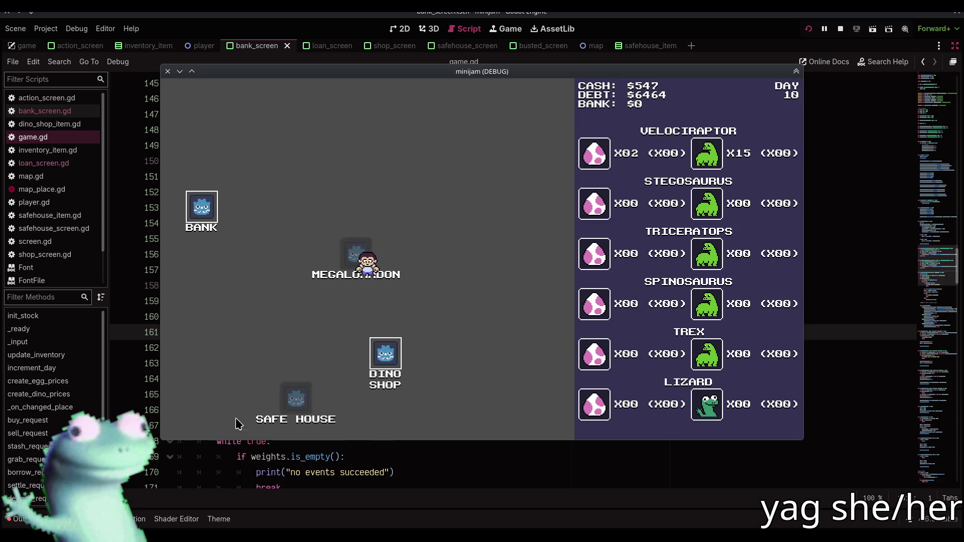
{"action": "left_click", "coordinate": [196, 431]}
{"action": "left_click", "coordinate": [393, 396]}
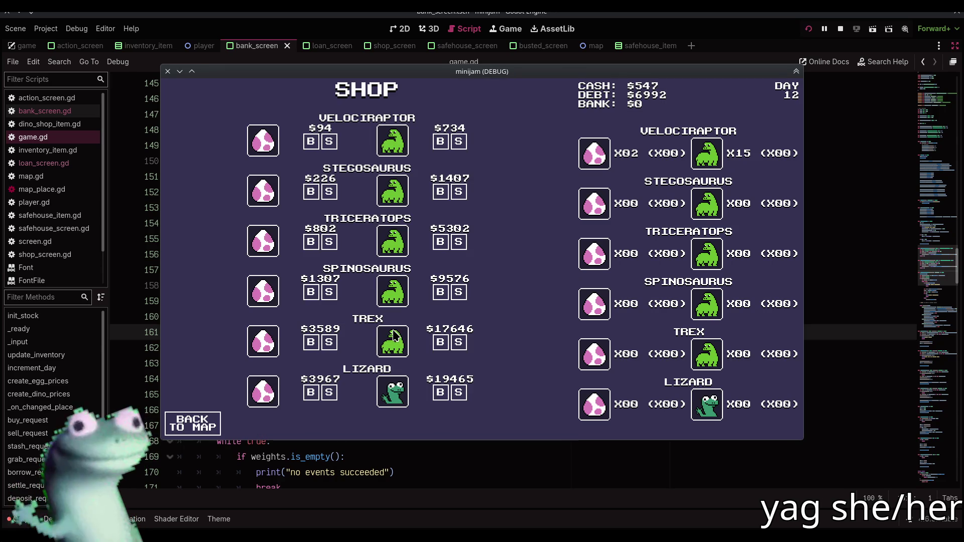
Keep cycling and buying eggs until reaching the shop on day 16 with $219
{"action": "left_click", "coordinate": [194, 424]}
{"action": "left_click", "coordinate": [338, 193]}
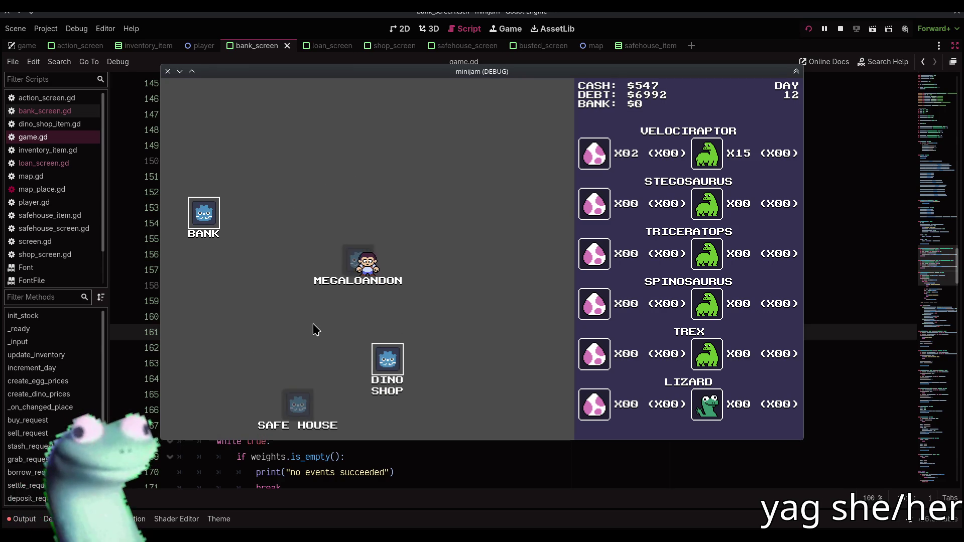
{"action": "left_click", "coordinate": [192, 420]}
{"action": "left_click", "coordinate": [406, 393]}
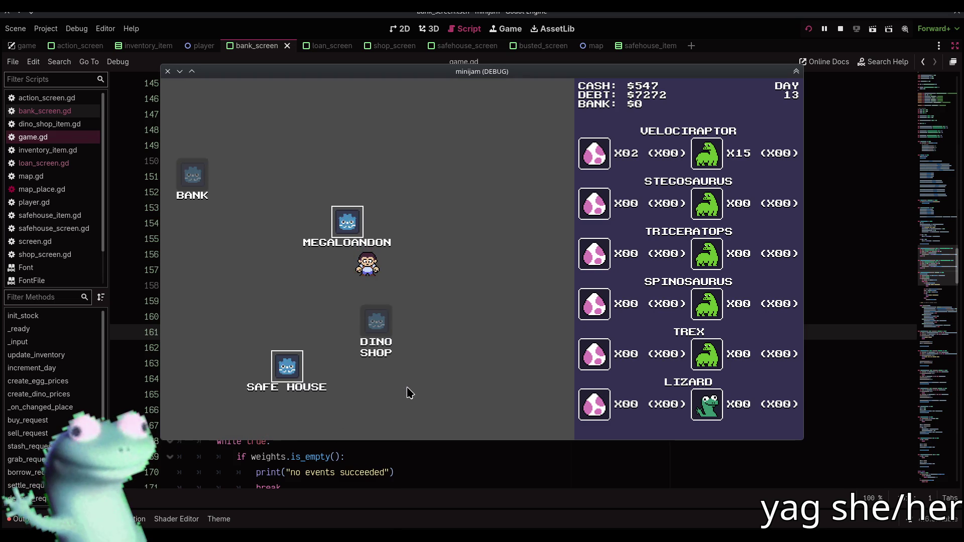
{"action": "left_click", "coordinate": [311, 142]}
{"action": "left_click", "coordinate": [310, 141]}
{"action": "left_click", "coordinate": [311, 141]}
{"action": "left_click", "coordinate": [311, 141]}
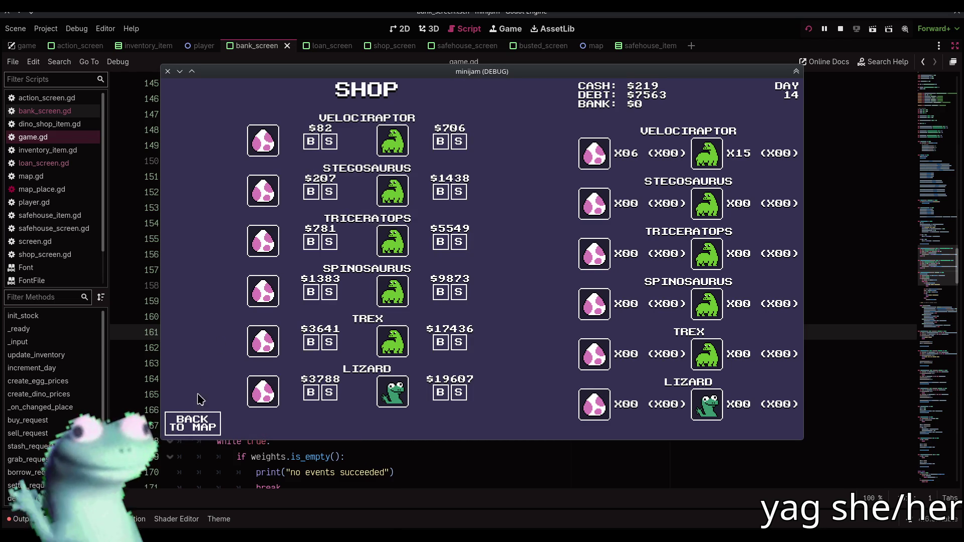
{"action": "left_click", "coordinate": [196, 422]}
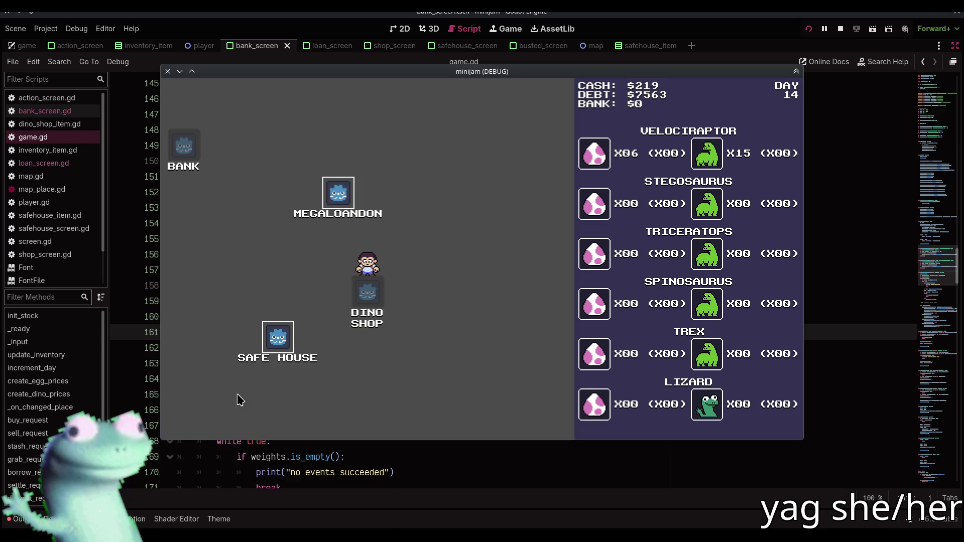
{"action": "left_click", "coordinate": [349, 197]}
{"action": "left_click", "coordinate": [195, 420]}
{"action": "left_click", "coordinate": [405, 403]}
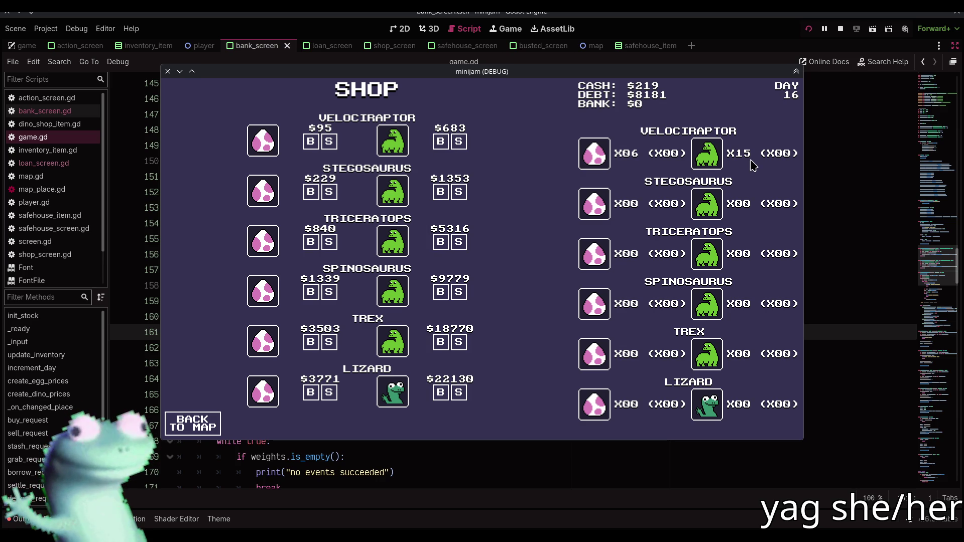
Sell seven grown velociraptors at the Dino Shop
{"action": "left_click", "coordinate": [459, 142]}
{"action": "left_click", "coordinate": [459, 142]}
{"action": "left_click", "coordinate": [458, 142]}
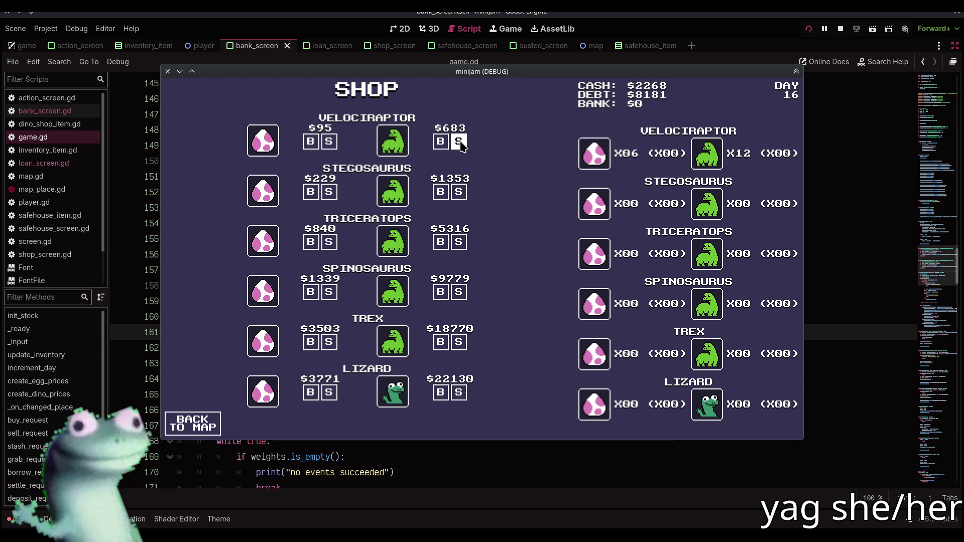
{"action": "left_click", "coordinate": [459, 143]}
{"action": "left_click", "coordinate": [458, 142]}
{"action": "left_click", "coordinate": [459, 143]}
{"action": "left_click", "coordinate": [459, 143]}
{"action": "left_click", "coordinate": [459, 143]}
{"action": "left_click", "coordinate": [459, 142]}
{"action": "left_click", "coordinate": [458, 143]}
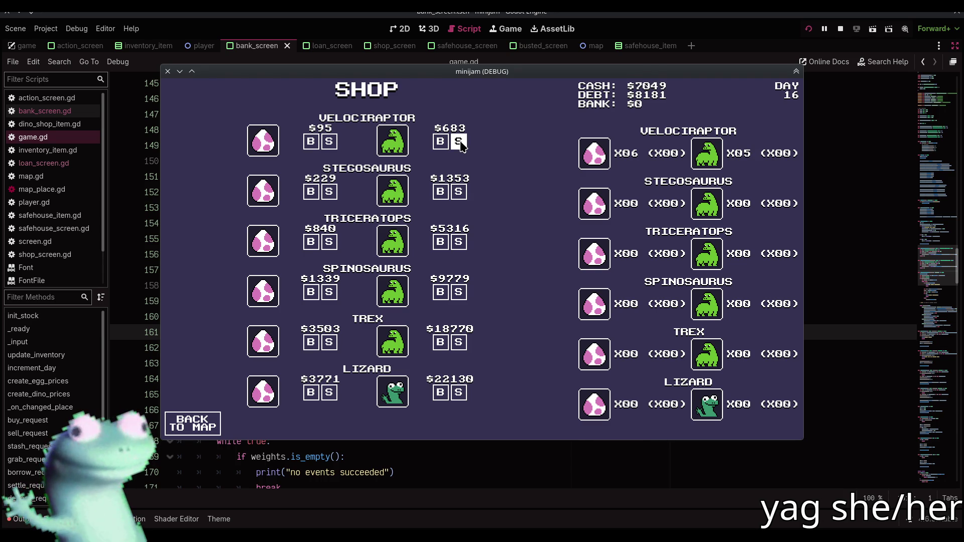
Pass a day via Megaloandon, then sell the remaining velociraptors
{"action": "left_click", "coordinate": [200, 426]}
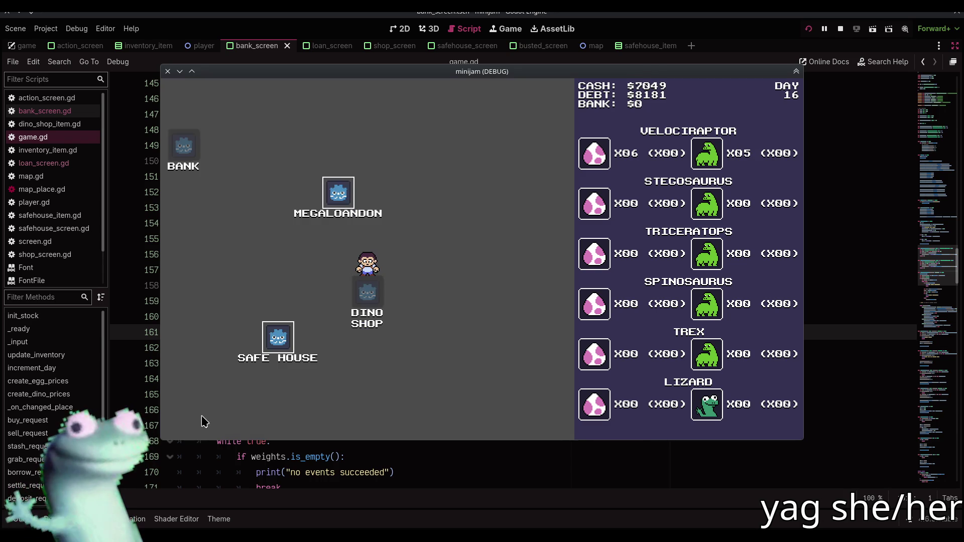
{"action": "left_click", "coordinate": [351, 199]}
{"action": "left_click", "coordinate": [195, 424]}
{"action": "left_click", "coordinate": [397, 386]}
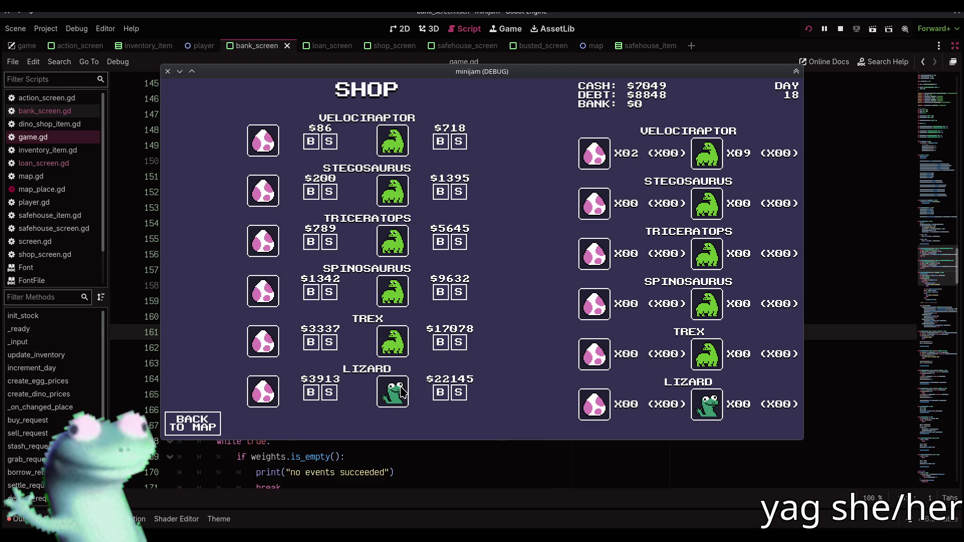
{"action": "left_click", "coordinate": [458, 142]}
{"action": "triple_click", "coordinate": [458, 142]}
{"action": "double_click", "coordinate": [458, 142]}
{"action": "double_click", "coordinate": [458, 142]}
{"action": "left_click", "coordinate": [458, 142]}
Use SETTLE on the loan screen until the debt reaches $0
{"action": "left_click", "coordinate": [215, 422]}
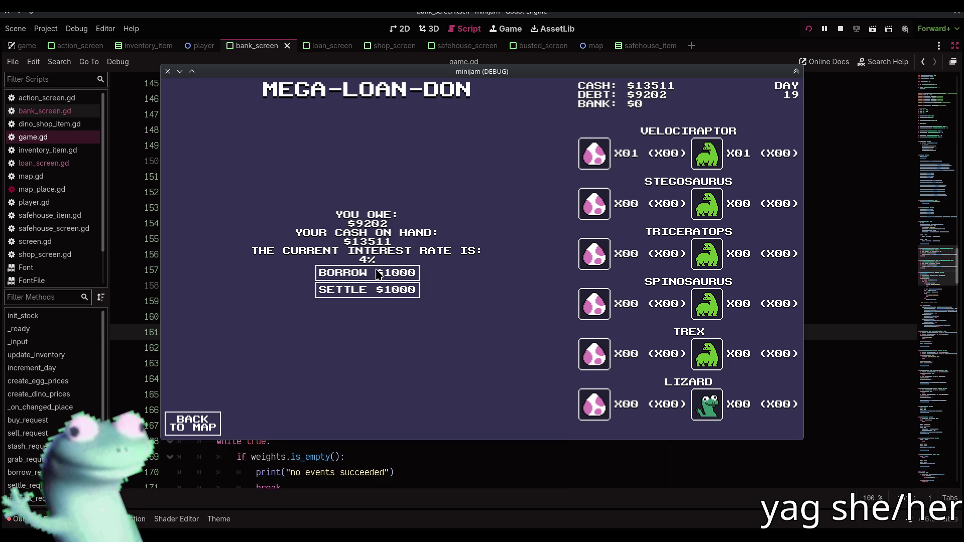
{"action": "triple_click", "coordinate": [380, 295]}
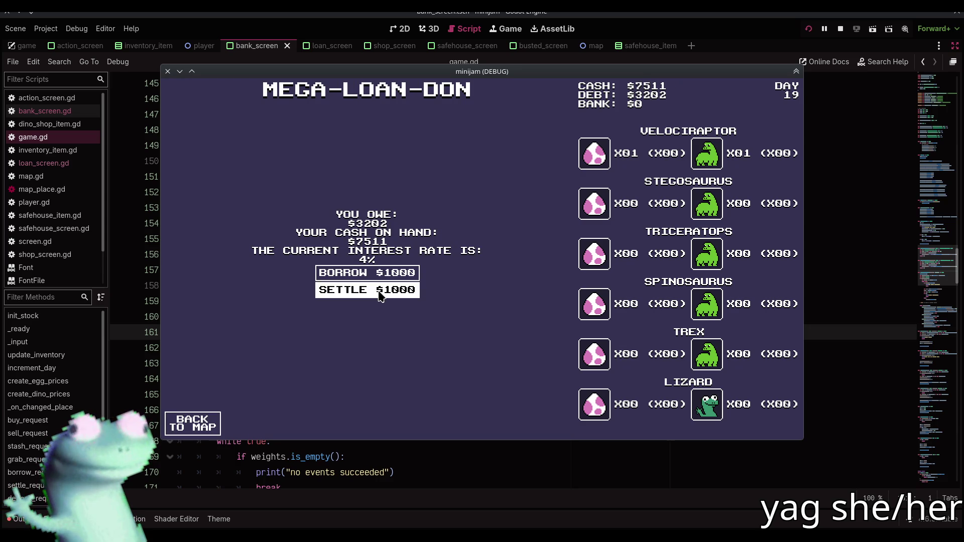
{"action": "double_click", "coordinate": [380, 294]}
{"action": "double_click", "coordinate": [380, 295]}
{"action": "left_click", "coordinate": [380, 295]}
{"action": "left_click", "coordinate": [215, 421]}
Sell a velociraptor egg and a velociraptor, then pass another day
{"action": "left_click", "coordinate": [384, 394]}
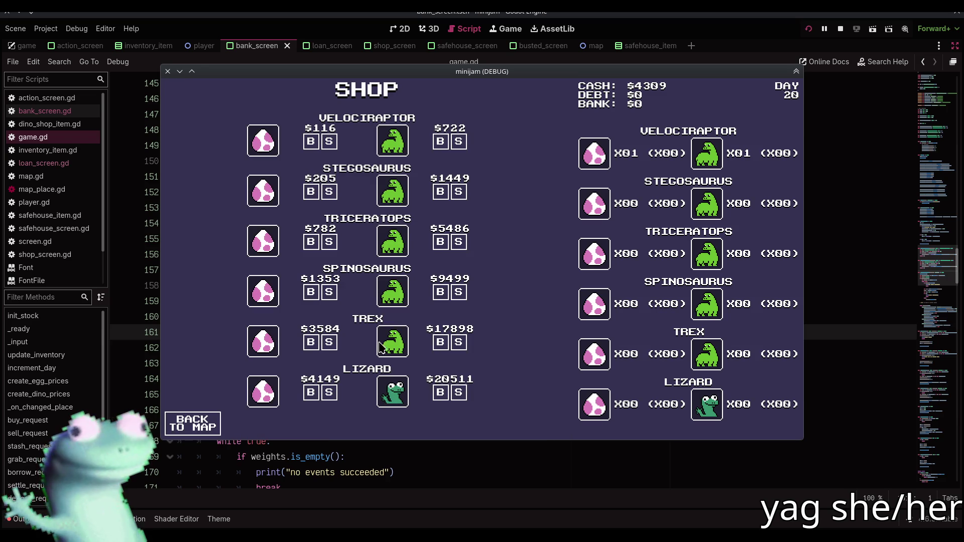
{"action": "left_click", "coordinate": [330, 141]}
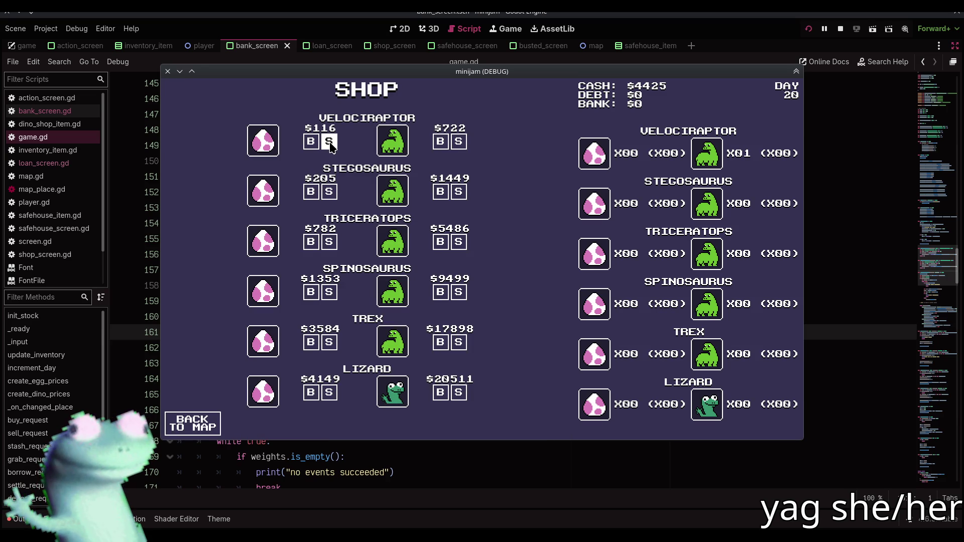
{"action": "left_click", "coordinate": [457, 143]}
{"action": "left_click", "coordinate": [214, 418]}
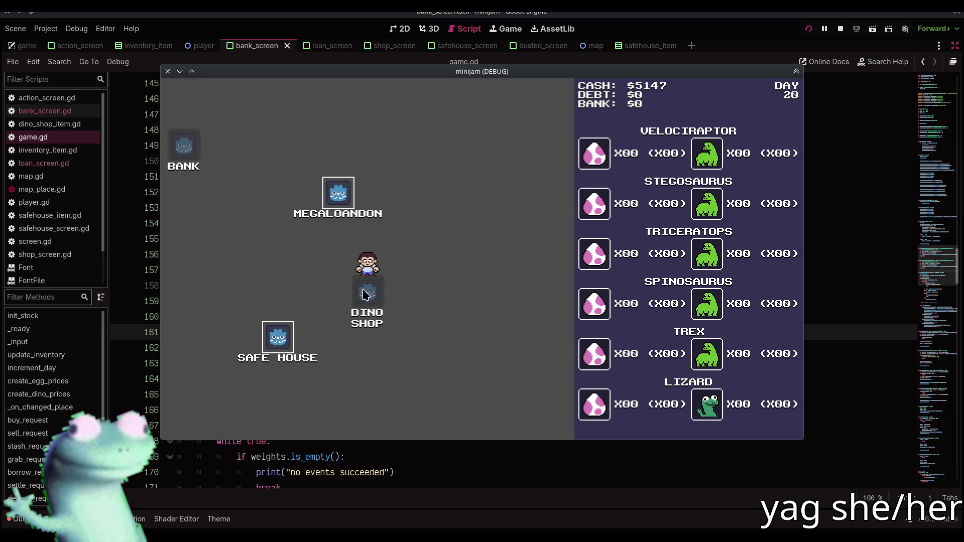
{"action": "left_click", "coordinate": [343, 215]}
{"action": "left_click", "coordinate": [205, 438]}
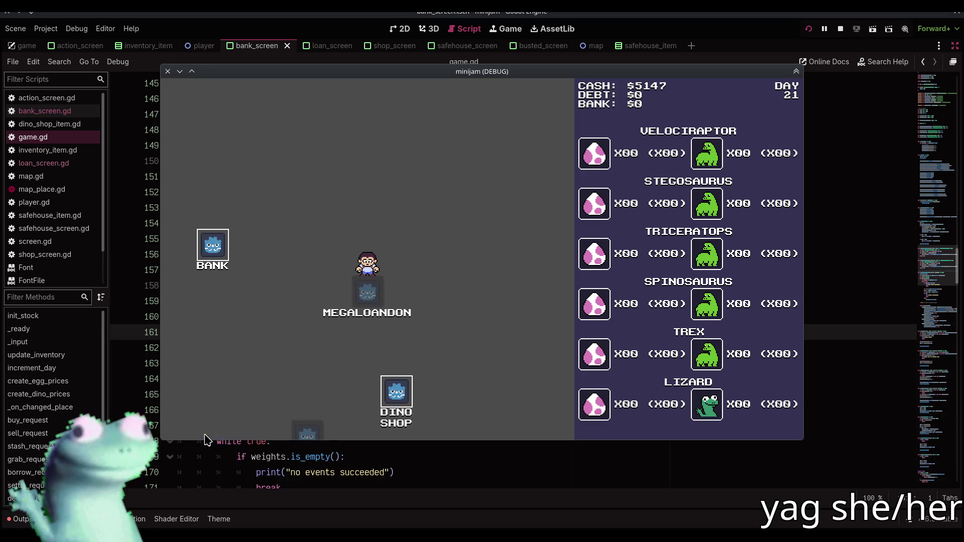
{"action": "left_click", "coordinate": [398, 393]}
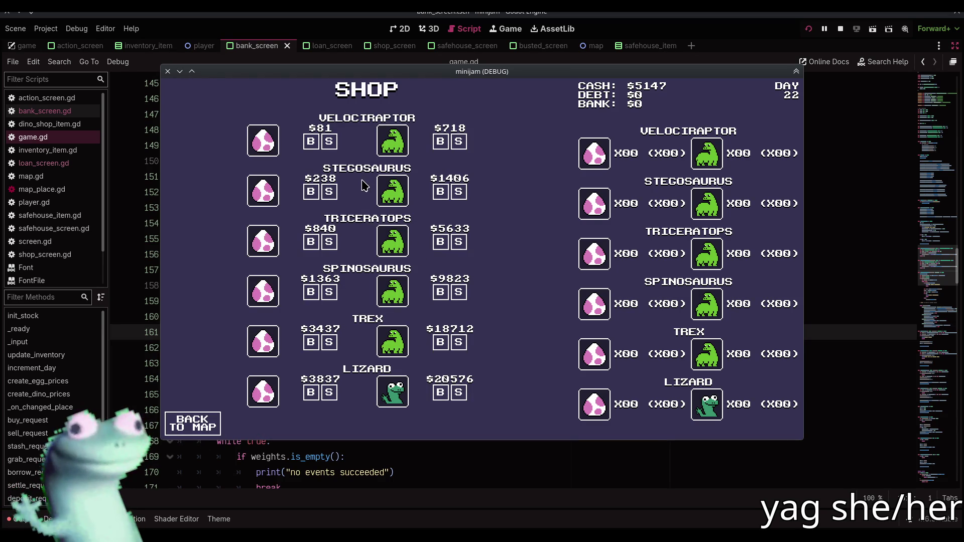
Buy six velociraptor eggs at the Dino Shop
{"action": "left_click", "coordinate": [312, 143]}
{"action": "left_click", "coordinate": [311, 143]}
{"action": "left_click", "coordinate": [311, 143]}
{"action": "left_click", "coordinate": [312, 142]}
{"action": "left_click", "coordinate": [312, 143]}
{"action": "left_click", "coordinate": [312, 142]}
{"action": "left_click", "coordinate": [311, 143]}
{"action": "left_click", "coordinate": [311, 143]}
{"action": "left_click", "coordinate": [312, 142]}
{"action": "left_click", "coordinate": [311, 142]}
{"action": "left_click", "coordinate": [311, 142]}
{"action": "left_click", "coordinate": [312, 142]}
{"action": "left_click", "coordinate": [312, 143]}
{"action": "left_click", "coordinate": [311, 143]}
Travel between Megaloandon and the Dino Shop until day 26 with $4013
{"action": "left_click", "coordinate": [192, 422]}
{"action": "left_click", "coordinate": [338, 193]}
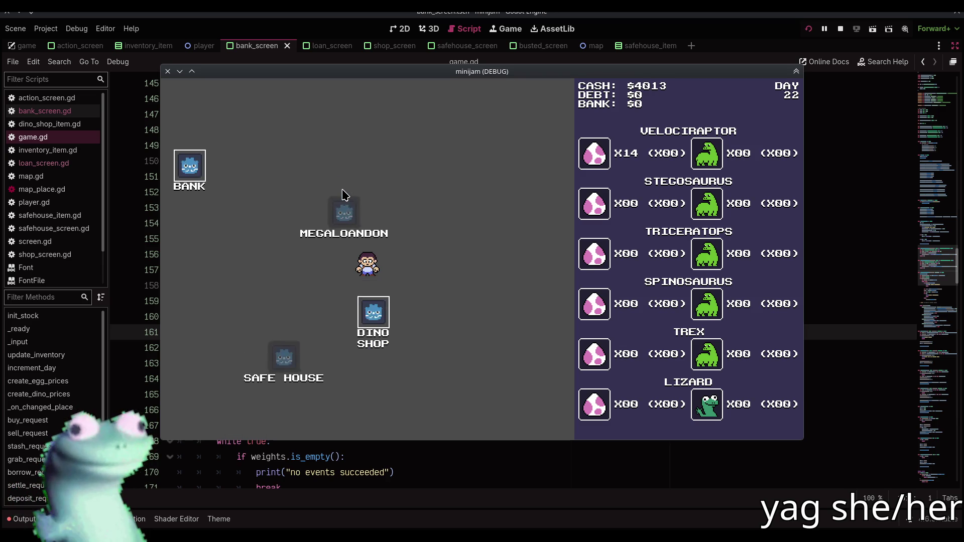
{"action": "left_click", "coordinate": [198, 423]}
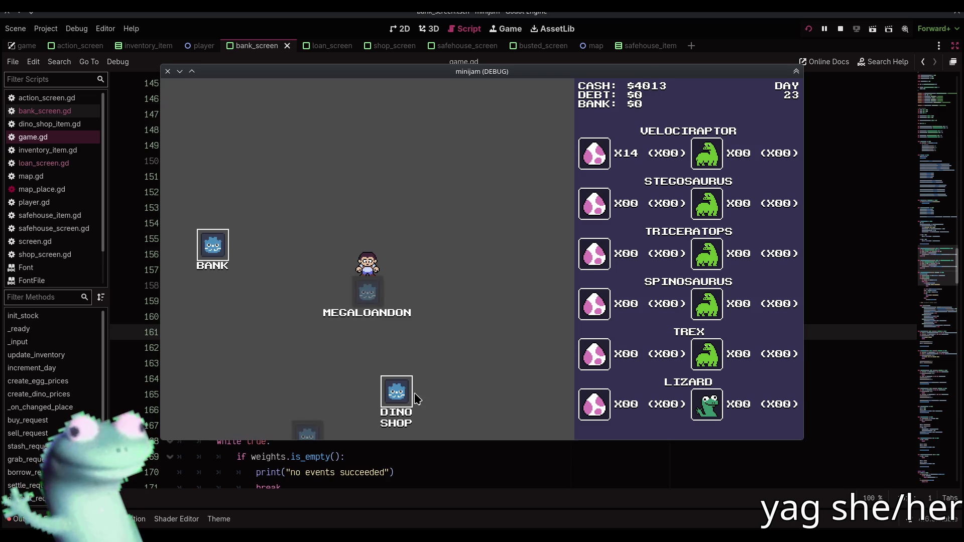
{"action": "left_click", "coordinate": [399, 393]}
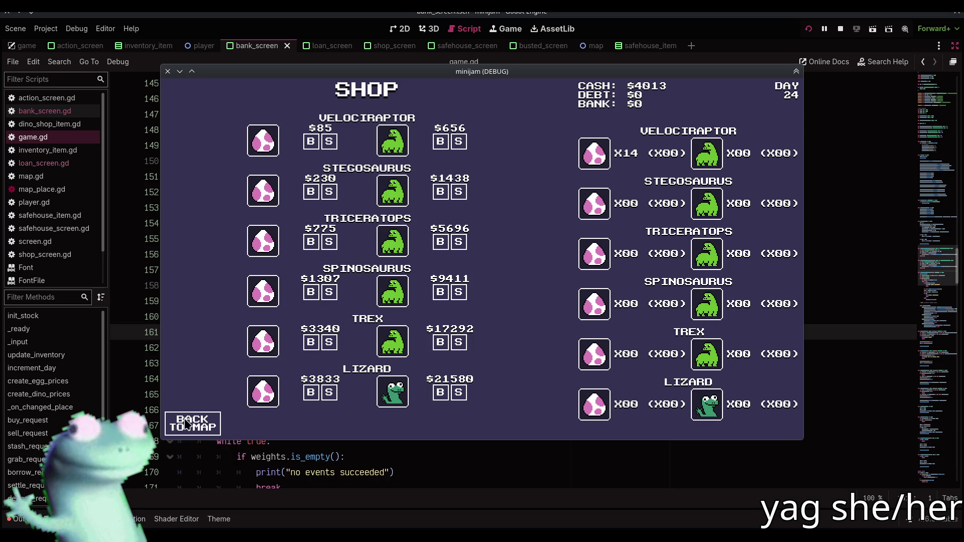
{"action": "left_click", "coordinate": [193, 423]}
{"action": "left_click", "coordinate": [334, 195]}
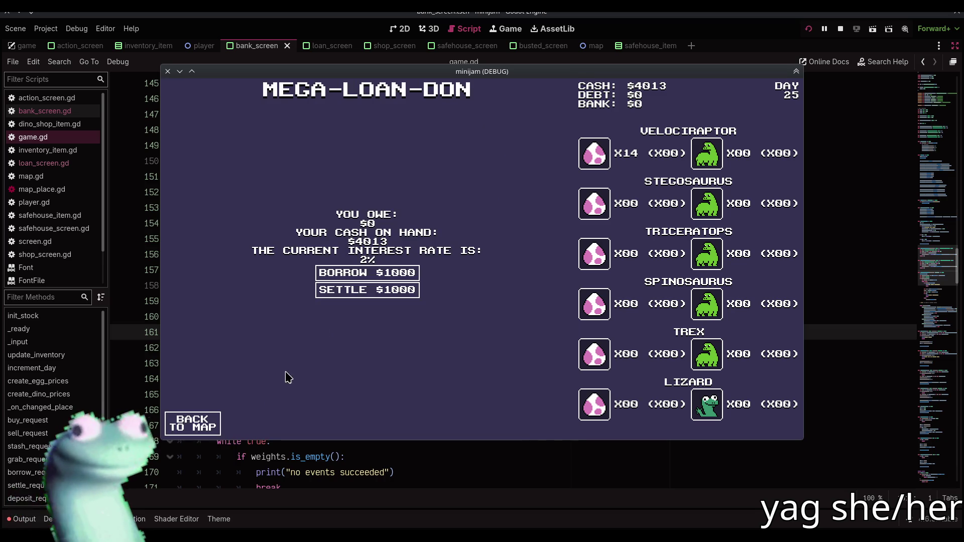
{"action": "left_click", "coordinate": [198, 423]}
{"action": "left_click", "coordinate": [387, 390]}
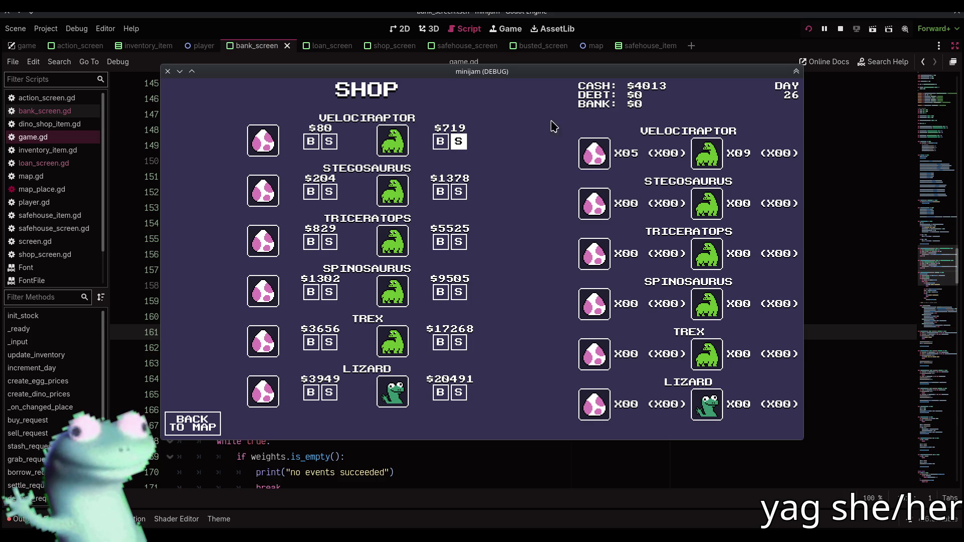
{"action": "left_click_drag", "start_coordinate": [511, 72], "coordinate": [506, 327]}
{"action": "scroll", "coordinate": [516, 178], "scroll_direction": "up", "scroll_amount": 10}
Bring the game window fully into view and sell velociraptors in the Dino Shop
{"action": "scroll", "coordinate": [517, 178], "scroll_direction": "up", "scroll_amount": 18}
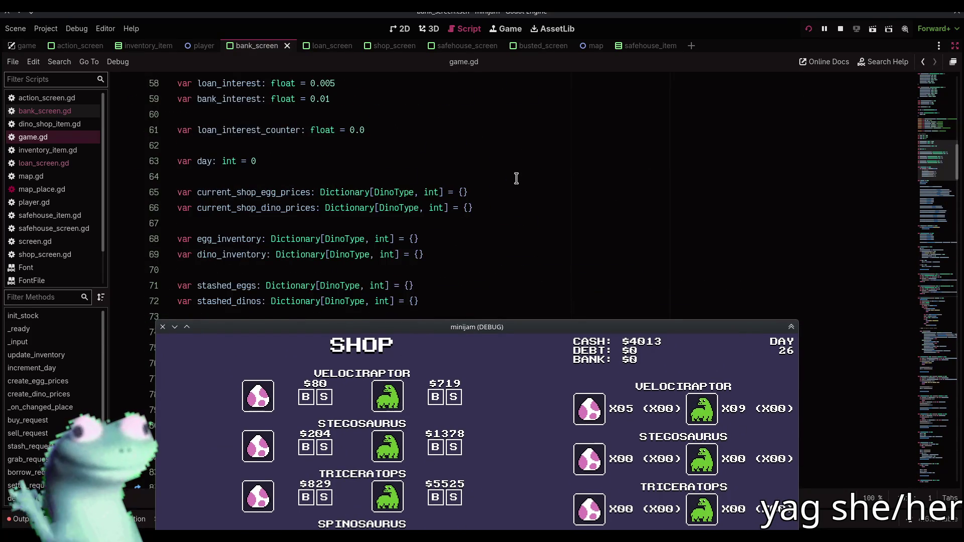
{"action": "scroll", "coordinate": [516, 178], "scroll_direction": "down", "scroll_amount": 4}
{"action": "scroll", "coordinate": [516, 177], "scroll_direction": "up", "scroll_amount": 11}
{"action": "scroll", "coordinate": [516, 177], "scroll_direction": "up", "scroll_amount": 7}
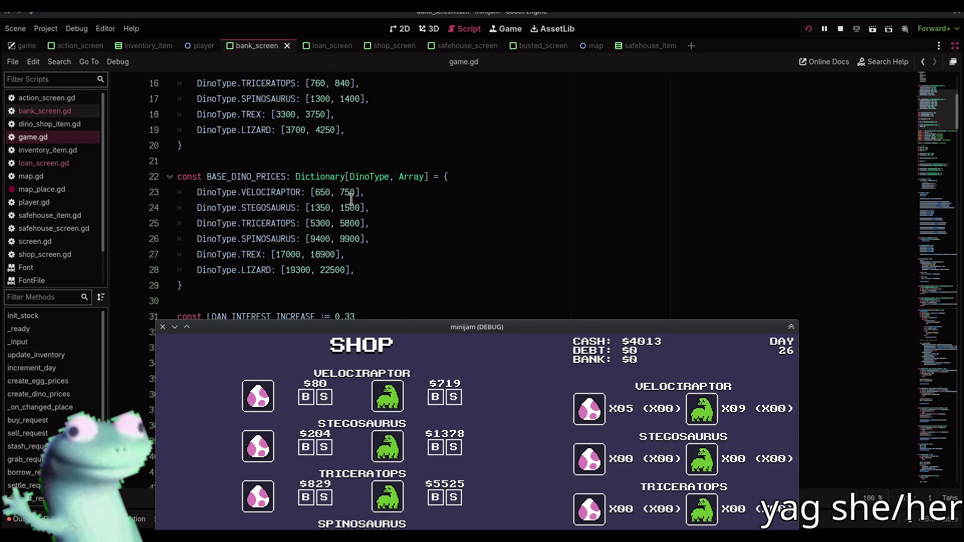
{"action": "left_click_drag", "start_coordinate": [459, 327], "coordinate": [368, 120]}
{"action": "double_click", "coordinate": [362, 191]}
{"action": "double_click", "coordinate": [363, 191]}
{"action": "double_click", "coordinate": [362, 191]}
{"action": "triple_click", "coordinate": [362, 190]}
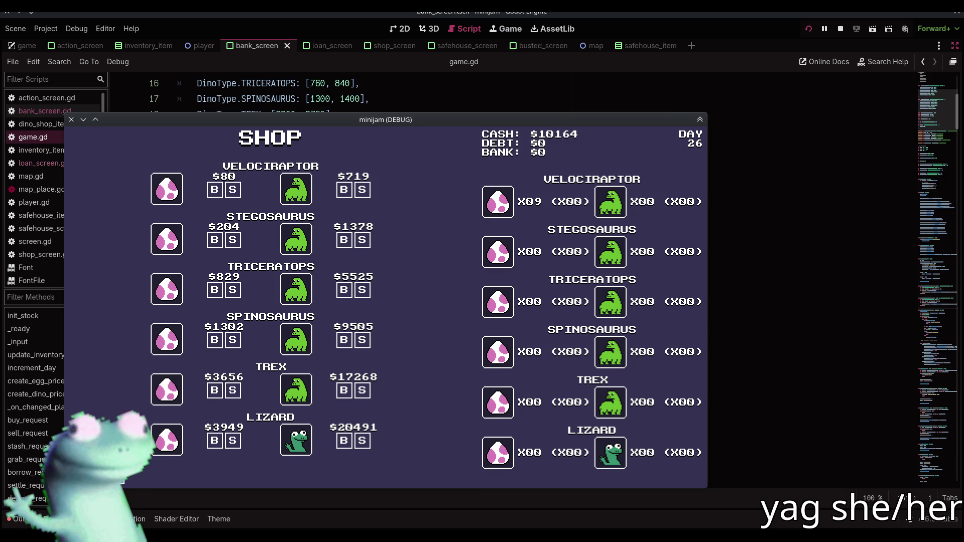
Travel to Megaloandon, then return via the map to the Dino Shop
{"action": "key", "text": "Escape"}
{"action": "left_click", "coordinate": [245, 248]}
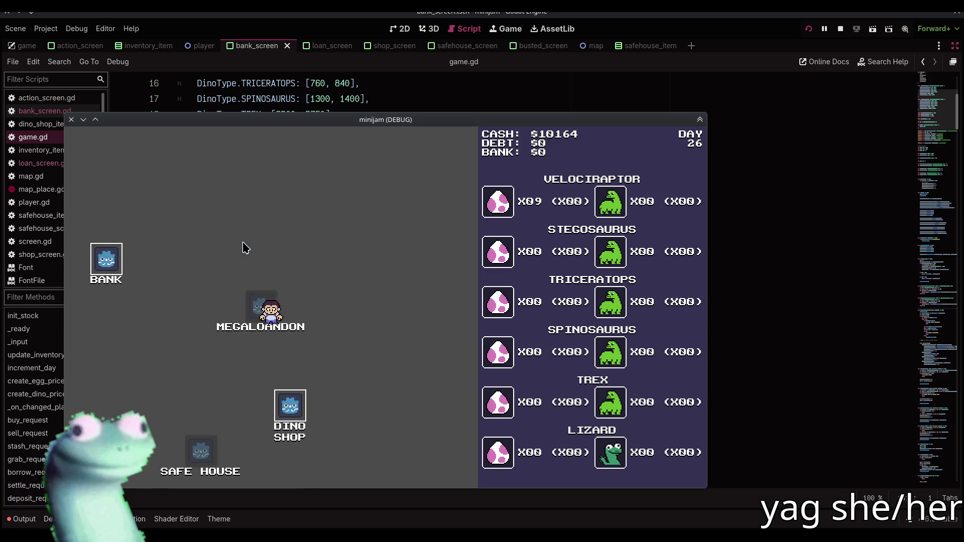
{"action": "key", "text": "Escape"}
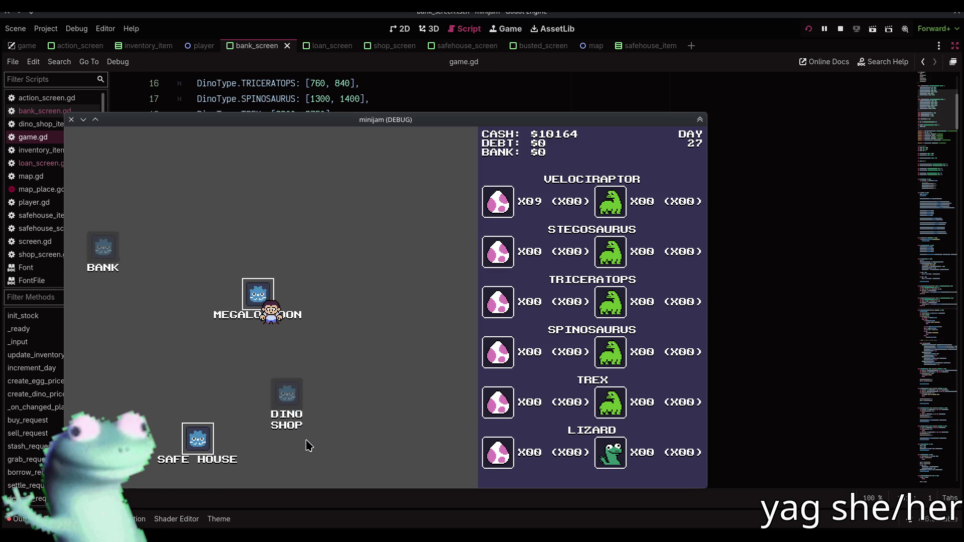
{"action": "left_click", "coordinate": [308, 446]}
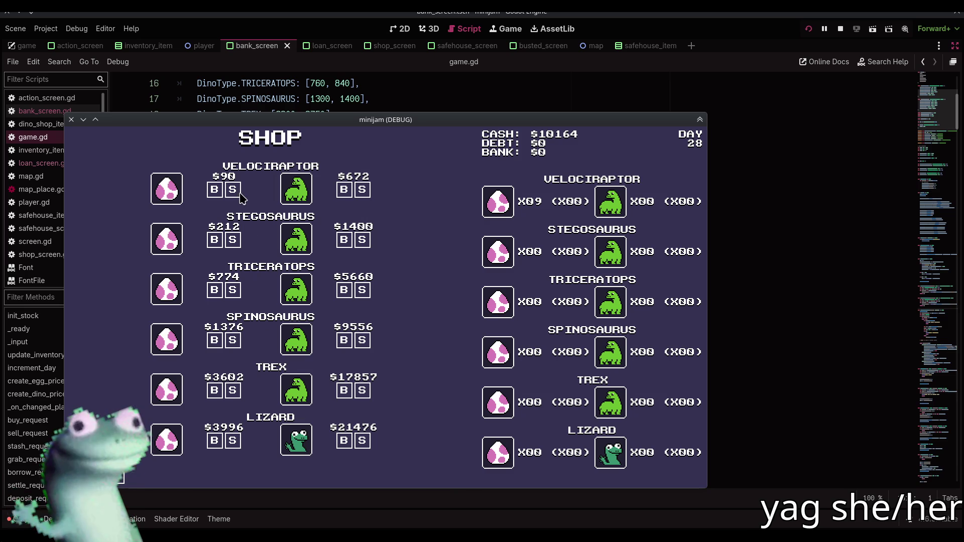
Sell off all the velociraptor eggs
{"action": "left_click_drag", "start_coordinate": [243, 198], "coordinate": [256, 275]}
{"action": "left_click", "coordinate": [252, 274]}
{"action": "double_click", "coordinate": [253, 274]}
{"action": "double_click", "coordinate": [253, 274]}
{"action": "double_click", "coordinate": [253, 274]}
{"action": "double_click", "coordinate": [253, 274]}
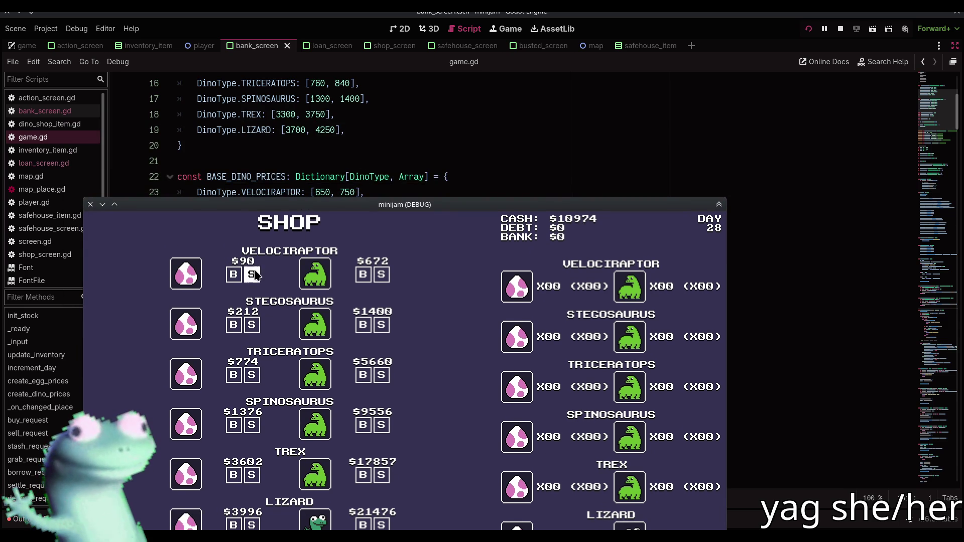
Buy several velociraptor eggs
{"action": "double_click", "coordinate": [233, 274]}
{"action": "left_click", "coordinate": [233, 274]}
{"action": "left_click", "coordinate": [233, 274]}
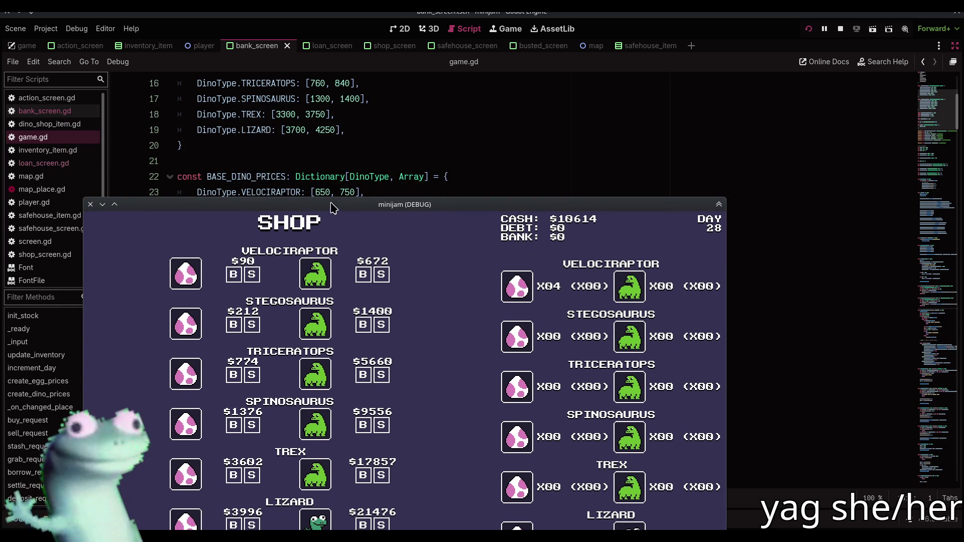
Go through Megaloandon back to the Dino Shop and sell a velociraptor
{"action": "left_click_drag", "start_coordinate": [332, 207], "coordinate": [339, 99]}
{"action": "key", "text": "Escape"}
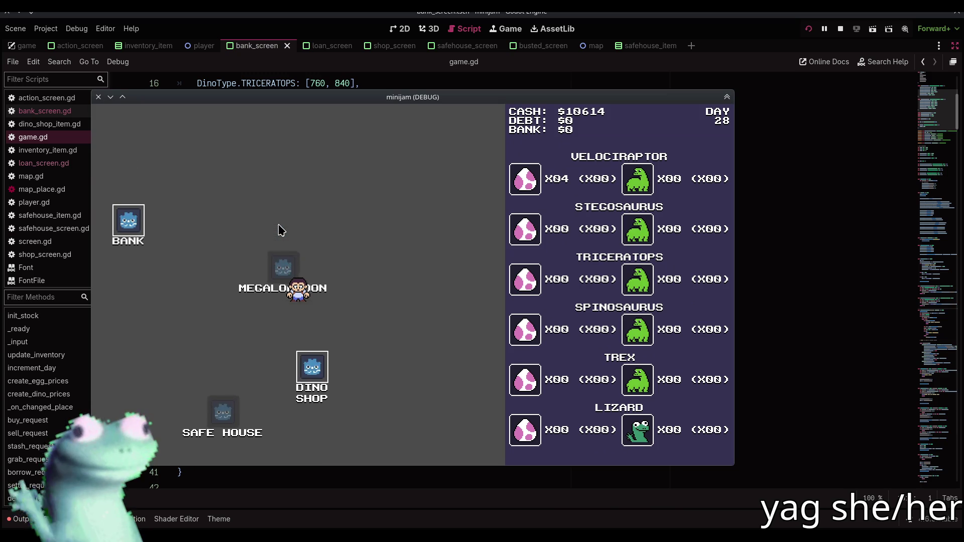
{"action": "key", "text": "Return"}
{"action": "key", "text": "Escape"}
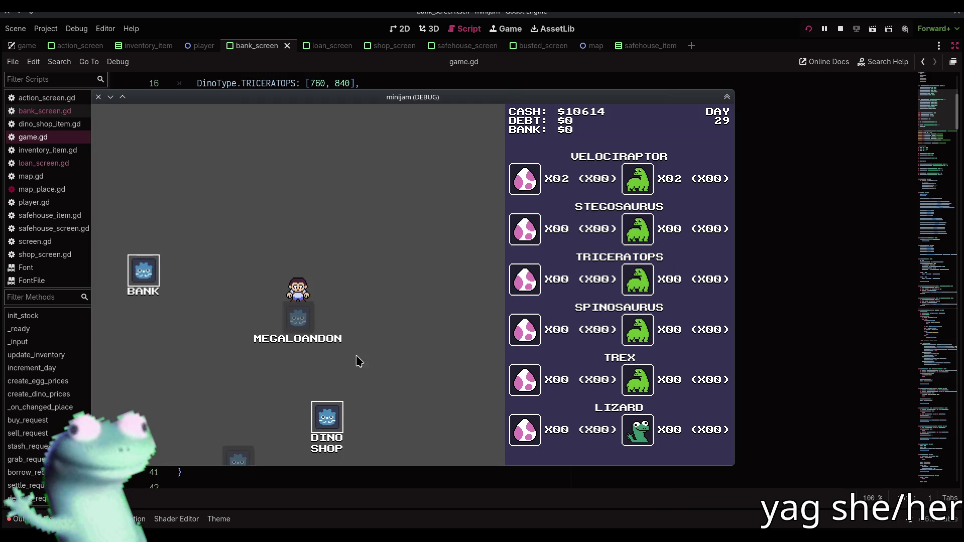
{"action": "left_click", "coordinate": [320, 432]}
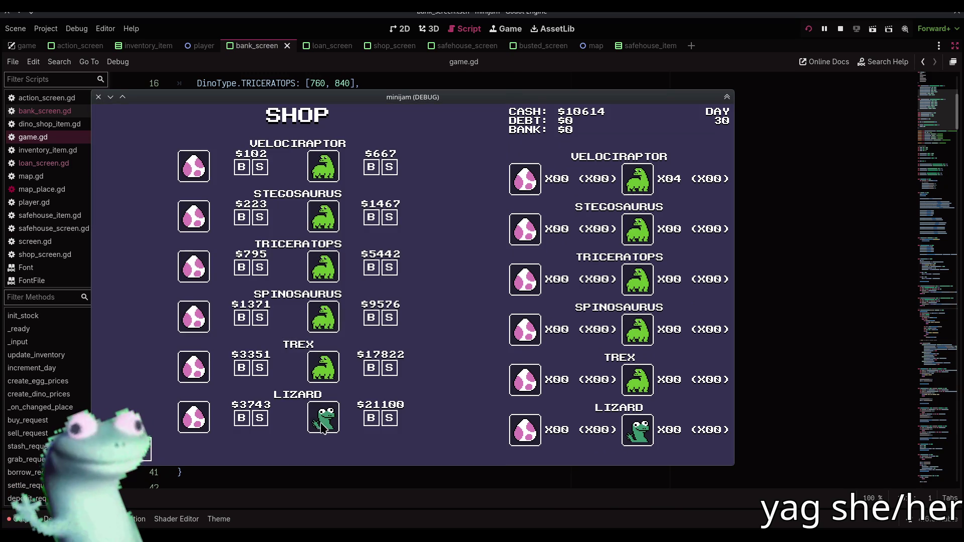
{"action": "mouse_move", "coordinate": [435, 97]}
{"action": "left_mouse_down"}
{"action": "mouse_move", "coordinate": [425, 289]}
{"action": "mouse_move", "coordinate": [435, 115]}
{"action": "left_mouse_up"}
{"action": "left_click", "coordinate": [393, 187]}
{"action": "left_click", "coordinate": [393, 188]}
{"action": "left_click", "coordinate": [393, 188]}
Sell the remaining velociraptors and return to the map holding $13282
{"action": "left_click", "coordinate": [394, 190]}
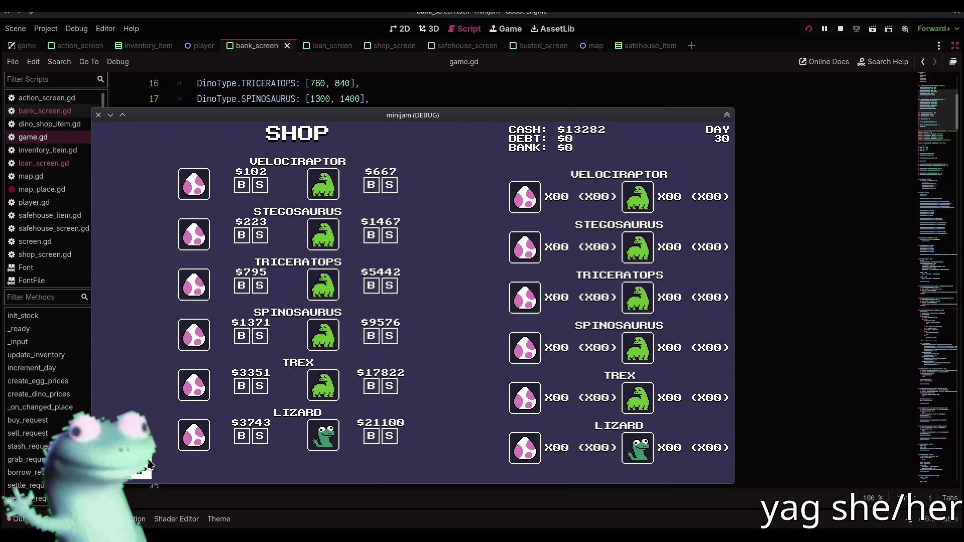
{"action": "left_click", "coordinate": [149, 463]}
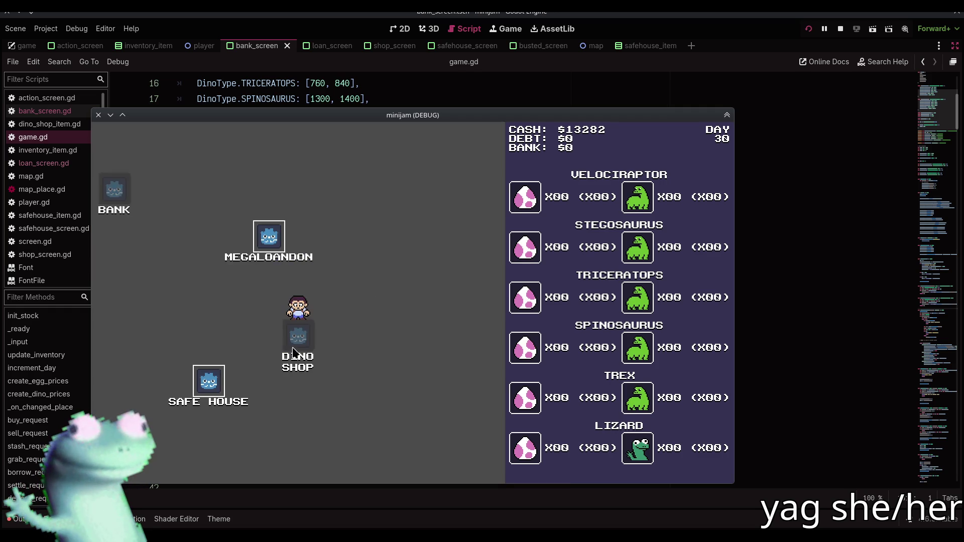
Stop the test game, put the caret on line 30 of game.gd, and bring up the terminal
{"action": "left_click", "coordinate": [99, 116]}
{"action": "left_click", "coordinate": [349, 296]}
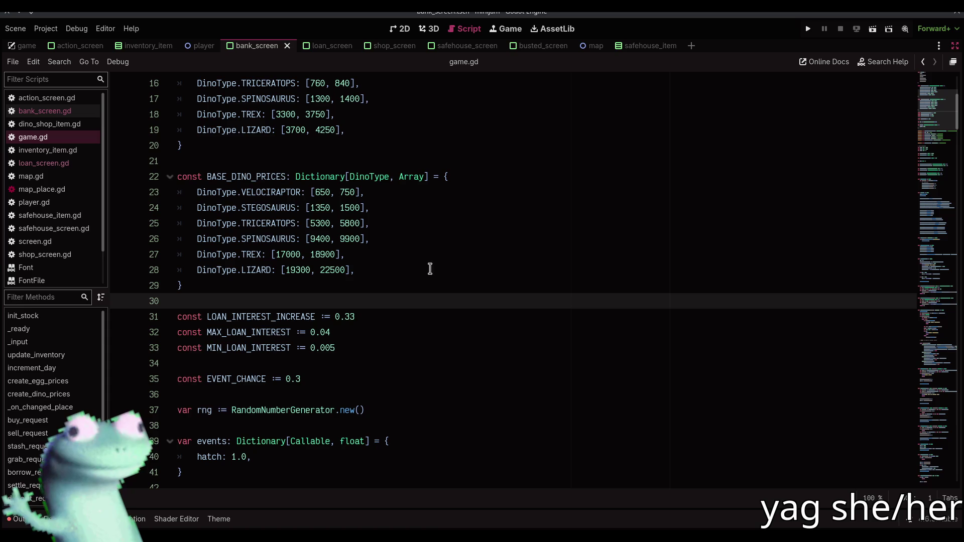
{"action": "key", "text": "F12"}
Check the repository status and stage all changes
{"action": "type", "text": "git status"}
{"action": "key", "text": "Return"}
{"action": "type", "text": "git ass ."}
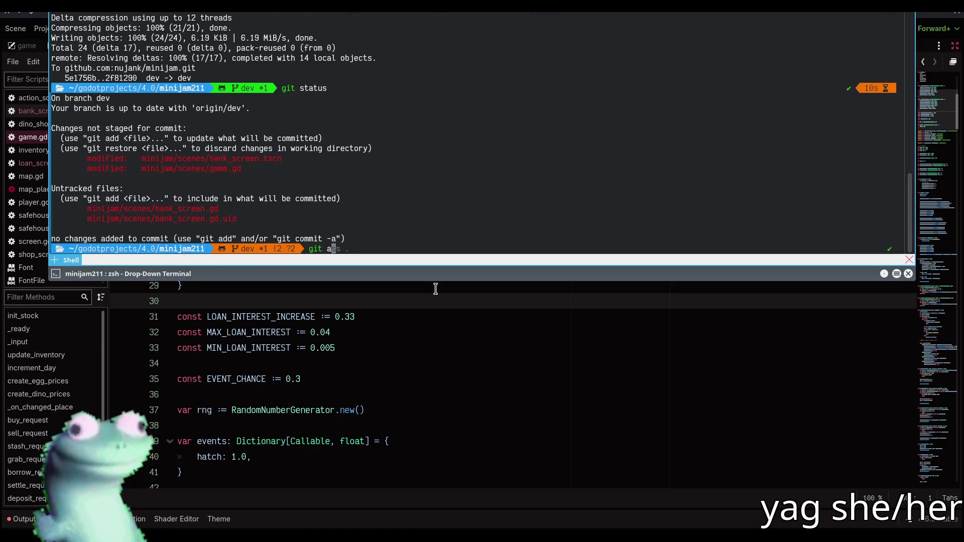
{"action": "key", "text": "Return"}
Commit with message 'bankin and prices', push to dev, and hide the terminal
{"action": "type", "text": "it"}
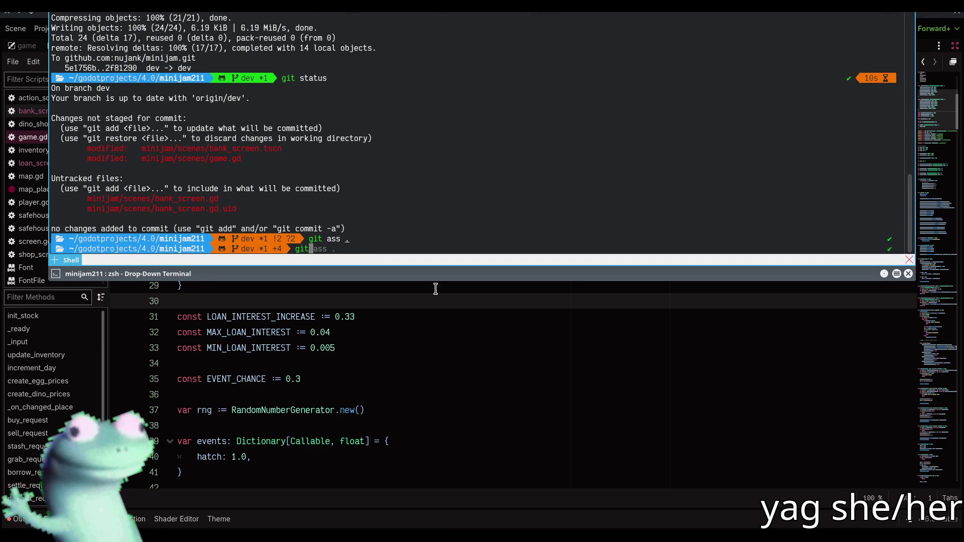
{"action": "type", "text": " commit"}
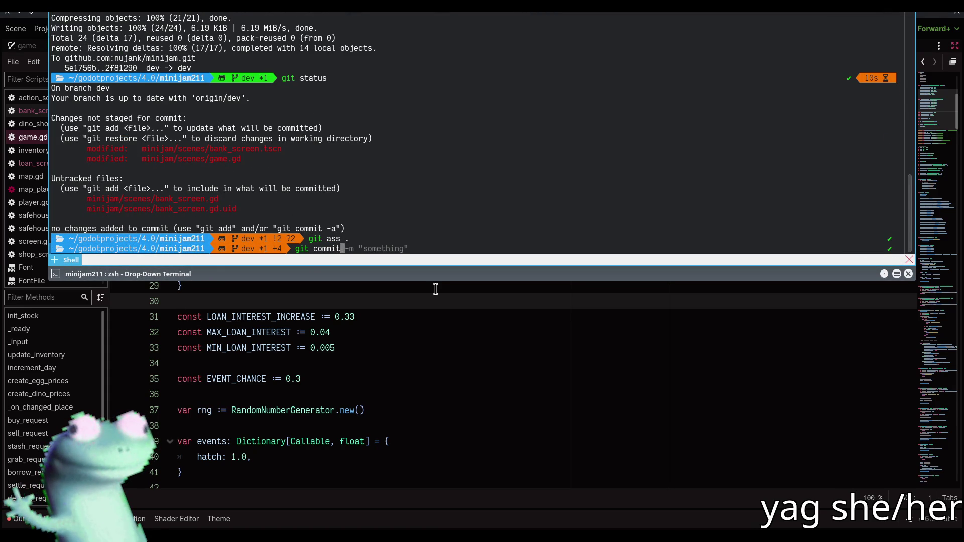
{"action": "type", "text": " -m \"bankin "}
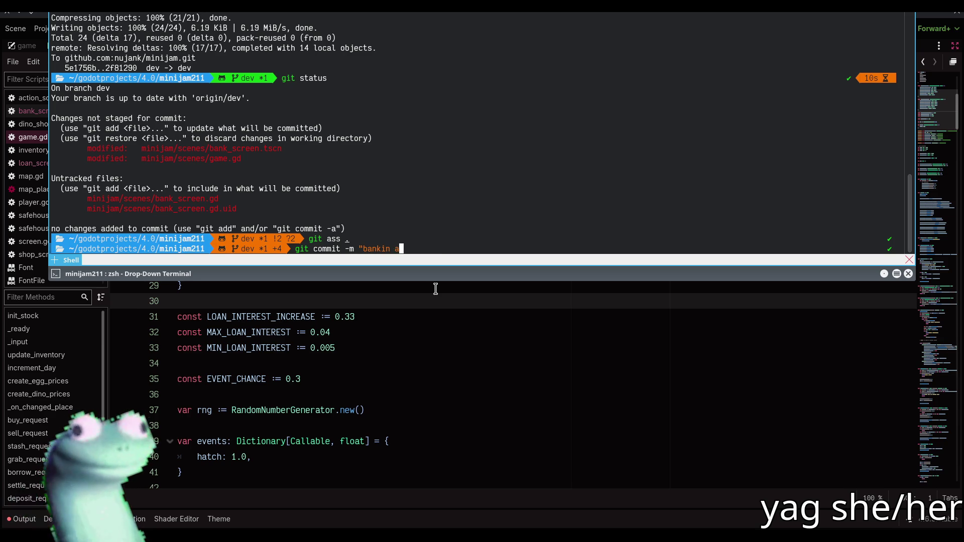
{"action": "type", "text": "and prices\""}
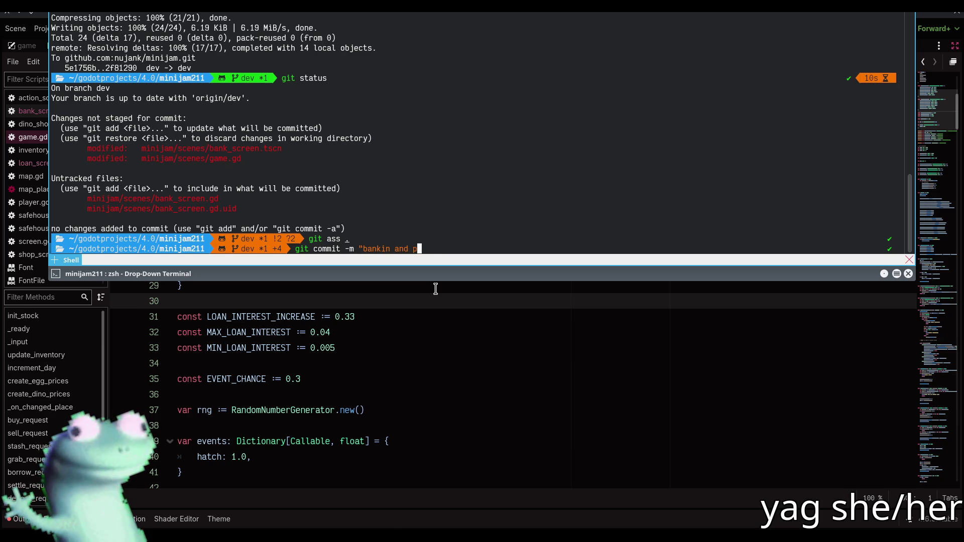
{"action": "key", "text": "Return"}
{"action": "type", "text": "git push"}
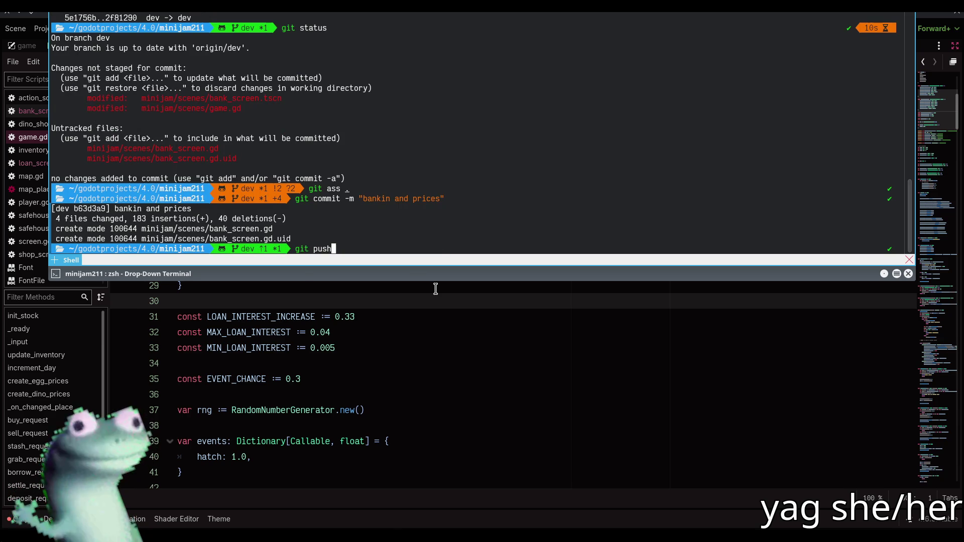
{"action": "key", "text": "Return"}
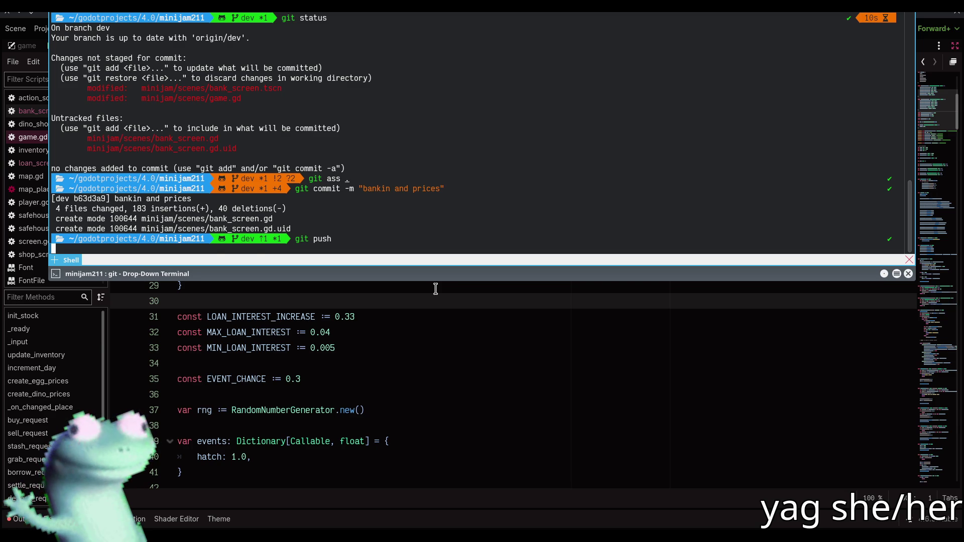
{"action": "key", "text": "F12"}
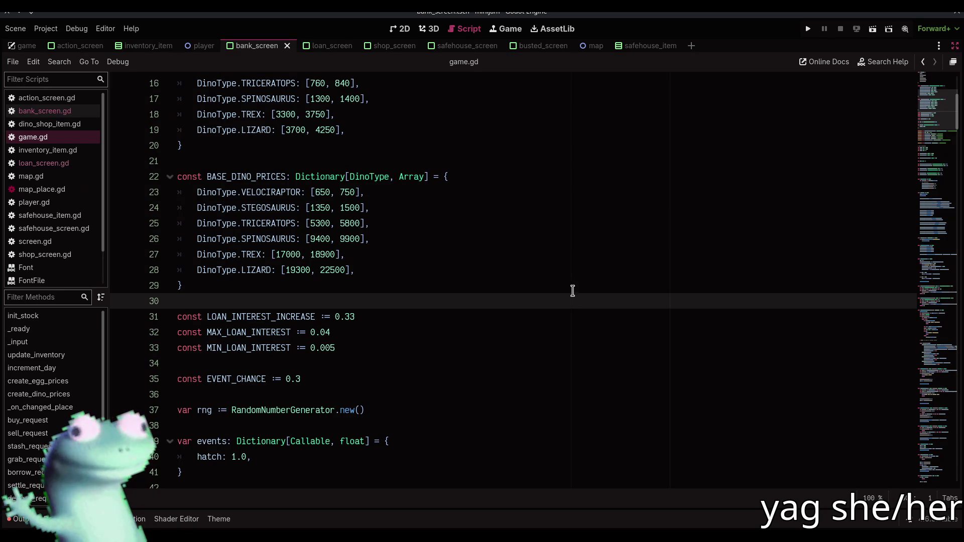
{"action": "left_click", "coordinate": [575, 269]}
{"action": "left_click", "coordinate": [561, 301]}
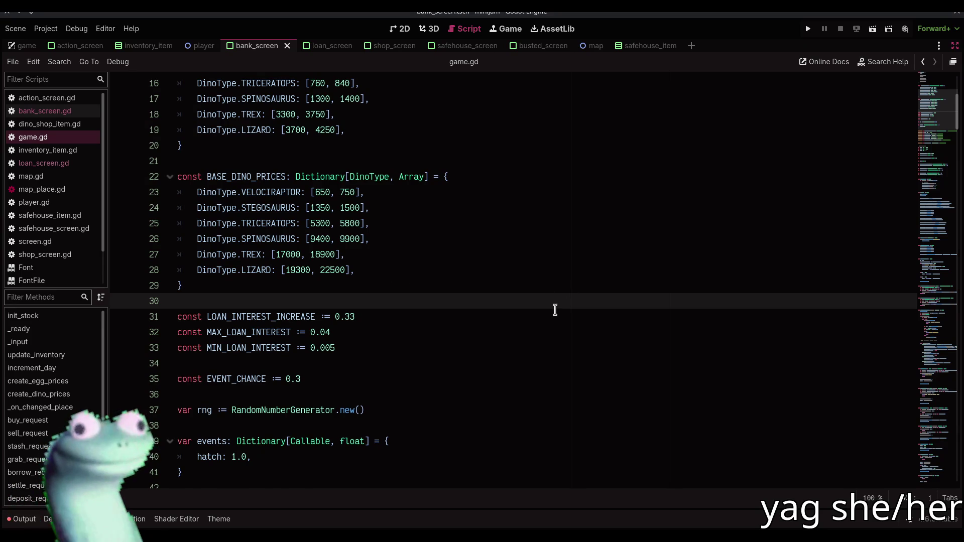
{"action": "scroll", "coordinate": [554, 309], "scroll_direction": "down", "scroll_amount": 1}
{"action": "scroll", "coordinate": [555, 310], "scroll_direction": "down", "scroll_amount": 1}
{"action": "left_click", "coordinate": [527, 264]}
{"action": "scroll", "coordinate": [527, 264], "scroll_direction": "down", "scroll_amount": 1}
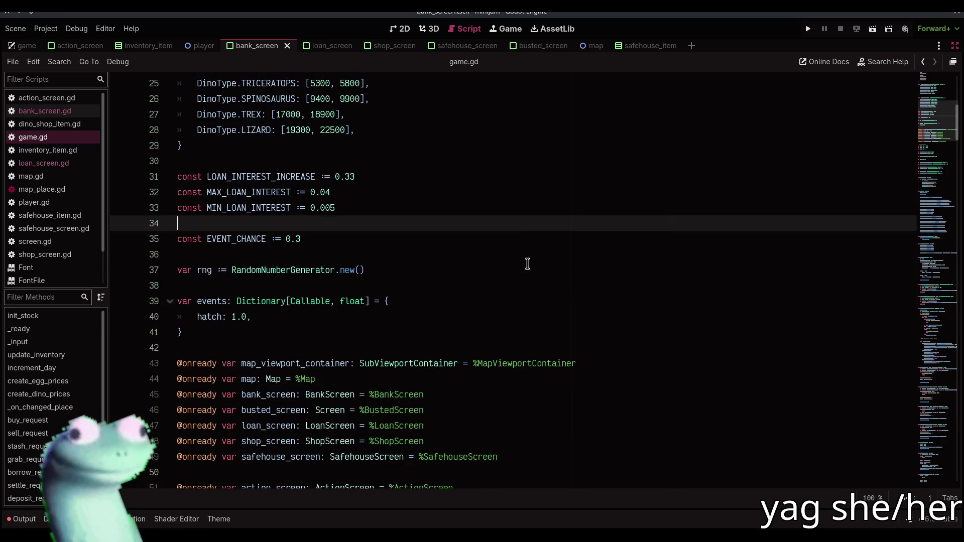
{"action": "scroll", "coordinate": [527, 263], "scroll_direction": "down", "scroll_amount": 3}
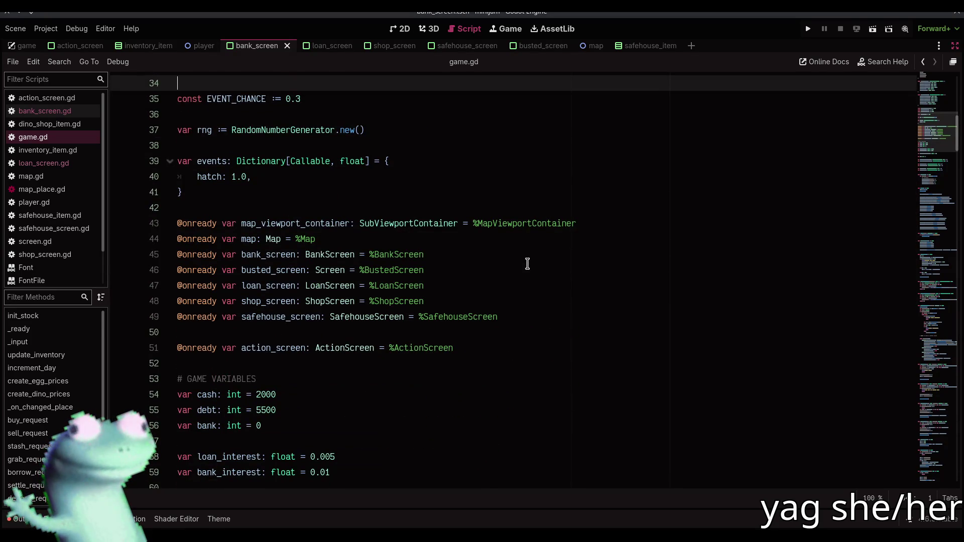
{"action": "scroll", "coordinate": [527, 264], "scroll_direction": "down", "scroll_amount": 3}
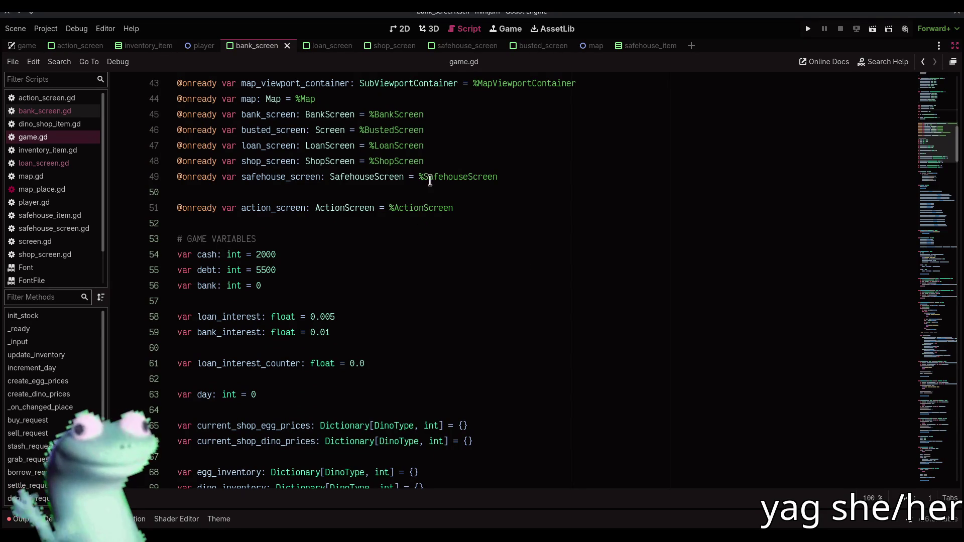
{"action": "left_click", "coordinate": [424, 195]}
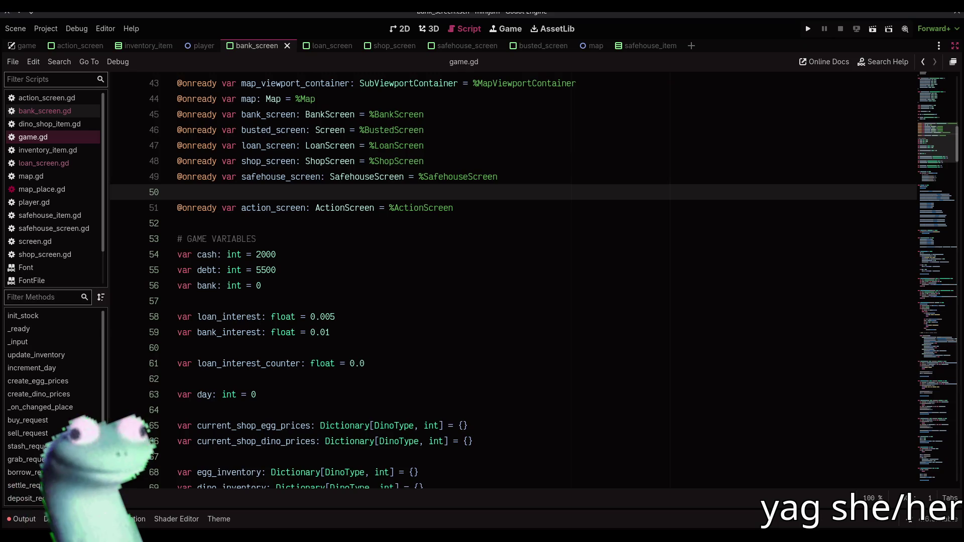
{"action": "left_click", "coordinate": [407, 317]}
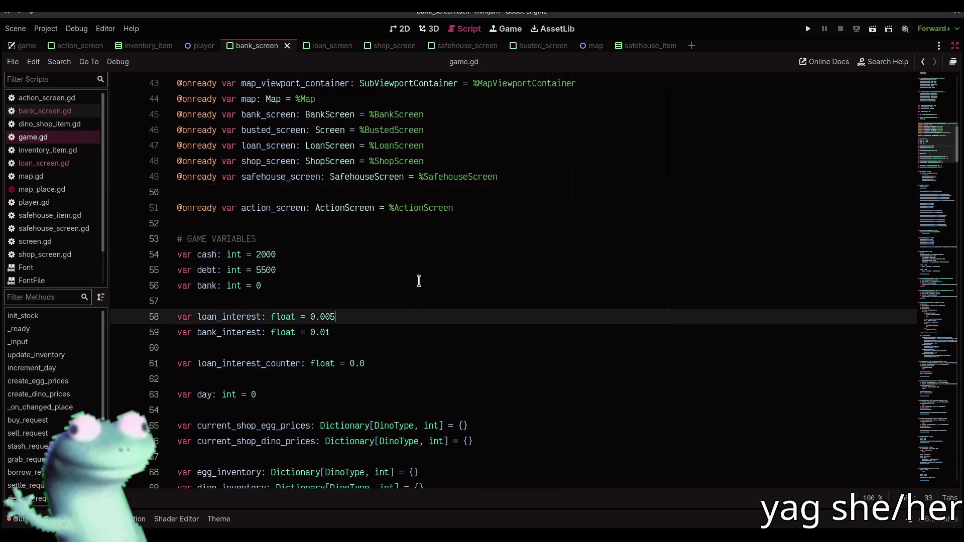
{"action": "scroll", "coordinate": [419, 281], "scroll_direction": "down", "scroll_amount": 9}
{"action": "scroll", "coordinate": [419, 282], "scroll_direction": "up", "scroll_amount": 1}
{"action": "scroll", "coordinate": [418, 281], "scroll_direction": "down", "scroll_amount": 12}
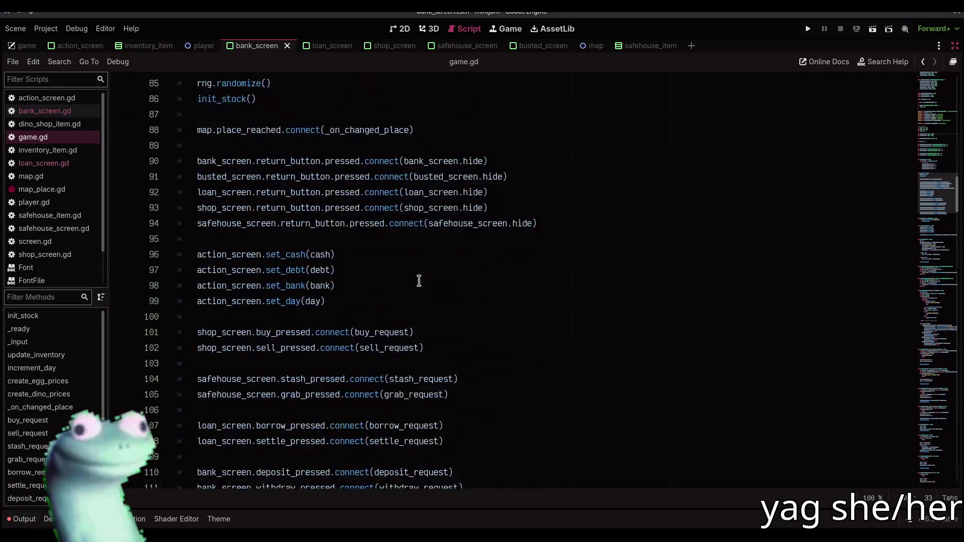
{"action": "left_click", "coordinate": [410, 259]}
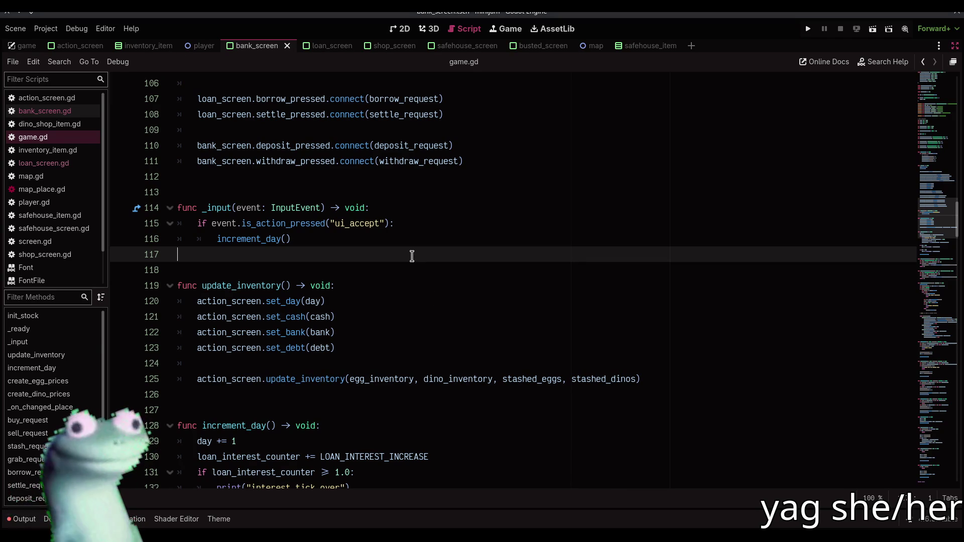
{"action": "scroll", "coordinate": [412, 257], "scroll_direction": "down", "scroll_amount": 1}
{"action": "scroll", "coordinate": [412, 256], "scroll_direction": "down", "scroll_amount": 2}
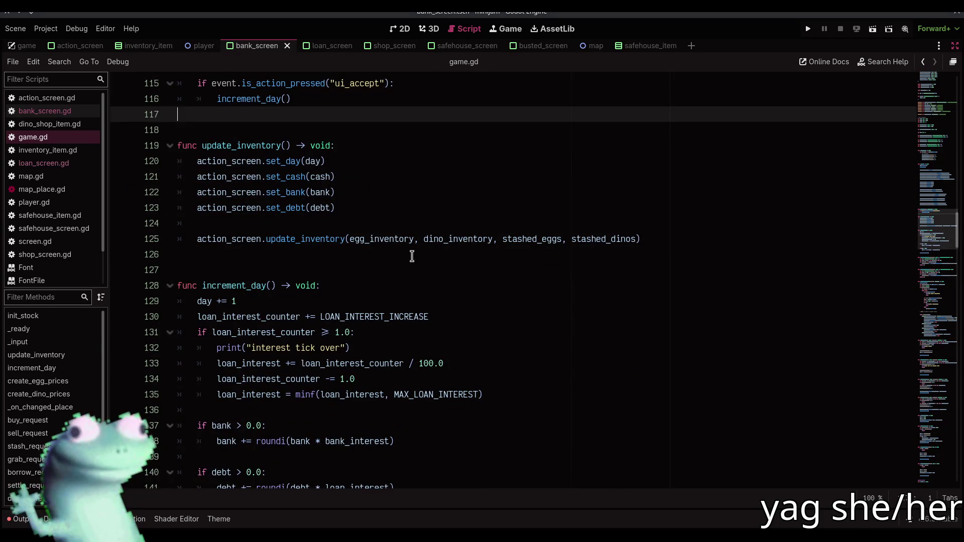
{"action": "scroll", "coordinate": [412, 256], "scroll_direction": "down", "scroll_amount": 2}
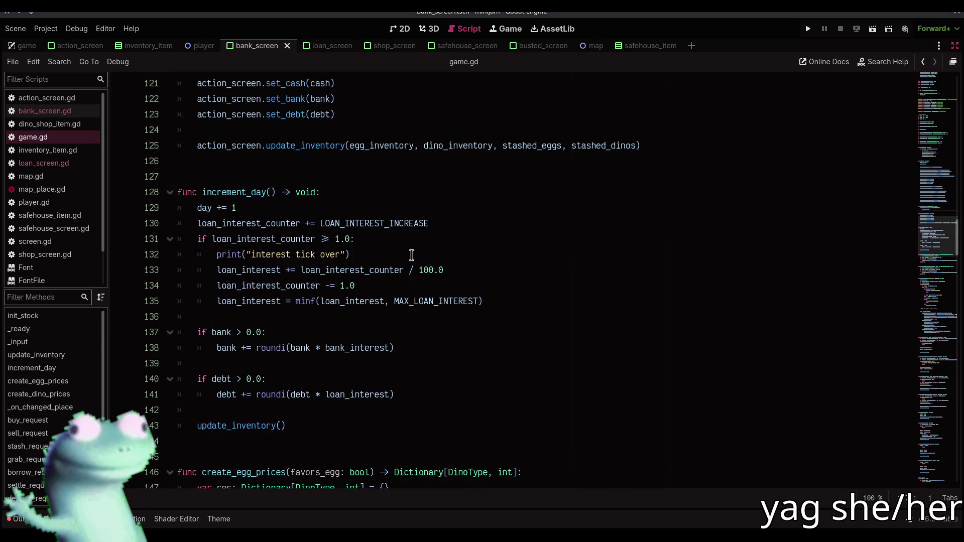
{"action": "key", "text": "F12"}
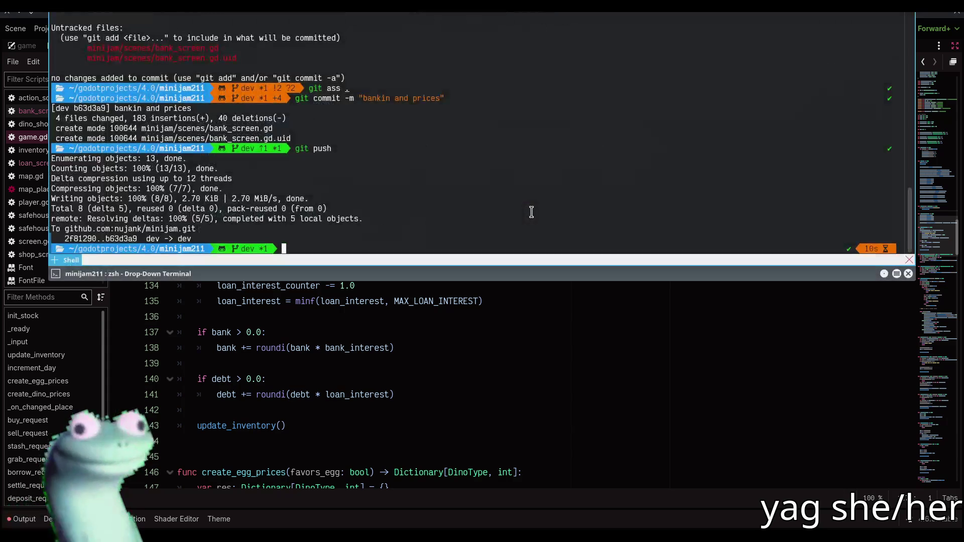
{"action": "key", "text": "F12"}
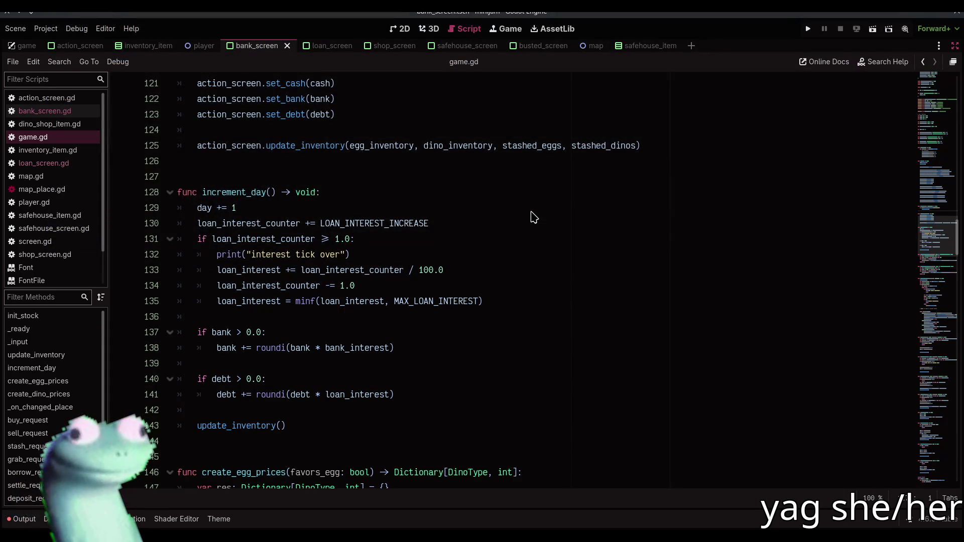
{"action": "scroll", "coordinate": [490, 191], "scroll_direction": "down", "scroll_amount": 3}
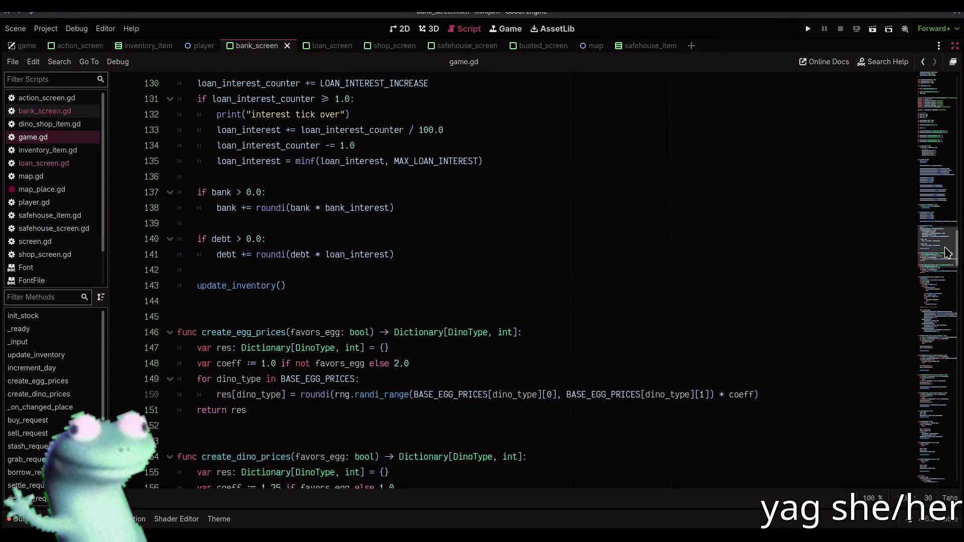
{"action": "scroll", "coordinate": [947, 254], "scroll_direction": "up", "scroll_amount": 15}
Pan the Excalidraw game design notes in the browser, then switch to the Twitch tab
{"action": "key", "text": "alt+Tab"}
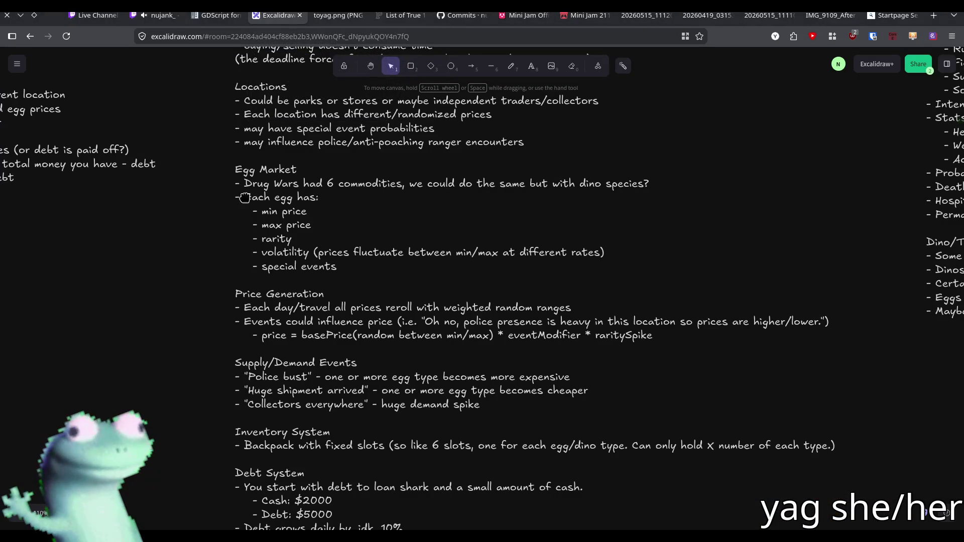
{"action": "left_click_drag", "start_coordinate": [194, 244], "coordinate": [178, 262]}
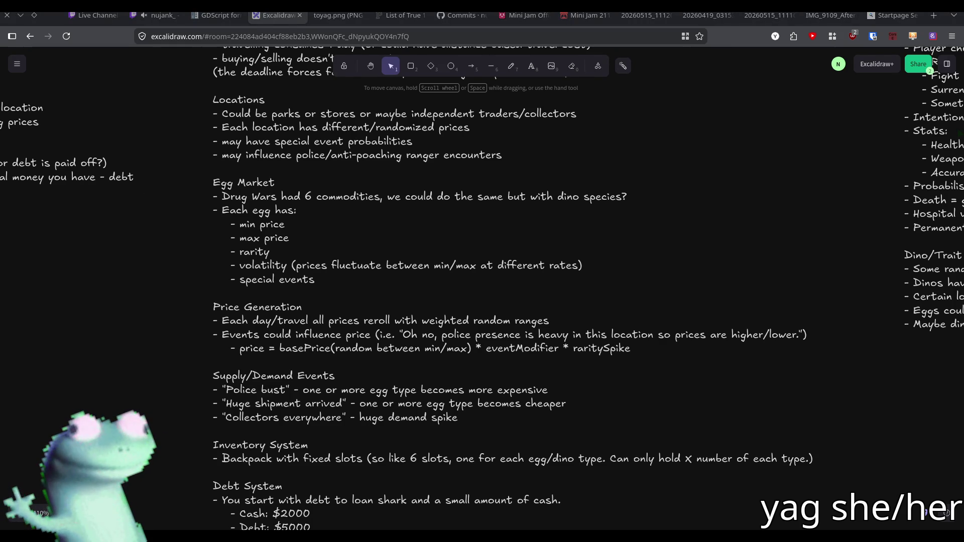
{"action": "left_click", "coordinate": [155, 15]}
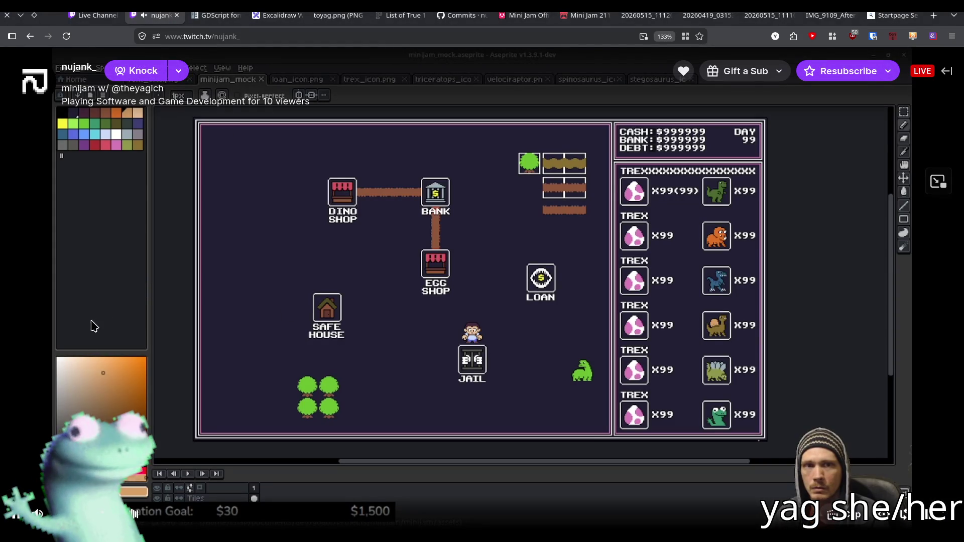
Pause and resume the stream, then expand the chat panel beside it
{"action": "left_click", "coordinate": [17, 514]}
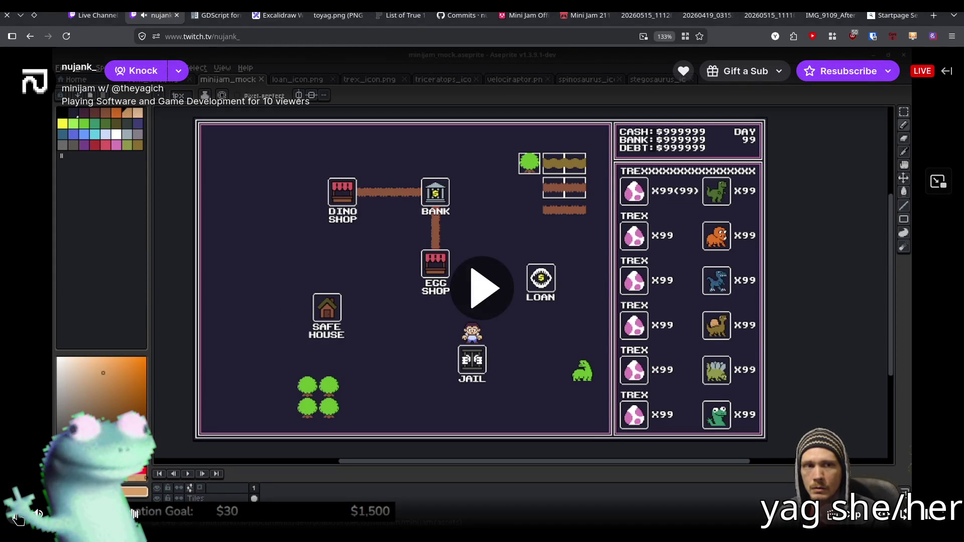
{"action": "left_click", "coordinate": [16, 514]}
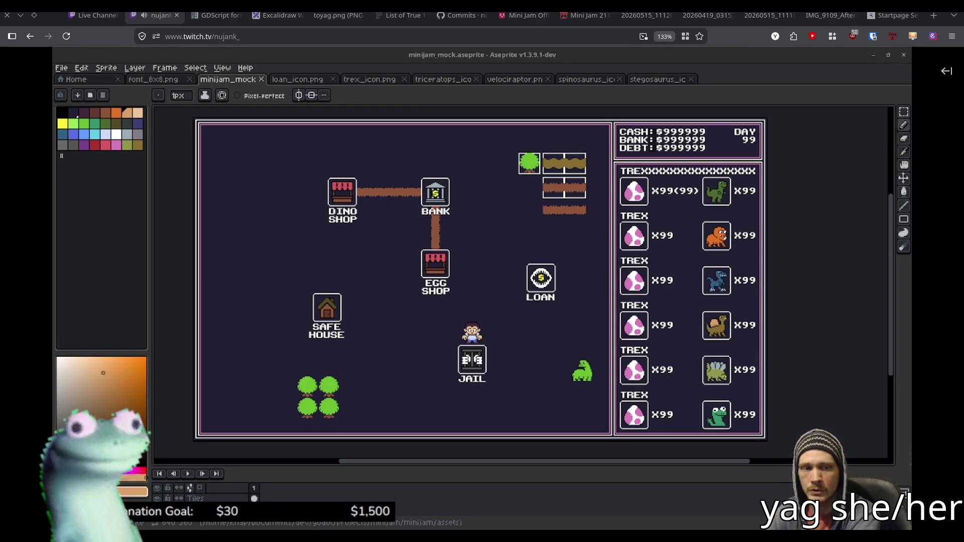
{"action": "left_click", "coordinate": [948, 75]}
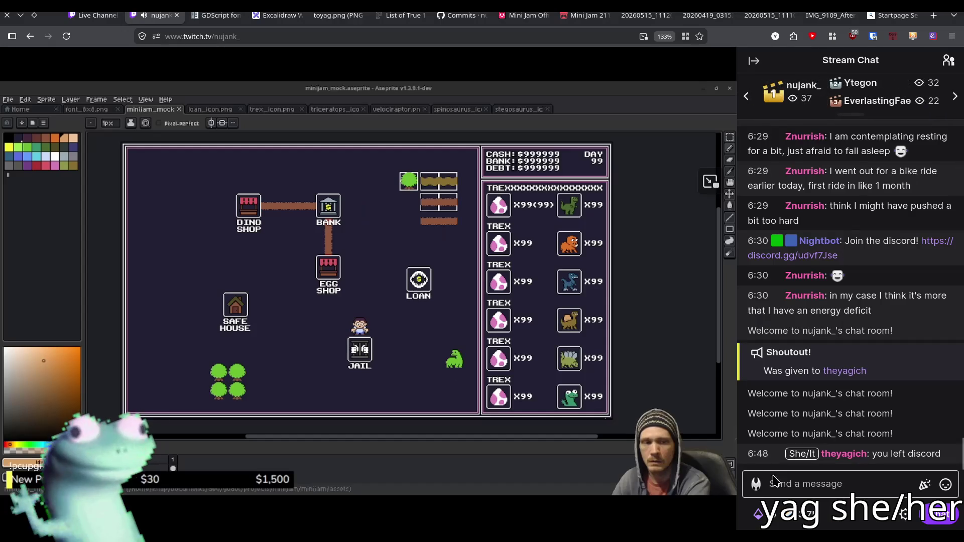
Redeem the 'Look at chat dammit!' channel reward, then collapse the chat panel
{"action": "left_click", "coordinate": [775, 509]}
{"action": "scroll", "coordinate": [821, 355], "scroll_direction": "up", "scroll_amount": 2}
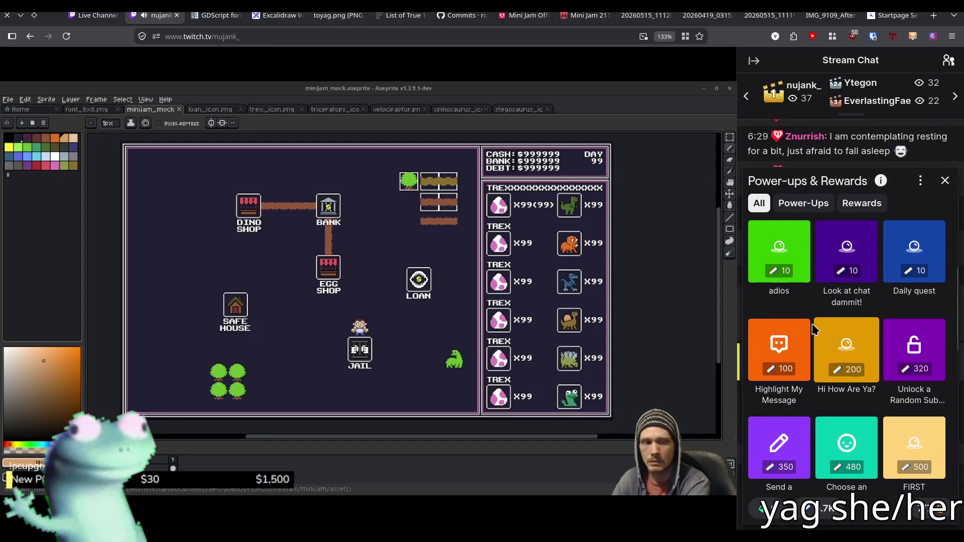
{"action": "left_click", "coordinate": [855, 271]}
{"action": "left_click", "coordinate": [823, 509]}
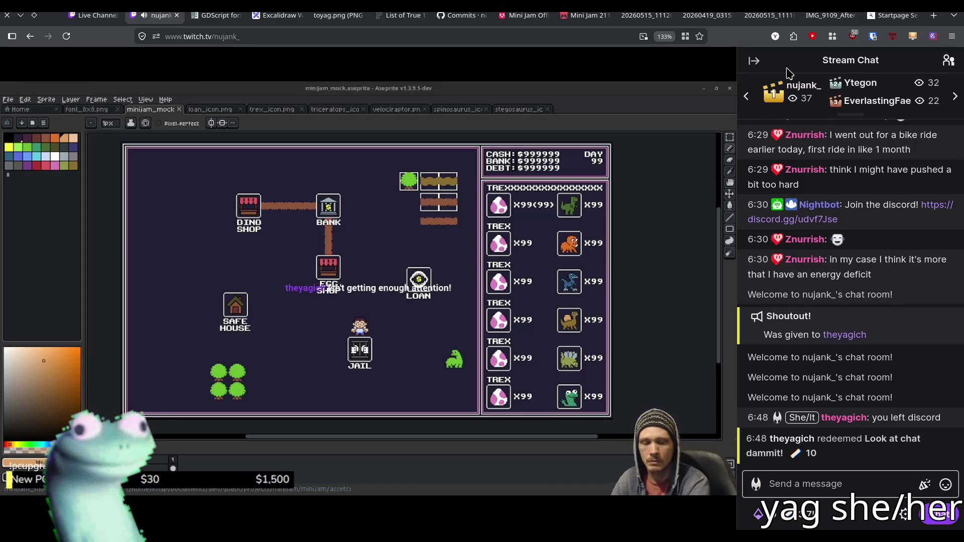
{"action": "left_click", "coordinate": [755, 63]}
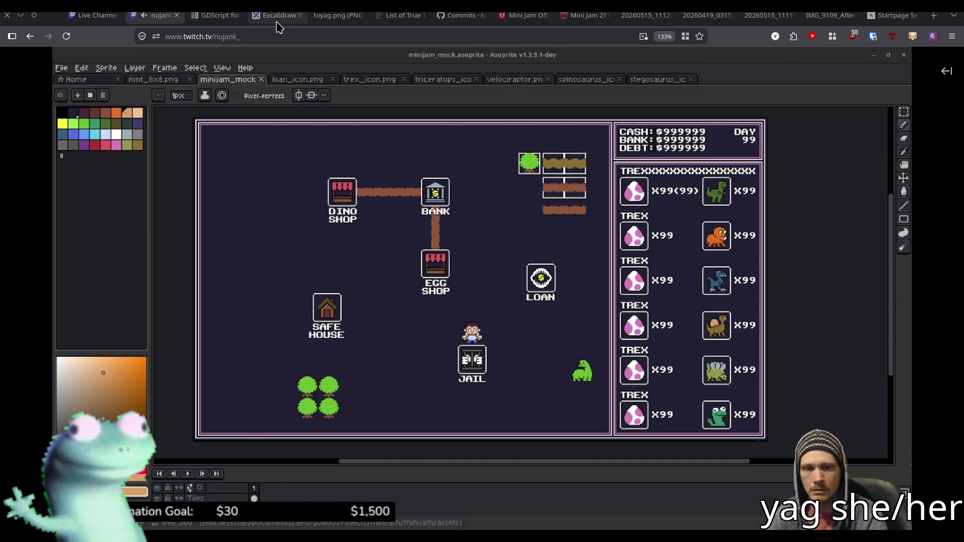
Switch to the Excalidraw tab and pan across the design notes board
{"action": "left_click", "coordinate": [277, 16]}
{"action": "left_click_drag", "start_coordinate": [162, 267], "coordinate": [144, 282]}
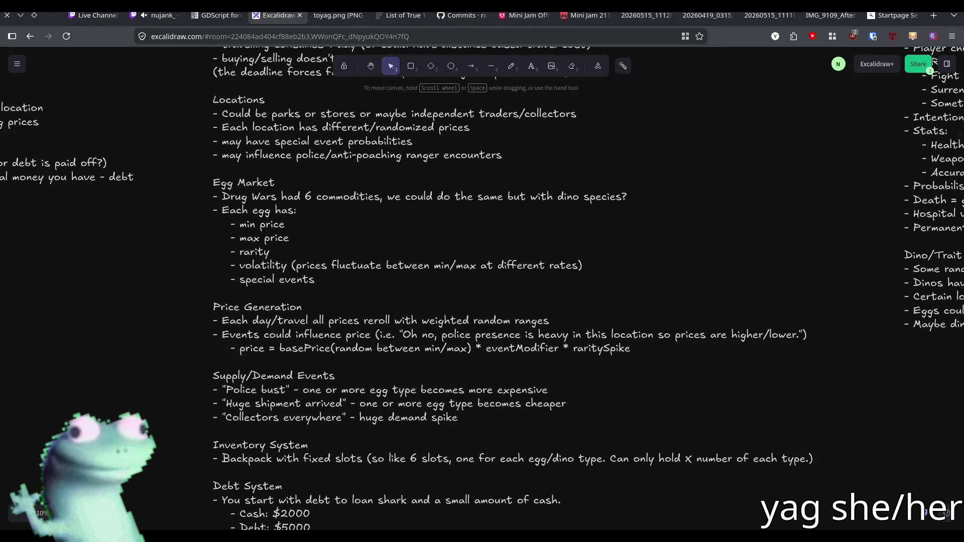
Return to Godot and place the caret on empty line 95 of game.gd
{"action": "key", "text": "alt+Tab"}
{"action": "left_click", "coordinate": [393, 332]}
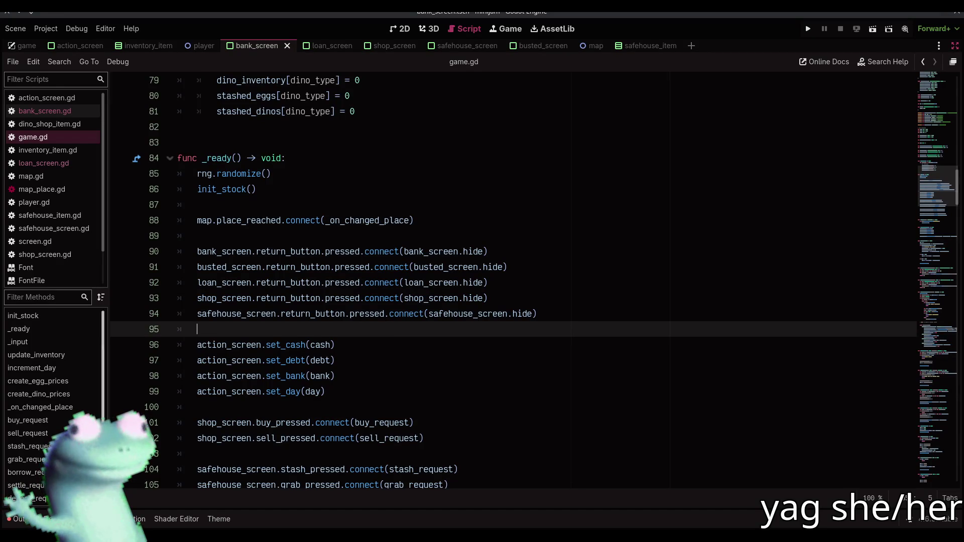
Close the bottom output panel so the script fills more of the editor
{"action": "key", "text": "ctrl+j"}
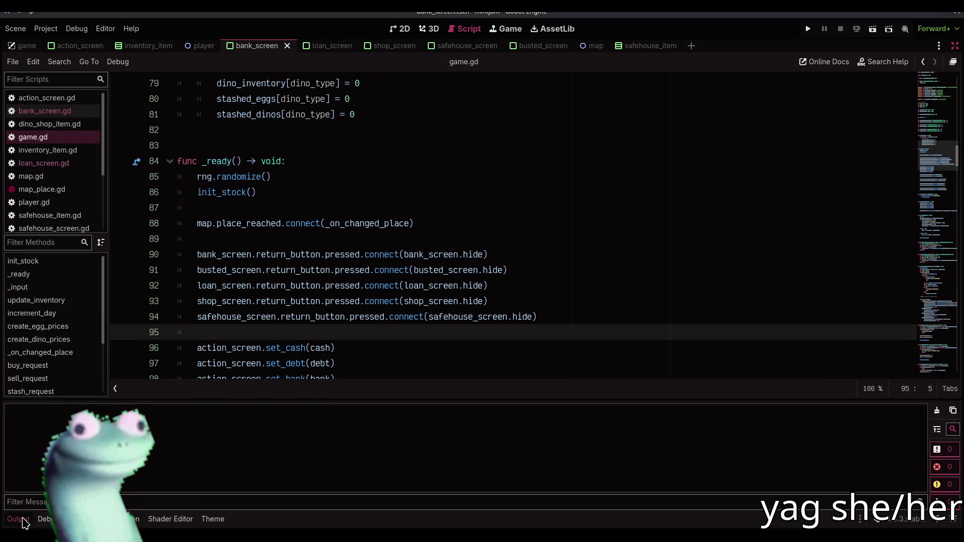
{"action": "key", "text": "ctrl+j"}
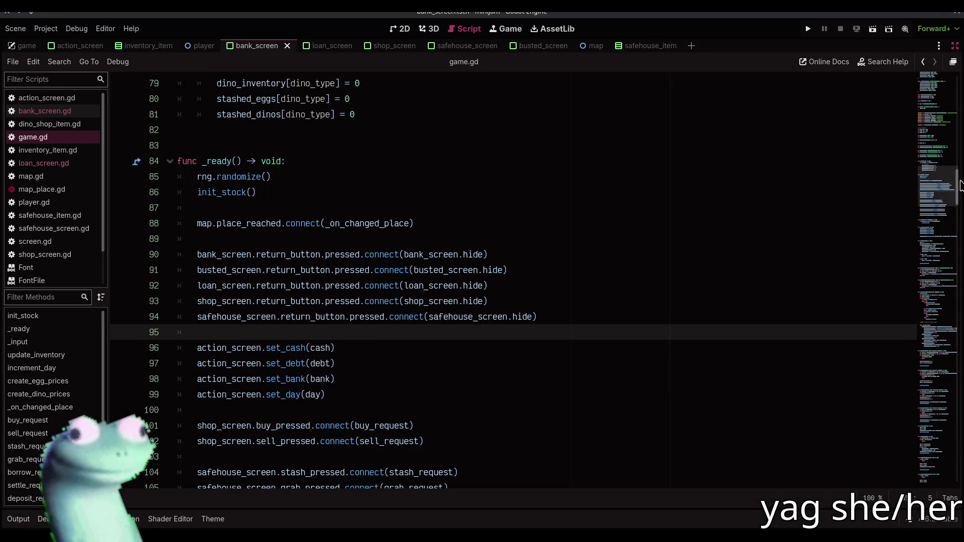
{"action": "scroll", "coordinate": [938, 173], "scroll_direction": "up", "scroll_amount": 9}
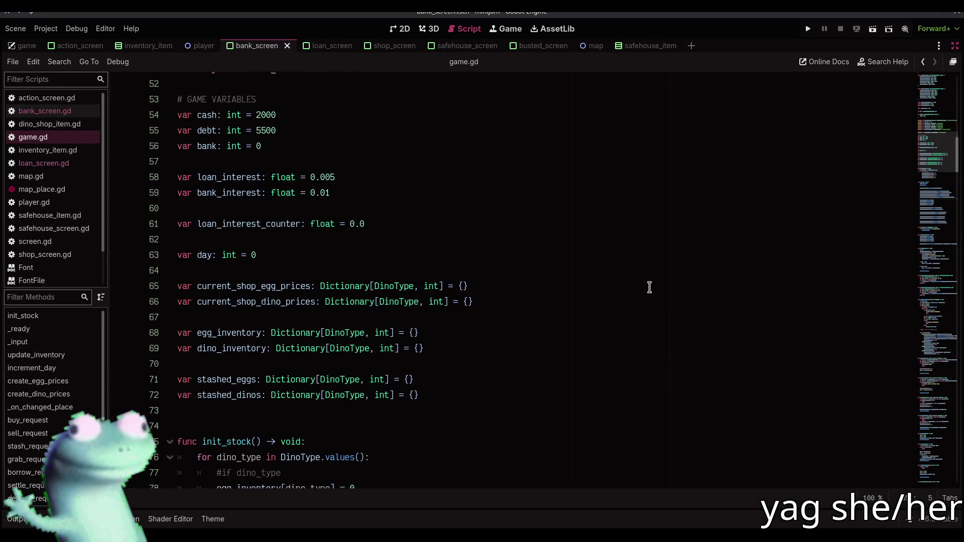
Run git pull in the terminal to fetch the dino icon assets, then restore the side docks
{"action": "key", "text": "F12"}
{"action": "type", "text": "git "}
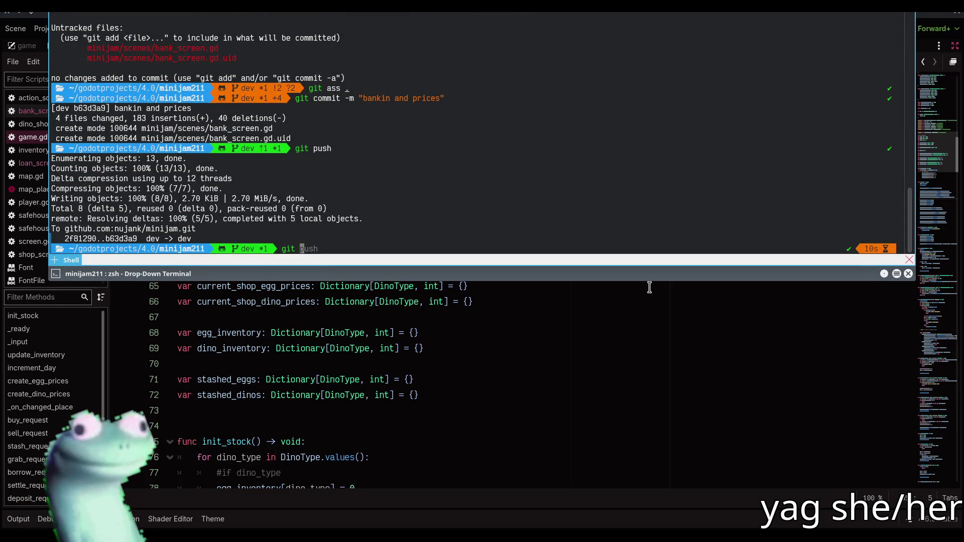
{"action": "type", "text": "pull"}
{"action": "key", "text": "Return"}
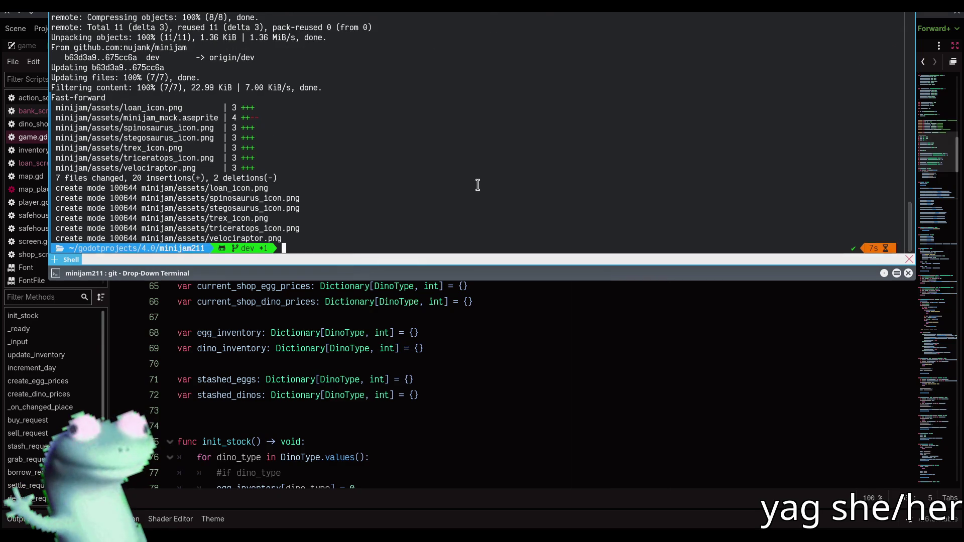
{"action": "key", "text": "F12"}
{"action": "left_click", "coordinate": [955, 46]}
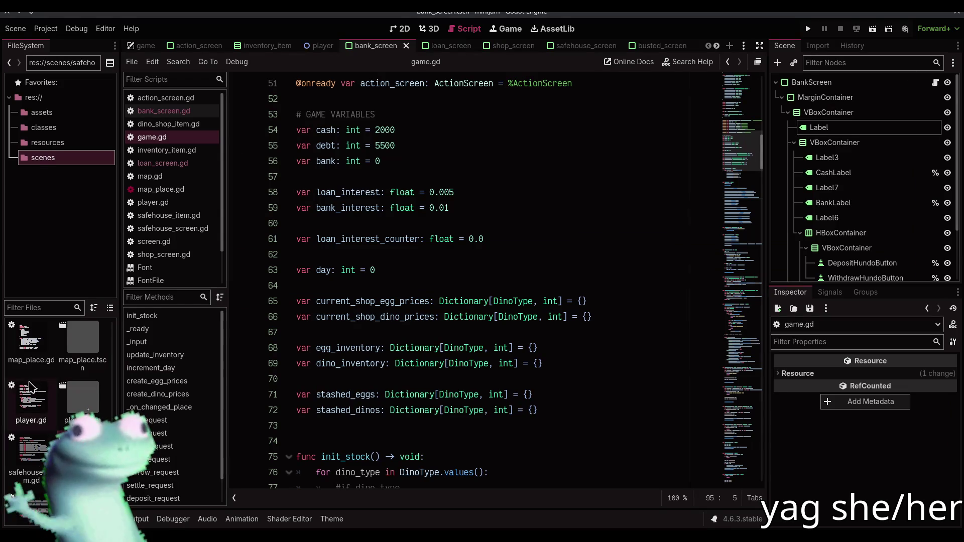
List the res://assets folder, put the caret on empty line 57 of game.gd, then return to Excalidraw
{"action": "left_click", "coordinate": [45, 113]}
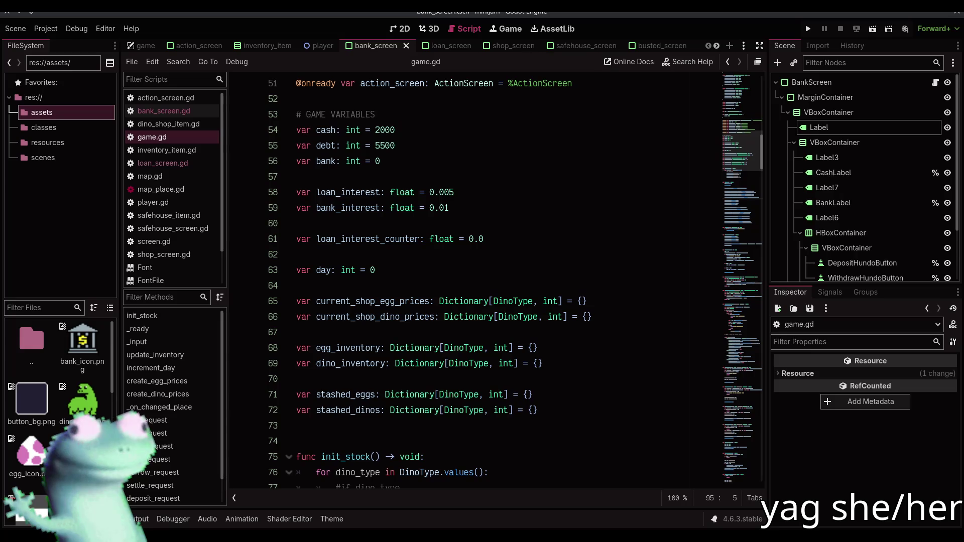
{"action": "left_click", "coordinate": [458, 266]}
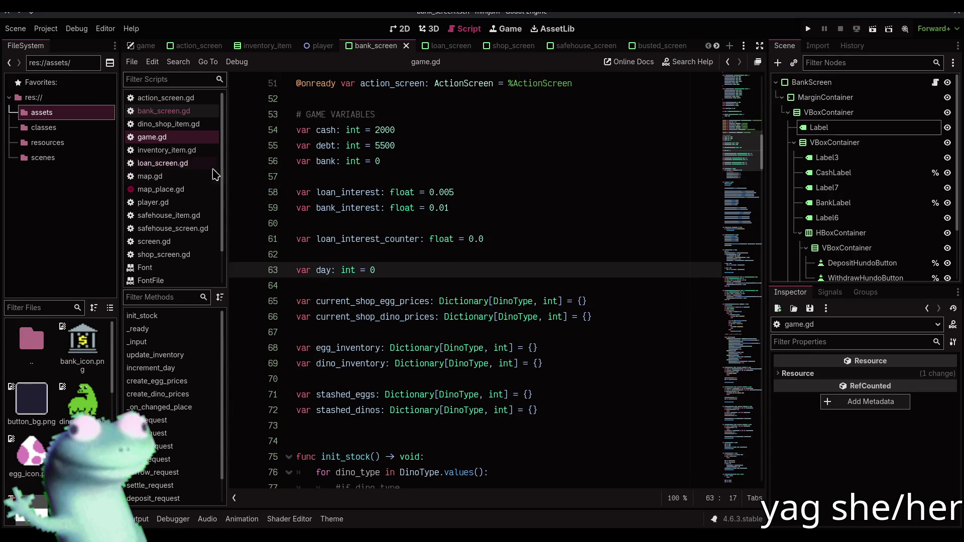
{"action": "left_click", "coordinate": [453, 177]}
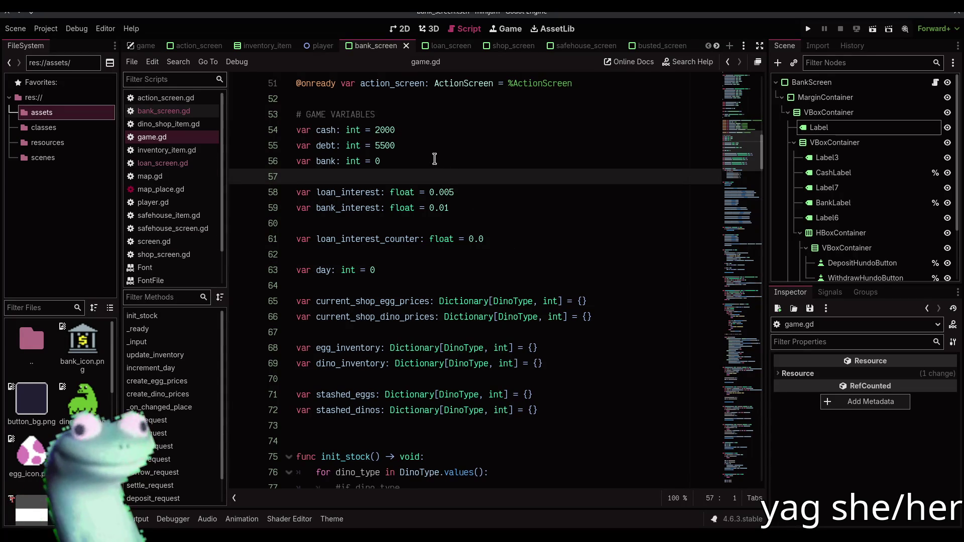
{"action": "key", "text": "alt+Tab"}
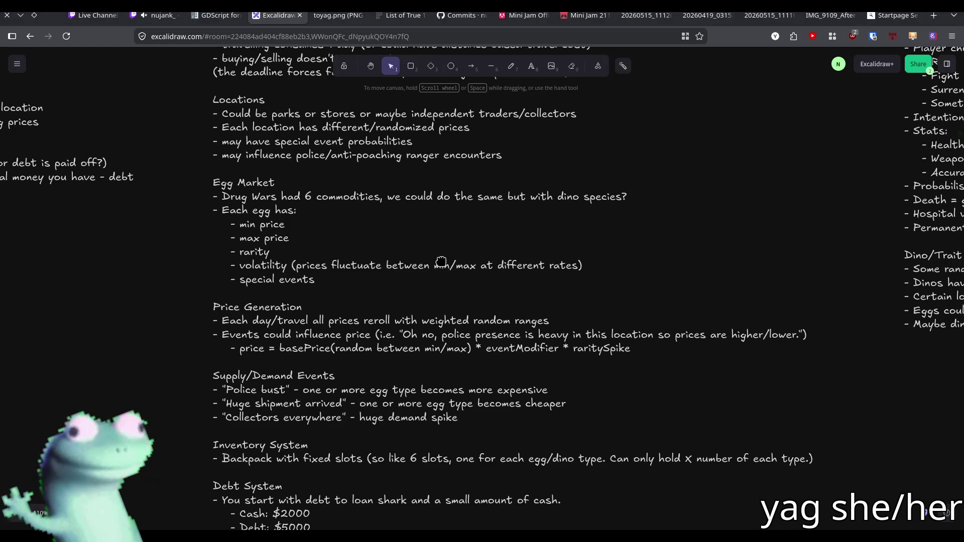
Pan the Excalidraw board to the Core Gameplay Loop and Core systems notes, then return to Godot
{"action": "mouse_move", "coordinate": [146, 290]}
{"action": "left_mouse_down"}
{"action": "mouse_move", "coordinate": [323, 434]}
{"action": "mouse_move", "coordinate": [481, 505]}
{"action": "mouse_move", "coordinate": [531, 482]}
{"action": "mouse_move", "coordinate": [381, 351]}
{"action": "mouse_move", "coordinate": [318, 427]}
{"action": "left_mouse_up"}
{"action": "scroll", "coordinate": [353, 446], "scroll_direction": "right", "scroll_amount": 4}
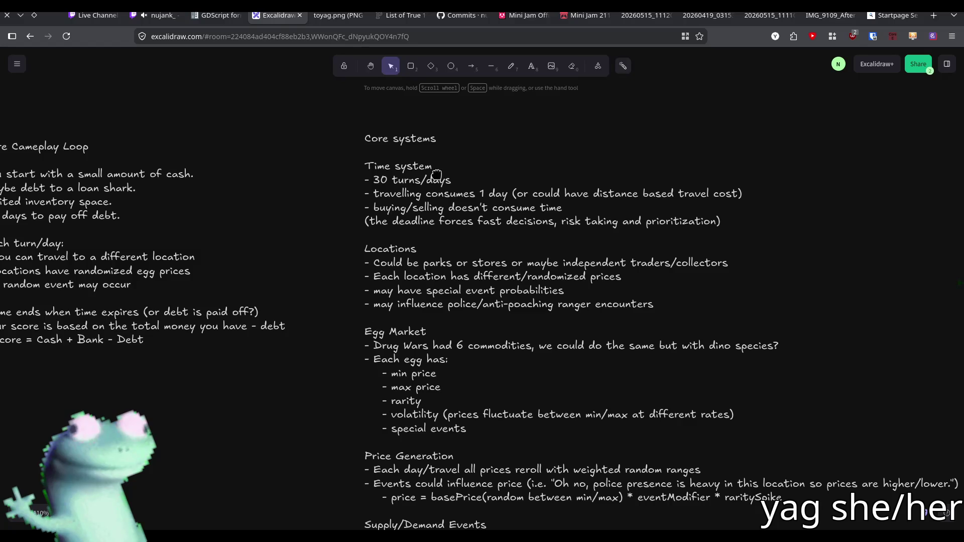
{"action": "key", "text": "alt+Tab"}
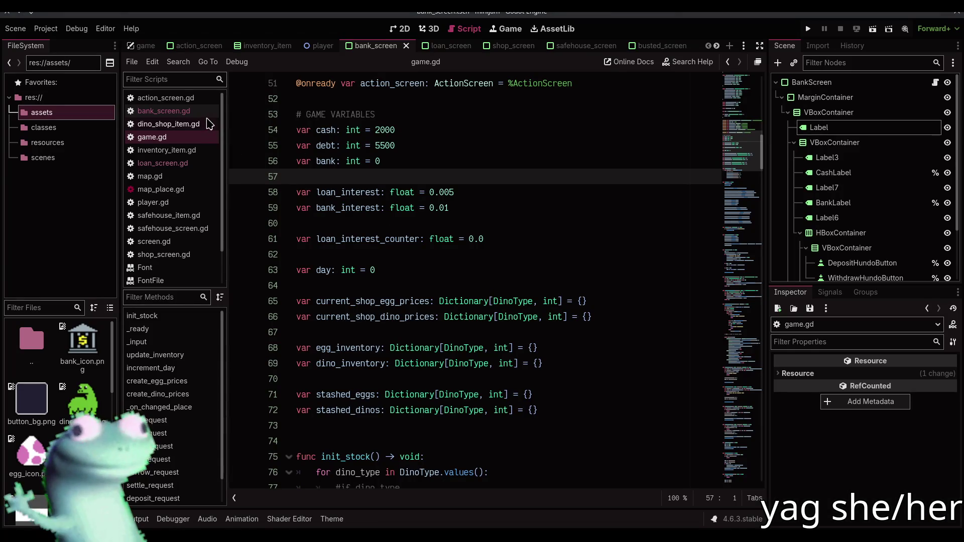
Glance at dino_shop_item.gd, then return to the top of game.gd
{"action": "left_click", "coordinate": [168, 124]}
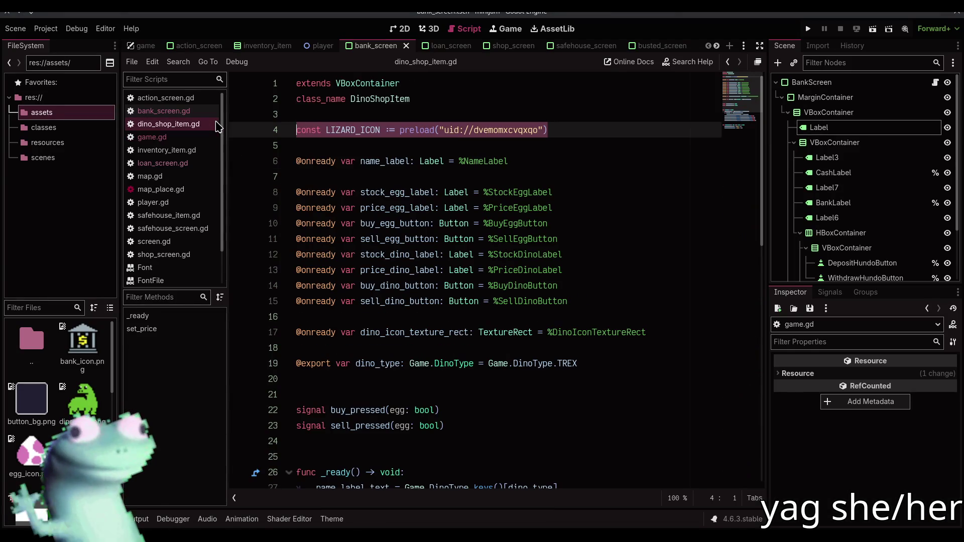
{"action": "left_click", "coordinate": [460, 144]}
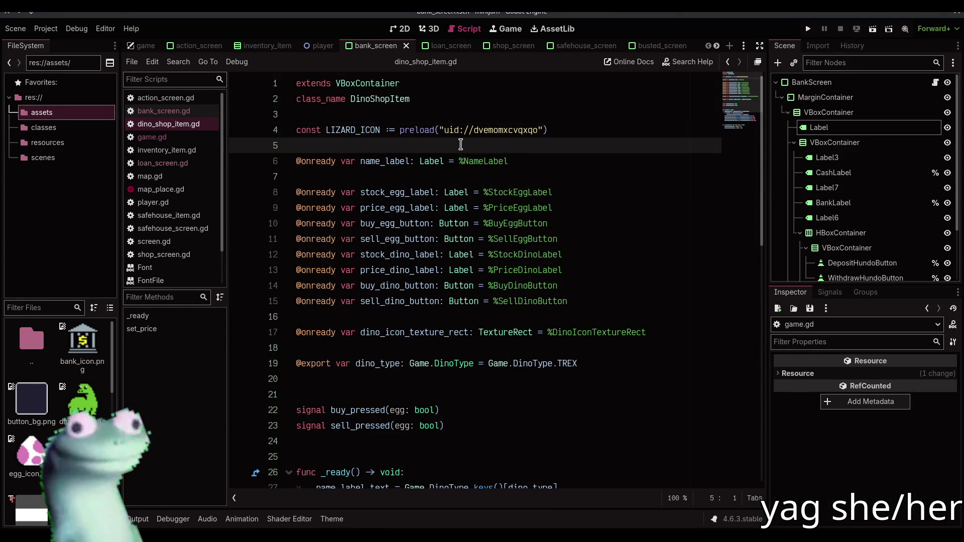
{"action": "left_click", "coordinate": [152, 137]}
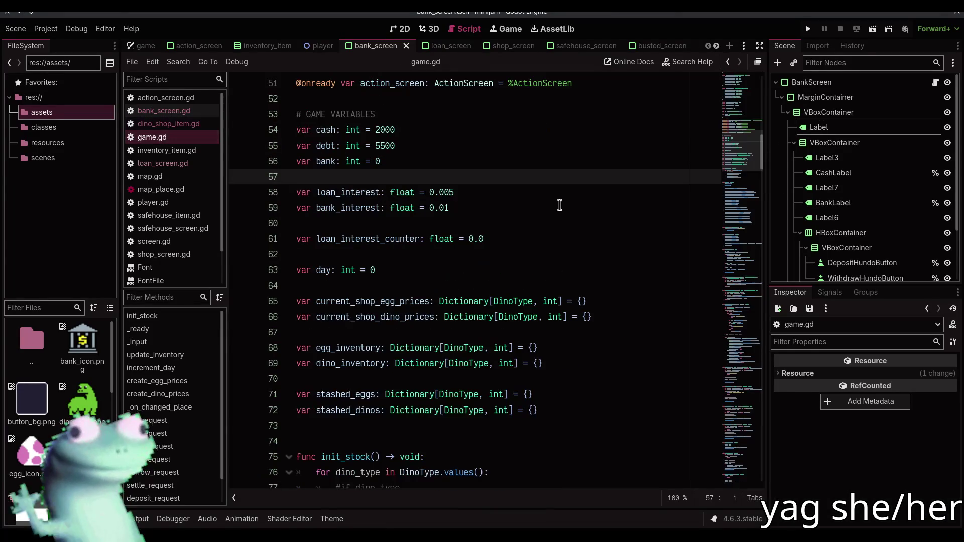
{"action": "left_click_drag", "start_coordinate": [742, 151], "coordinate": [759, 46]}
Declare an empty DINO_ICONS Texture2D dictionary below the DinoType enum
{"action": "left_click", "coordinate": [494, 240]}
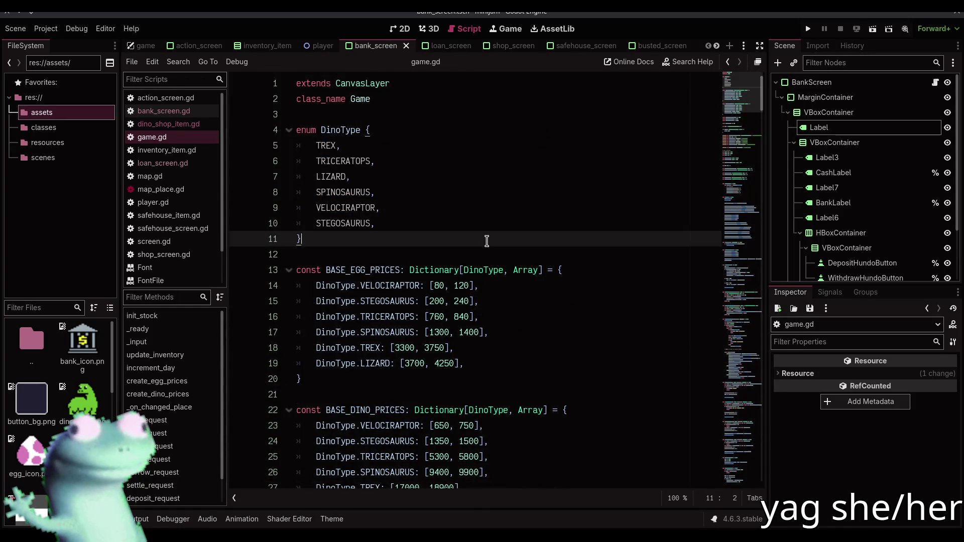
{"action": "key", "text": "Return"}
{"action": "key", "text": "Return"}
{"action": "type", "text": "enum"}
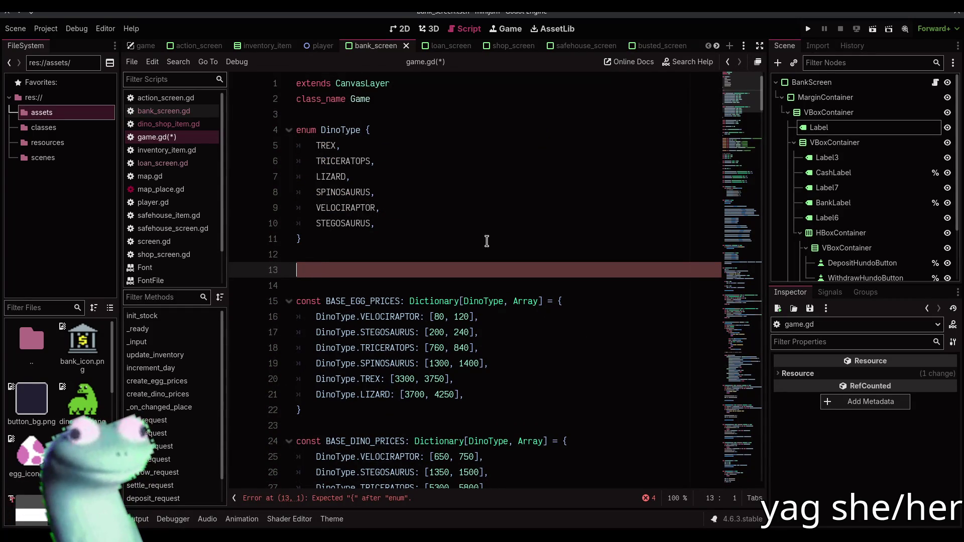
{"action": "key", "text": "BackSpace"}
{"action": "key", "text": "BackSpace"}
{"action": "key", "text": "BackSpace"}
{"action": "type", "text": "t "}
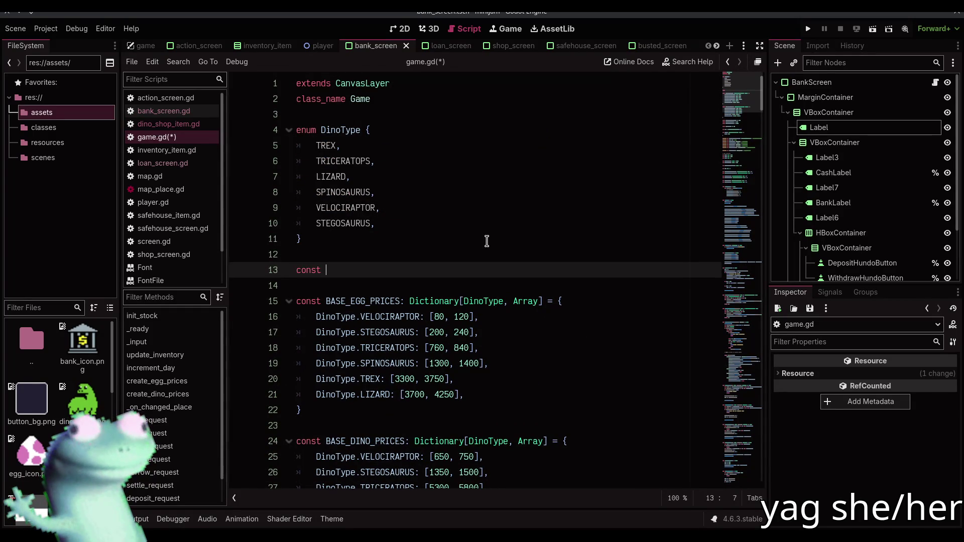
{"action": "type", "text": "DINO:"}
{"action": "type", "text": "y[DinoType,"}
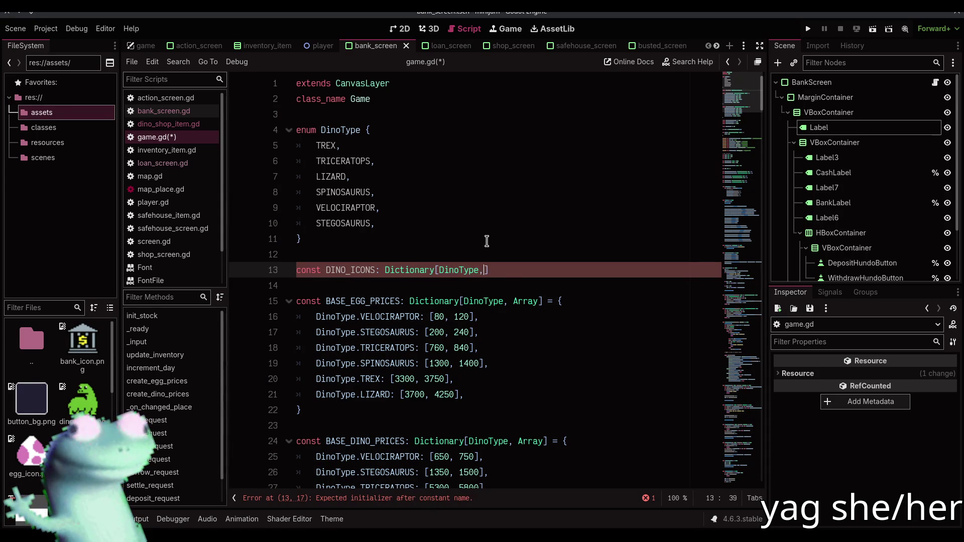
{"action": "type", "text": " Texture"}
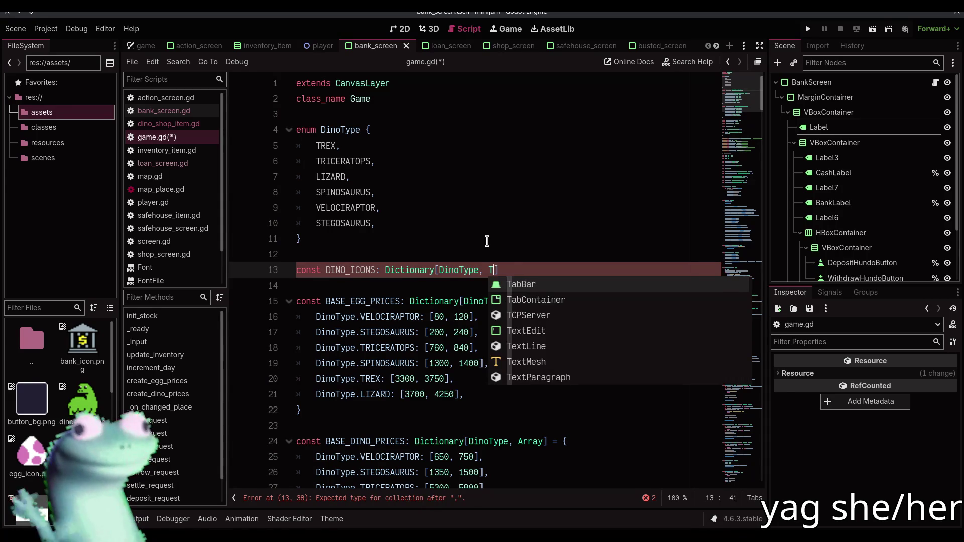
{"action": "type", "text": "2D]"}
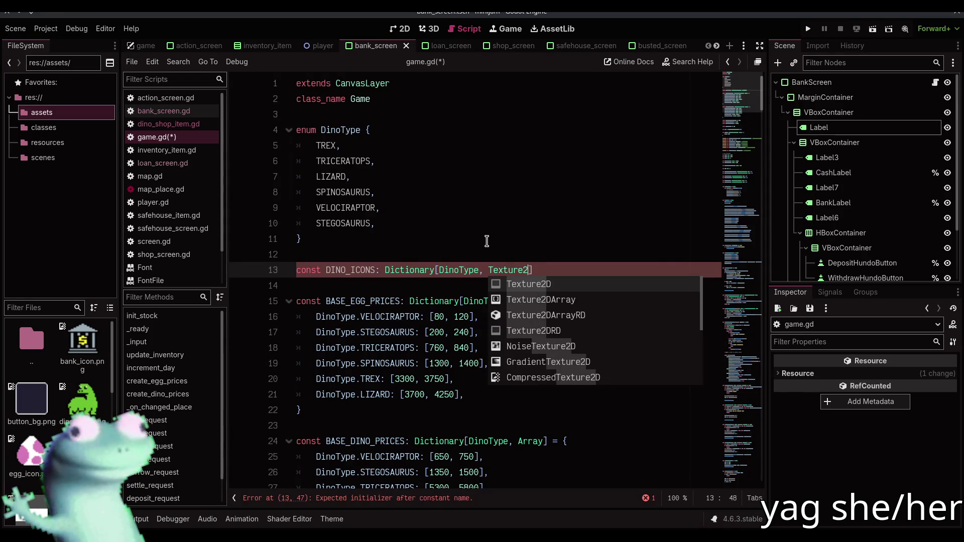
{"action": "key", "text": "Return"}
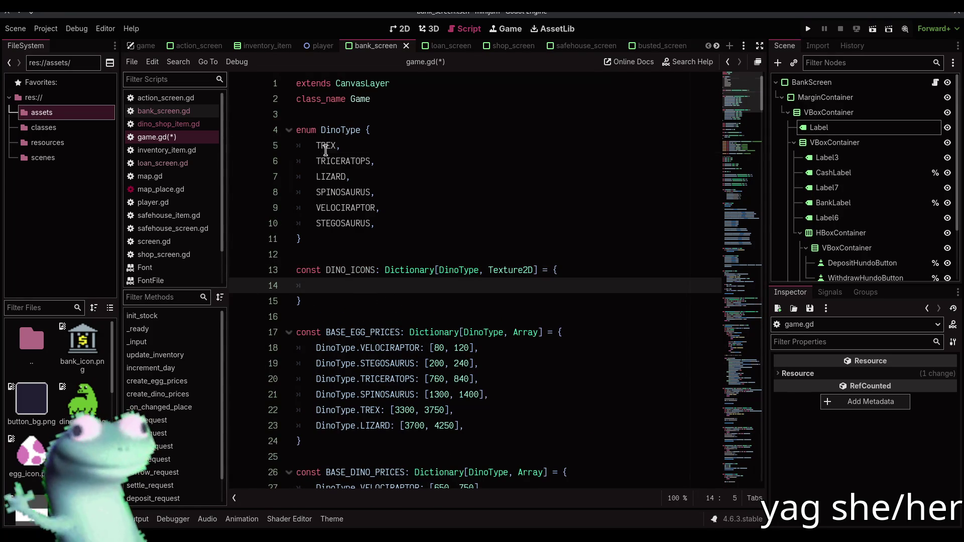
Copy the six DinoType keys from the egg price lines into the DINO_ICONS braces
{"action": "double_click", "coordinate": [325, 145]}
{"action": "key", "text": "Left"}
{"action": "left_click", "coordinate": [316, 347]}
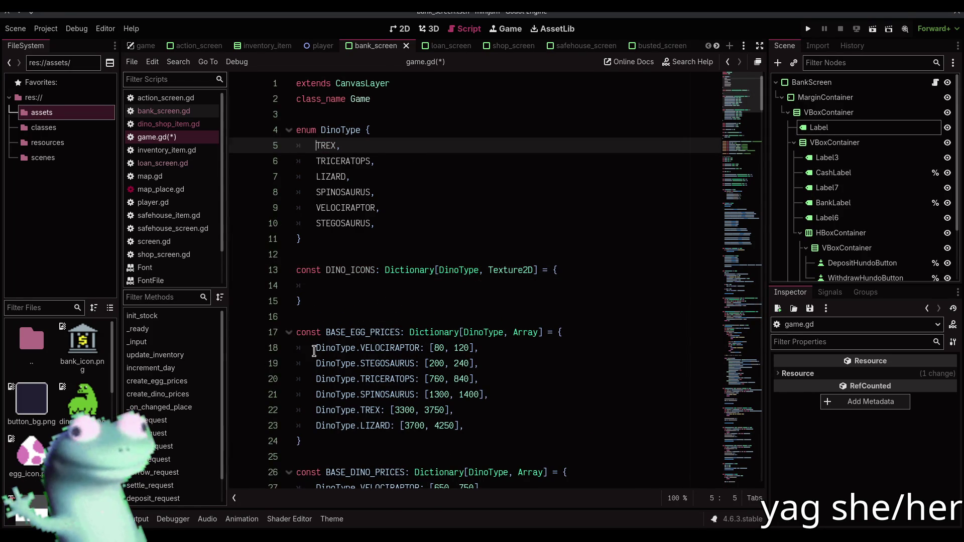
{"action": "key", "text": "alt+shift+Down"}
{"action": "key", "text": "alt+shift+Down"}
{"action": "key", "text": "alt+shift+Down"}
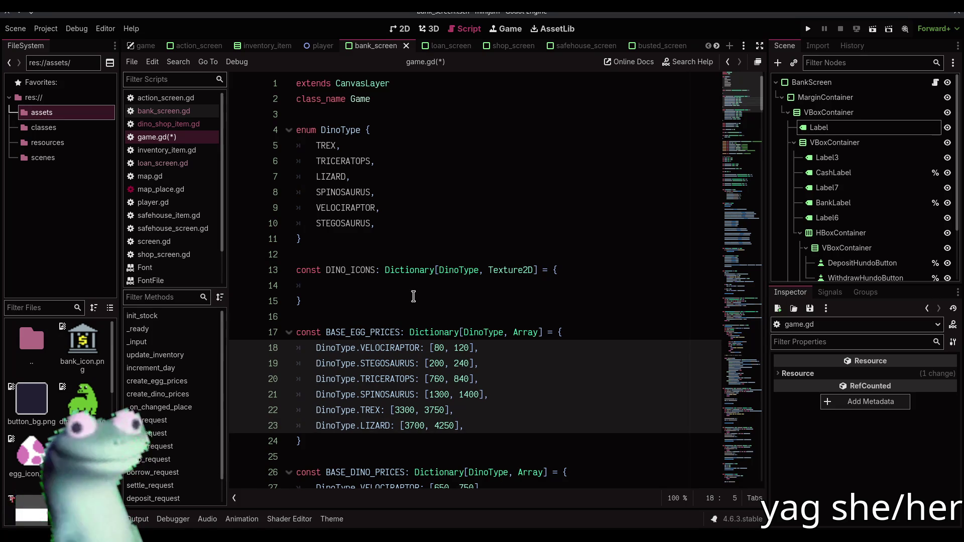
{"action": "key", "text": "shift+End"}
{"action": "key", "text": "ctrl+shift+Left"}
{"action": "key", "text": "ctrl+shift+Left"}
{"action": "key", "text": "ctrl+shift+Left"}
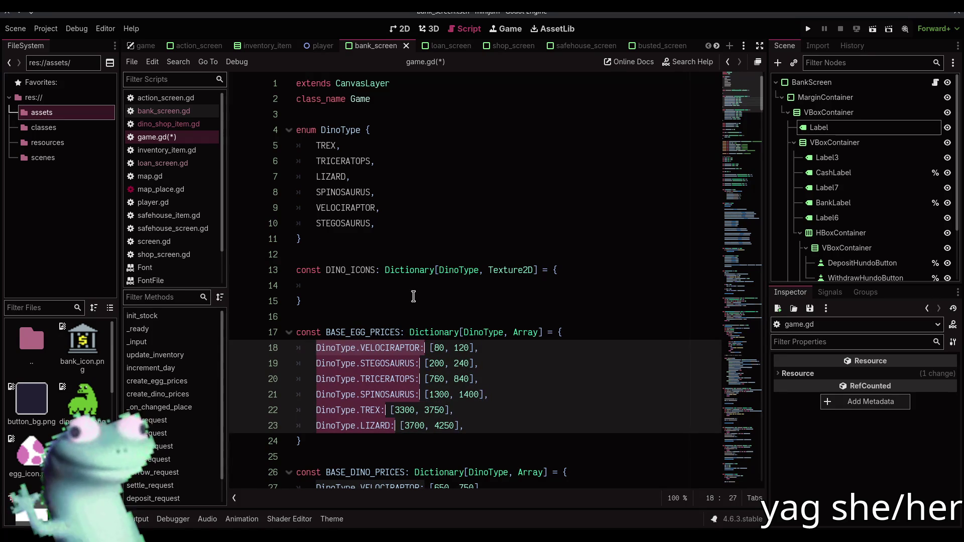
{"action": "key", "text": "ctrl+c"}
{"action": "left_click", "coordinate": [405, 284]}
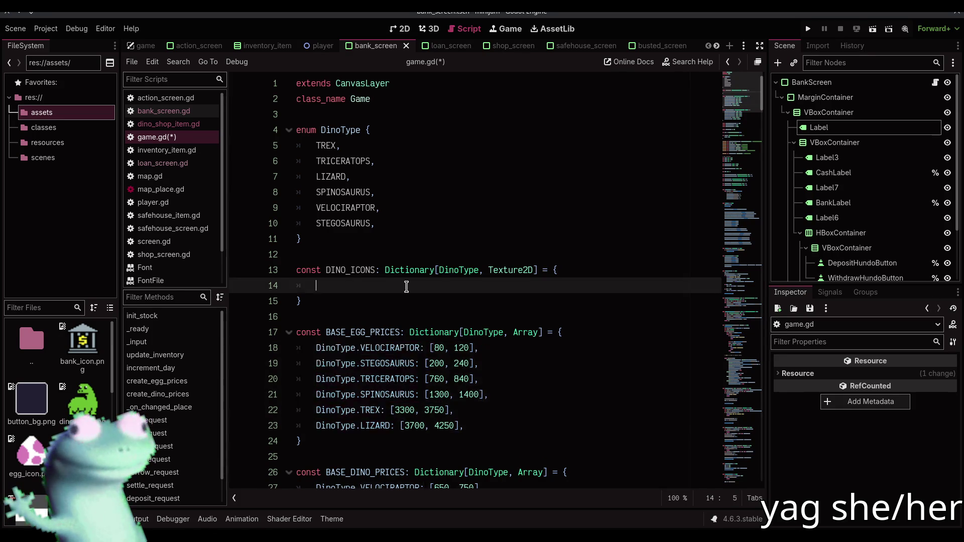
{"action": "key", "text": "ctrl+v"}
{"action": "left_click", "coordinate": [446, 289]}
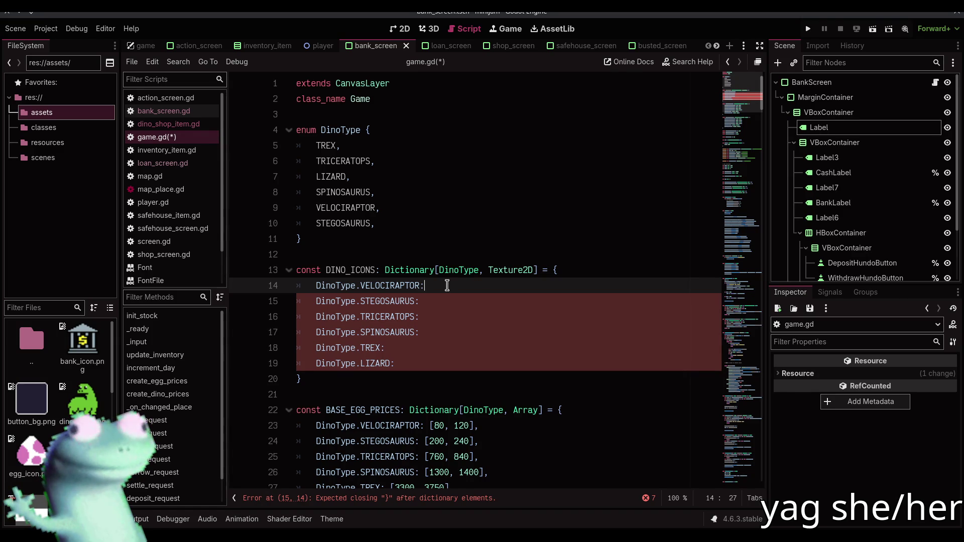
Preload the velociraptor, stegosaurus, triceratops and spinosaurus icons after their DINO_ICONS keys
{"action": "scroll", "coordinate": [60, 392], "scroll_direction": "down", "scroll_amount": 5}
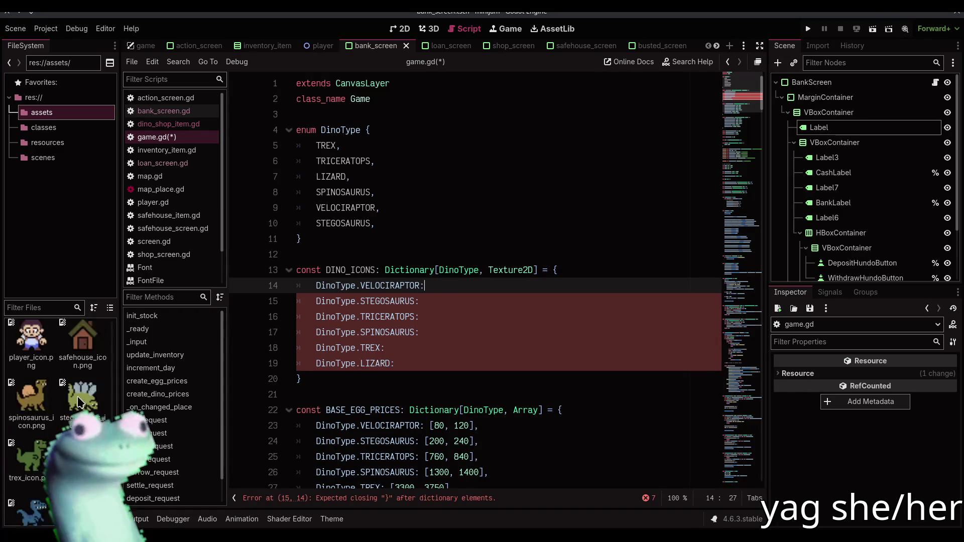
{"action": "mouse_move", "coordinate": [28, 490]}
{"action": "left_mouse_down"}
{"action": "mouse_move", "coordinate": [469, 304]}
{"action": "mouse_move", "coordinate": [426, 285]}
{"action": "left_mouse_up"}
{"action": "key", "text": "End"}
{"action": "left_click", "coordinate": [450, 301]}
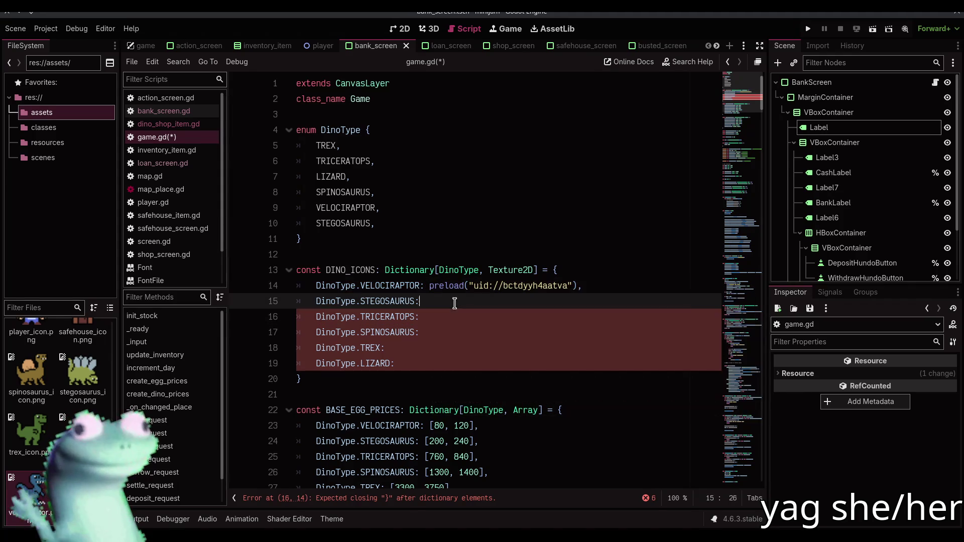
{"action": "mouse_move", "coordinate": [82, 372]}
{"action": "left_mouse_down"}
{"action": "mouse_move", "coordinate": [115, 374]}
{"action": "mouse_move", "coordinate": [454, 297]}
{"action": "left_mouse_up"}
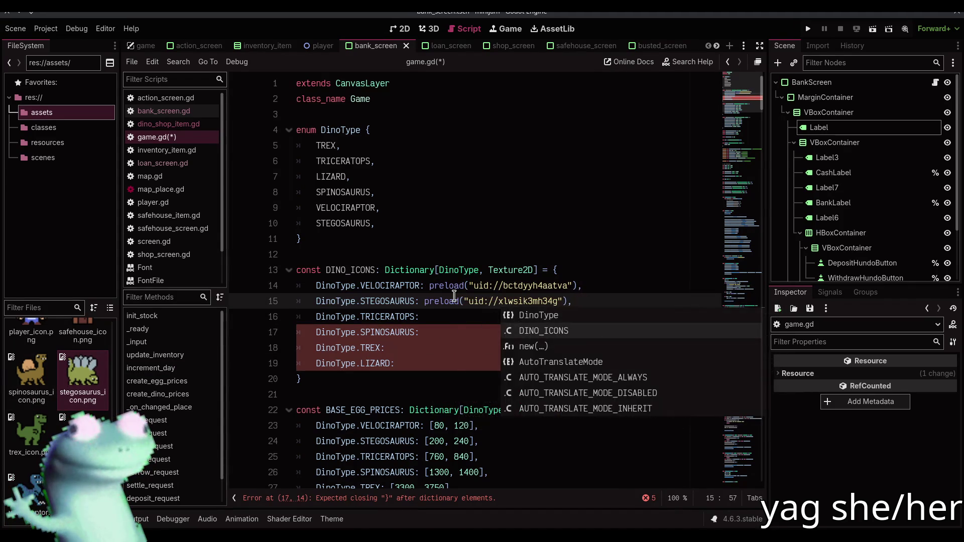
{"action": "key", "text": "Escape"}
{"action": "key", "text": "Down"}
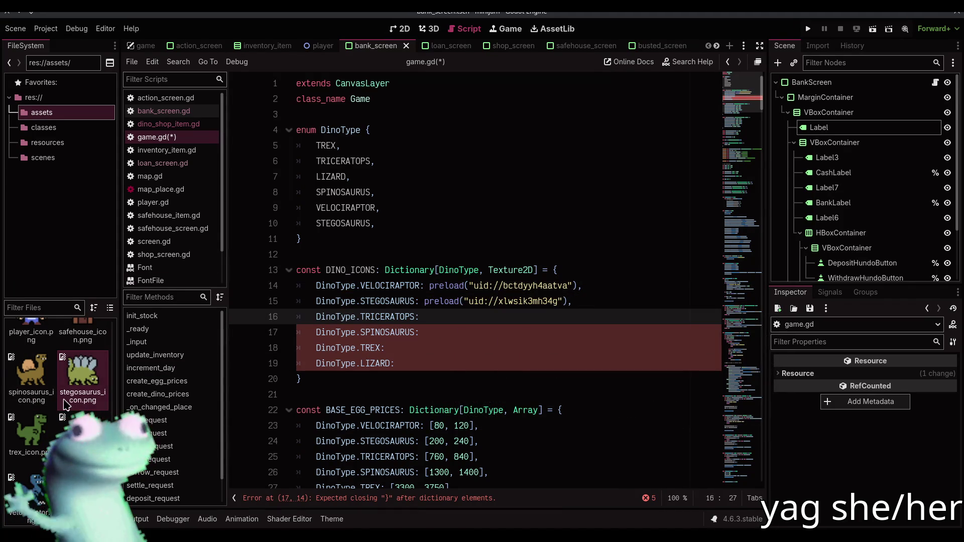
{"action": "mouse_move", "coordinate": [59, 417]}
{"action": "left_mouse_down"}
{"action": "mouse_move", "coordinate": [436, 381]}
{"action": "mouse_move", "coordinate": [456, 317]}
{"action": "left_mouse_up"}
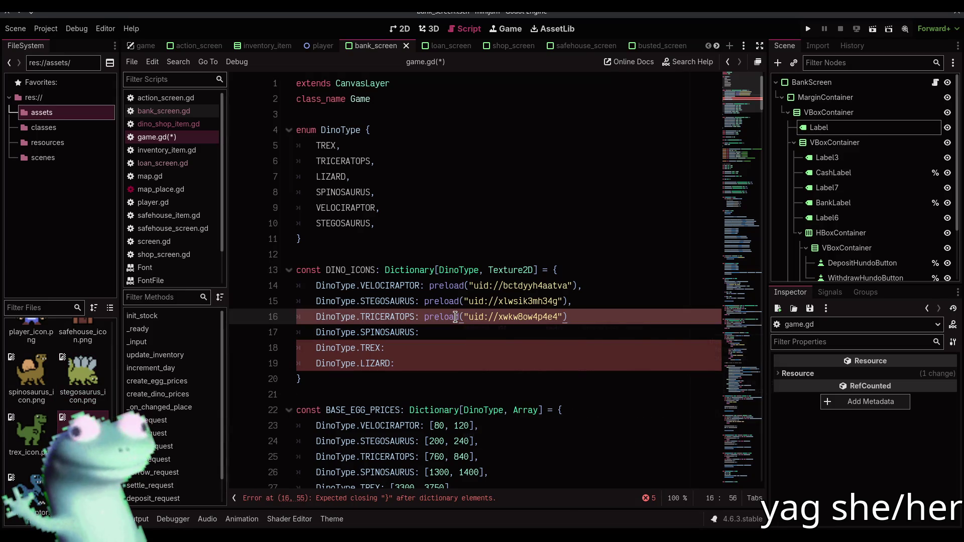
{"action": "key", "text": "Down"}
{"action": "key", "text": "Escape"}
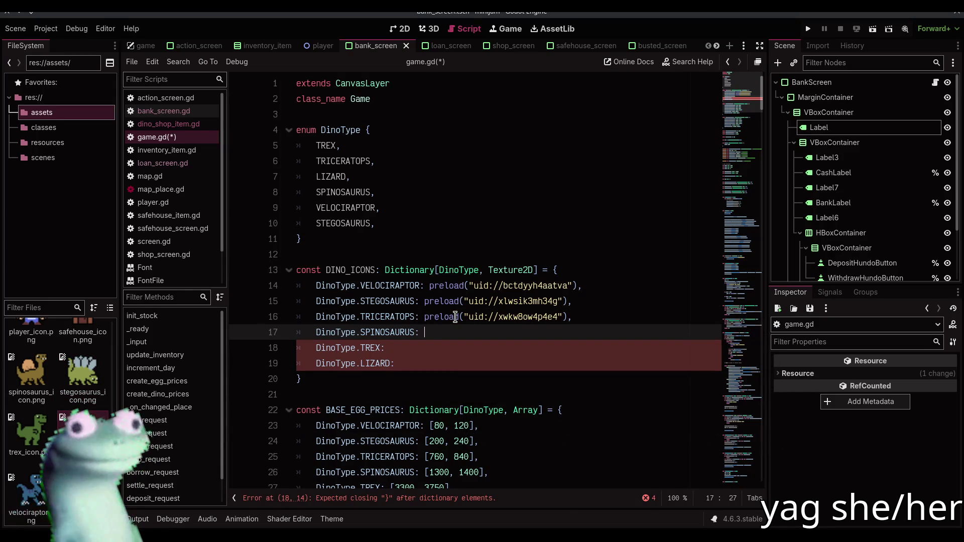
{"action": "mouse_move", "coordinate": [30, 426]}
{"action": "left_mouse_down"}
{"action": "mouse_move", "coordinate": [45, 417]}
{"action": "mouse_move", "coordinate": [231, 402]}
{"action": "mouse_move", "coordinate": [409, 344]}
{"action": "mouse_move", "coordinate": [31, 382]}
{"action": "mouse_move", "coordinate": [35, 371]}
{"action": "mouse_move", "coordinate": [456, 336]}
{"action": "left_mouse_up"}
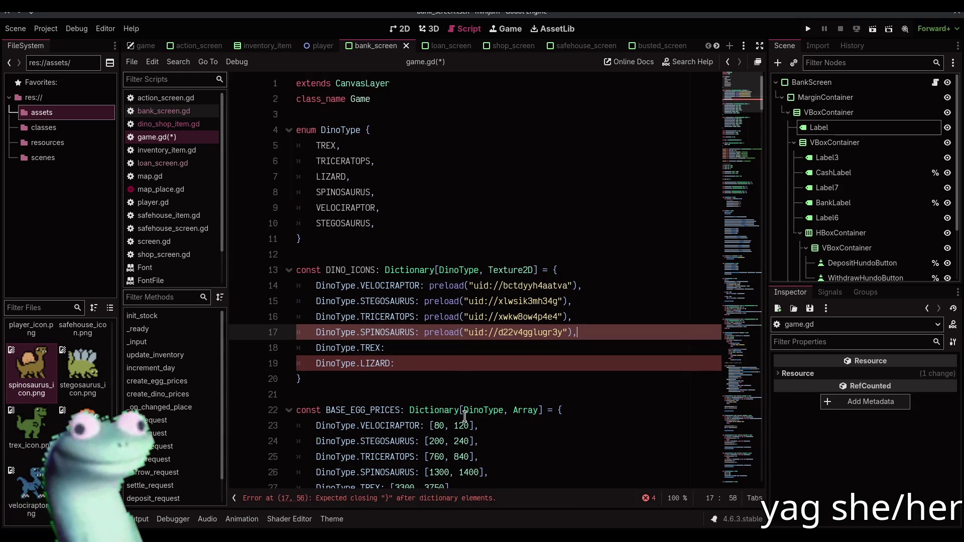
Add commas and preload the trex and lizard icons for the remaining keys
{"action": "type", "text": ","}
{"action": "key", "text": "Escape"}
{"action": "key", "text": "Down"}
{"action": "mouse_move", "coordinate": [32, 424]}
{"action": "left_mouse_down"}
{"action": "mouse_move", "coordinate": [276, 409]}
{"action": "mouse_move", "coordinate": [483, 350]}
{"action": "left_mouse_up"}
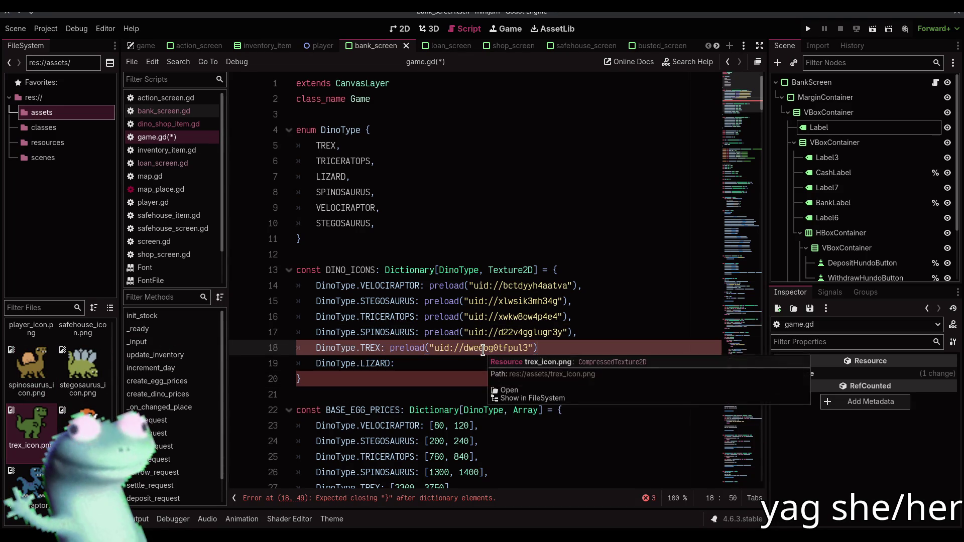
{"action": "type", "text": ","}
{"action": "key", "text": "Escape"}
{"action": "key", "text": "Down"}
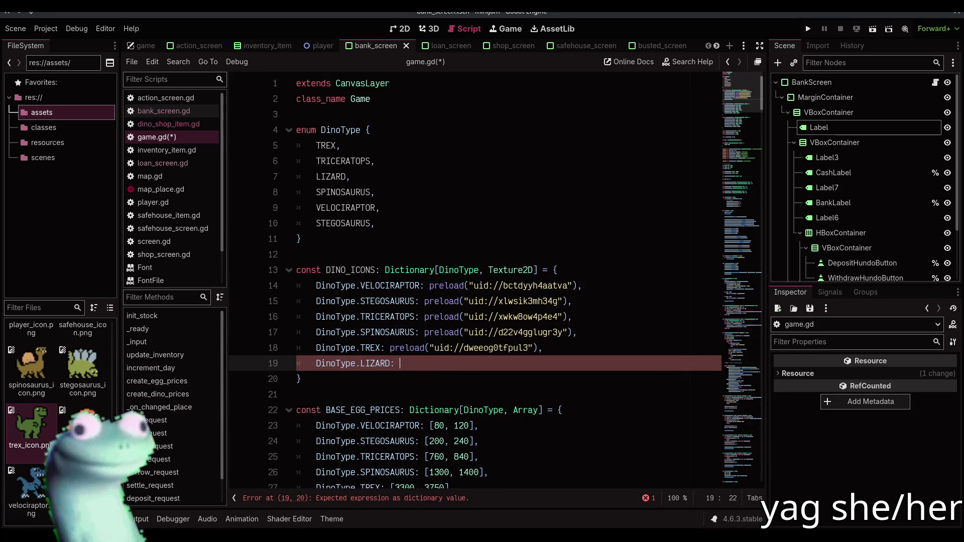
{"action": "mouse_move", "coordinate": [83, 409]}
{"action": "left_mouse_down"}
{"action": "mouse_move", "coordinate": [196, 425]}
{"action": "mouse_move", "coordinate": [442, 362]}
{"action": "left_mouse_up"}
Save game.gd and switch to the browser with a new tab
{"action": "key", "text": "ctrl+s"}
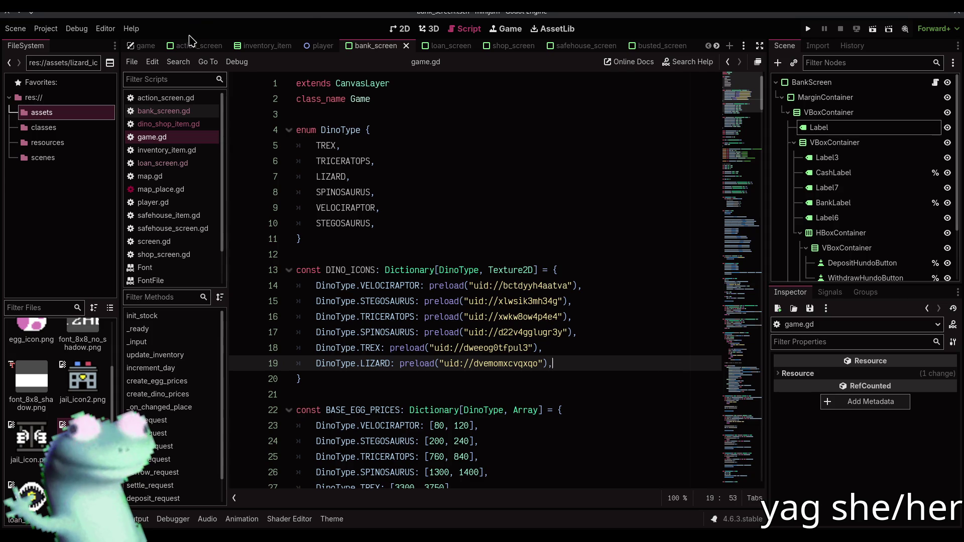
{"action": "key", "text": "alt+Tab"}
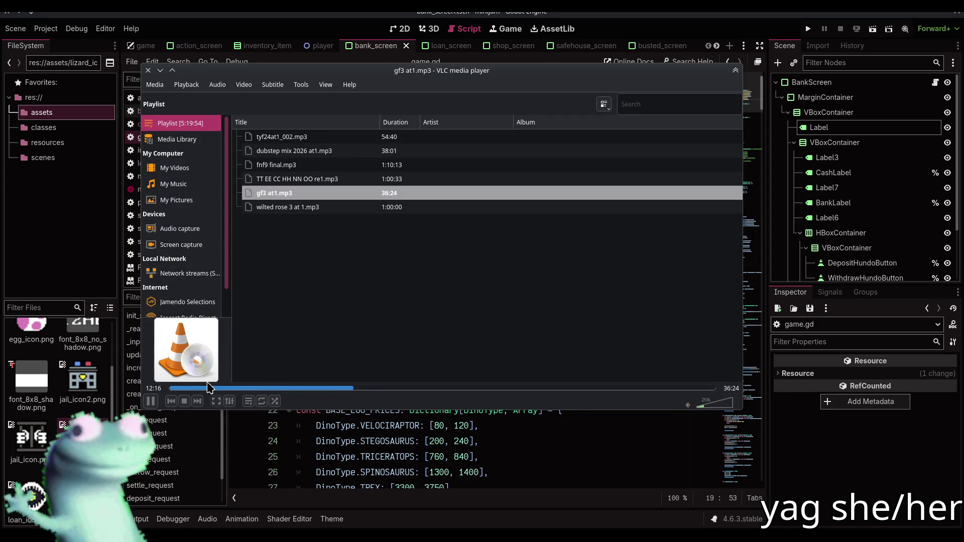
{"action": "key", "text": "alt+Tab"}
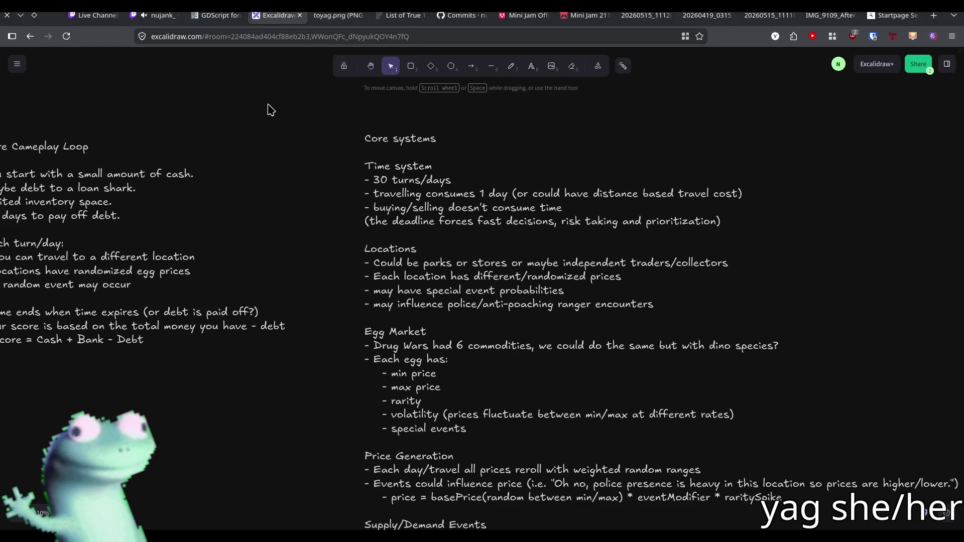
{"action": "key", "text": "ctrl+t"}
Search 'grickle fest 3', open the YouTube video, and mute the tab
{"action": "type", "text": "you"}
{"action": "key", "text": "BackSpace"}
{"action": "key", "text": "BackSpace"}
{"action": "key", "text": "BackSpace"}
{"action": "type", "text": "grickle "}
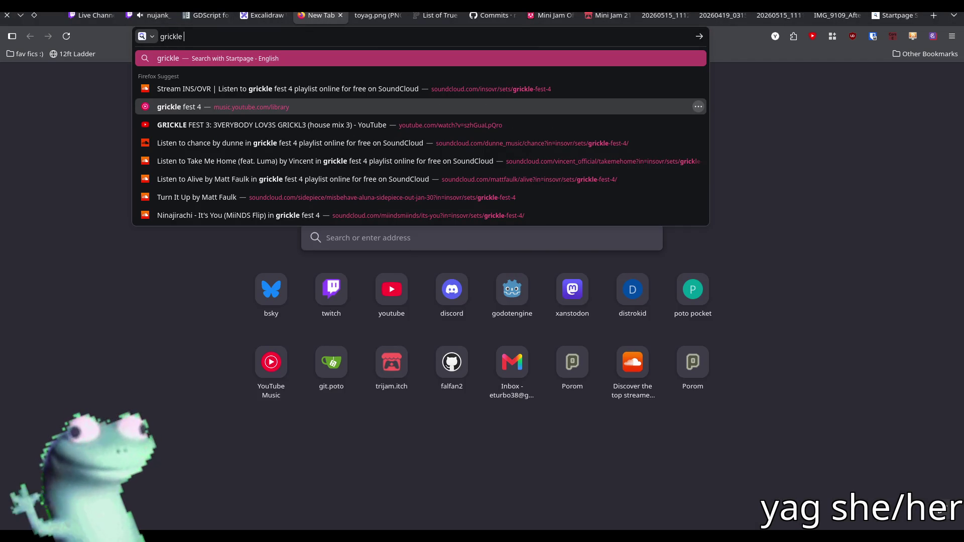
{"action": "type", "text": "fest 3"}
{"action": "key", "text": "Down"}
{"action": "key", "text": "Return"}
{"action": "right_click", "coordinate": [320, 21]}
{"action": "left_click", "coordinate": [353, 90]}
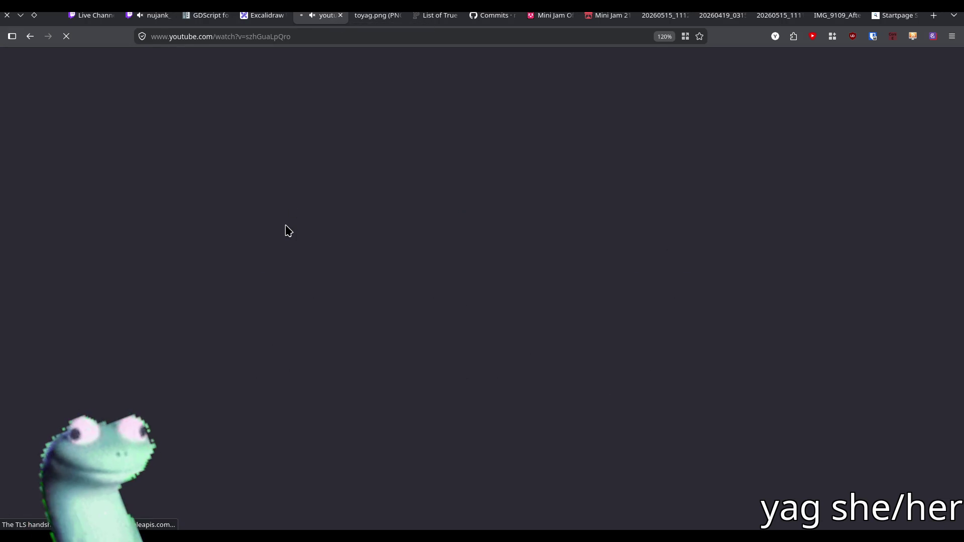
Expand the video description to show the tracklist, then return to Godot
{"action": "scroll", "coordinate": [235, 410], "scroll_direction": "down", "scroll_amount": 3}
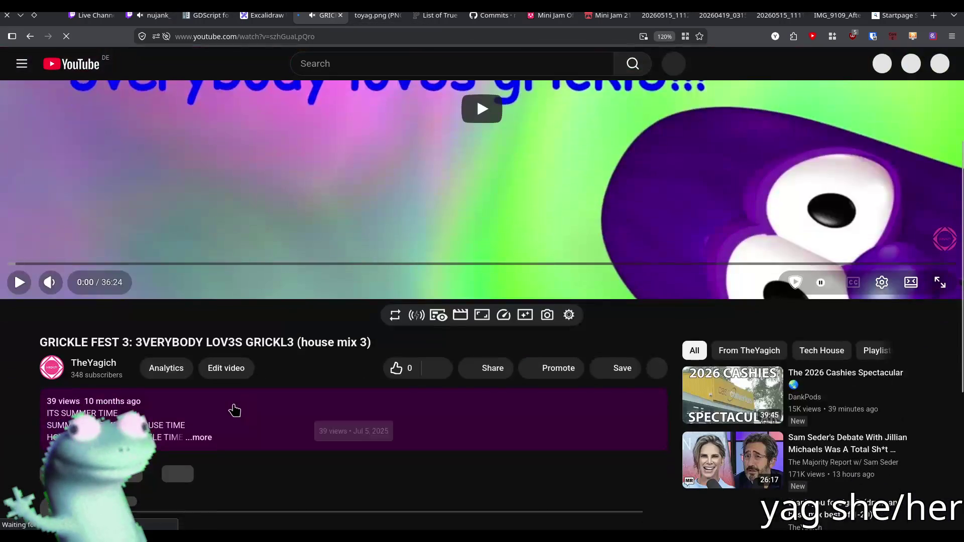
{"action": "left_click", "coordinate": [235, 410]}
{"action": "scroll", "coordinate": [217, 322], "scroll_direction": "down", "scroll_amount": 6}
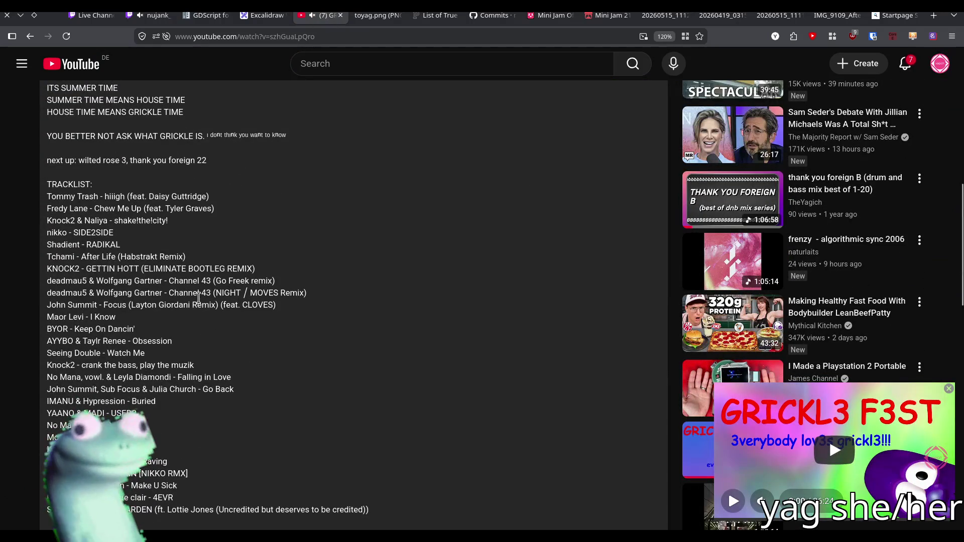
{"action": "scroll", "coordinate": [161, 364], "scroll_direction": "down", "scroll_amount": 2}
{"action": "mouse_move", "coordinate": [128, 239]}
{"action": "left_mouse_down"}
{"action": "mouse_move", "coordinate": [52, 237]}
{"action": "mouse_move", "coordinate": [28, 250]}
{"action": "left_mouse_up"}
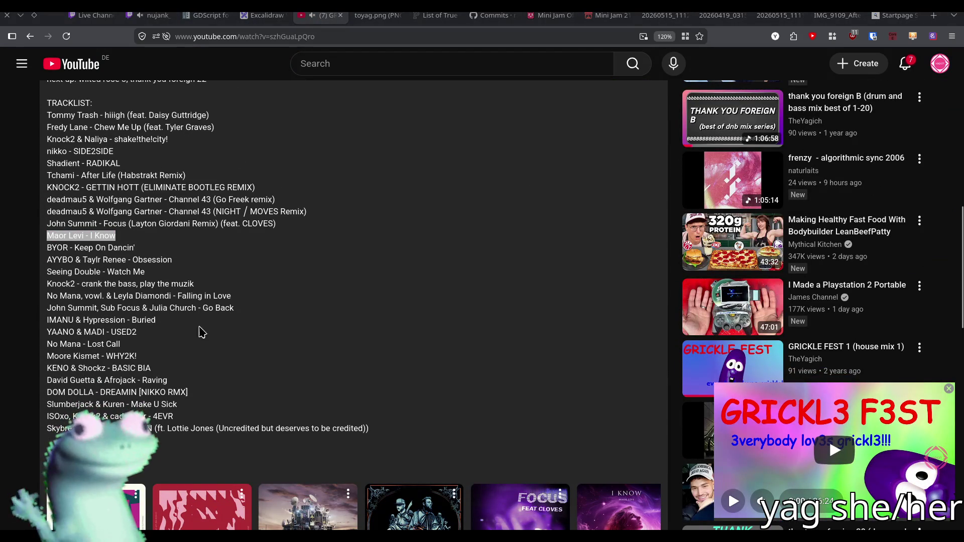
{"action": "left_click", "coordinate": [388, 252]}
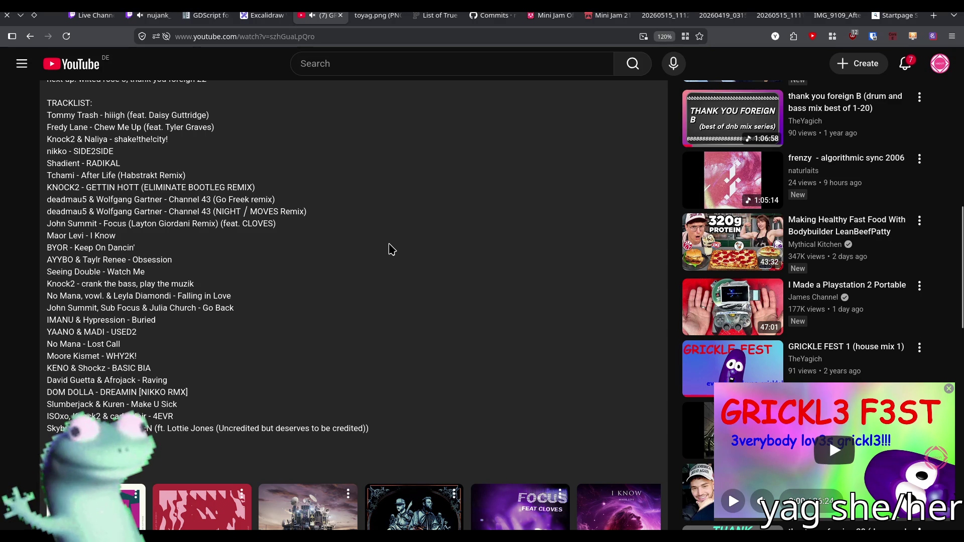
{"action": "key", "text": "alt+Tab"}
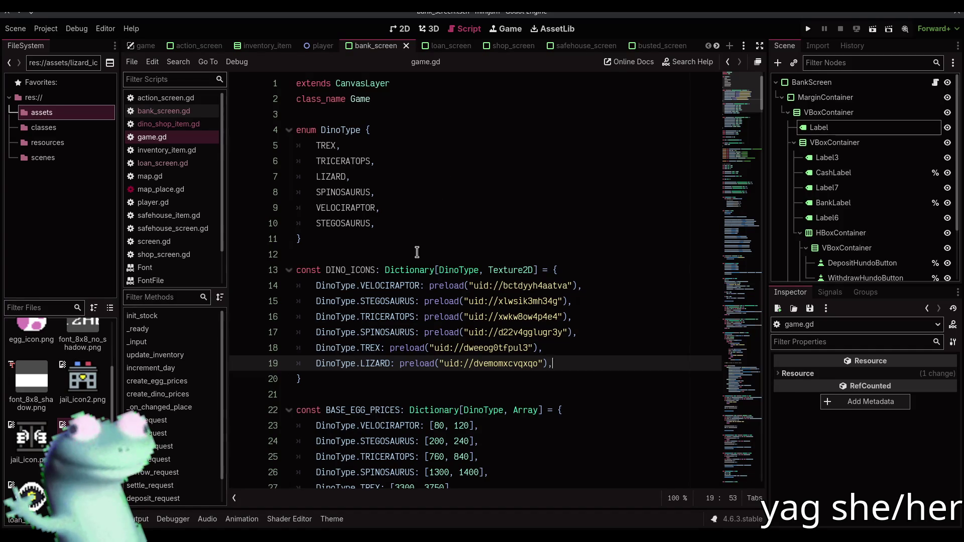
Look over game.gd, open dino_shop_item.gd, and show the bank_screen scene
{"action": "left_click", "coordinate": [417, 253]}
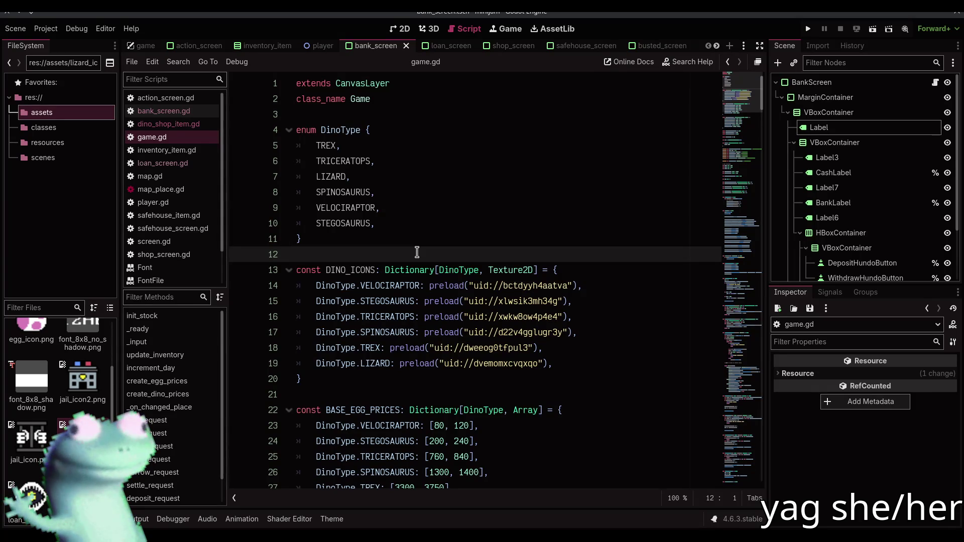
{"action": "scroll", "coordinate": [417, 252], "scroll_direction": "down", "scroll_amount": 3}
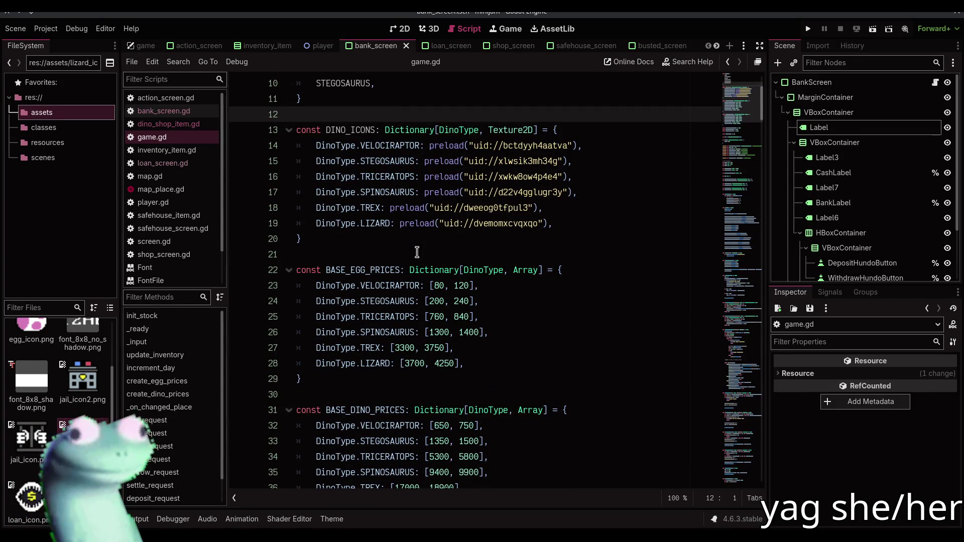
{"action": "scroll", "coordinate": [417, 252], "scroll_direction": "up", "scroll_amount": 2}
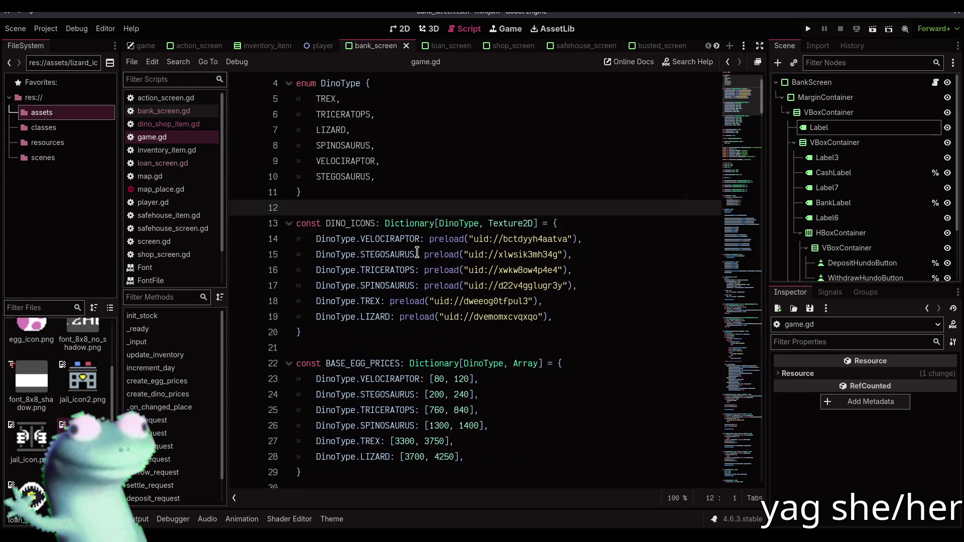
{"action": "left_click", "coordinate": [200, 124]}
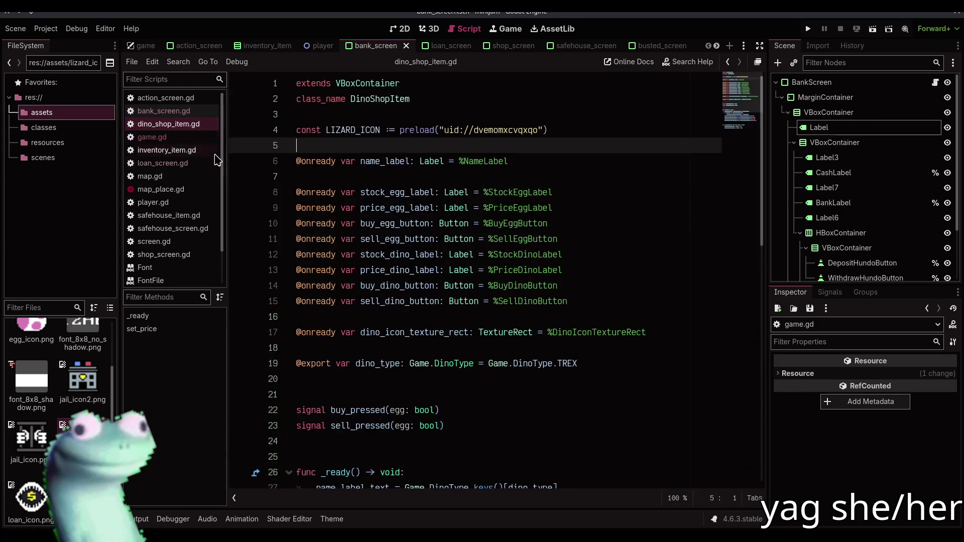
{"action": "left_click", "coordinate": [400, 29]}
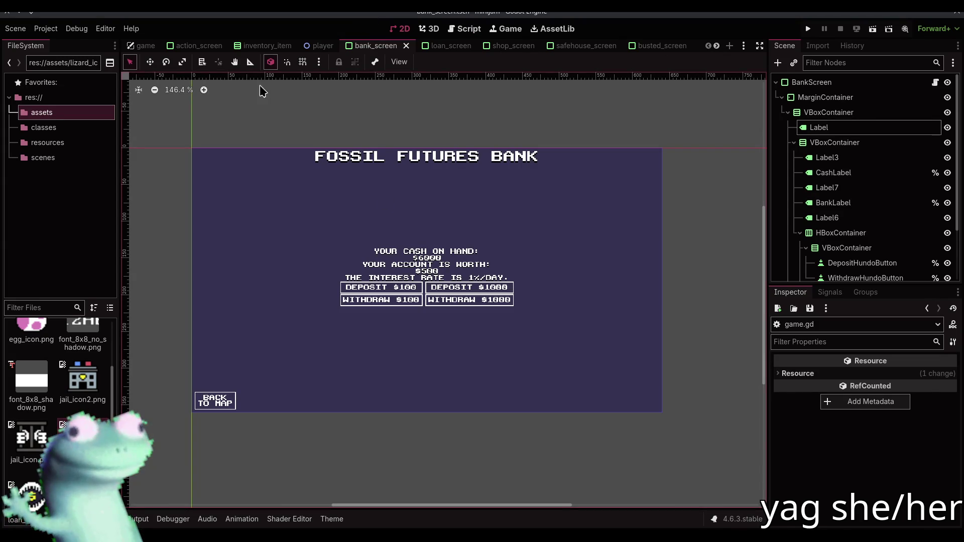
From the action_screen scene's VelociraptorItem, open inventory_item.gd and select the lizard-only icon if-block
{"action": "left_click", "coordinate": [183, 46]}
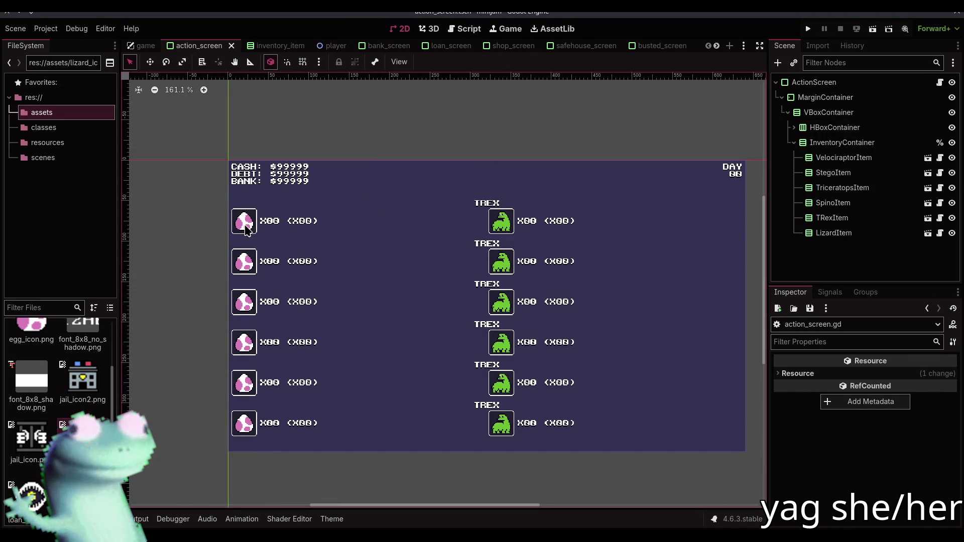
{"action": "left_click", "coordinate": [361, 217]}
{"action": "left_click", "coordinate": [940, 82]}
{"action": "scroll", "coordinate": [440, 311], "scroll_direction": "up", "scroll_amount": 3}
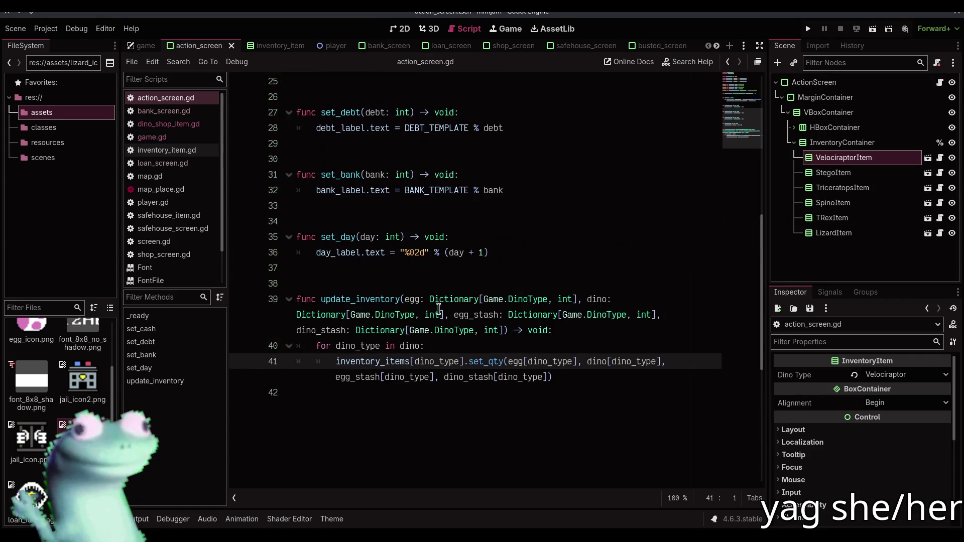
{"action": "scroll", "coordinate": [581, 302], "scroll_direction": "up", "scroll_amount": 6}
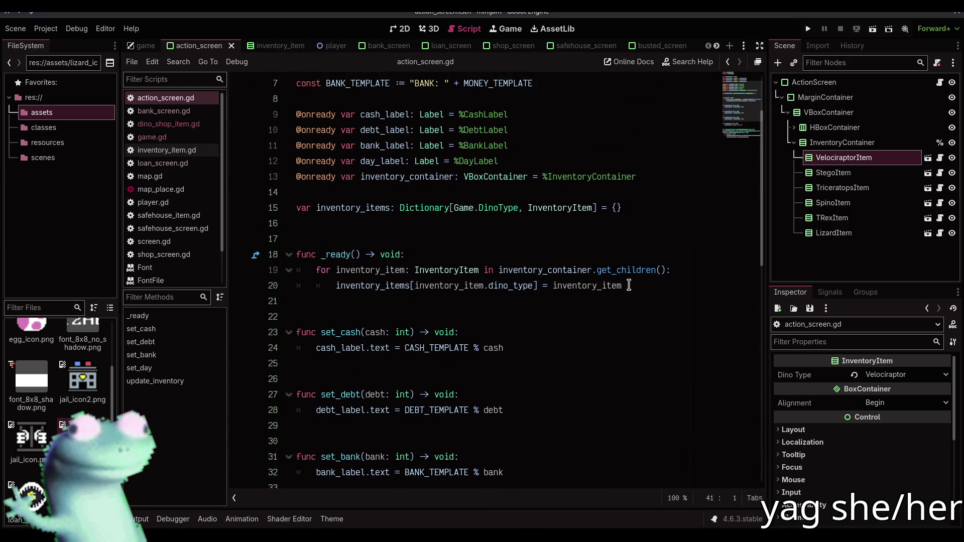
{"action": "left_click", "coordinate": [927, 159]}
{"action": "left_click_drag", "start_coordinate": [554, 348], "coordinate": [317, 334]}
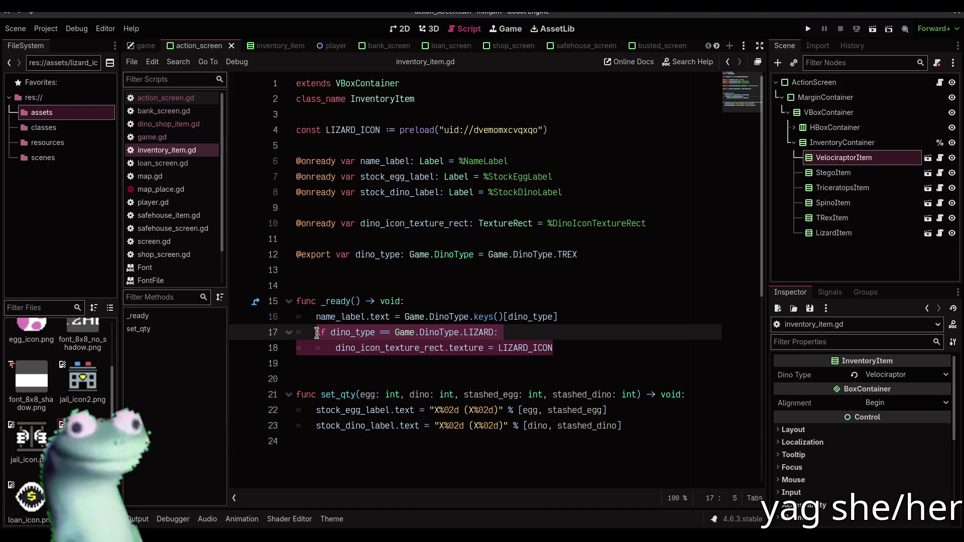
Replace the if-block with dino_icon_texture_rect.texture = Game.DINO_ICONS[dino_type] and save
{"action": "type", "text": "dino"}
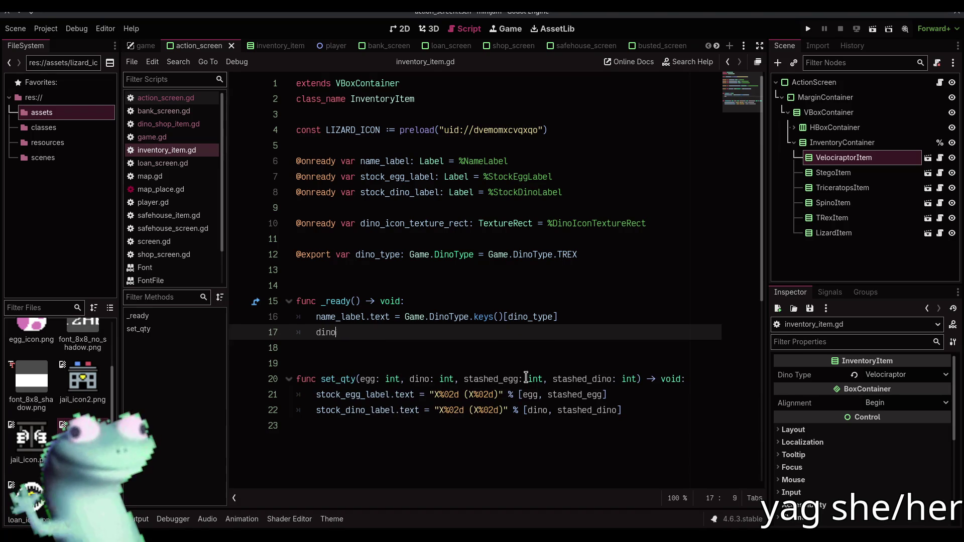
{"action": "key", "text": "Return"}
{"action": "type", "text": ".te"}
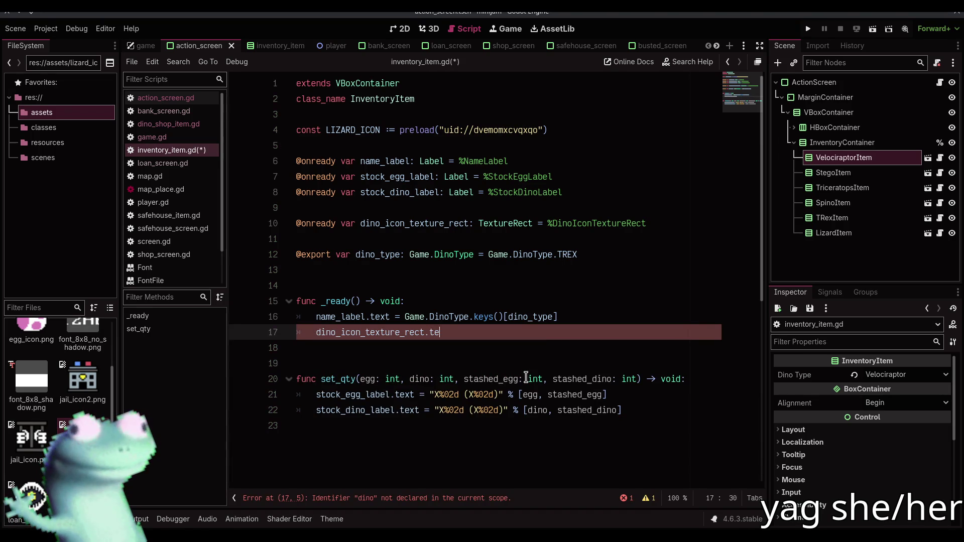
{"action": "type", "text": "."}
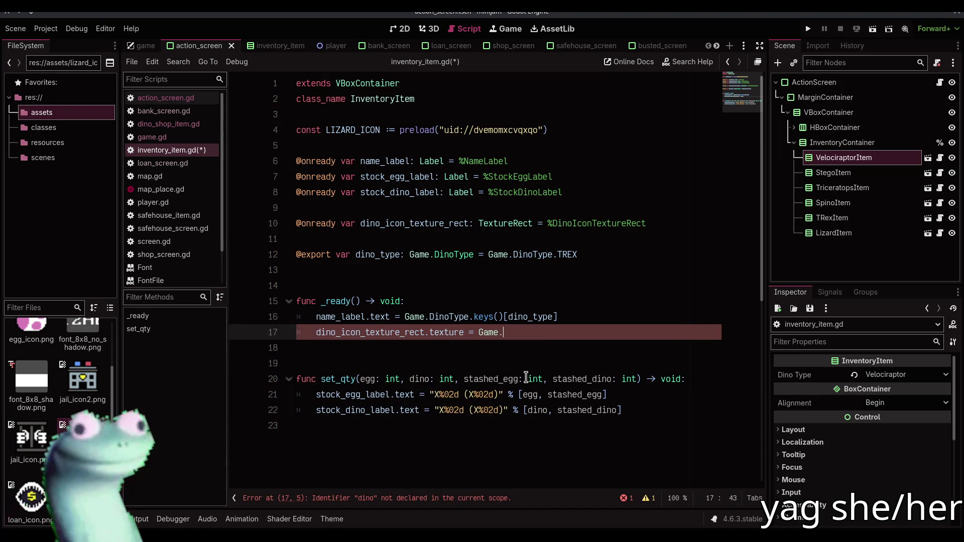
{"action": "type", "text": "D"}
{"action": "key", "text": "BackSpace"}
{"action": "type", "text": "DINO"}
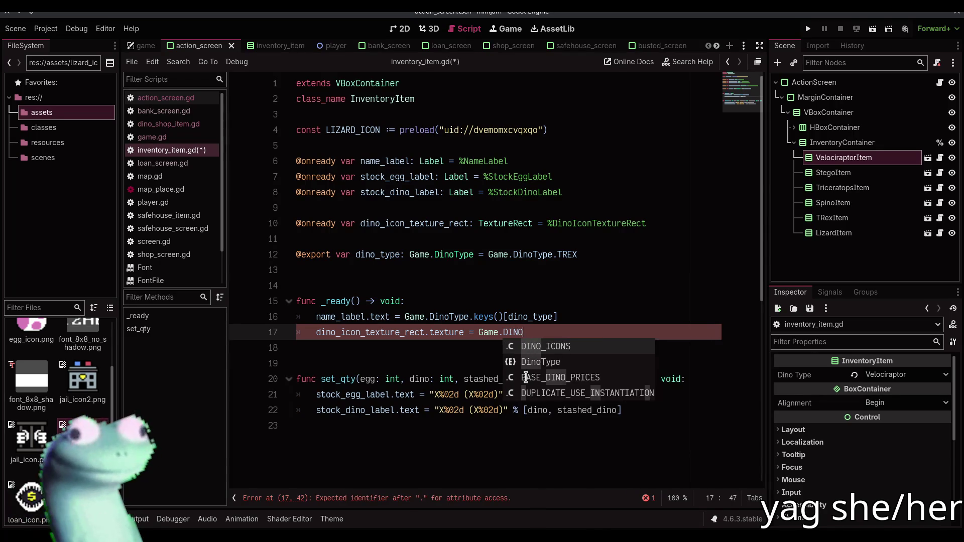
{"action": "key", "text": "Return"}
{"action": "type", "text": "[dino_type"}
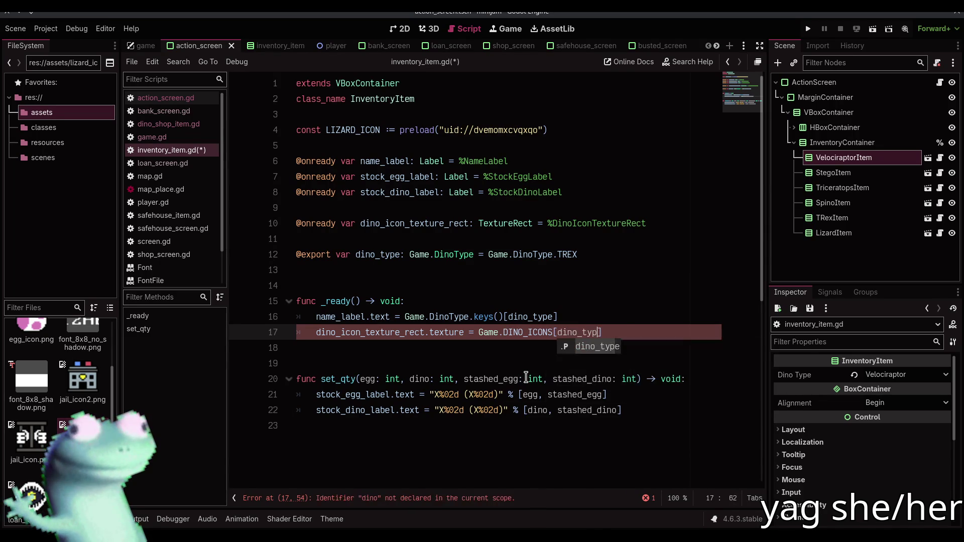
{"action": "left_click_drag", "start_coordinate": [668, 327], "coordinate": [315, 332]}
{"action": "key", "text": "ctrl+c"}
{"action": "key", "text": "ctrl+s"}
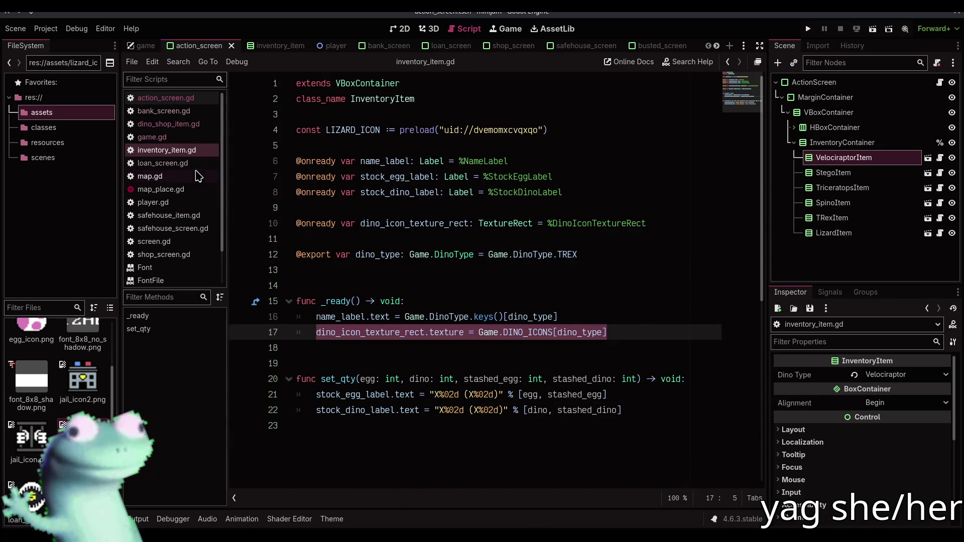
Paste the same icon line into dino_shop_item.gd, remove its LIZARD_ICON constant, and save
{"action": "left_click", "coordinate": [188, 124]}
{"action": "scroll", "coordinate": [518, 277], "scroll_direction": "down", "scroll_amount": 4}
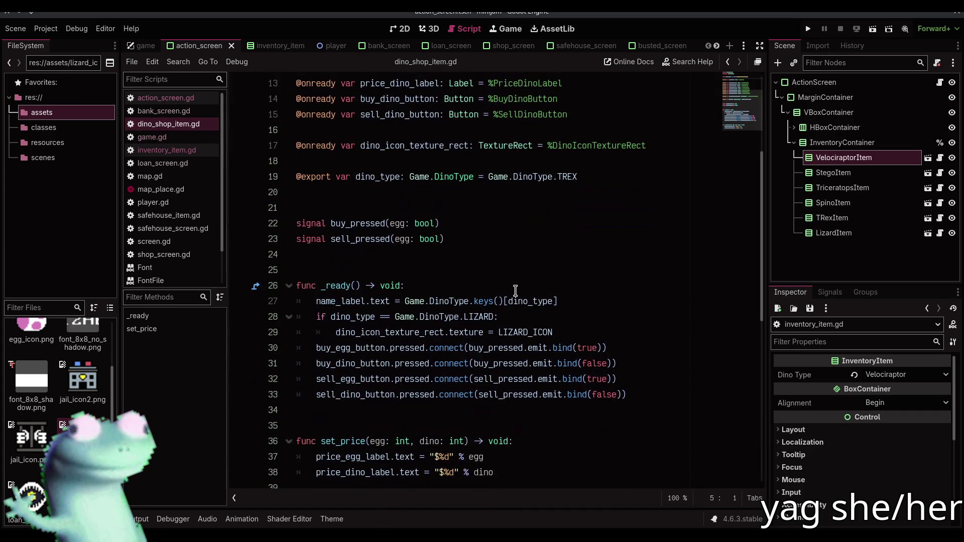
{"action": "left_click_drag", "start_coordinate": [572, 331], "coordinate": [314, 314]}
{"action": "key", "text": "ctrl+v"}
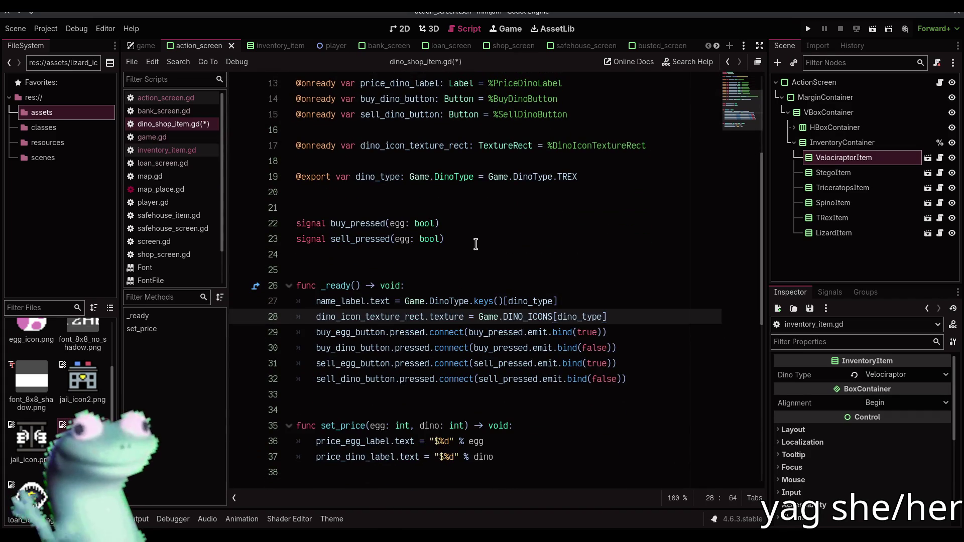
{"action": "scroll", "coordinate": [502, 251], "scroll_direction": "up", "scroll_amount": 4}
{"action": "left_click_drag", "start_coordinate": [570, 133], "coordinate": [574, 109]}
{"action": "key", "text": "ctrl+x"}
{"action": "key", "text": "ctrl+s"}
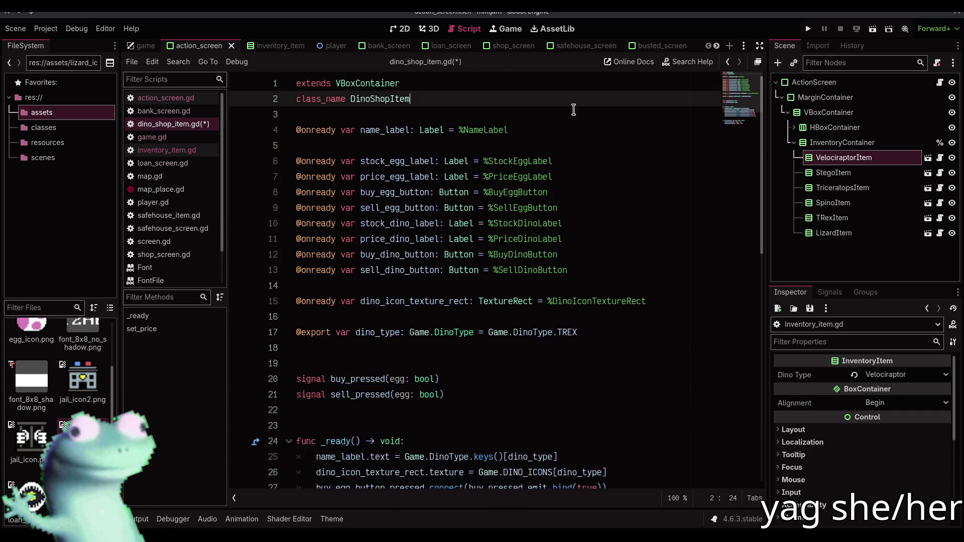
Delete the LIZARD_ICON constant from inventory_item.gd, save, and run the game
{"action": "left_click", "coordinate": [191, 151]}
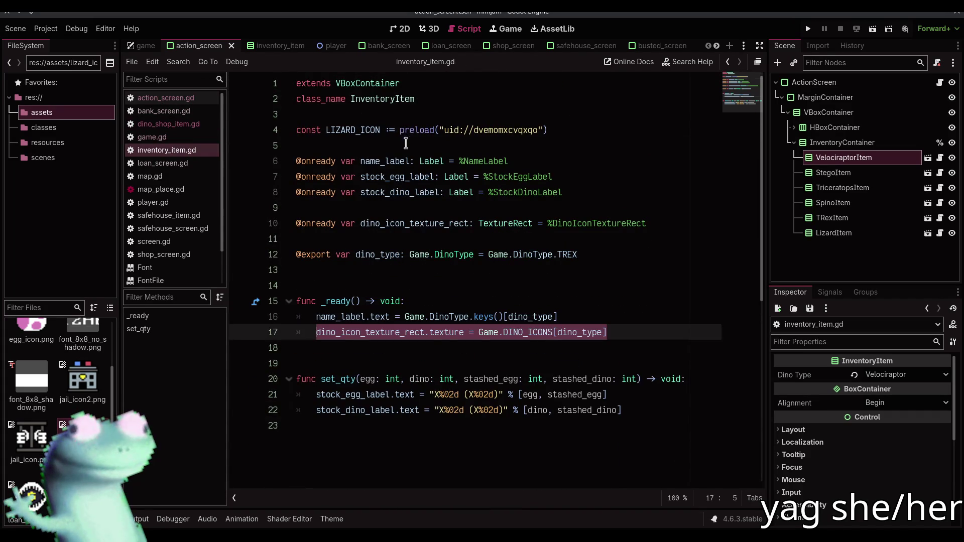
{"action": "left_click_drag", "start_coordinate": [406, 143], "coordinate": [296, 114]}
{"action": "key", "text": "BackSpace"}
{"action": "key", "text": "ctrl+s"}
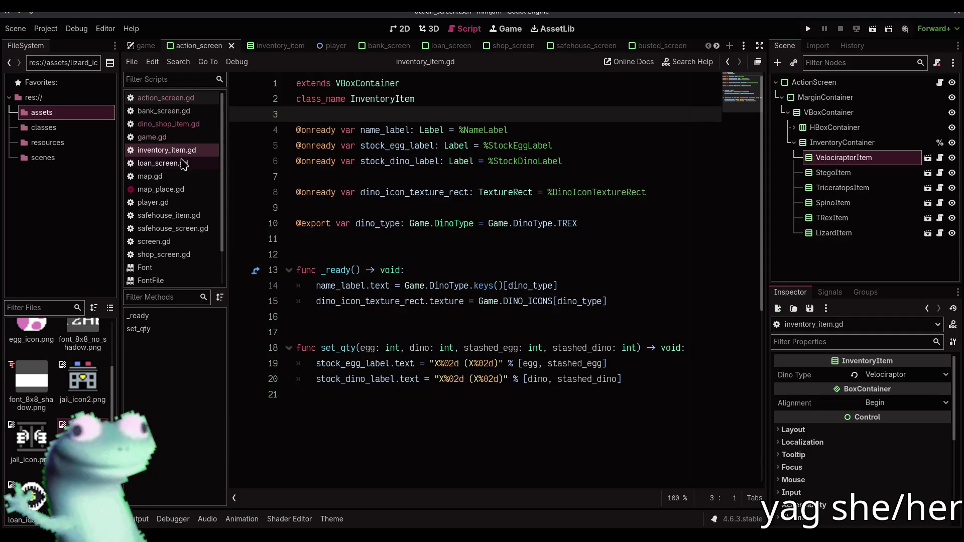
{"action": "left_click", "coordinate": [808, 28]}
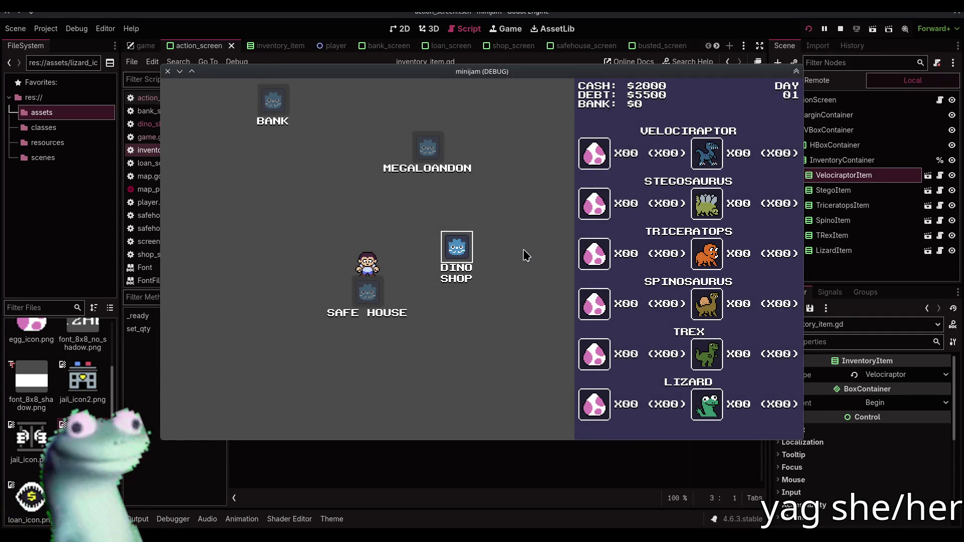
Travel to the Dino Shop in the running game and dismiss the music player window
{"action": "left_click", "coordinate": [455, 251]}
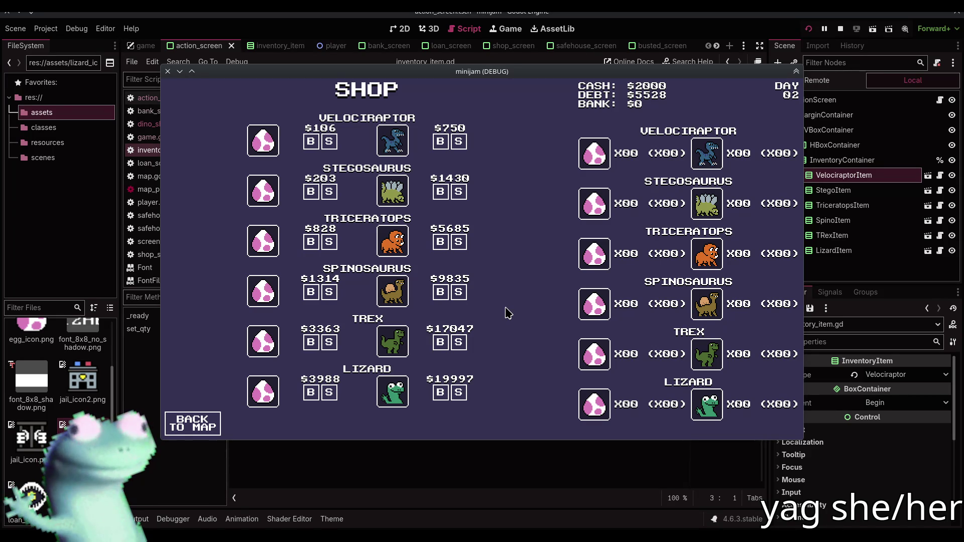
{"action": "key", "text": "alt+Tab"}
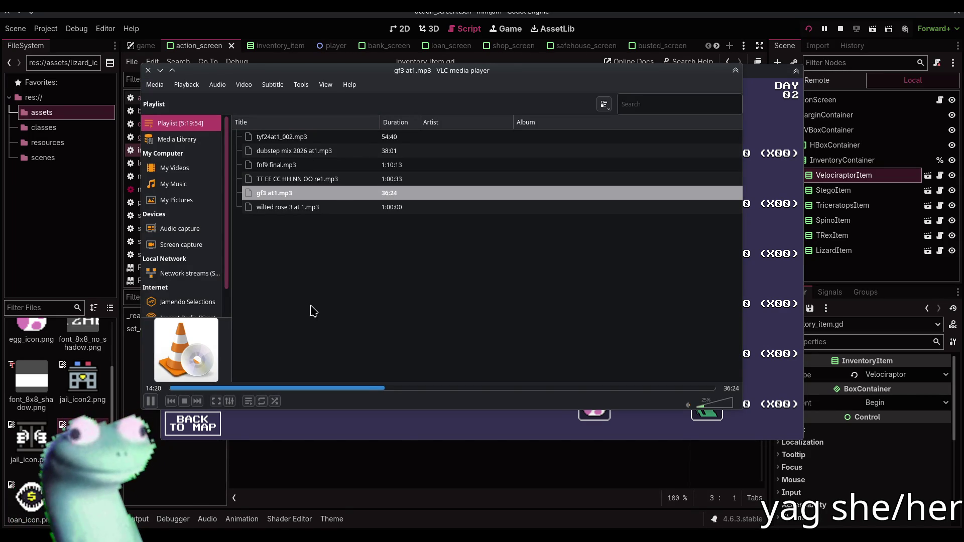
{"action": "left_click", "coordinate": [403, 431]}
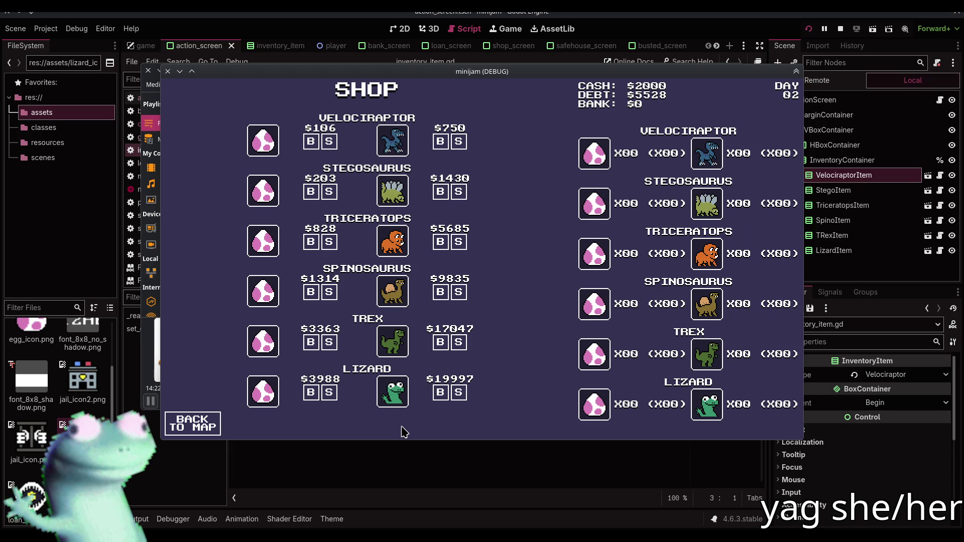
{"action": "key", "text": "alt+Tab"}
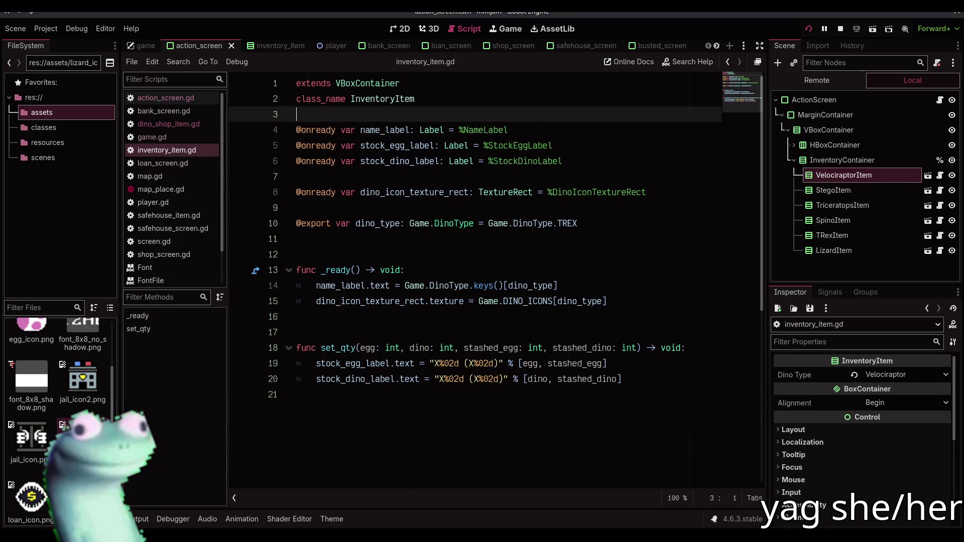
Bring the running game's shop window back to the front
{"action": "key", "text": "alt+Tab"}
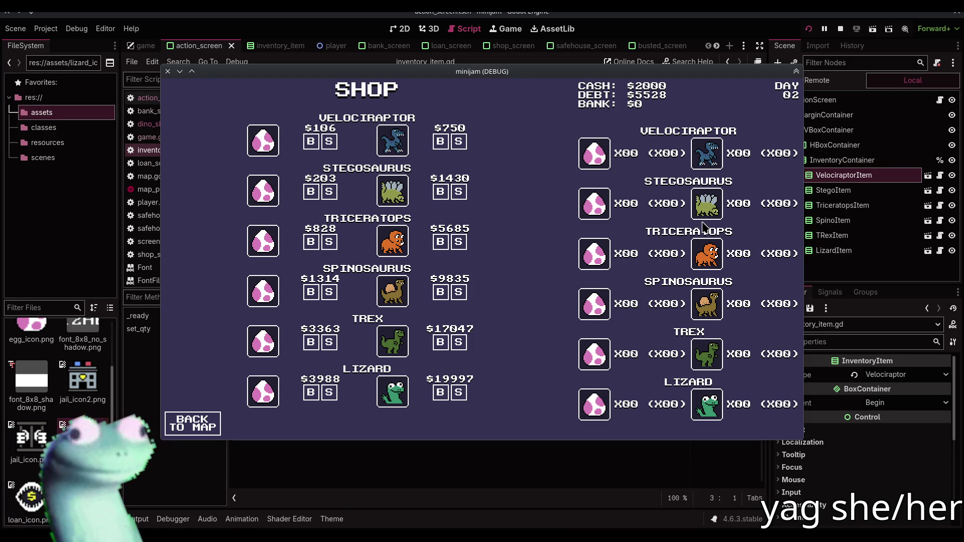
Move the game window lower and left, then switch to the YouTube browser
{"action": "mouse_move", "coordinate": [701, 73]}
{"action": "left_mouse_down"}
{"action": "mouse_move", "coordinate": [623, 99]}
{"action": "mouse_move", "coordinate": [663, 109]}
{"action": "mouse_move", "coordinate": [661, 80]}
{"action": "left_mouse_up"}
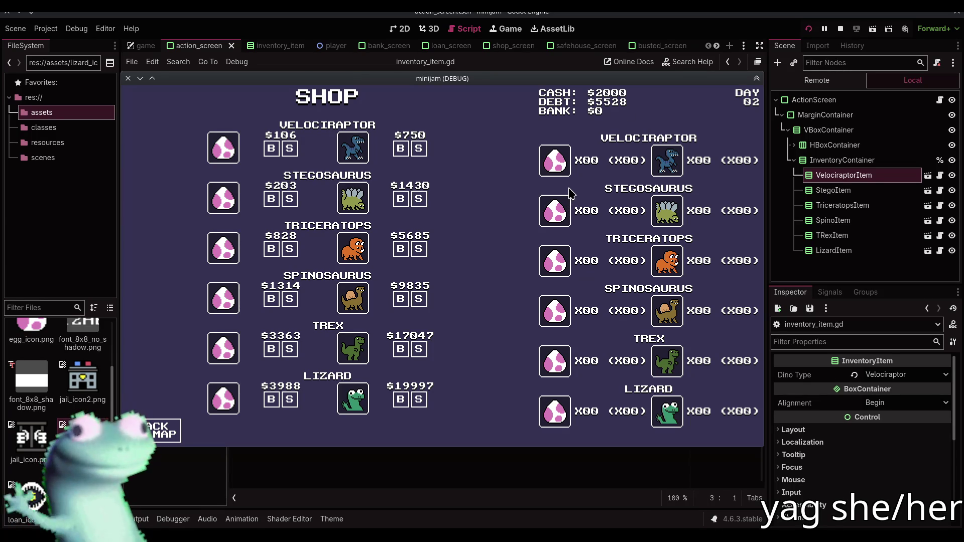
{"action": "key", "text": "alt+Tab"}
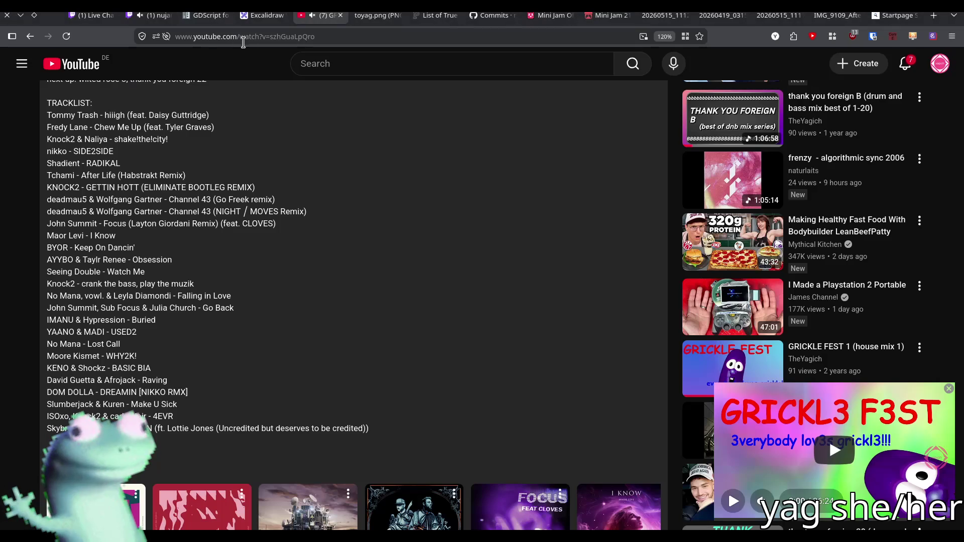
In the toyag.png tab, replace the address with a Startpage search for 'lizard egg'
{"action": "left_click", "coordinate": [373, 15]}
{"action": "left_click", "coordinate": [360, 35]}
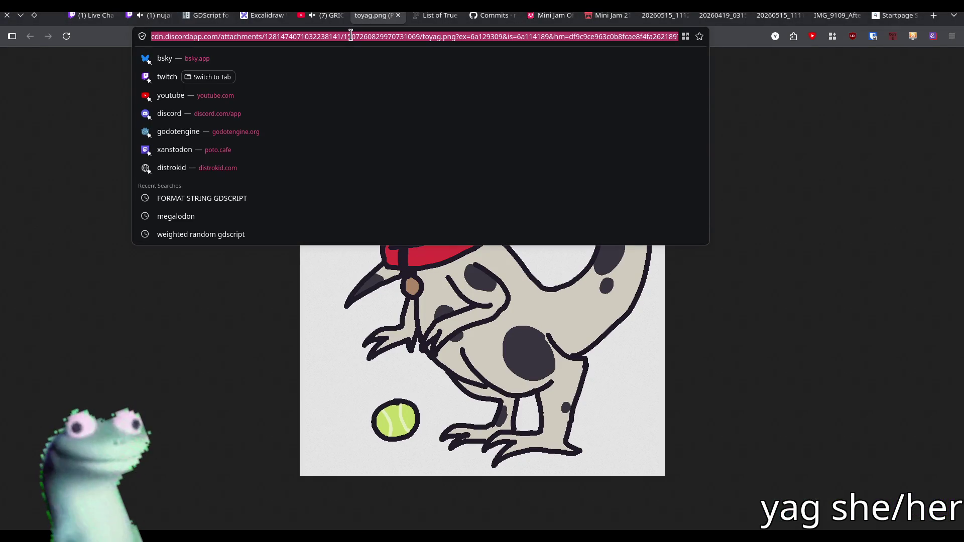
{"action": "key", "text": "BackSpace"}
{"action": "type", "text": "lizard egg"}
{"action": "key", "text": "Return"}
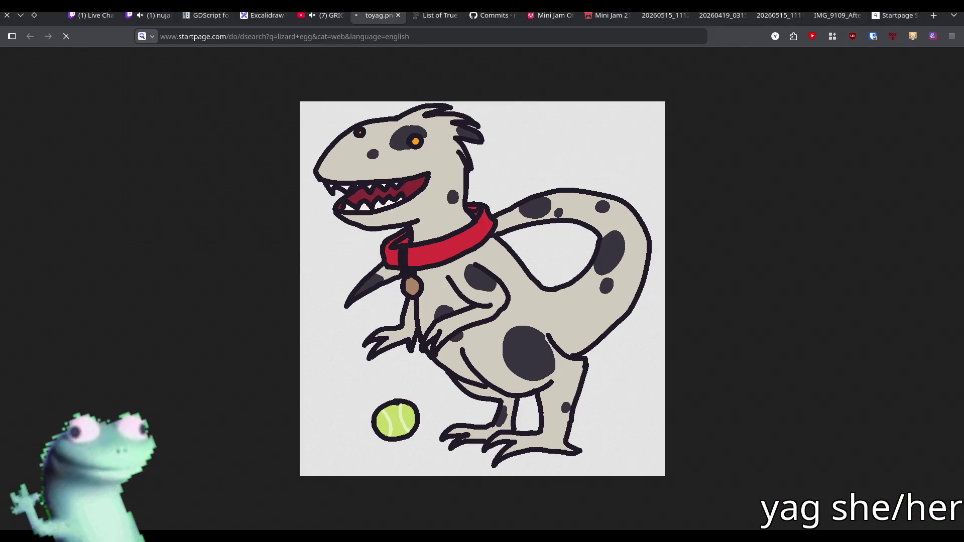
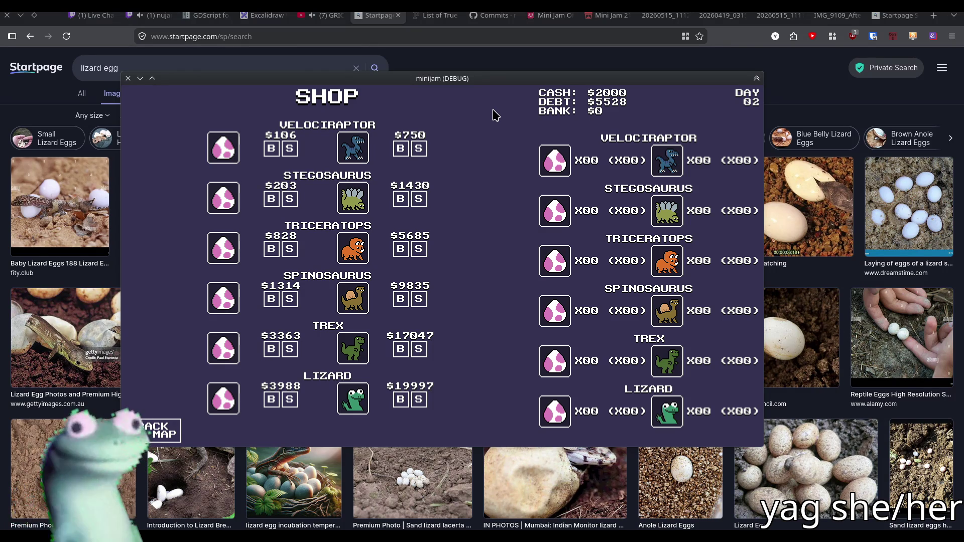
Stop the running game in Godot and bring the lizard egg image results back in front
{"action": "key", "text": "alt+Tab"}
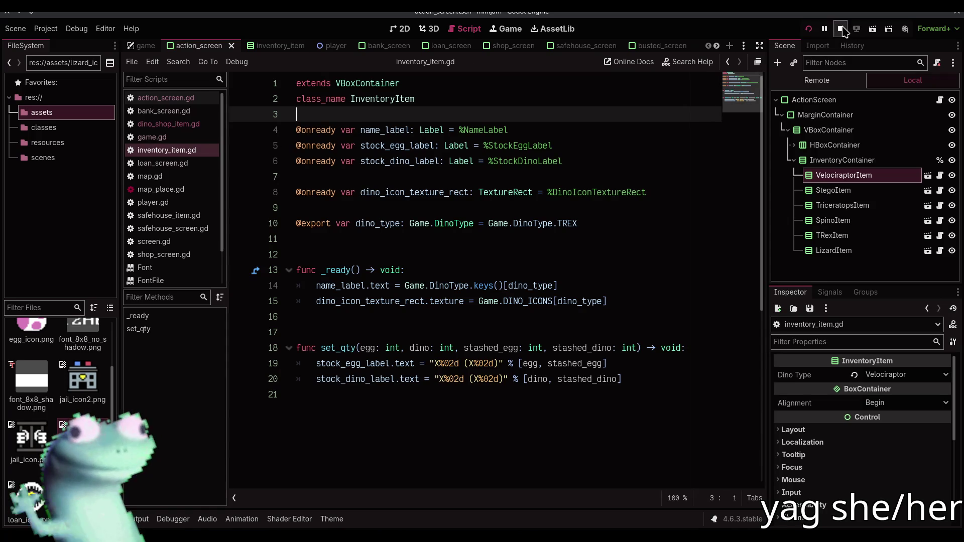
{"action": "left_click", "coordinate": [842, 29]}
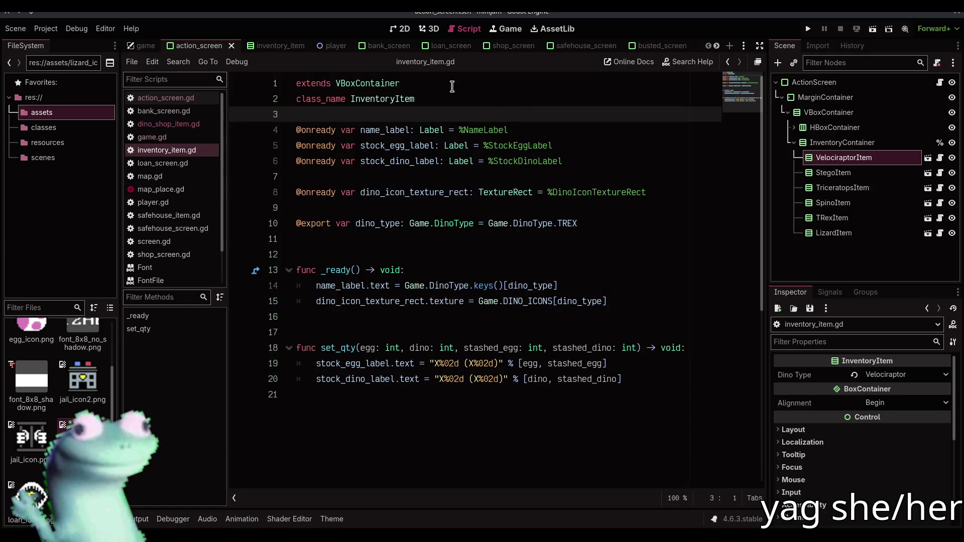
{"action": "left_click", "coordinate": [400, 28]}
{"action": "left_click", "coordinate": [487, 123]}
{"action": "key", "text": "alt+Tab"}
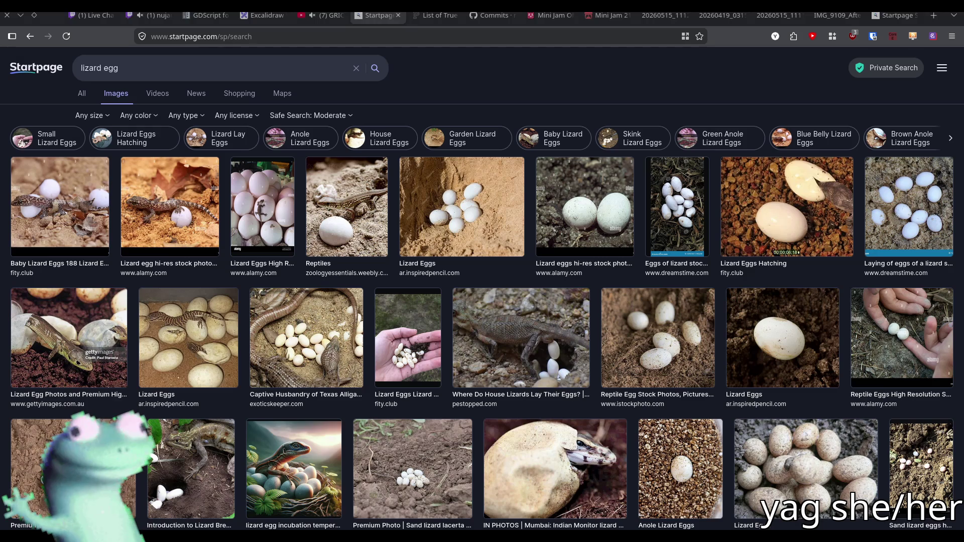
Glance at the Twitch stream tab before returning to the Godot editor
{"action": "left_click", "coordinate": [149, 15]}
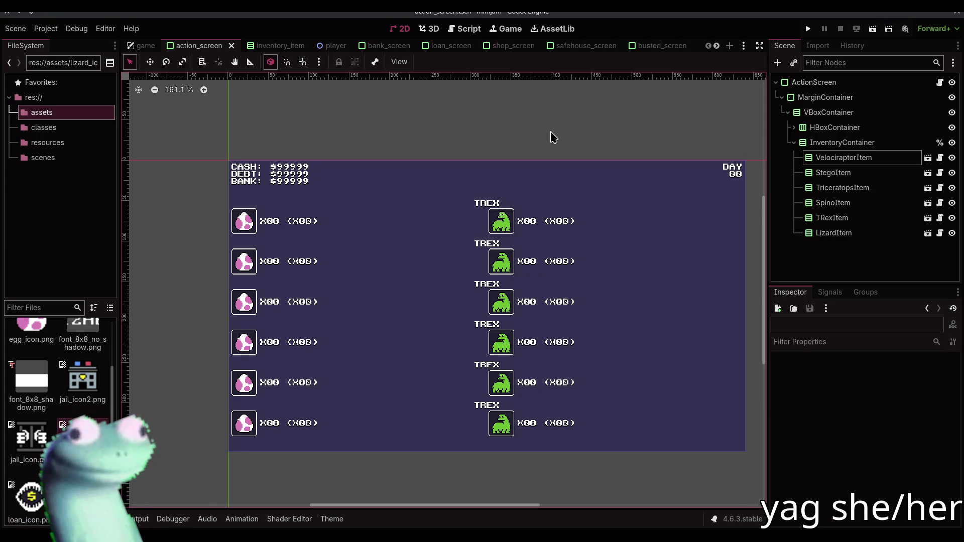
Open the map scene, look it over, then close it
{"action": "scroll", "coordinate": [645, 46], "scroll_direction": "down", "scroll_amount": 2}
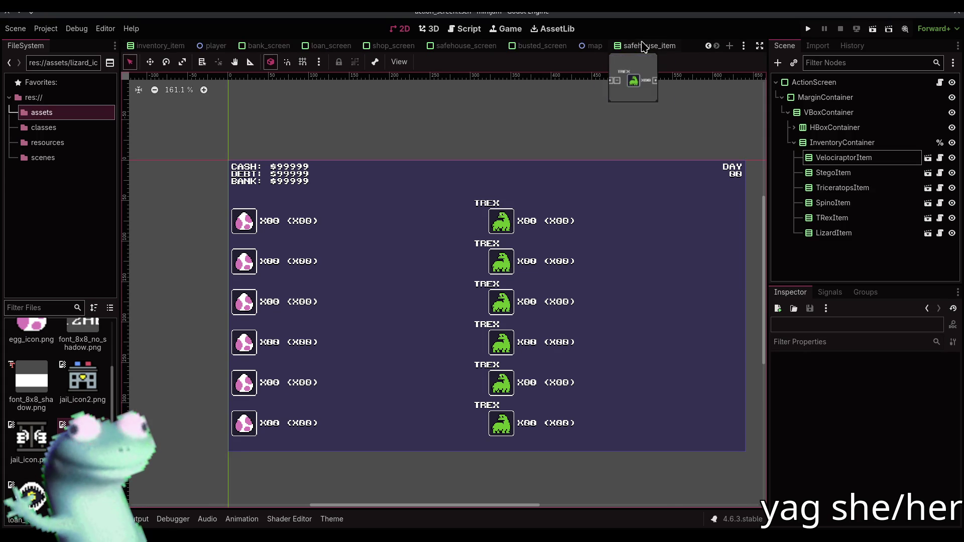
{"action": "left_click", "coordinate": [600, 45]}
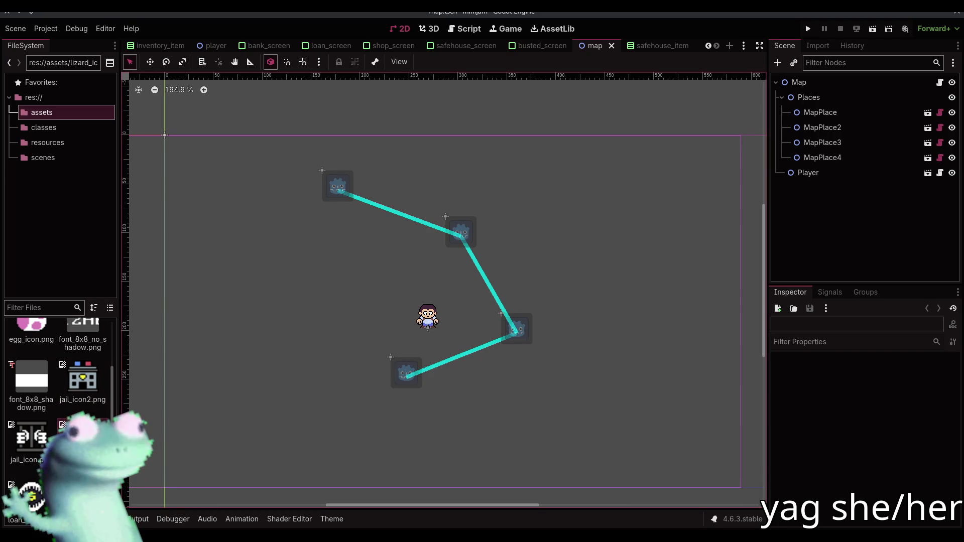
{"action": "scroll", "coordinate": [57, 362], "scroll_direction": "up", "scroll_amount": 3}
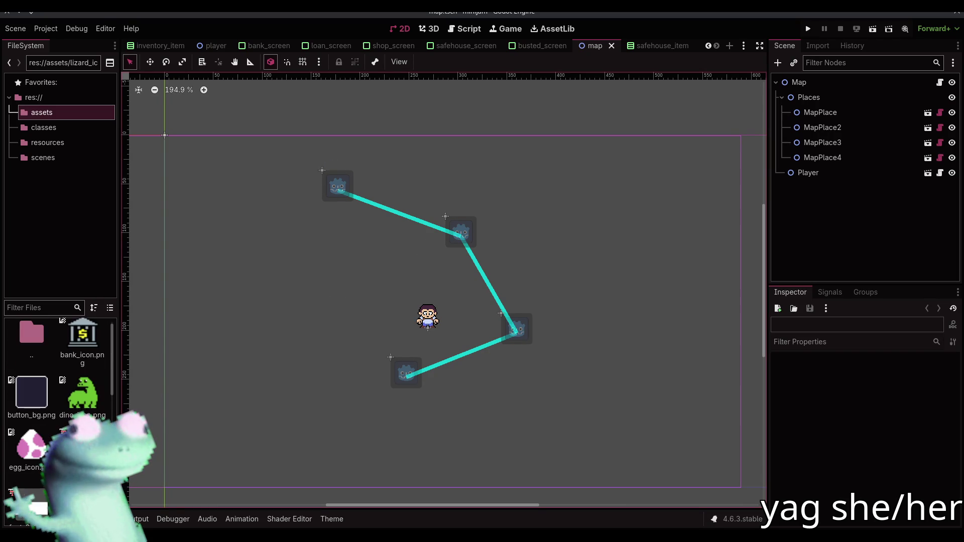
{"action": "mouse_move", "coordinate": [94, 357]}
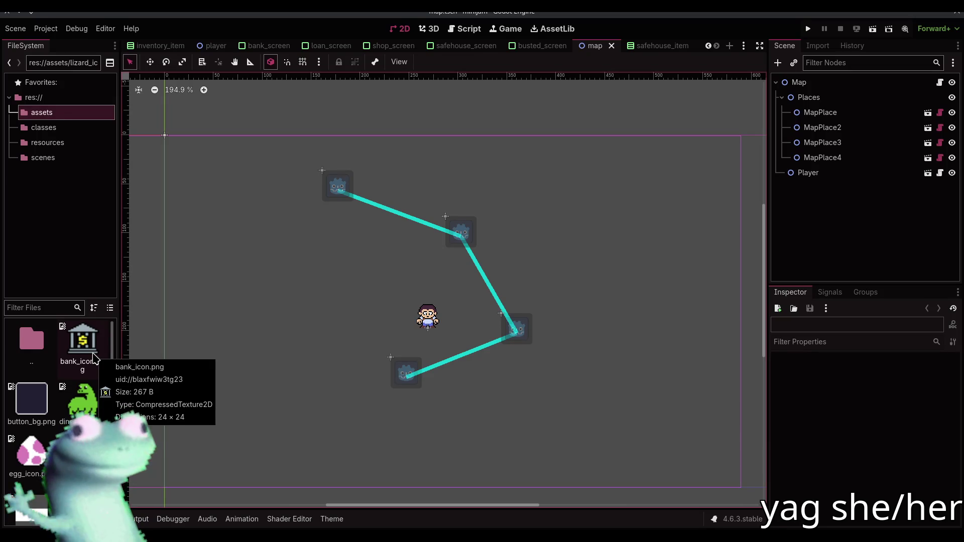
{"action": "scroll", "coordinate": [226, 48], "scroll_direction": "up", "scroll_amount": 2}
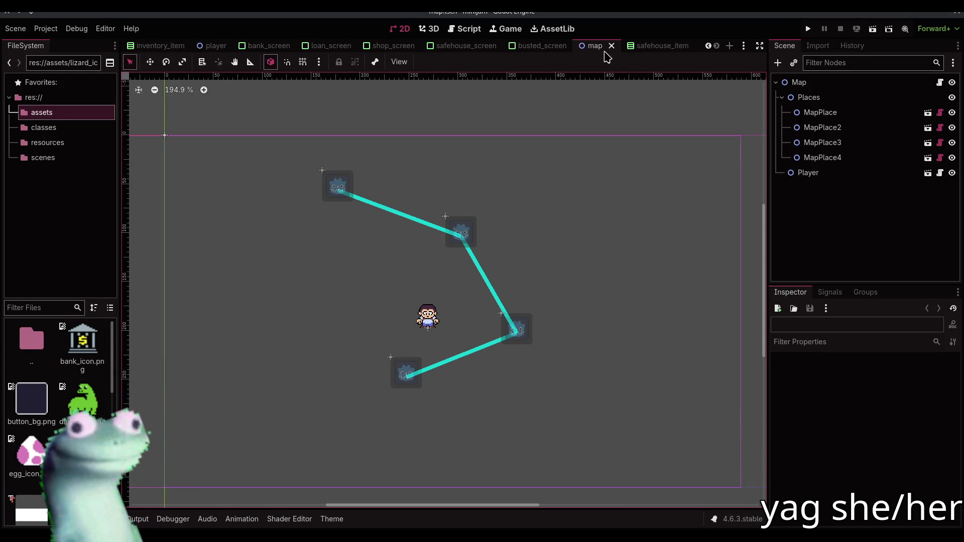
{"action": "left_click", "coordinate": [606, 50]}
Quick-open map_place.tscn by searching 'map_p'
{"action": "key", "text": "ctrl+shift+o"}
{"action": "type", "text": "map_p"}
{"action": "key", "text": "Return"}
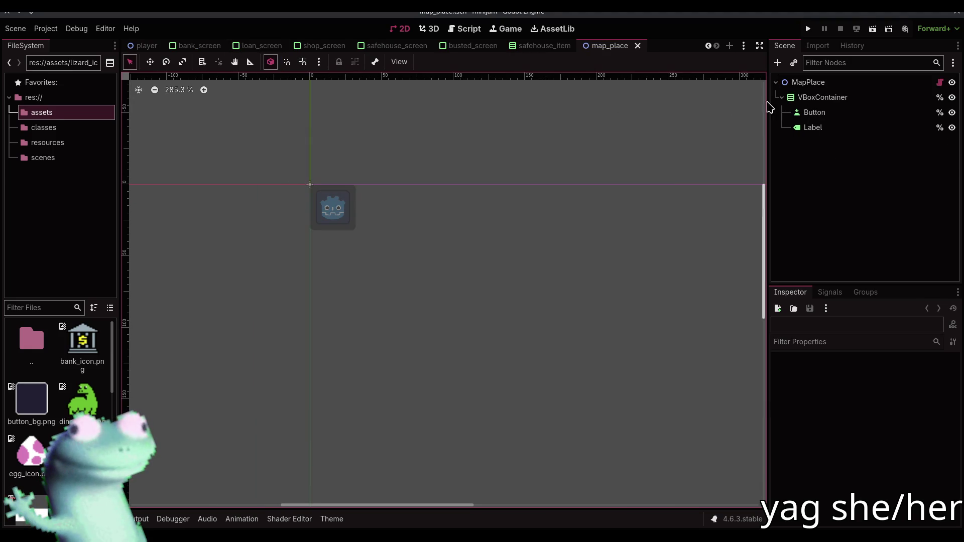
Compare the MapPlace Button with Expand Icon off and on, leaving it on
{"action": "left_click", "coordinate": [808, 83]}
{"action": "left_click", "coordinate": [814, 112]}
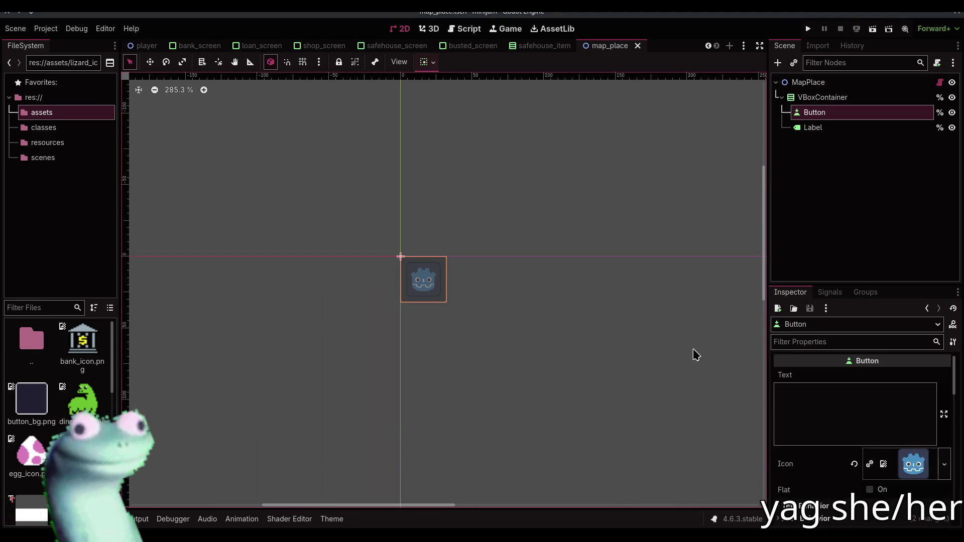
{"action": "scroll", "coordinate": [883, 462], "scroll_direction": "down", "scroll_amount": 3}
{"action": "left_click", "coordinate": [817, 435]}
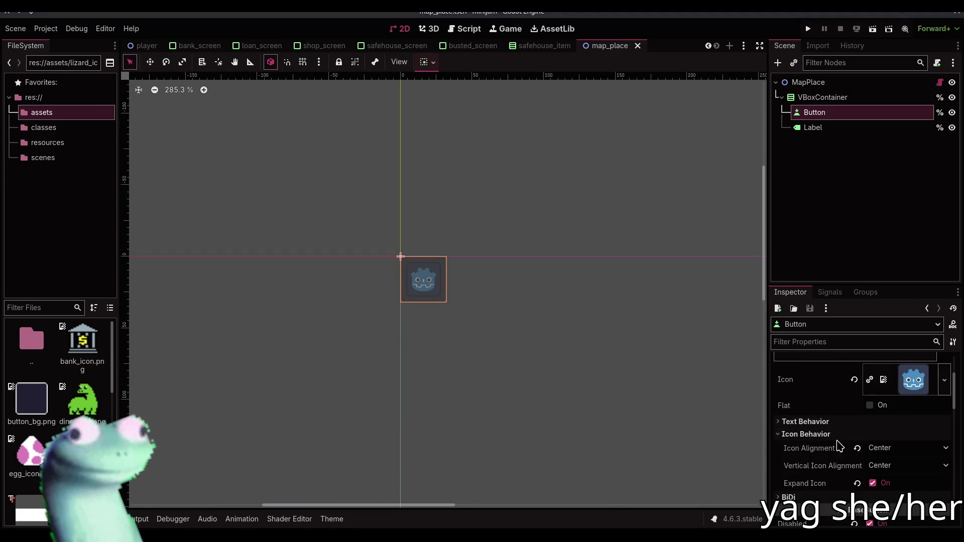
{"action": "left_click", "coordinate": [873, 483]}
{"action": "left_click", "coordinate": [873, 484]}
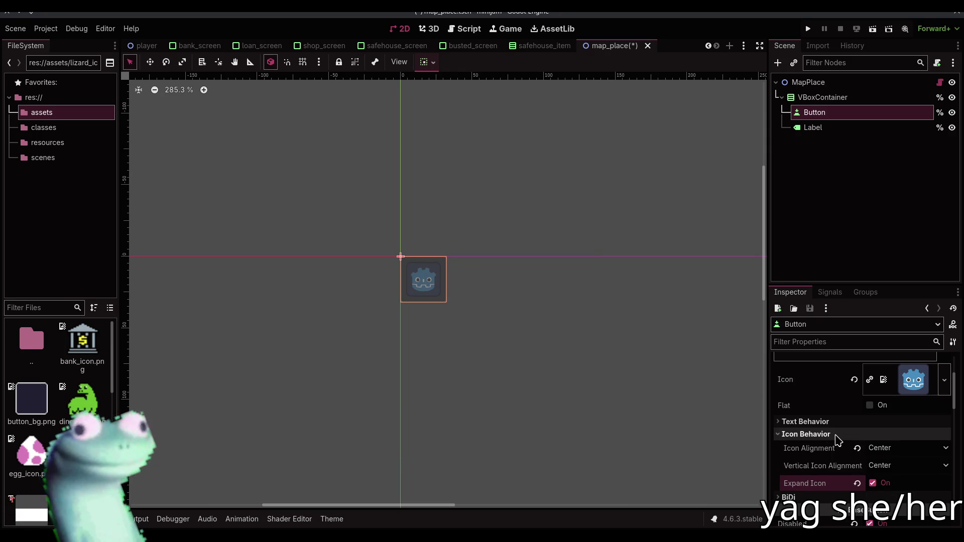
{"action": "left_click", "coordinate": [873, 483]}
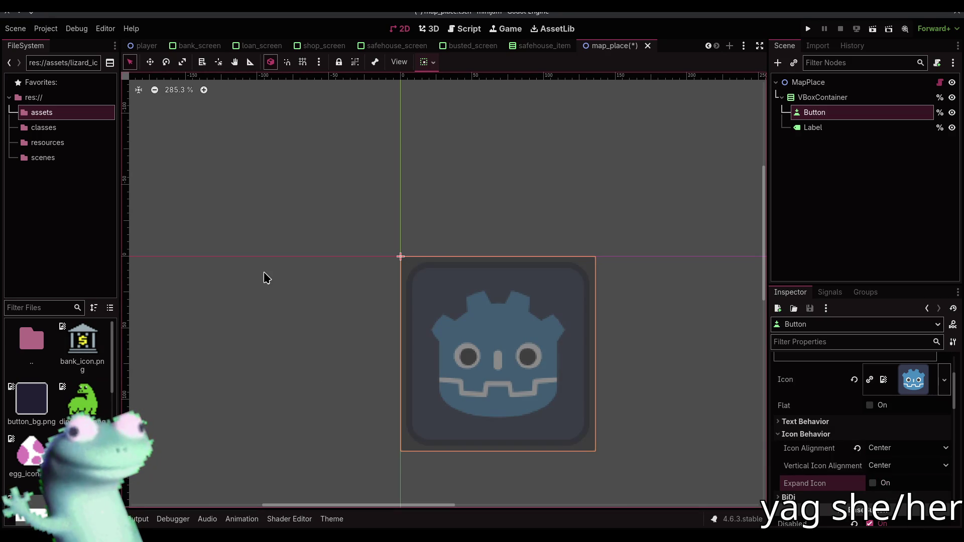
{"action": "left_click", "coordinate": [873, 483]}
Save the map_place scene and open the map_place.gd script
{"action": "key", "text": "ctrl+s"}
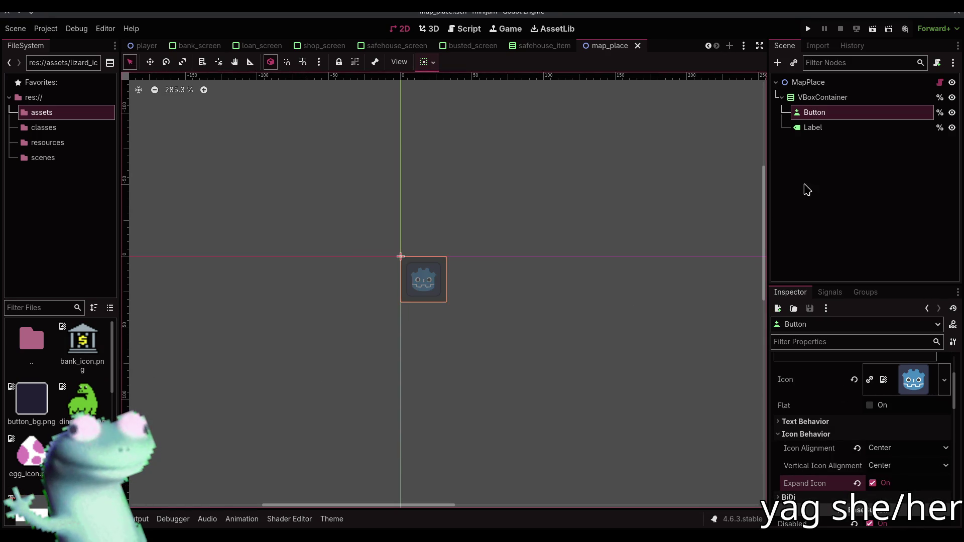
{"action": "left_click", "coordinate": [864, 166]}
{"action": "left_click", "coordinate": [941, 83]}
{"action": "scroll", "coordinate": [507, 215], "scroll_direction": "up", "scroll_amount": 6}
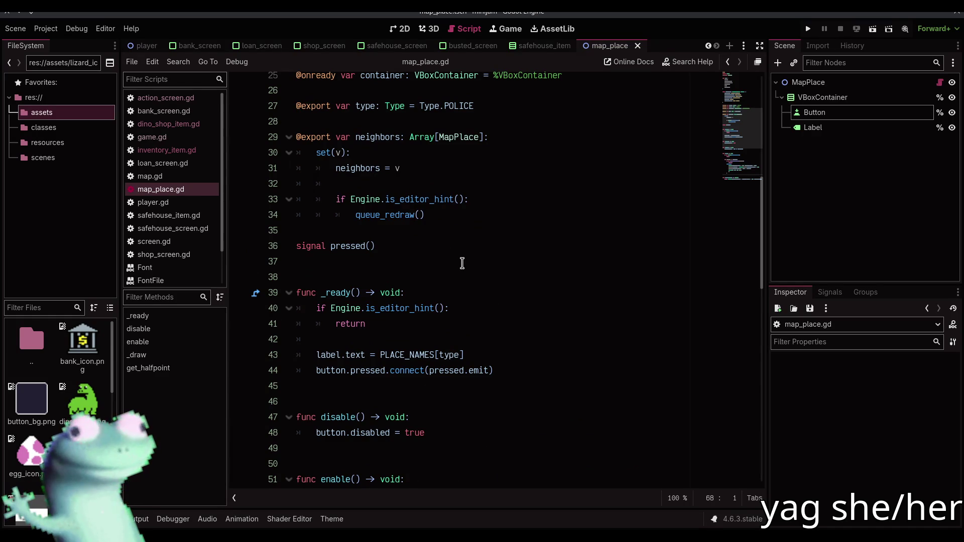
Declare const PLACE_ICONS: Dictionary[Type, Texture] below PLACE_NAMES
{"action": "scroll", "coordinate": [464, 236], "scroll_direction": "up", "scroll_amount": 5}
{"action": "left_click", "coordinate": [430, 245]}
{"action": "scroll", "coordinate": [579, 239], "scroll_direction": "up", "scroll_amount": 3}
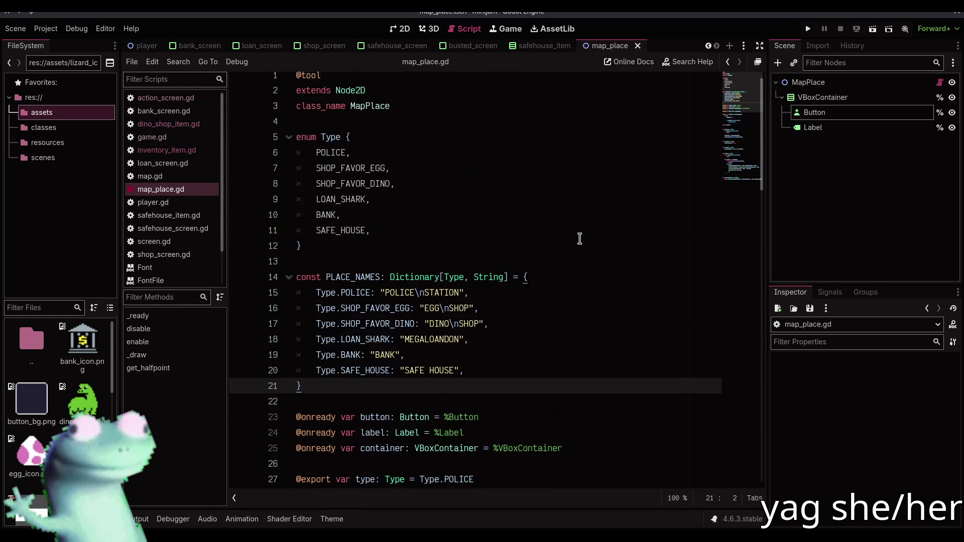
{"action": "key", "text": "Return"}
{"action": "key", "text": "Return"}
{"action": "type", "text": "const PLACE_ICONS: Dictio"}
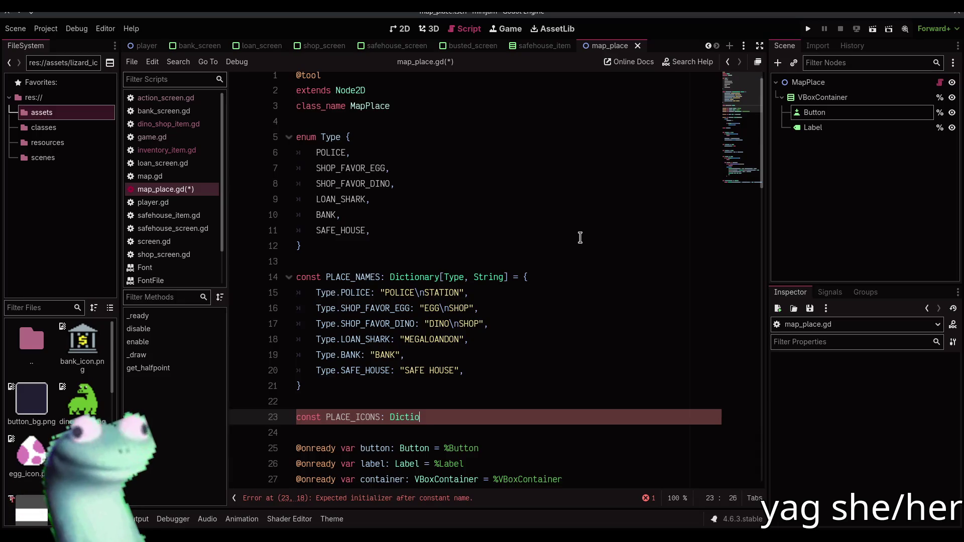
{"action": "type", "text": "nary[Type, "}
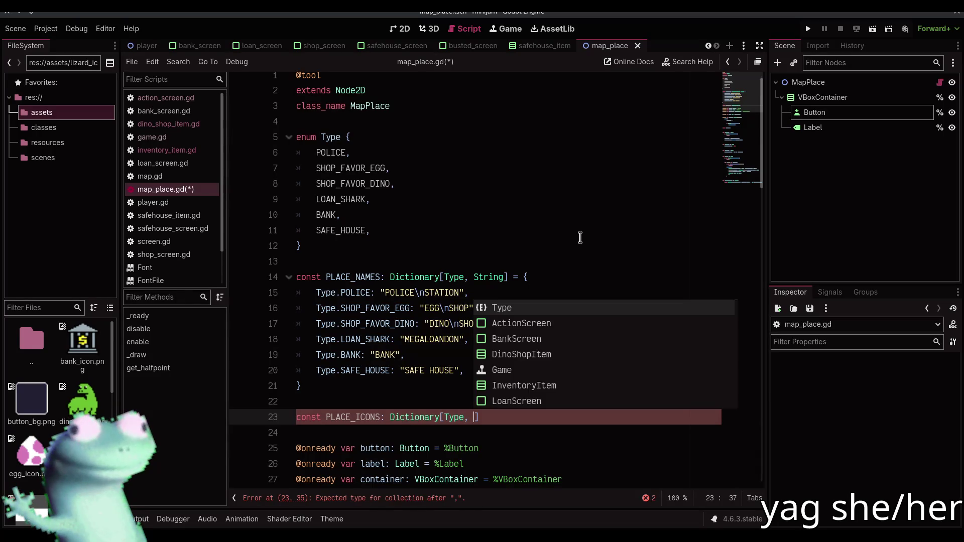
{"action": "type", "text": "Texture]"}
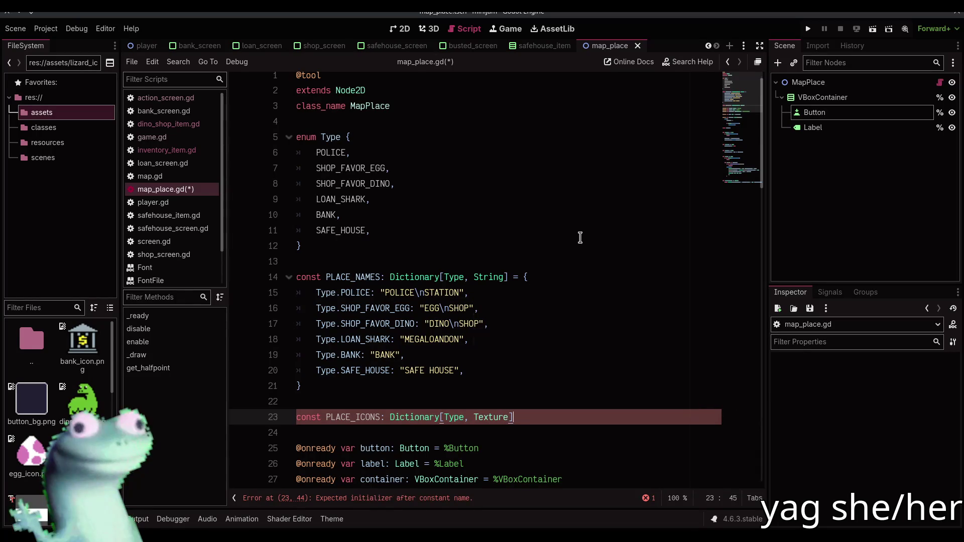
{"action": "type", "text": " = {"}
{"action": "key", "text": "Return"}
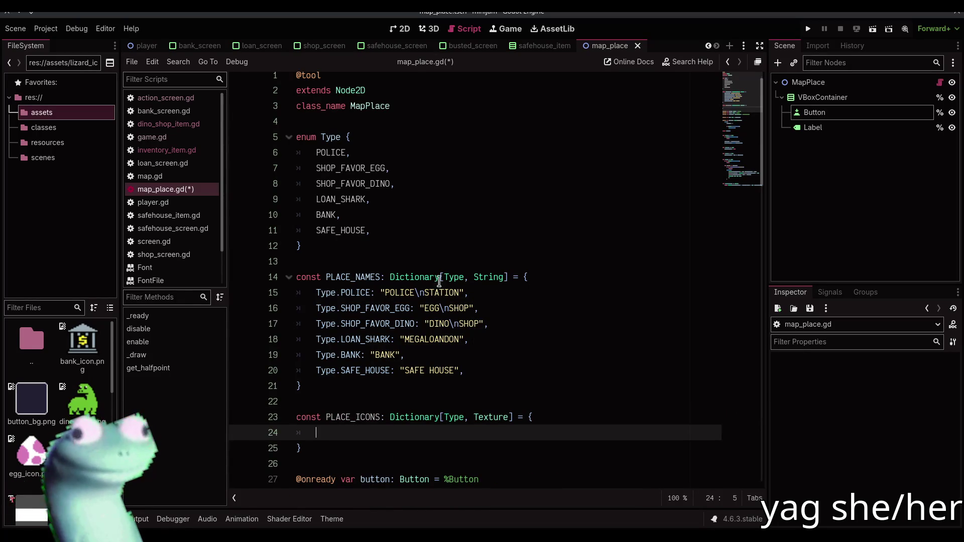
Copy the six Type keys from PLACE_NAMES into PLACE_ICONS and indent them
{"action": "key", "text": "Up"}
{"action": "key", "text": "Up"}
{"action": "key", "text": "Up"}
{"action": "key", "text": "shift+alt+Down"}
{"action": "key", "text": "shift+alt+Down"}
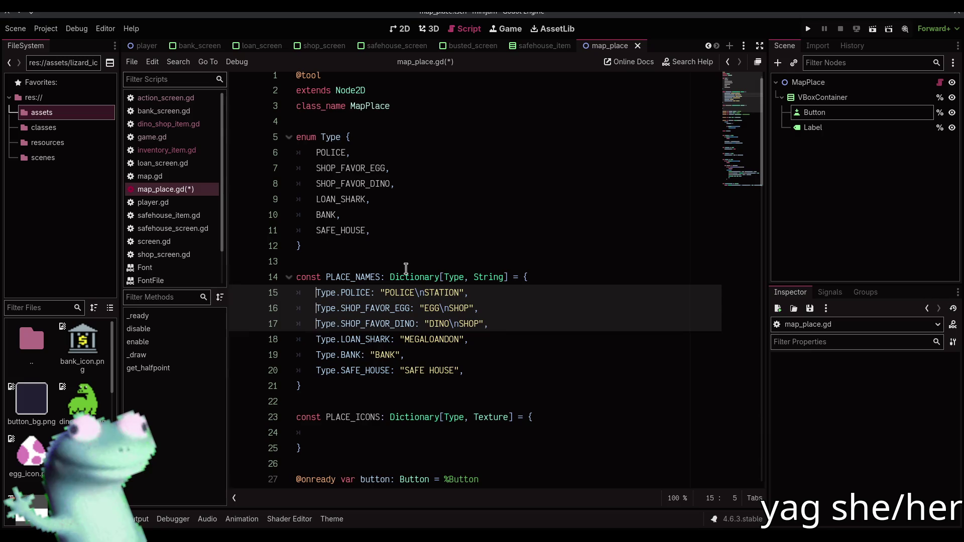
{"action": "key", "text": "shift+alt+Down"}
{"action": "key", "text": "shift+alt+Down"}
{"action": "key", "text": "shift+alt+Down"}
{"action": "key", "text": "ctrl+shift+Right"}
{"action": "key", "text": "ctrl+shift+Right"}
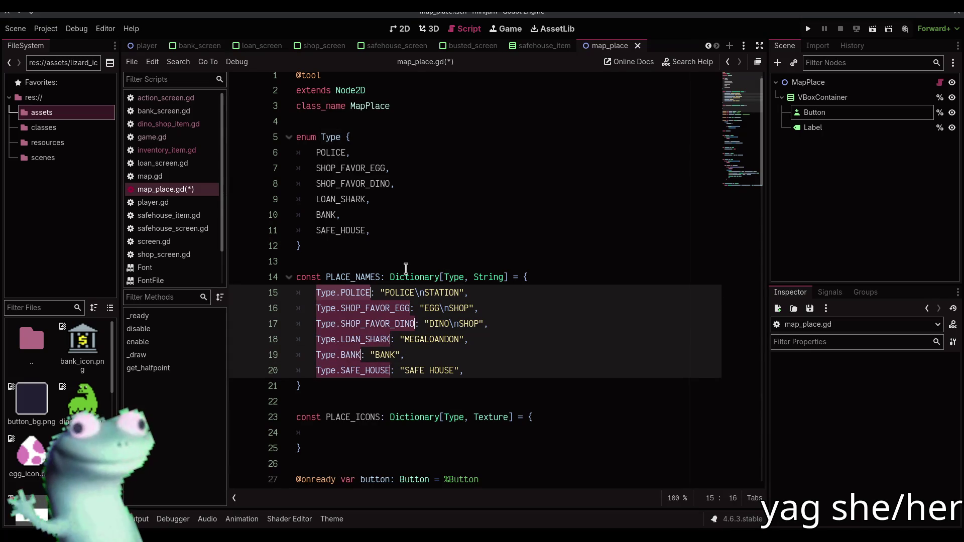
{"action": "key", "text": "Down"}
{"action": "key", "text": "Down"}
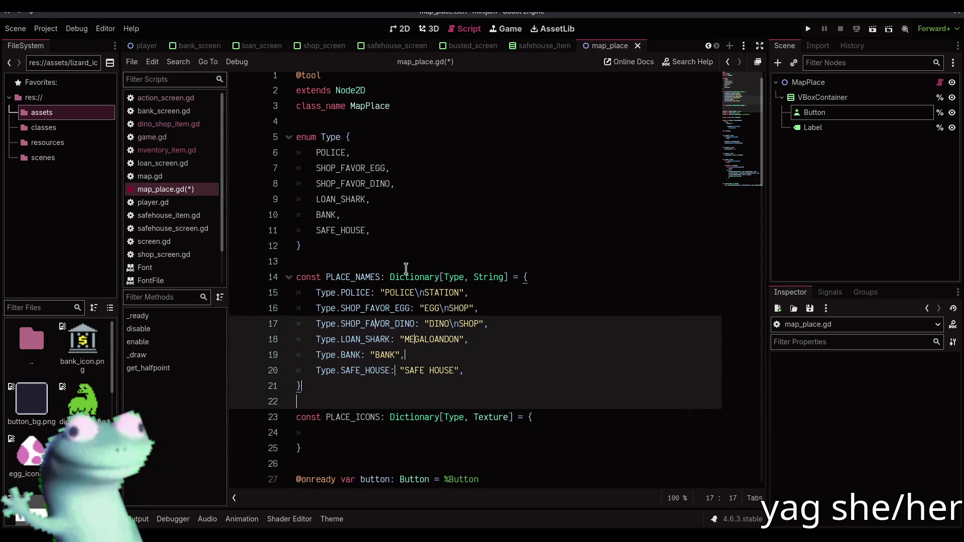
{"action": "key", "text": "Escape"}
{"action": "key", "text": "Down"}
{"action": "key", "text": "Down"}
{"action": "key", "text": "Down"}
{"action": "type", "text": "Type.POLICE: Type.SHOP_FAVOR_EGG: Type.SHOP_FAVOR_DINO: Type.LOAN_SHARK: Type.BANK: Type.SAFE_HOUSE:"}
{"action": "key", "text": "Home"}
{"action": "key", "text": "Tab"}
{"action": "key", "text": "Up"}
{"action": "key", "text": "Home"}
{"action": "key", "text": "Tab"}
Drag jail_icon.png from FileSystem onto the Type.POLICE entry to preload it
{"action": "key", "text": "Up"}
{"action": "key", "text": "Home"}
{"action": "key", "text": "Tab"}
{"action": "key", "text": "Up"}
{"action": "key", "text": "Home"}
{"action": "key", "text": "Tab"}
{"action": "key", "text": "Up"}
{"action": "key", "text": "Home"}
{"action": "key", "text": "Tab"}
{"action": "key", "text": "Up"}
{"action": "key", "text": "End"}
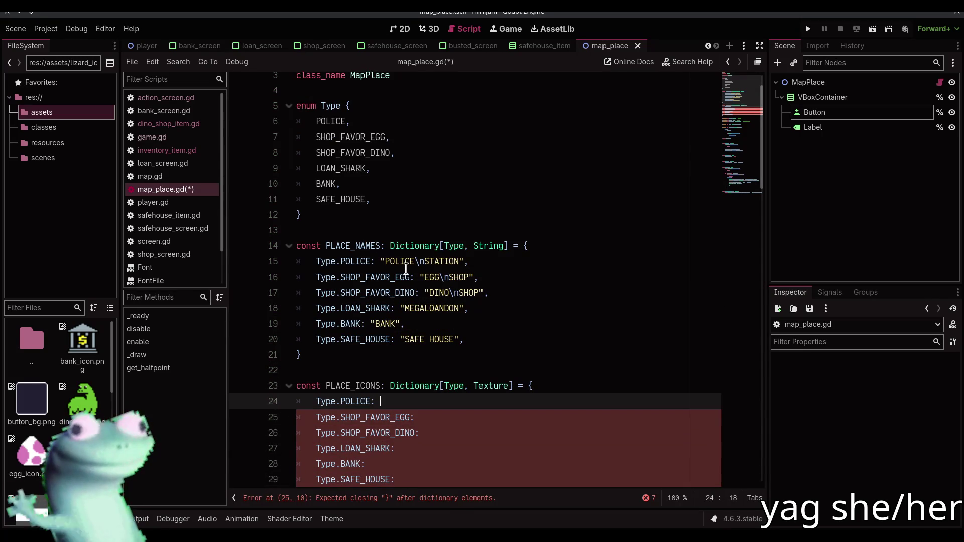
{"action": "left_click", "coordinate": [420, 417]}
{"action": "left_click", "coordinate": [421, 432], "text": "alt"}
{"action": "left_click", "coordinate": [420, 448], "text": "alt"}
{"action": "left_click", "coordinate": [420, 462], "text": "alt"}
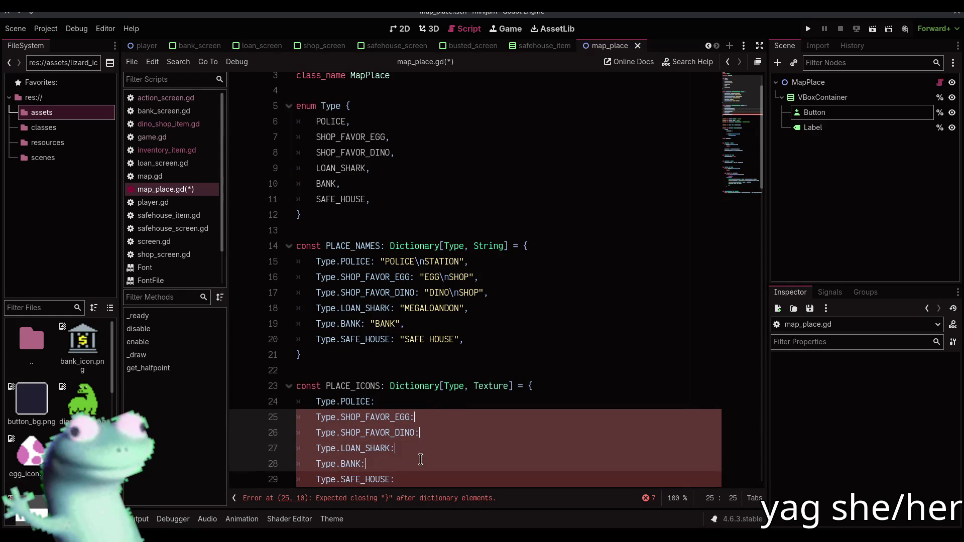
{"action": "left_click", "coordinate": [421, 473], "text": "alt"}
{"action": "left_click", "coordinate": [434, 402]}
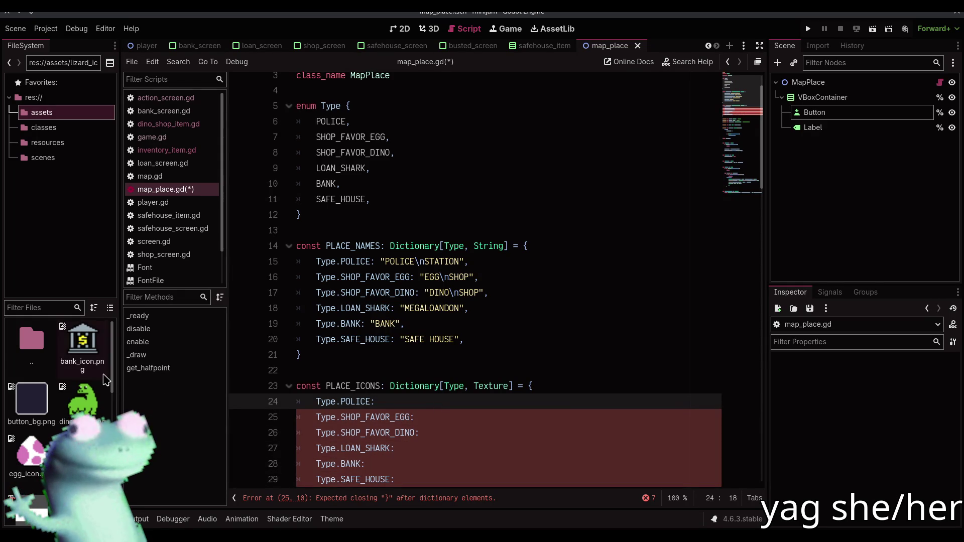
{"action": "scroll", "coordinate": [75, 396], "scroll_direction": "down", "scroll_amount": 3}
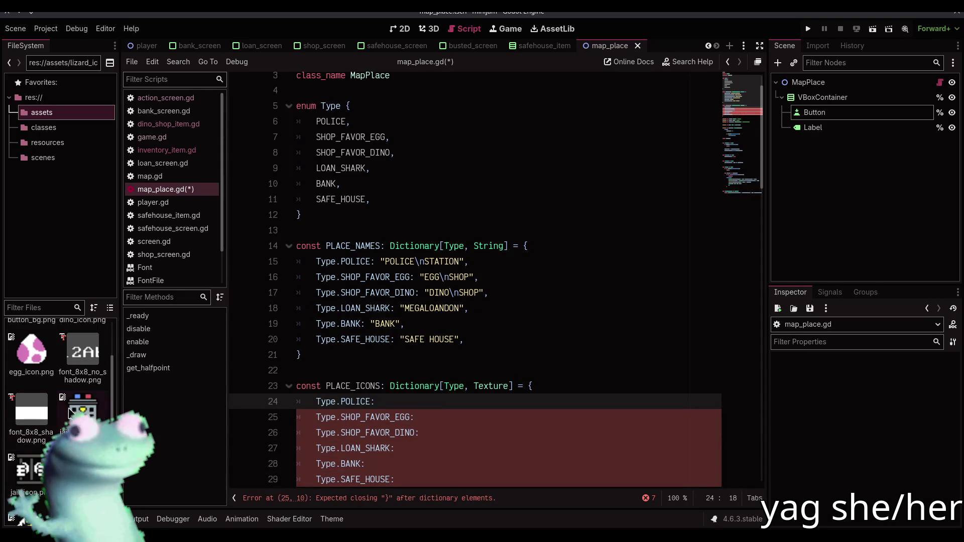
{"action": "scroll", "coordinate": [69, 412], "scroll_direction": "down", "scroll_amount": 1}
{"action": "left_click_drag", "start_coordinate": [44, 437], "coordinate": [407, 405]}
Preload market_icon.png for SHOP_FAVOR_EGG, with commas after the POLICE and egg shop entries
{"action": "type", "text": ","}
{"action": "left_click", "coordinate": [515, 414]}
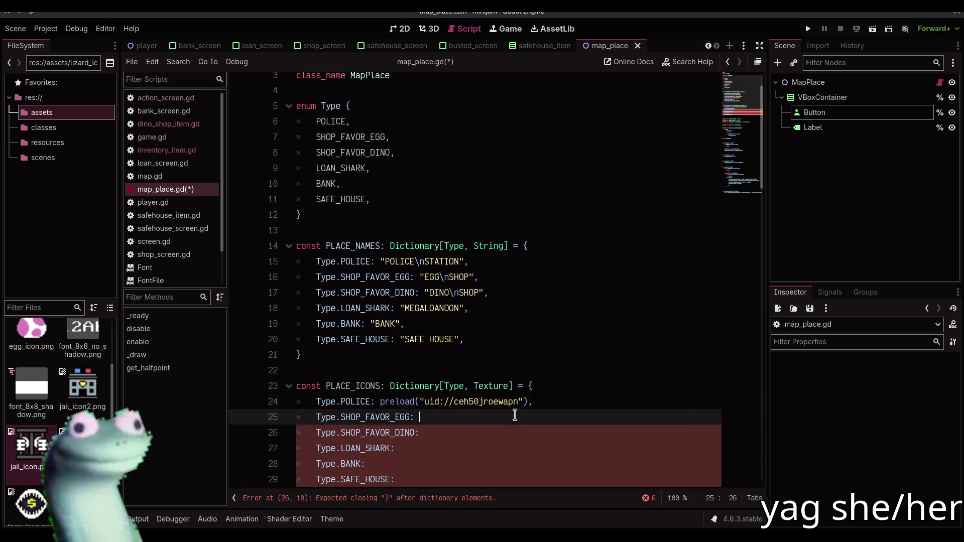
{"action": "scroll", "coordinate": [104, 414], "scroll_direction": "down", "scroll_amount": 3}
{"action": "scroll", "coordinate": [105, 414], "scroll_direction": "up", "scroll_amount": 3}
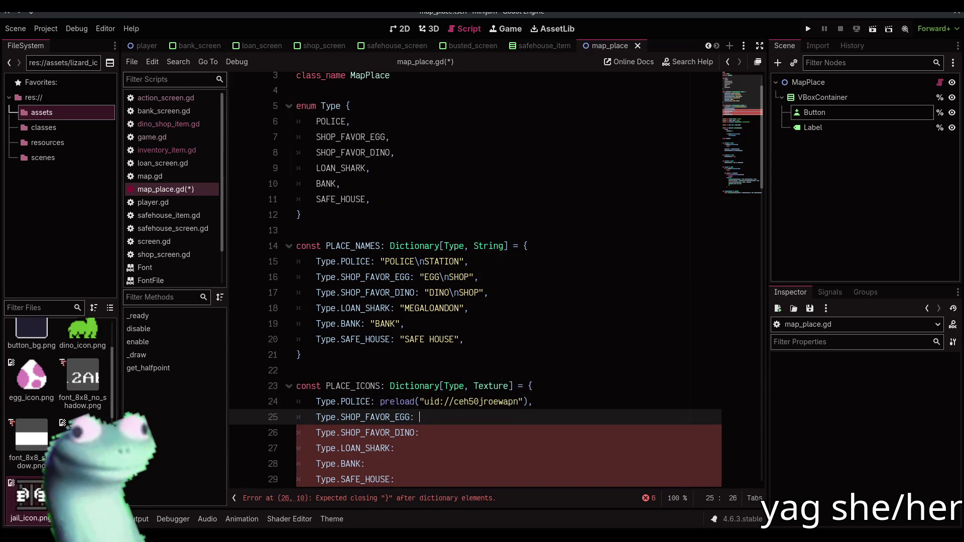
{"action": "scroll", "coordinate": [106, 410], "scroll_direction": "down", "scroll_amount": 3}
{"action": "scroll", "coordinate": [106, 410], "scroll_direction": "down", "scroll_amount": 4}
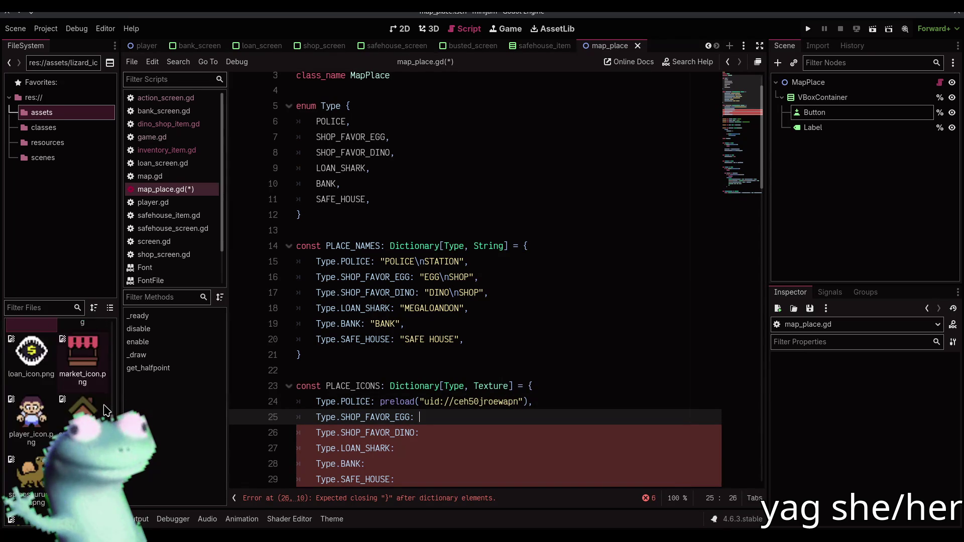
{"action": "scroll", "coordinate": [104, 407], "scroll_direction": "up", "scroll_amount": 5}
{"action": "left_click_drag", "start_coordinate": [106, 406], "coordinate": [467, 419]}
{"action": "left_click", "coordinate": [466, 431]}
{"action": "left_click", "coordinate": [594, 417]}
{"action": "type", "text": ","}
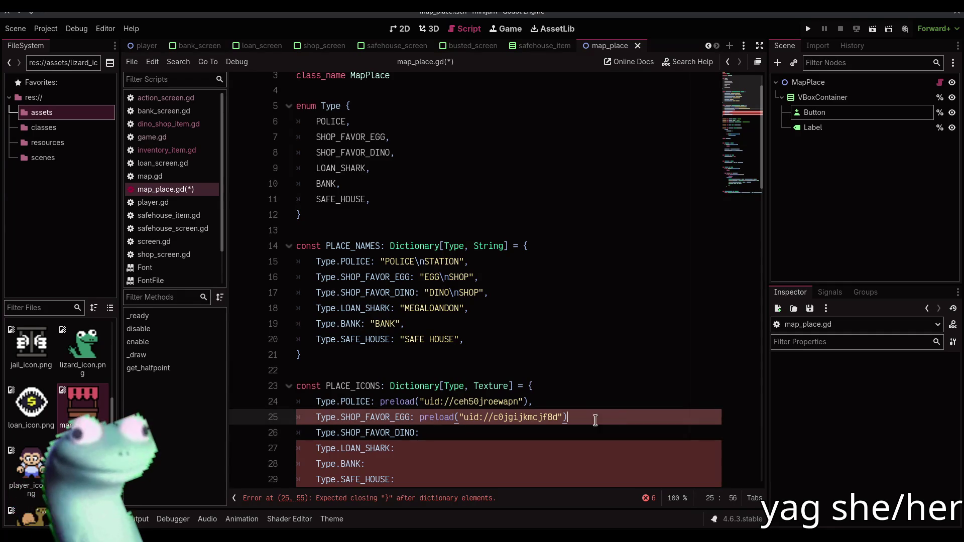
Reuse the market icon preload for the SHOP_FAVOR_DINO entry
{"action": "left_click", "coordinate": [555, 432]}
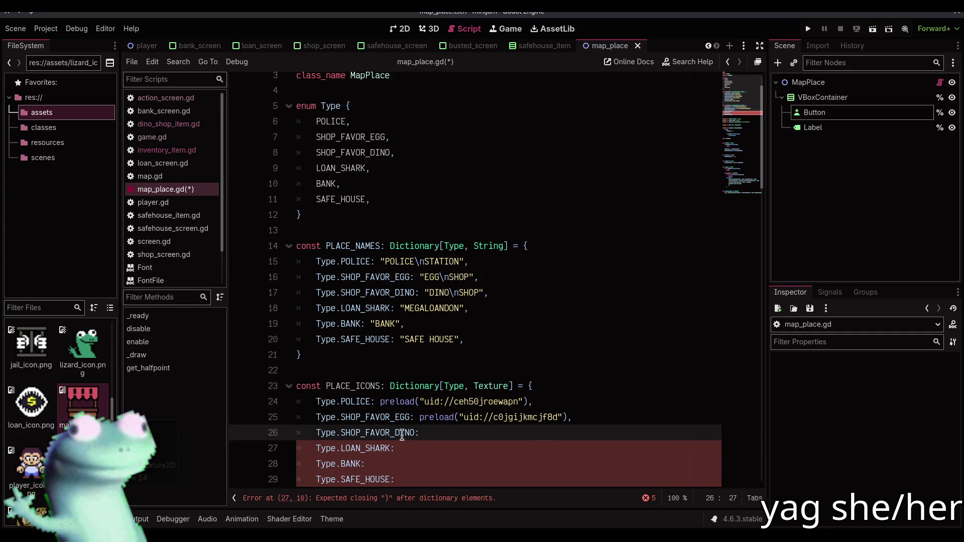
{"action": "left_click_drag", "start_coordinate": [420, 417], "coordinate": [579, 417]}
{"action": "key", "text": "ctrl+c"}
{"action": "left_click", "coordinate": [555, 433]}
{"action": "key", "text": "ctrl+v"}
Preload loan_icon.png for the LOAN_SHARK entry and add its comma
{"action": "scroll", "coordinate": [502, 382], "scroll_direction": "down", "scroll_amount": 2}
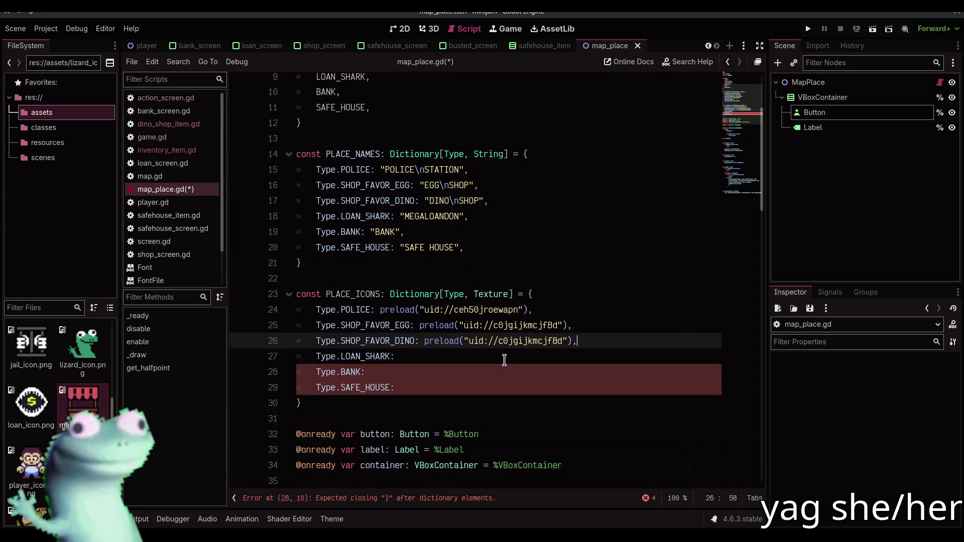
{"action": "left_click", "coordinate": [465, 354]}
{"action": "scroll", "coordinate": [55, 382], "scroll_direction": "down", "scroll_amount": 1}
{"action": "mouse_move", "coordinate": [31, 351]}
{"action": "left_mouse_down"}
{"action": "mouse_move", "coordinate": [442, 381]}
{"action": "mouse_move", "coordinate": [454, 366]}
{"action": "mouse_move", "coordinate": [446, 360]}
{"action": "left_mouse_up"}
{"action": "type", "text": ","}
{"action": "key", "text": "Escape"}
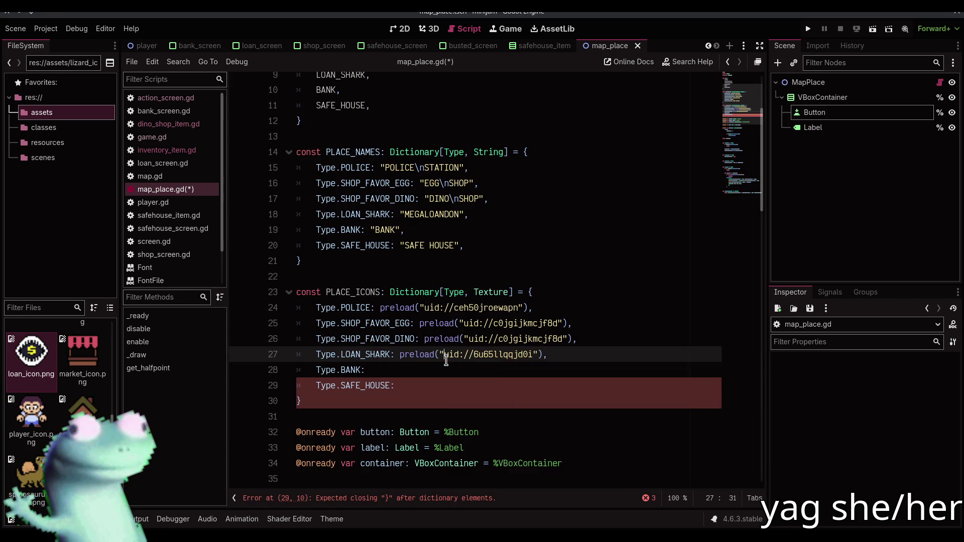
Look up the Type, Dictionary and Texture types in the PLACE_ICONS declaration
{"action": "left_click", "coordinate": [442, 370]}
{"action": "scroll", "coordinate": [75, 405], "scroll_direction": "up", "scroll_amount": 5}
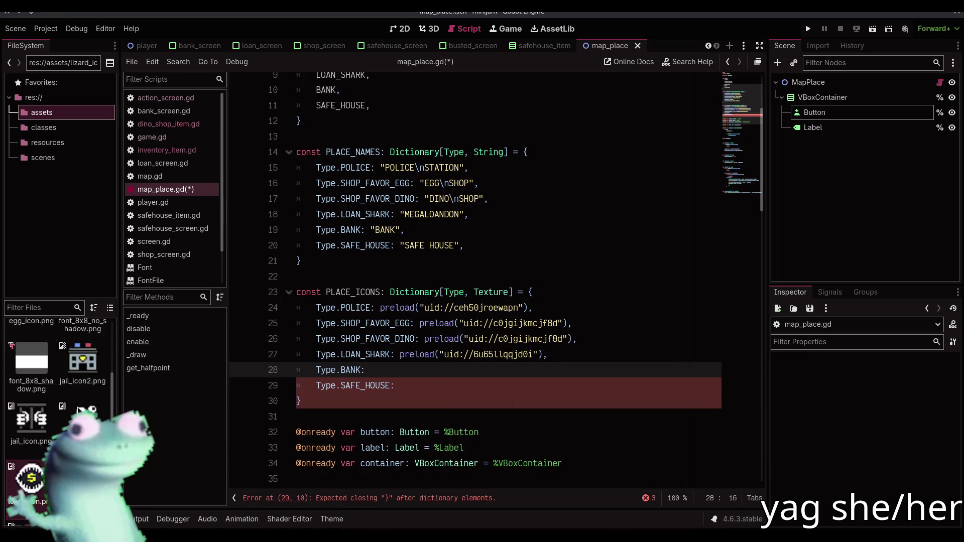
{"action": "scroll", "coordinate": [78, 386], "scroll_direction": "up", "scroll_amount": 1}
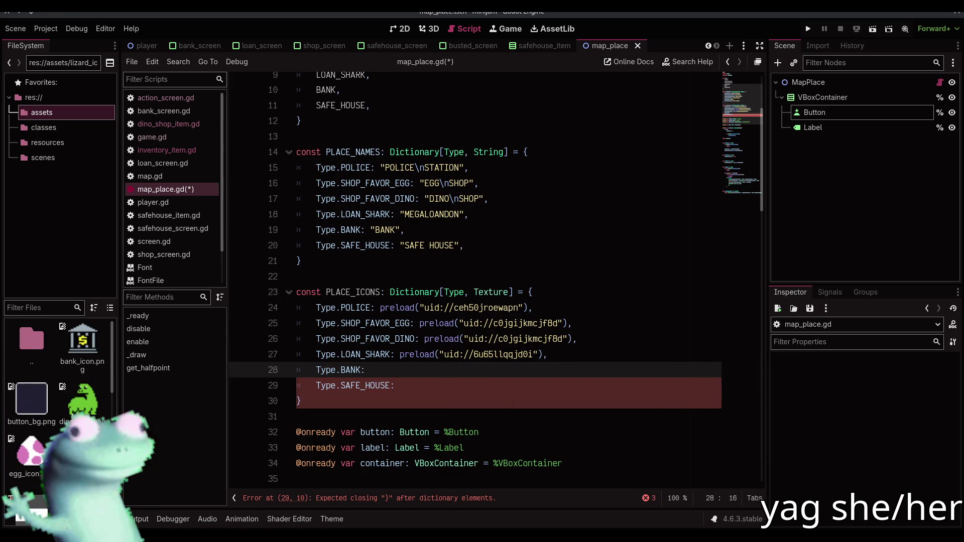
{"action": "mouse_move", "coordinate": [84, 355]}
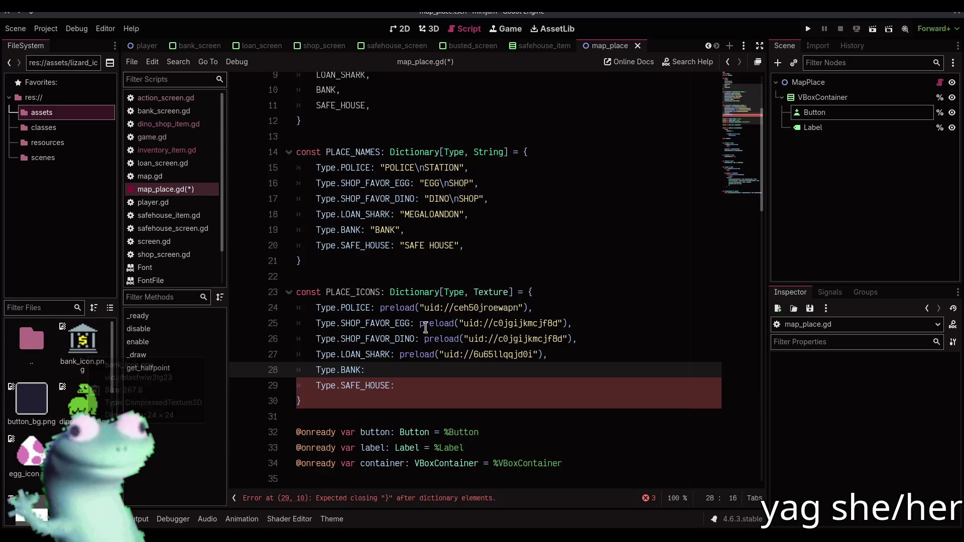
{"action": "double_click", "coordinate": [455, 293]}
{"action": "scroll", "coordinate": [442, 358], "scroll_direction": "up", "scroll_amount": 3}
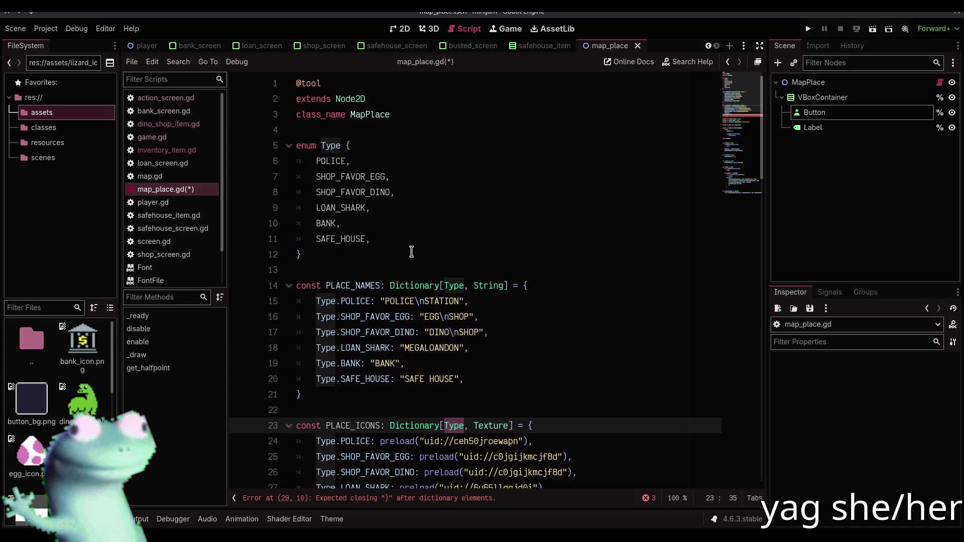
{"action": "scroll", "coordinate": [411, 251], "scroll_direction": "down", "scroll_amount": 4}
{"action": "left_click", "coordinate": [451, 315]}
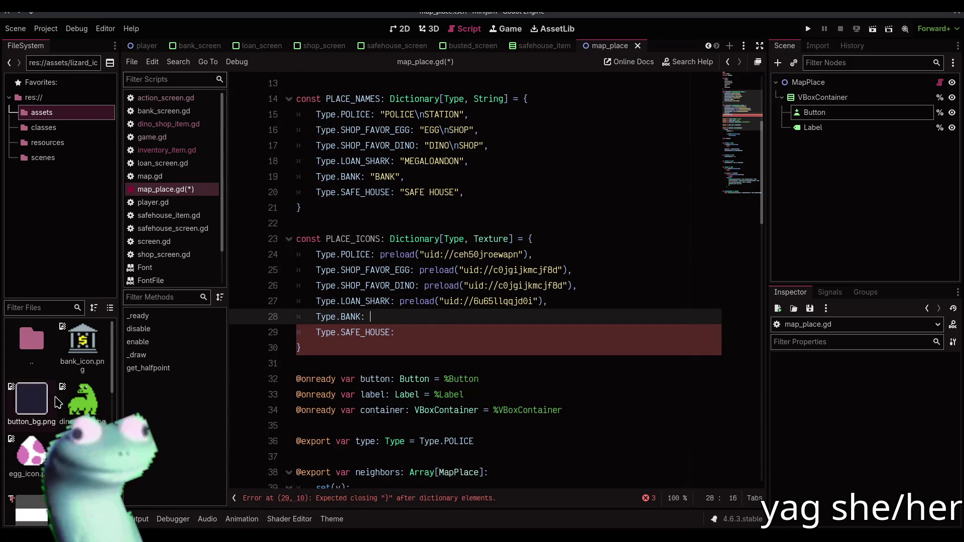
{"action": "scroll", "coordinate": [57, 402], "scroll_direction": "down", "scroll_amount": 1}
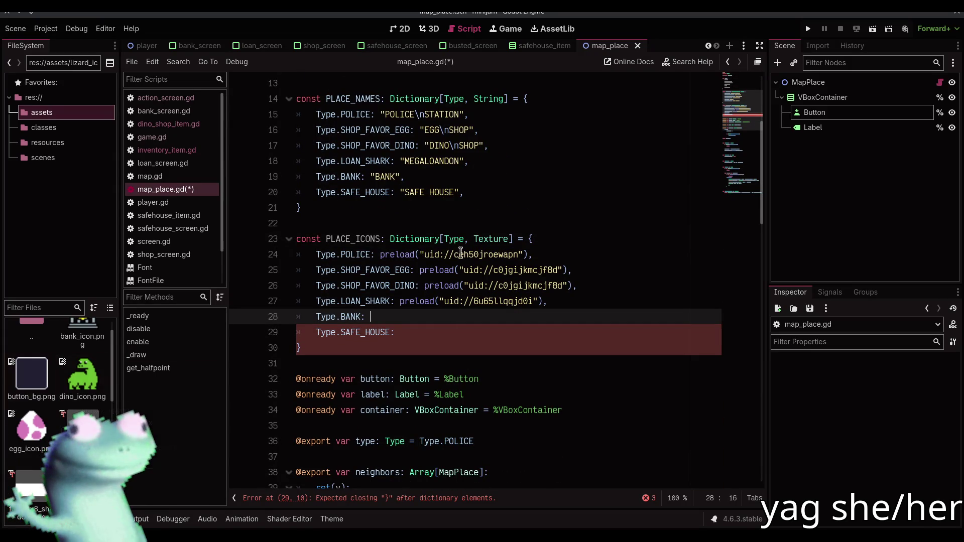
{"action": "double_click", "coordinate": [433, 239]}
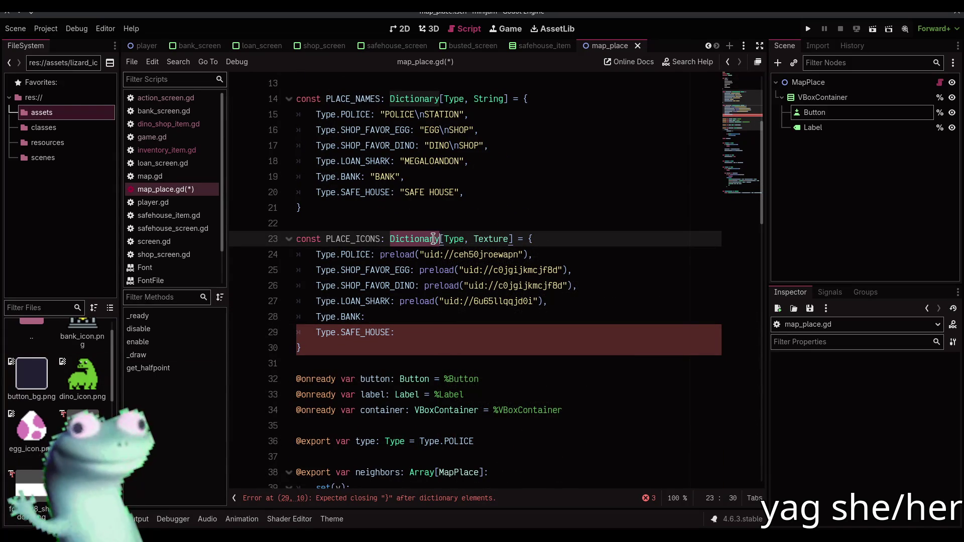
{"action": "left_click", "coordinate": [459, 239]}
{"action": "left_click", "coordinate": [480, 239]}
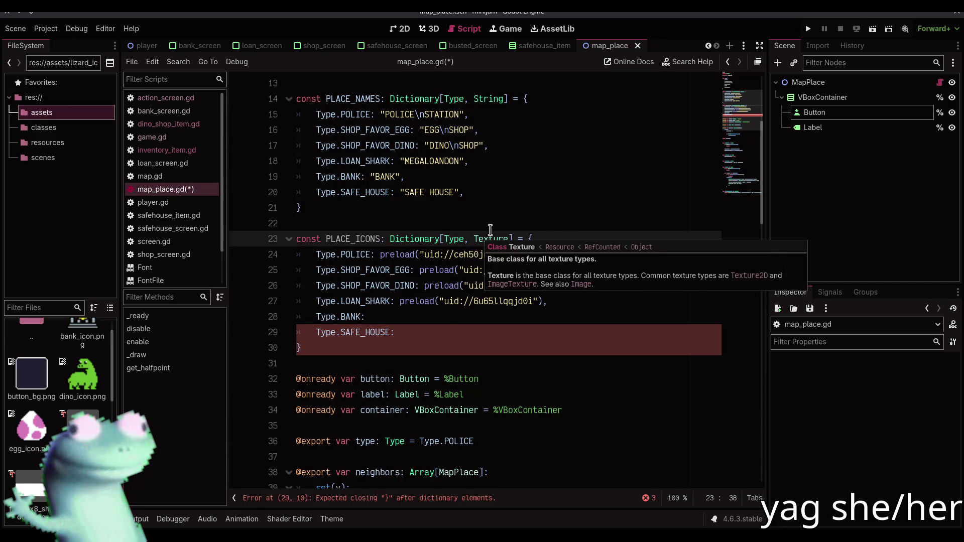
Preload bank_icon.png for the BANK entry and add its comma
{"action": "left_click", "coordinate": [441, 332]}
{"action": "left_click", "coordinate": [441, 317]}
{"action": "scroll", "coordinate": [62, 422], "scroll_direction": "up", "scroll_amount": 2}
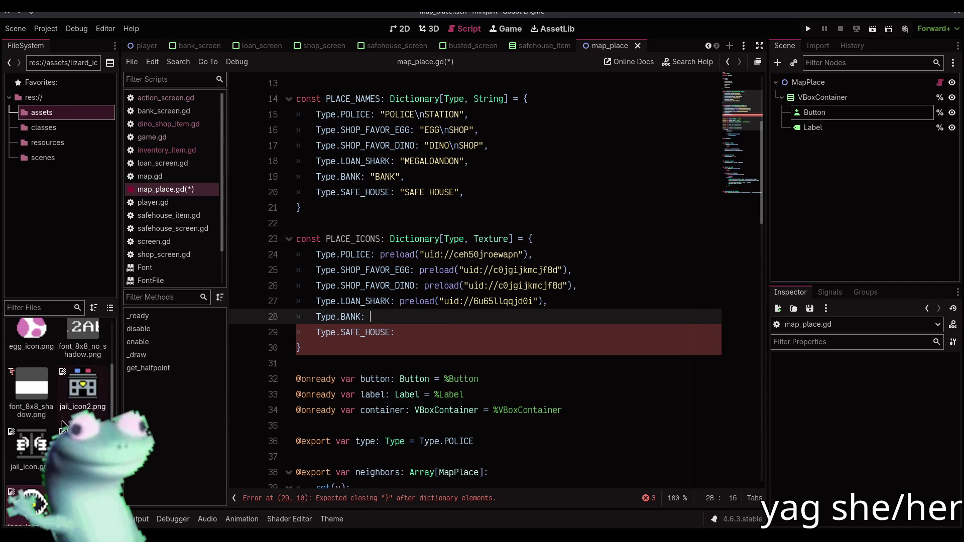
{"action": "left_click_drag", "start_coordinate": [83, 341], "coordinate": [405, 318]}
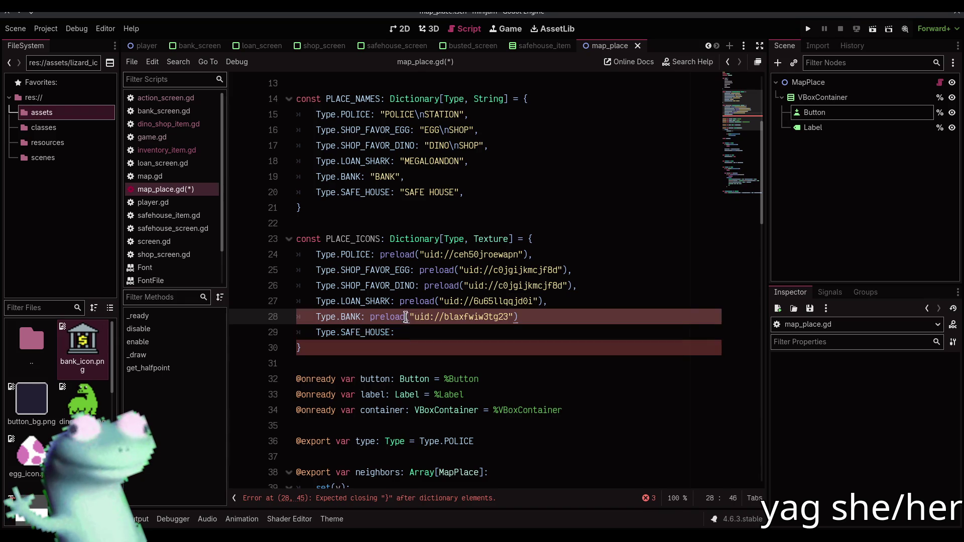
{"action": "type", "text": ","}
{"action": "key", "text": "Down"}
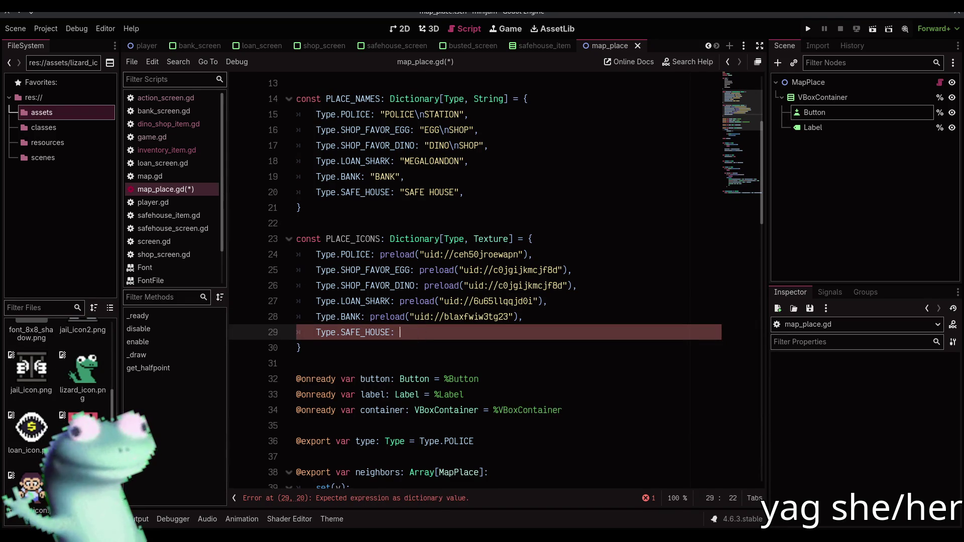
Review the Type enum declaration at the top of map_place.gd
{"action": "scroll", "coordinate": [509, 361], "scroll_direction": "up", "scroll_amount": 4}
{"action": "scroll", "coordinate": [509, 361], "scroll_direction": "down", "scroll_amount": 4}
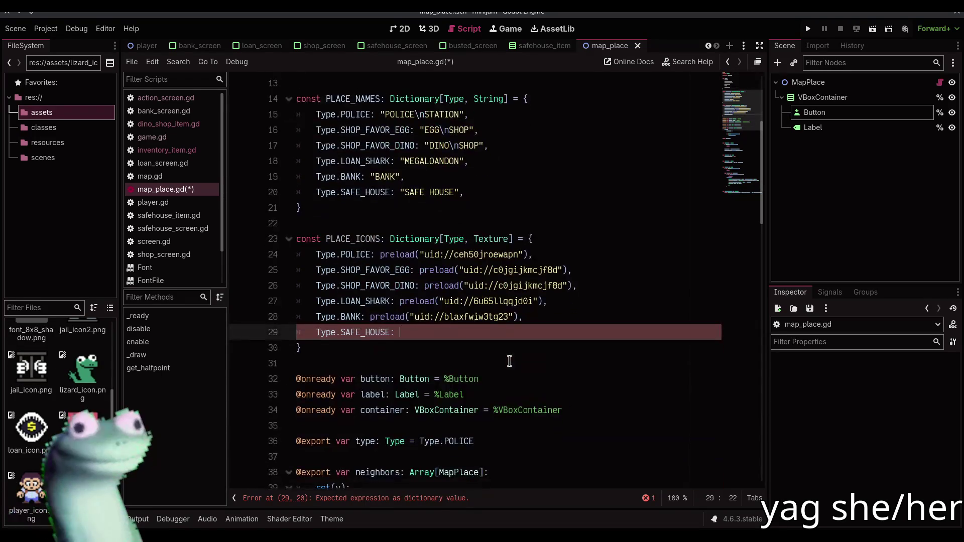
{"action": "scroll", "coordinate": [509, 361], "scroll_direction": "up", "scroll_amount": 4}
{"action": "scroll", "coordinate": [509, 361], "scroll_direction": "down", "scroll_amount": 3}
{"action": "scroll", "coordinate": [508, 361], "scroll_direction": "up", "scroll_amount": 3}
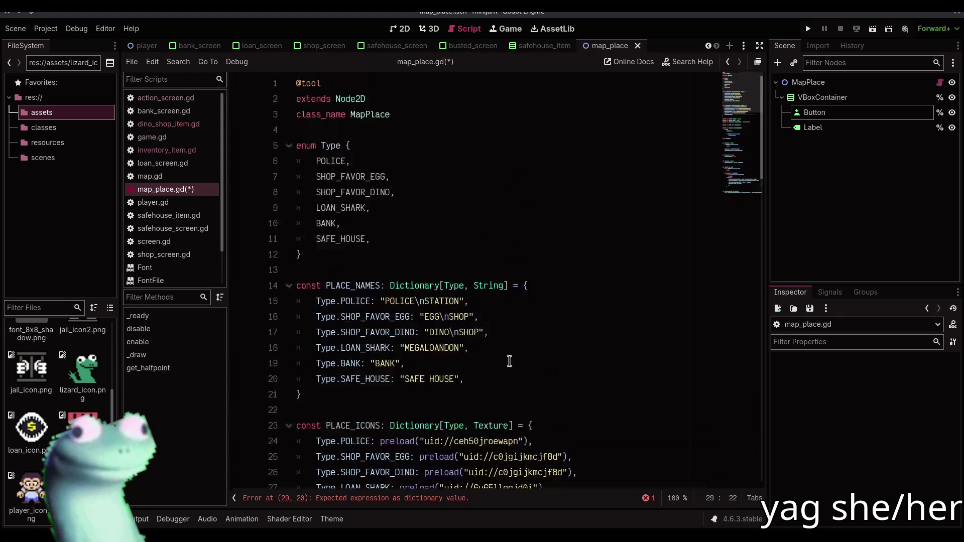
{"action": "double_click", "coordinate": [330, 145]}
{"action": "left_click", "coordinate": [390, 256]}
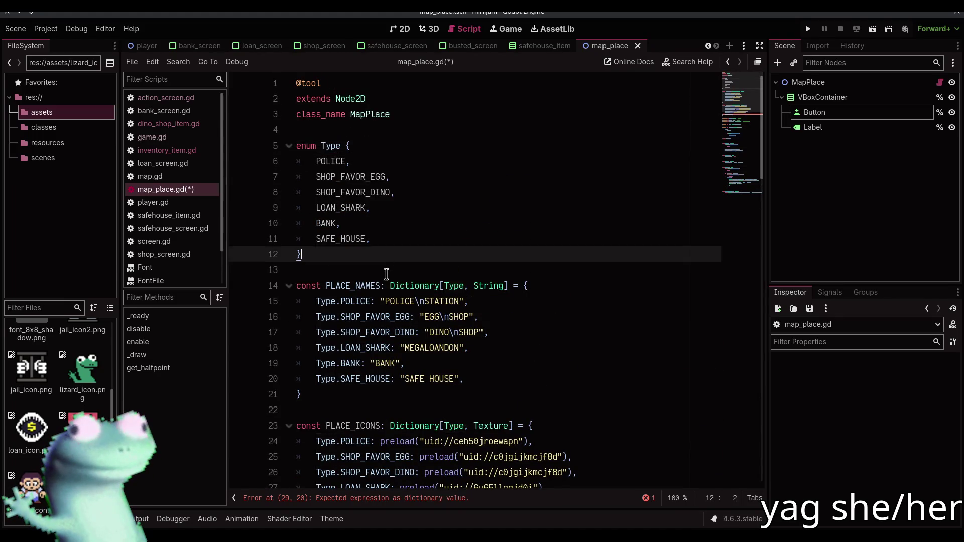
{"action": "scroll", "coordinate": [390, 256], "scroll_direction": "down", "scroll_amount": 6}
Preload safehouse_icon.png for SAFE_HOUSE, add its comma, and save the script
{"action": "left_click", "coordinate": [394, 240]}
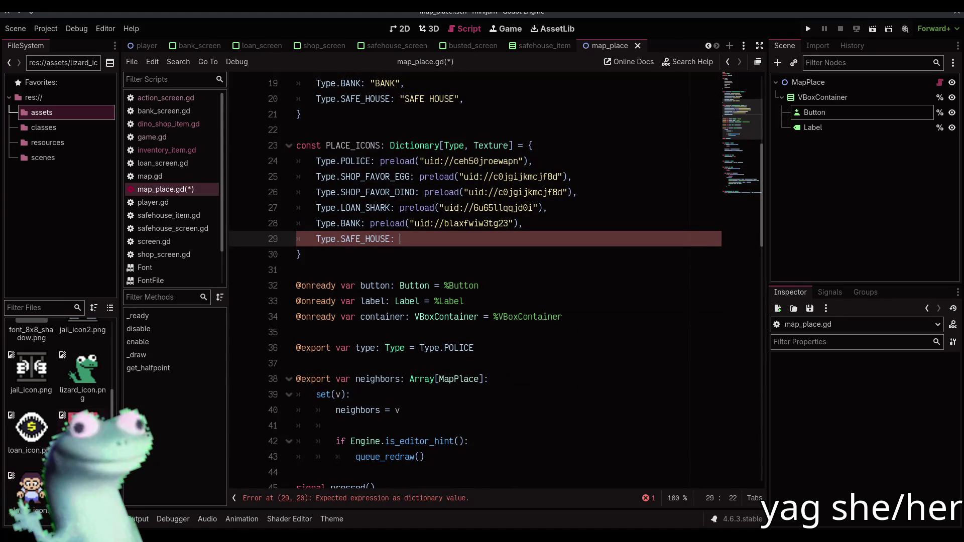
{"action": "scroll", "coordinate": [57, 401], "scroll_direction": "down", "scroll_amount": 2}
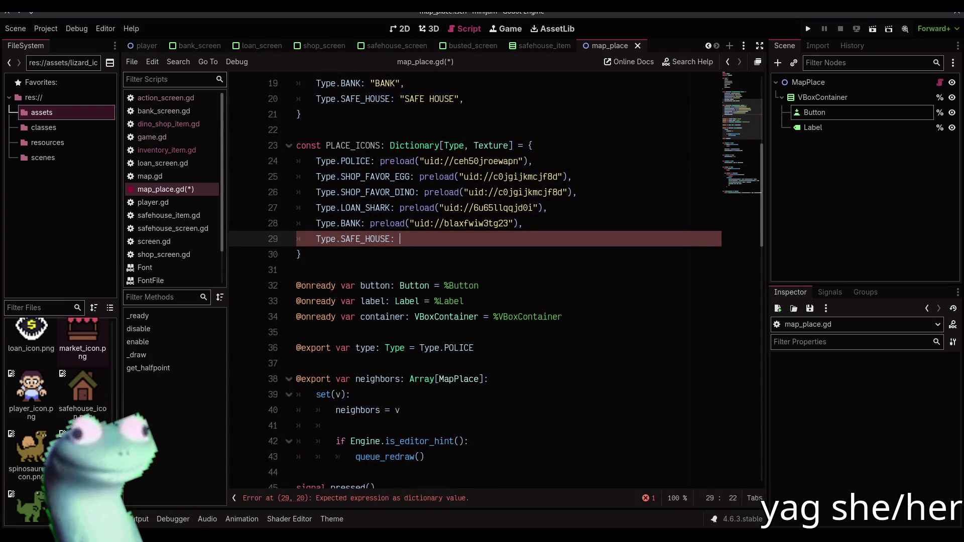
{"action": "left_click_drag", "start_coordinate": [82, 386], "coordinate": [452, 241]}
{"action": "type", "text": ","}
{"action": "scroll", "coordinate": [451, 243], "scroll_direction": "down", "scroll_amount": 8}
{"action": "key", "text": "ctrl+s"}
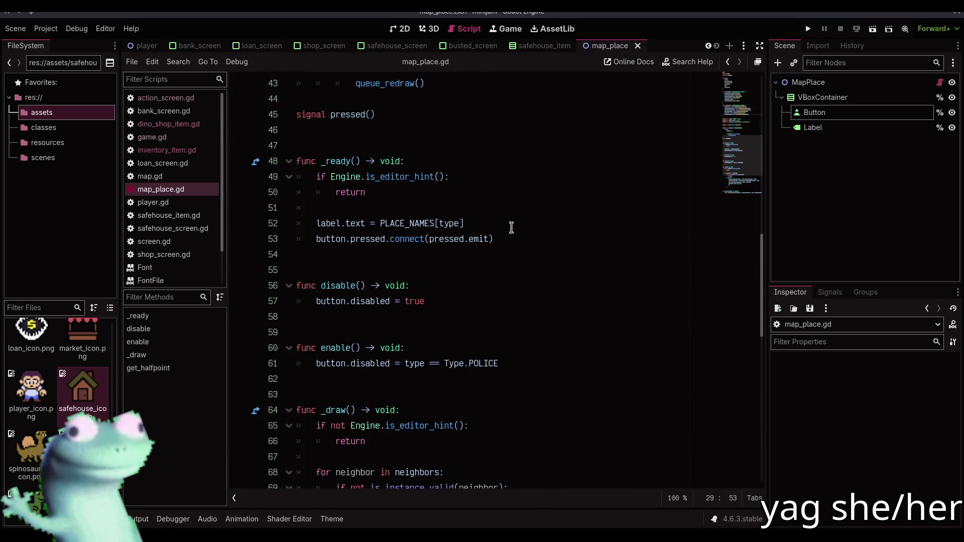
{"action": "left_click", "coordinate": [514, 236]}
Start a new line in _ready after the pressed connection and save
{"action": "key", "text": "Return"}
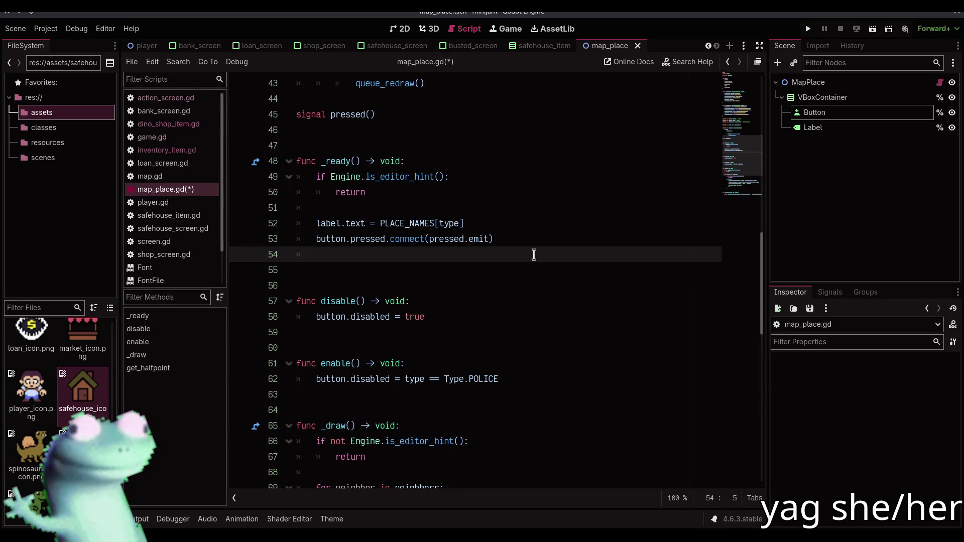
{"action": "scroll", "coordinate": [58, 412], "scroll_direction": "up", "scroll_amount": 2}
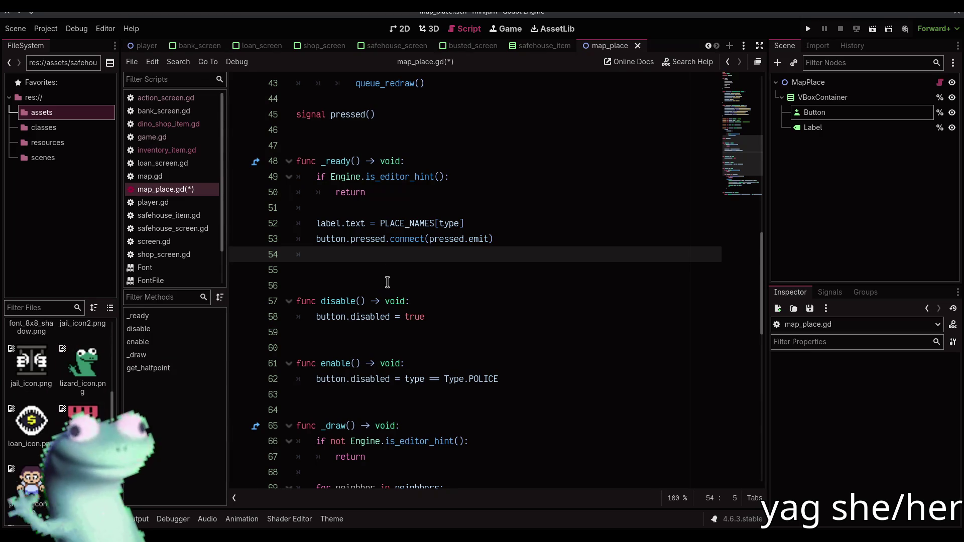
{"action": "scroll", "coordinate": [387, 283], "scroll_direction": "up", "scroll_amount": 8}
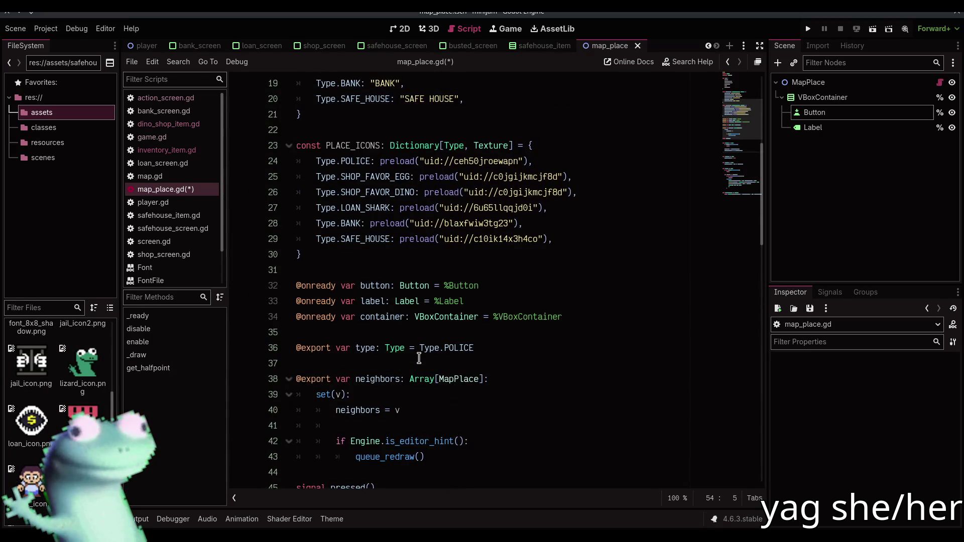
{"action": "scroll", "coordinate": [419, 358], "scroll_direction": "down", "scroll_amount": 3}
{"action": "key", "text": "ctrl+s"}
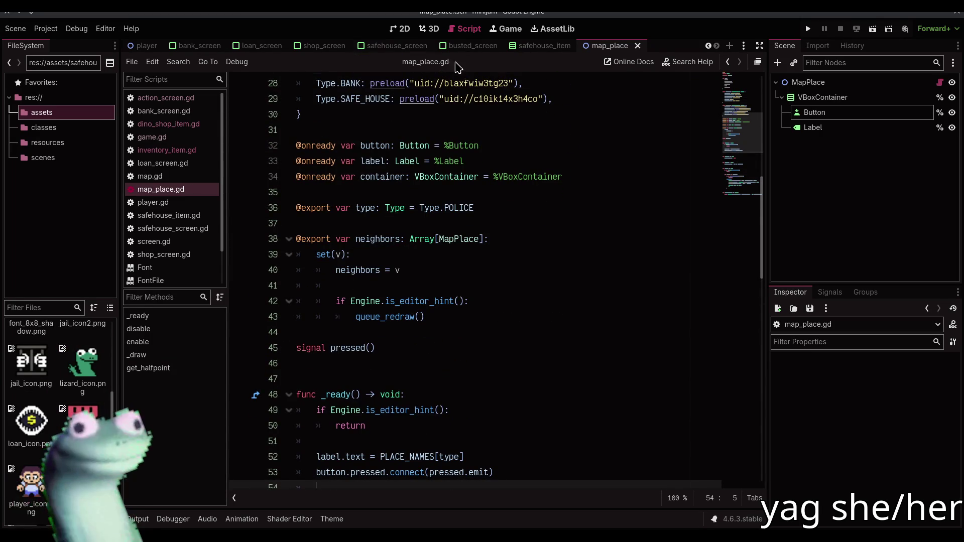
{"action": "scroll", "coordinate": [359, 268], "scroll_direction": "down", "scroll_amount": 5}
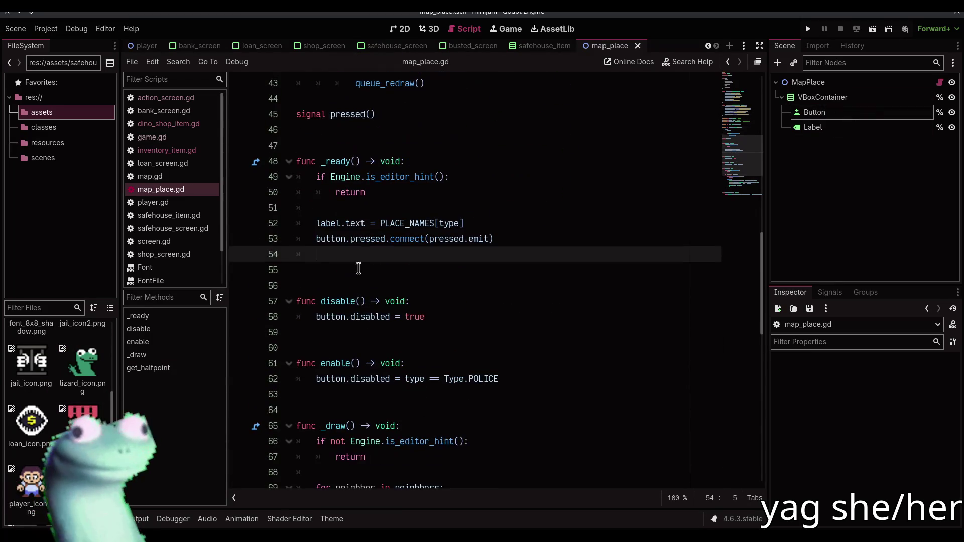
Write button.icon = PLACE_ICONS[type] with autocomplete and save map_place.gd
{"action": "type", "text": "button.i"}
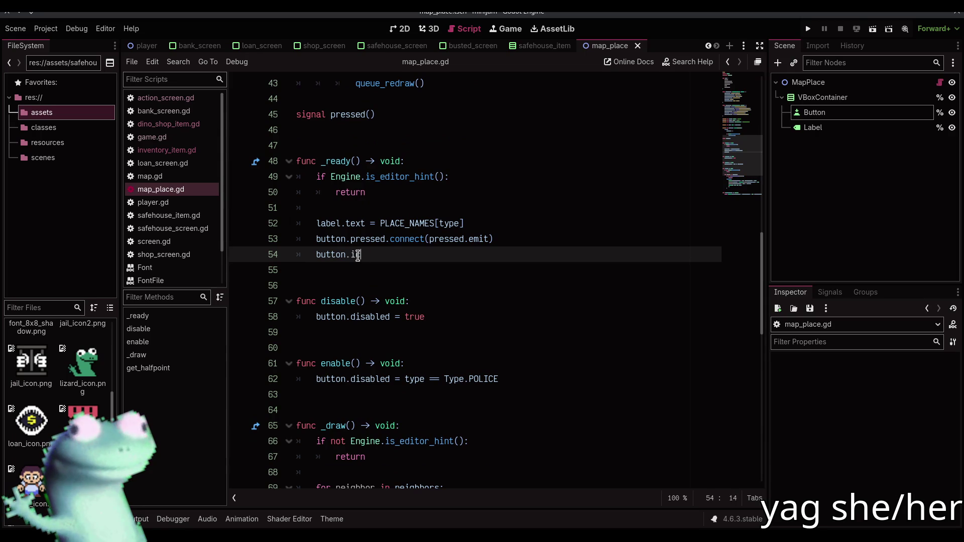
{"action": "type", "text": "con ="}
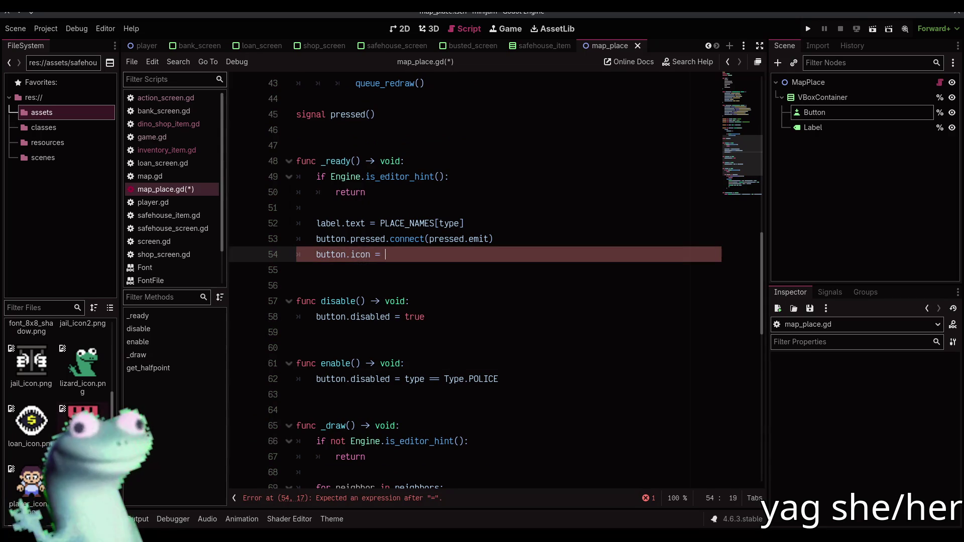
{"action": "scroll", "coordinate": [423, 319], "scroll_direction": "up", "scroll_amount": 9}
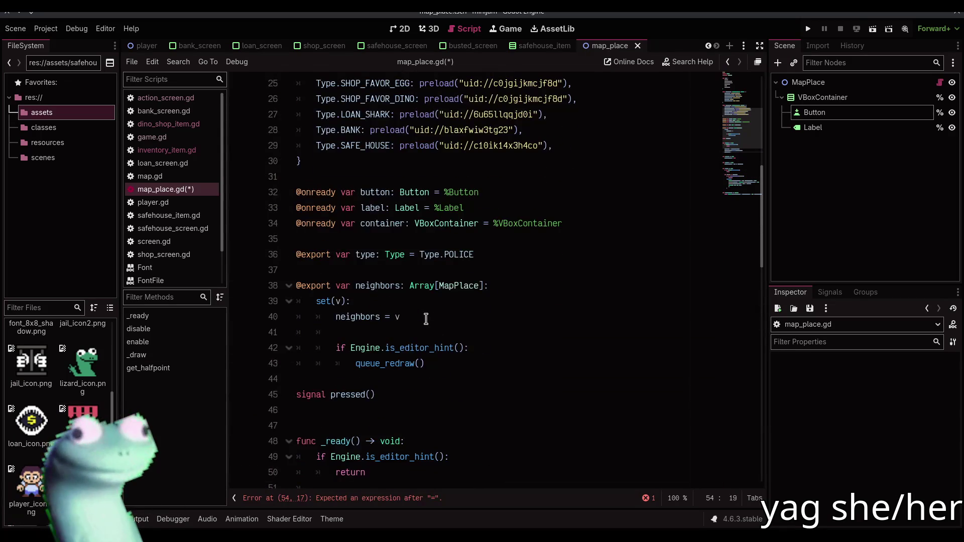
{"action": "type", "text": "PLAD"}
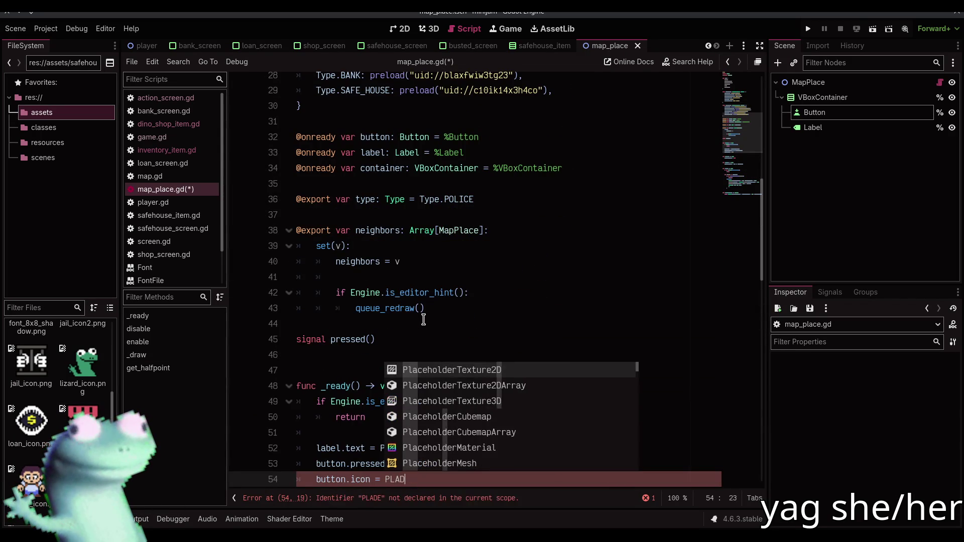
{"action": "key", "text": "BackSpace"}
{"action": "type", "text": "CE_"}
{"action": "key", "text": "Return"}
{"action": "type", "text": "["}
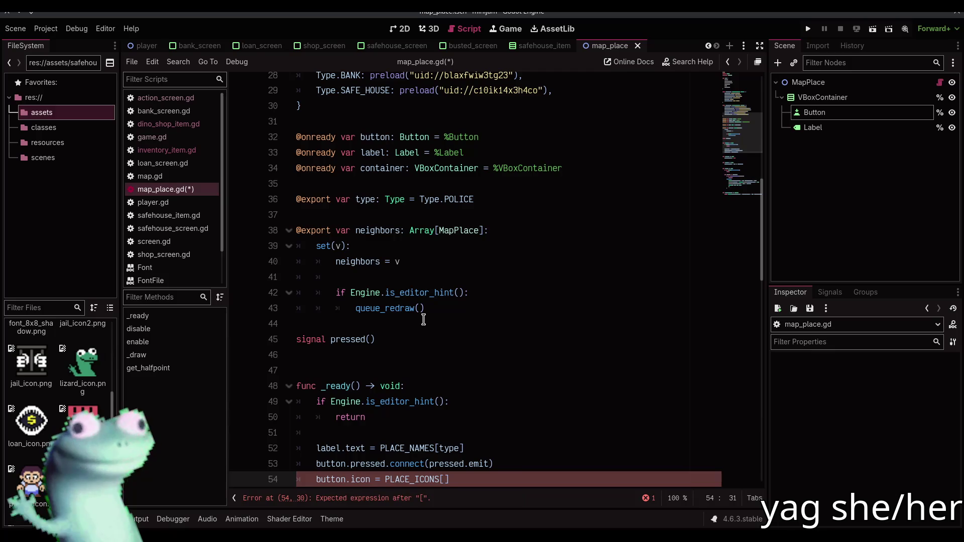
{"action": "type", "text": "type"}
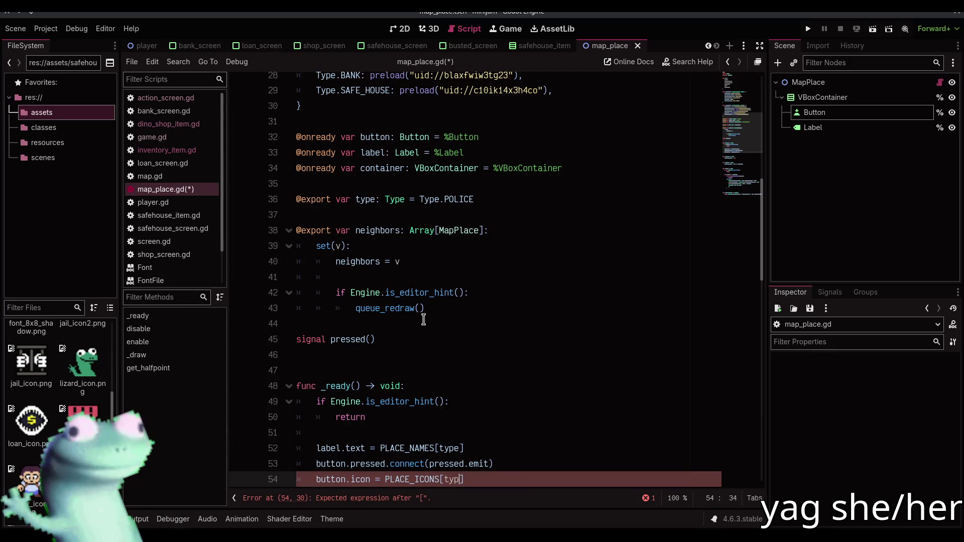
{"action": "scroll", "coordinate": [482, 352], "scroll_direction": "down", "scroll_amount": 3}
{"action": "key", "text": "ctrl+s"}
{"action": "left_click", "coordinate": [481, 353]}
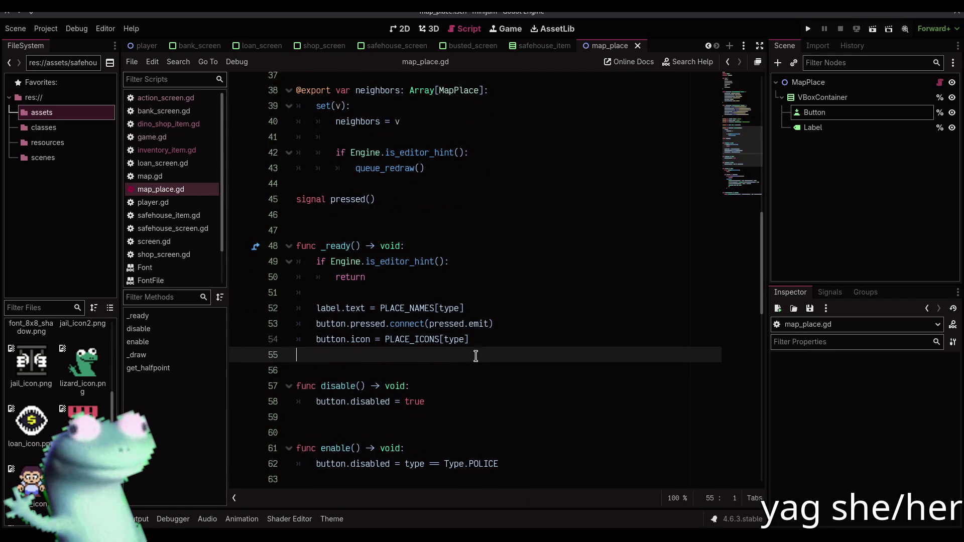
{"action": "left_click", "coordinate": [823, 112]}
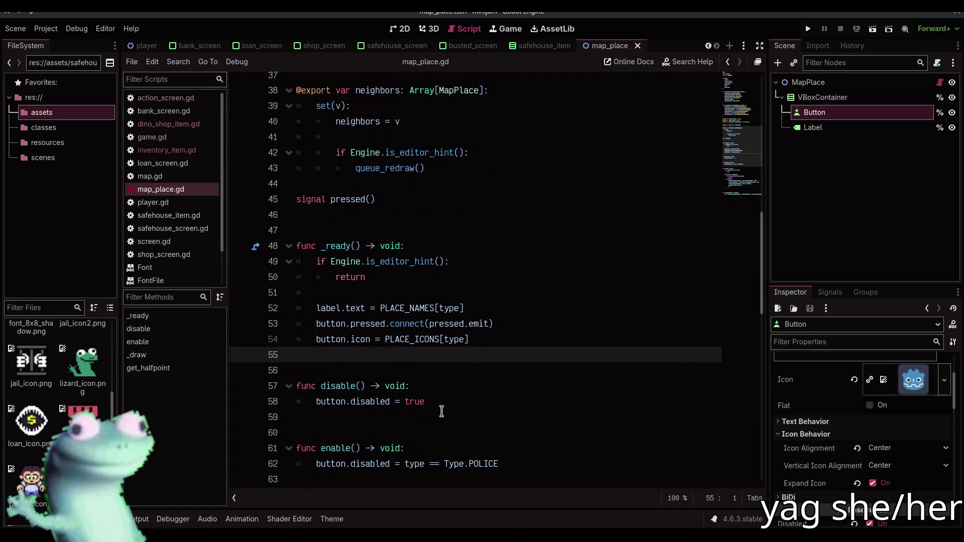
Give the Button safehouse_icon.png with Expand Icon off, save, and run the game with F5
{"action": "mouse_move", "coordinate": [913, 380]}
{"action": "left_mouse_down"}
{"action": "mouse_move", "coordinate": [618, 387]}
{"action": "mouse_move", "coordinate": [617, 401]}
{"action": "mouse_move", "coordinate": [883, 392]}
{"action": "mouse_move", "coordinate": [896, 382]}
{"action": "left_mouse_up"}
{"action": "left_click", "coordinate": [873, 483]}
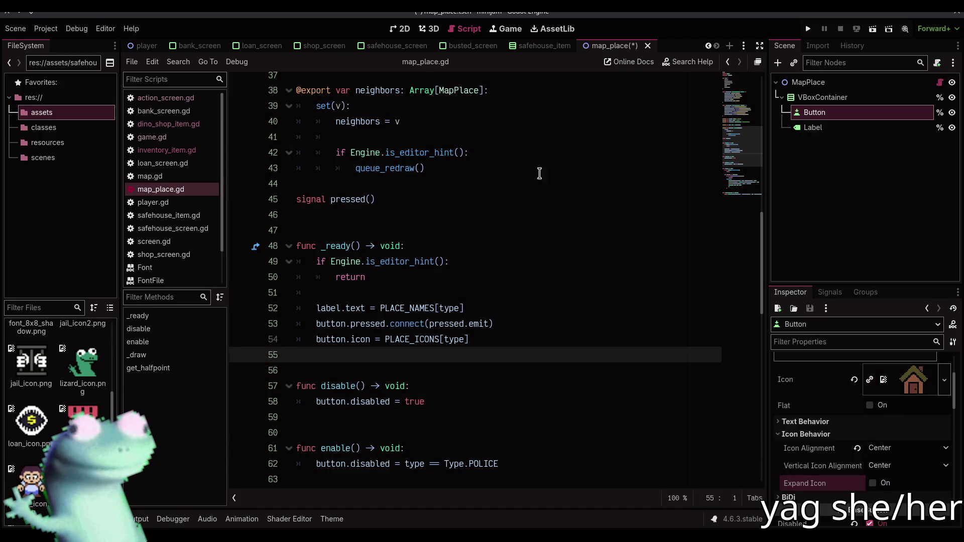
{"action": "left_click", "coordinate": [404, 29]}
{"action": "key", "text": "ctrl+s"}
{"action": "left_click", "coordinate": [466, 234]}
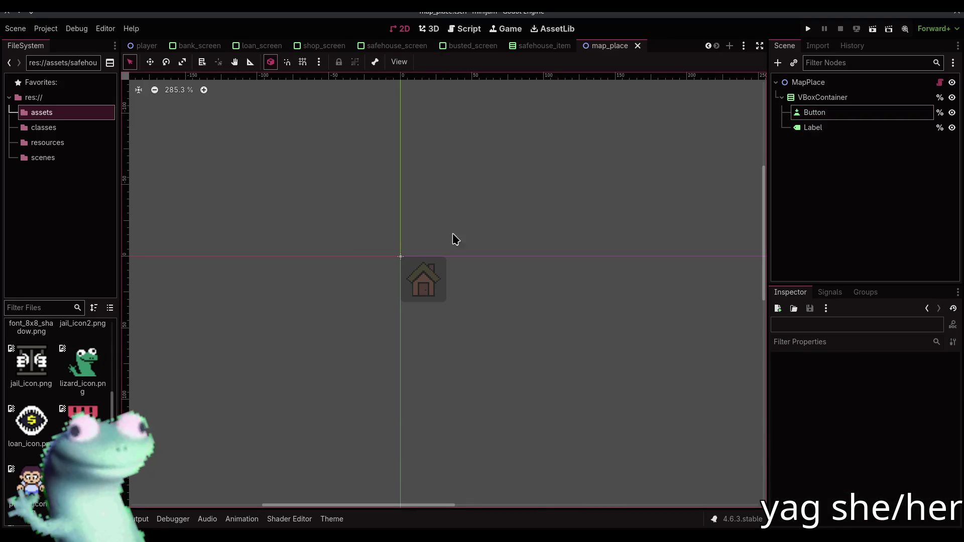
{"action": "left_click", "coordinate": [187, 95]}
{"action": "key", "text": "F5"}
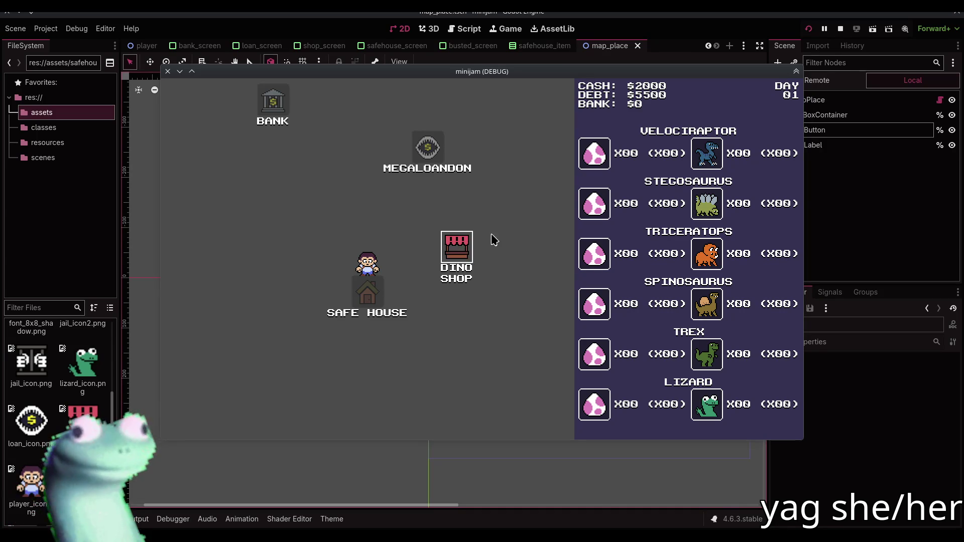
Visit the Dino Shop on DAY 02, go back to the map, then stop the game
{"action": "left_click", "coordinate": [465, 248]}
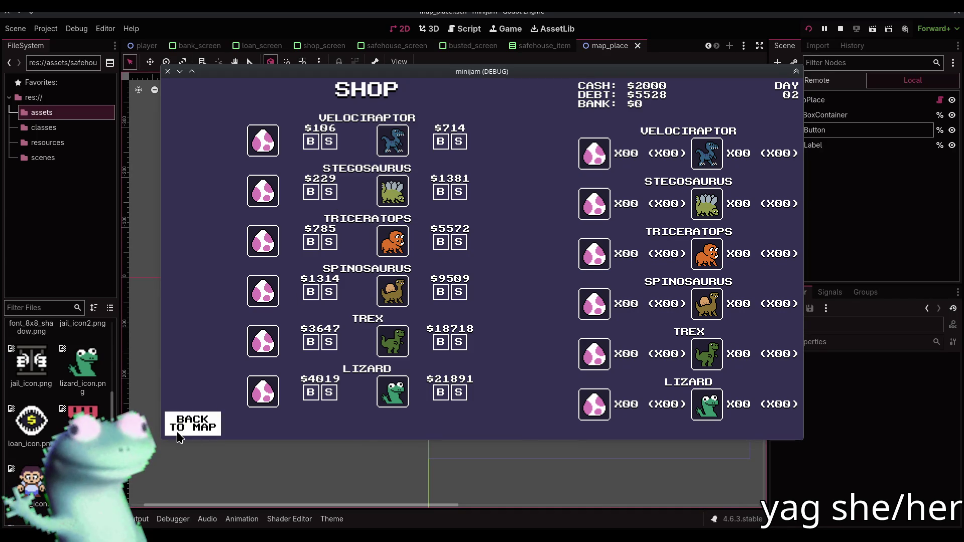
{"action": "left_click", "coordinate": [206, 424]}
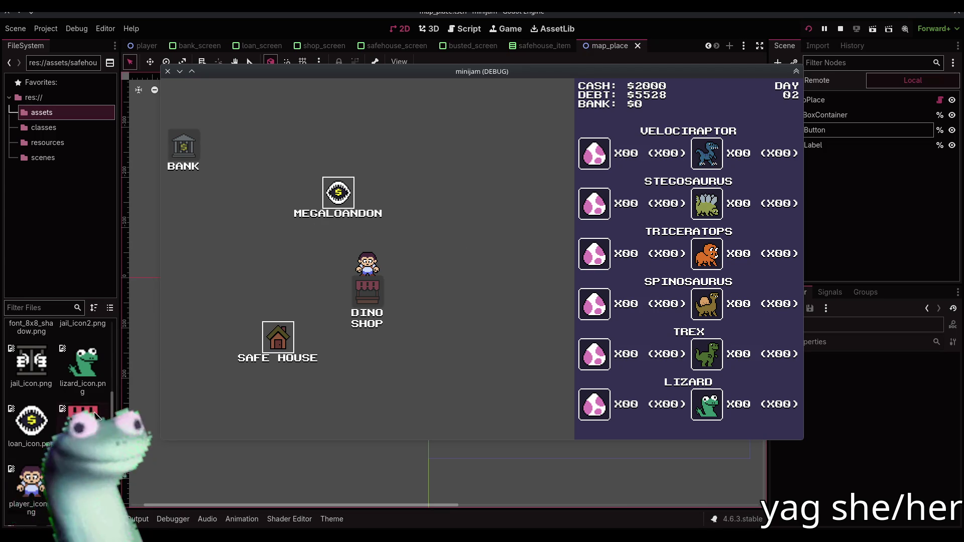
{"action": "scroll", "coordinate": [96, 415], "scroll_direction": "down", "scroll_amount": 4}
{"action": "scroll", "coordinate": [97, 416], "scroll_direction": "up", "scroll_amount": 5}
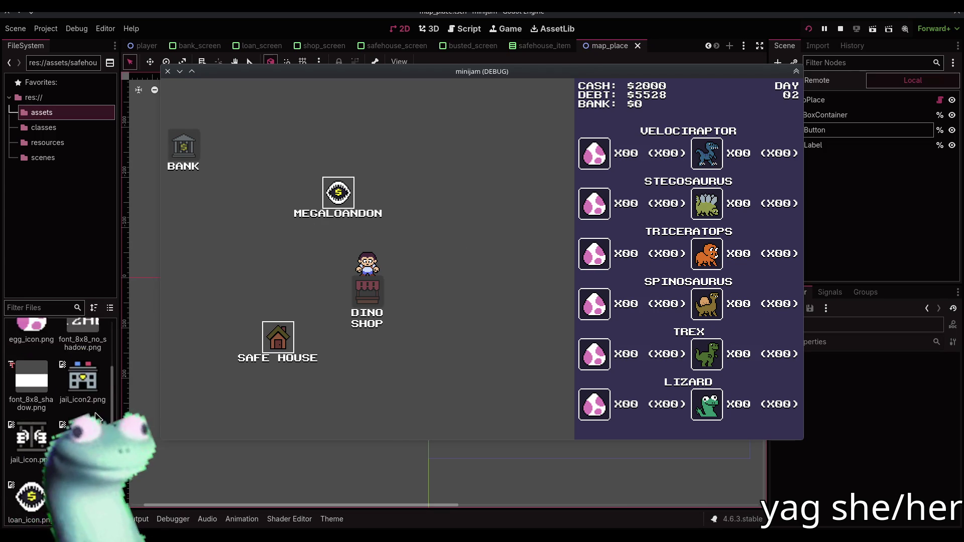
{"action": "scroll", "coordinate": [96, 416], "scroll_direction": "up", "scroll_amount": 1}
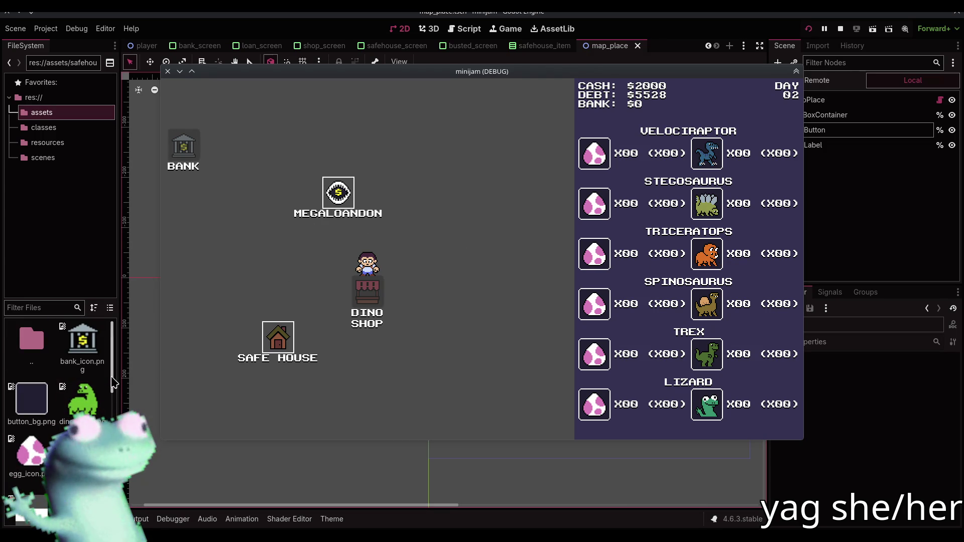
{"action": "left_click", "coordinate": [840, 30]}
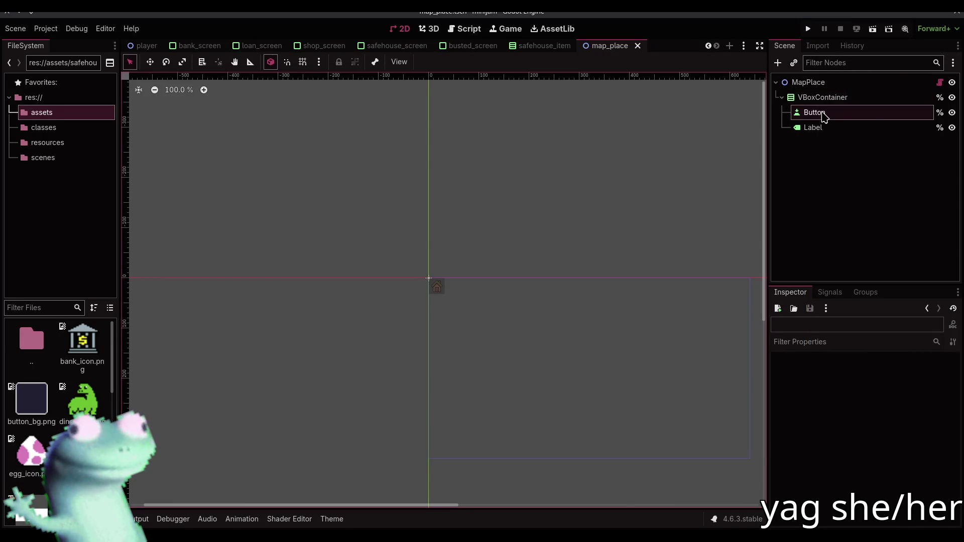
Add a PlaceButton theme type to default_theme.tres with Button as its base type
{"action": "left_click", "coordinate": [332, 519]}
{"action": "left_click", "coordinate": [583, 287]}
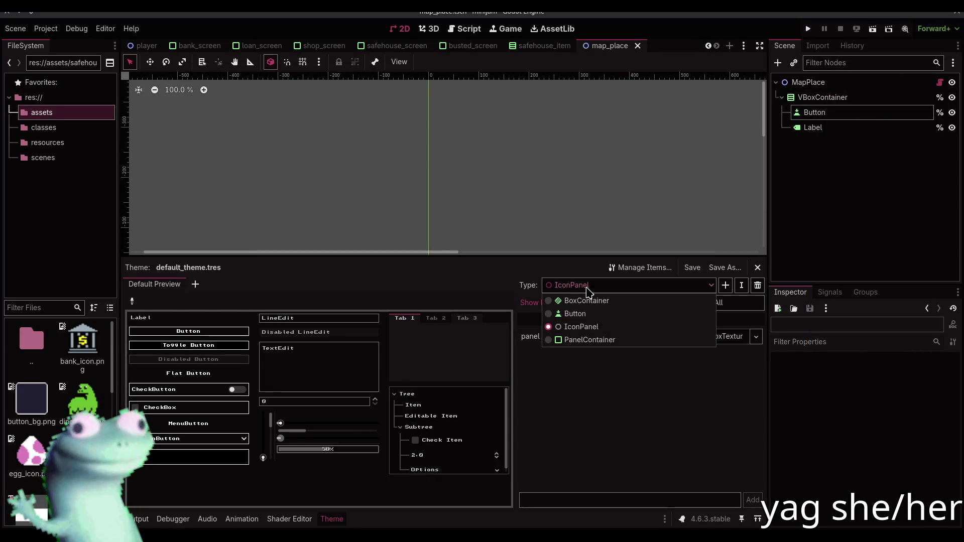
{"action": "left_click", "coordinate": [726, 285]}
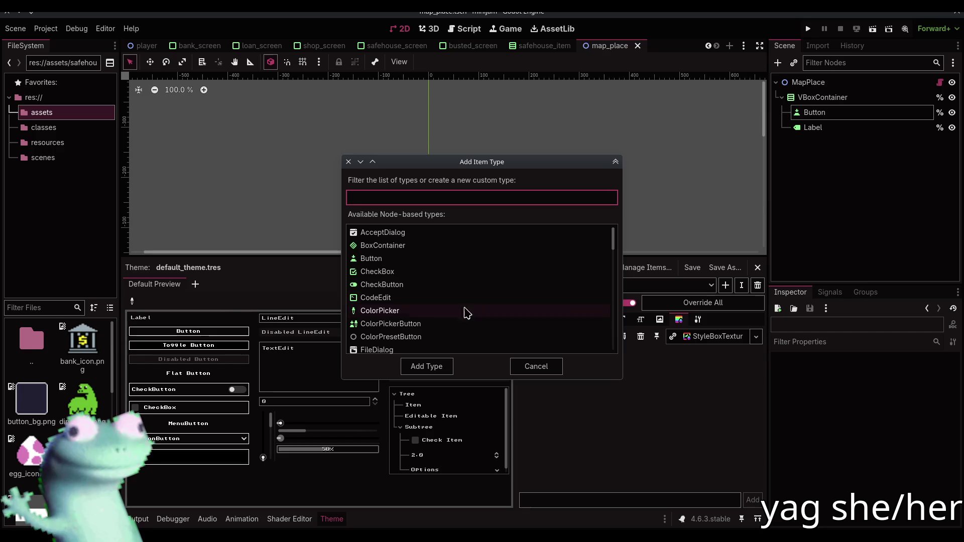
{"action": "type", "text": "Place"}
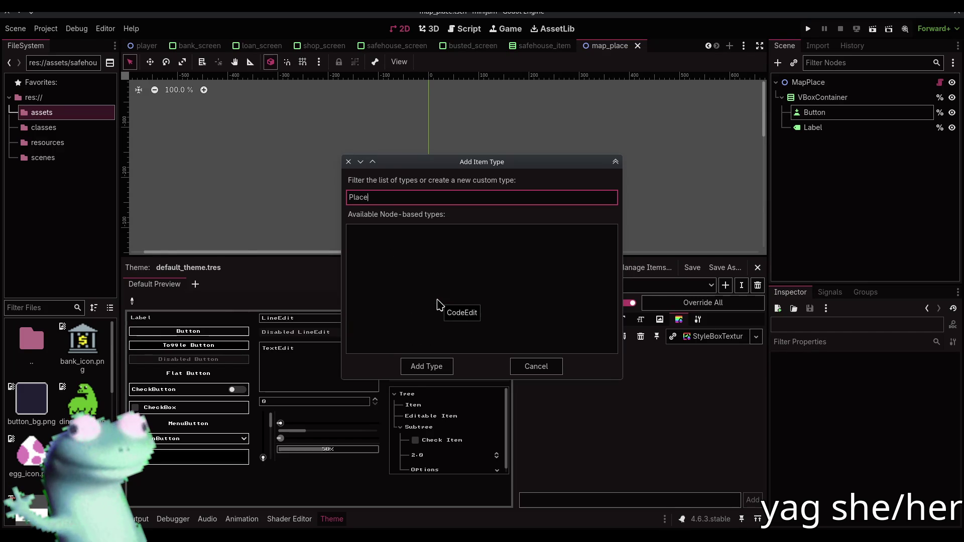
{"action": "type", "text": "Button"}
{"action": "key", "text": "Return"}
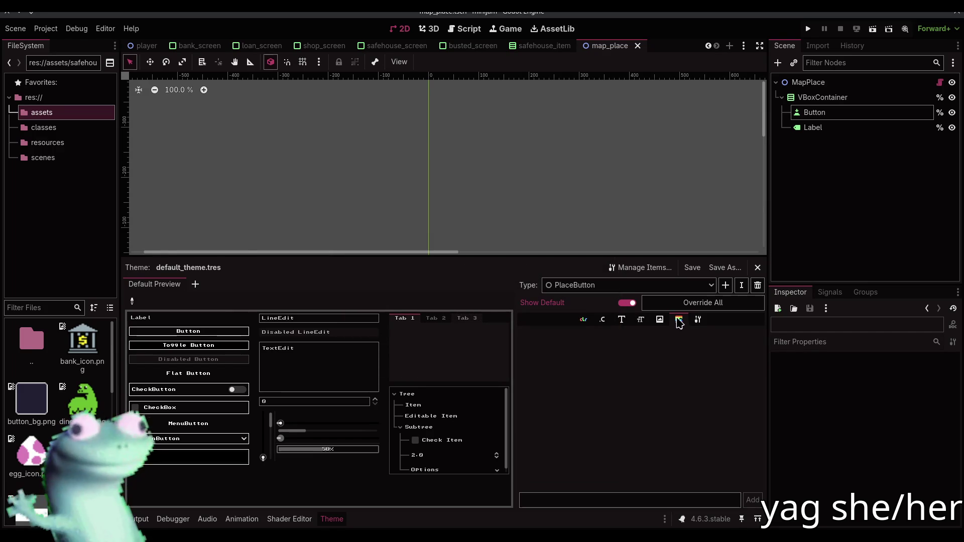
{"action": "left_click", "coordinate": [651, 340]}
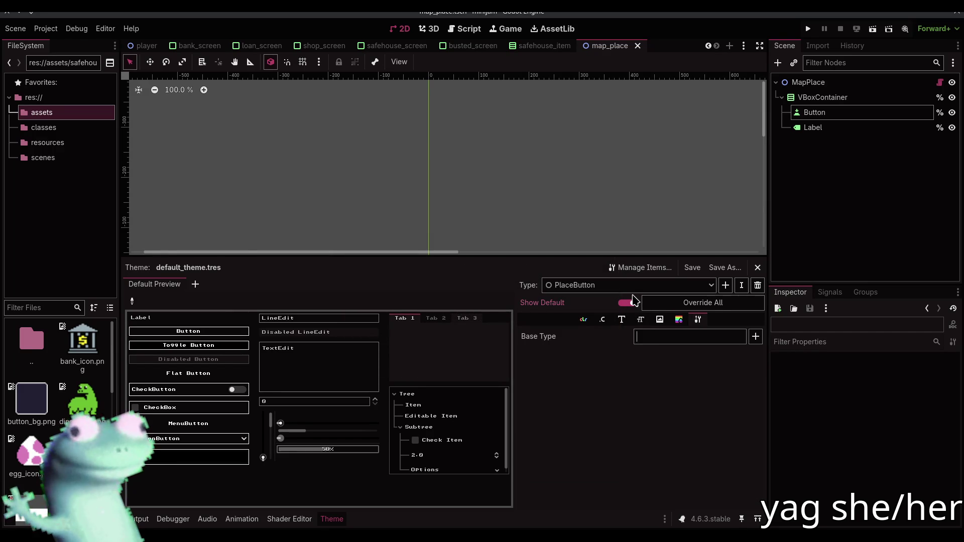
{"action": "type", "text": "Button"}
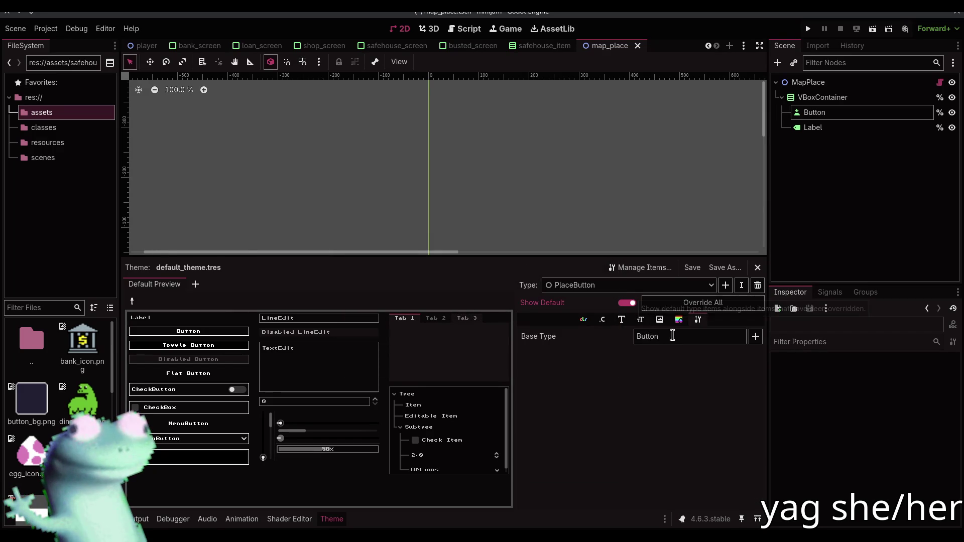
{"action": "left_click", "coordinate": [679, 320]}
Copy IconPanel's panel StyleBoxTexture and paste it as PlaceButton's normal stylebox
{"action": "left_click", "coordinate": [631, 287]}
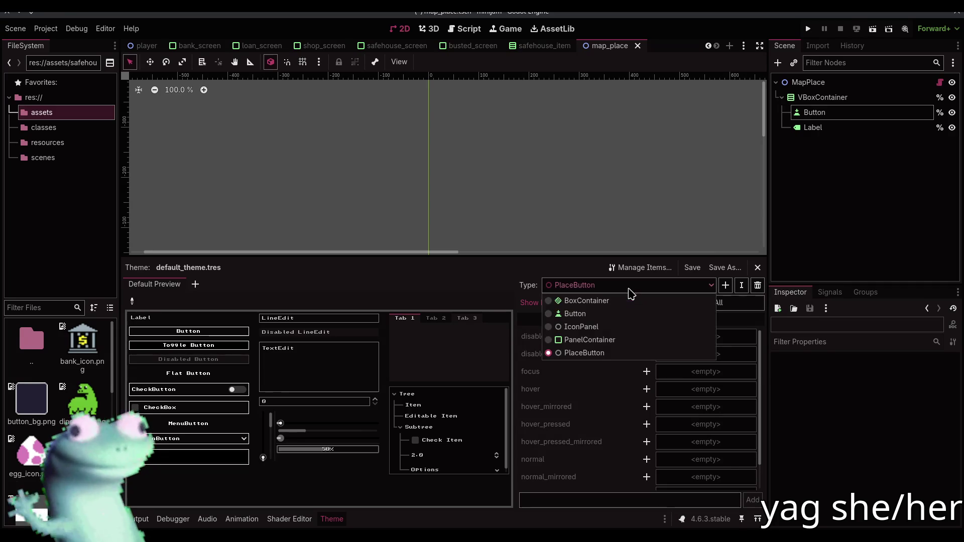
{"action": "left_click", "coordinate": [617, 332]}
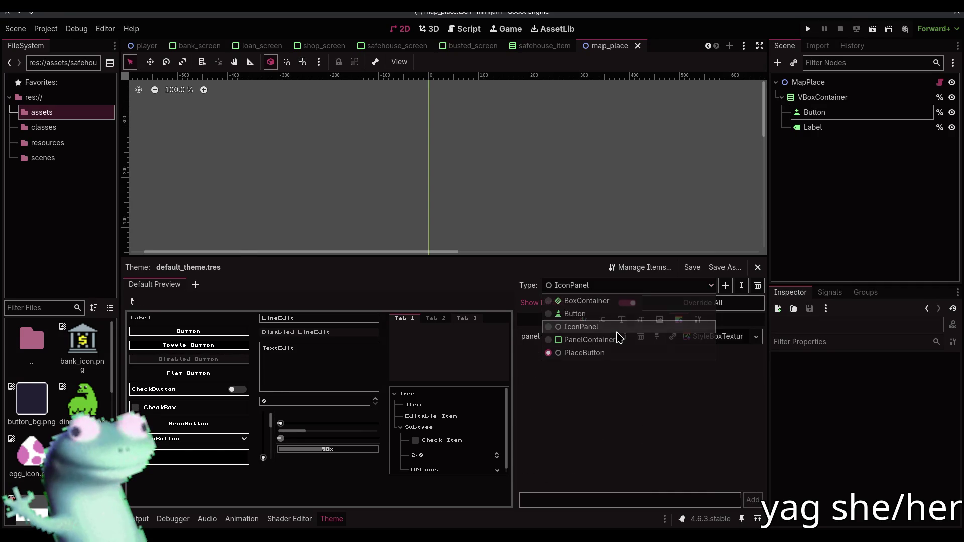
{"action": "left_click", "coordinate": [713, 335]}
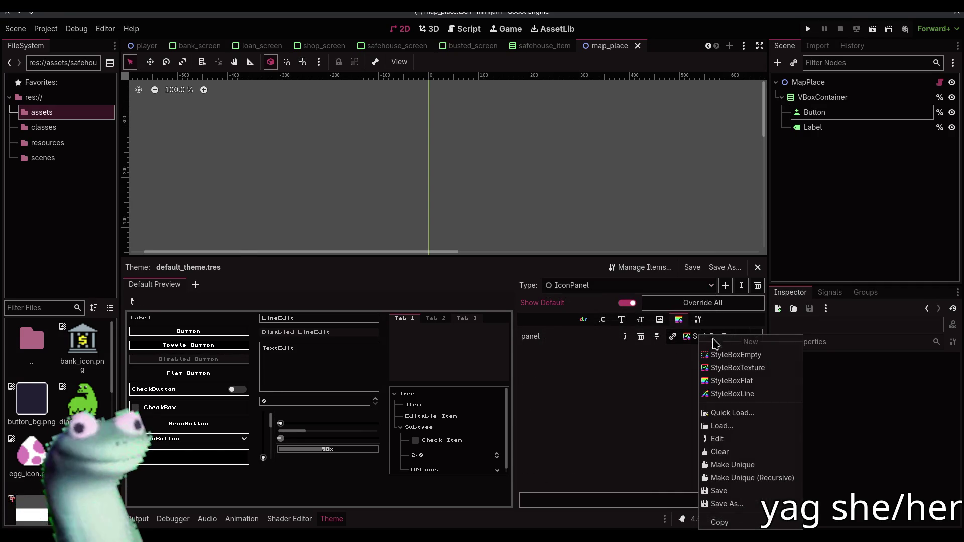
{"action": "left_click", "coordinate": [725, 519]}
{"action": "left_click", "coordinate": [651, 287]}
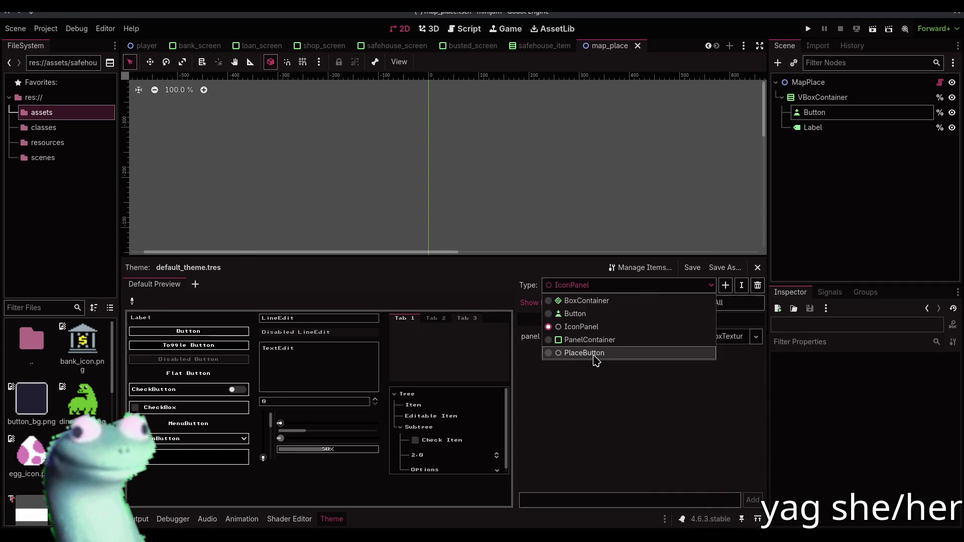
{"action": "left_click", "coordinate": [594, 357]}
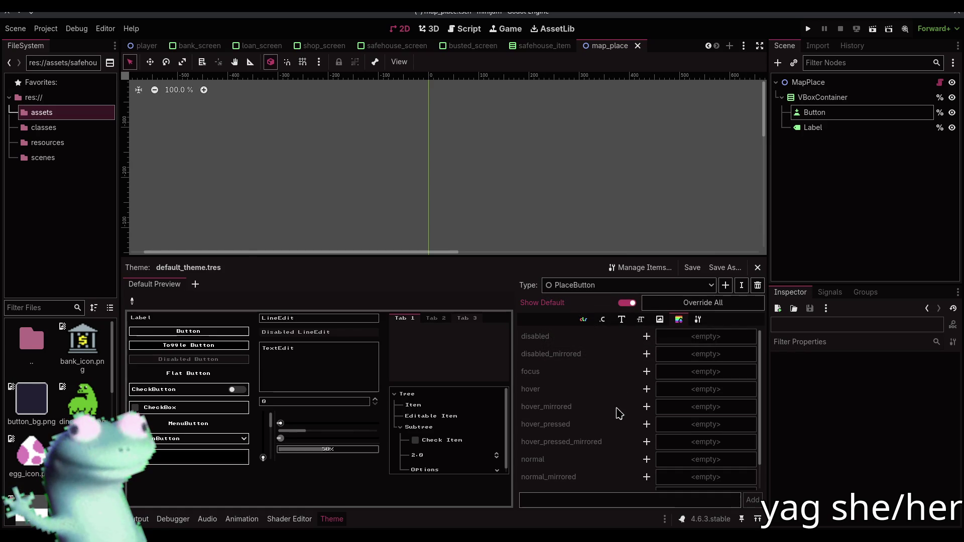
{"action": "left_click", "coordinate": [646, 459]}
{"action": "left_click", "coordinate": [708, 467]}
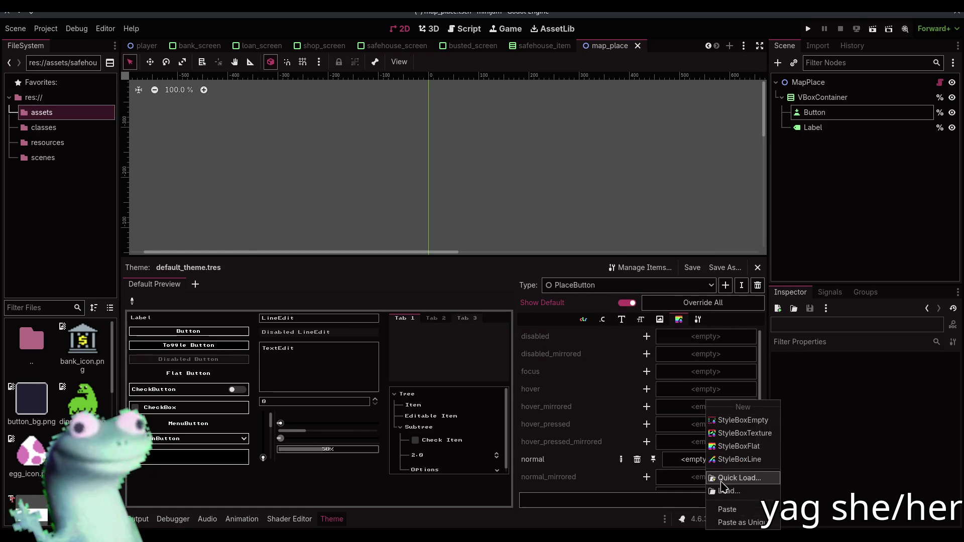
{"action": "left_click", "coordinate": [733, 517]}
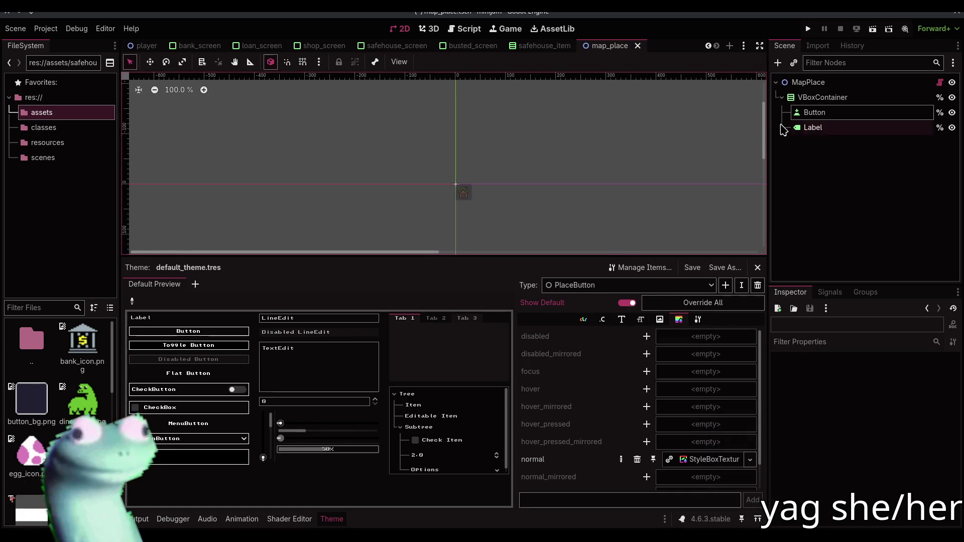
Select the Button node and collapse its Icon Behavior properties in the Inspector
{"action": "left_click", "coordinate": [815, 112]}
{"action": "left_click", "coordinate": [830, 434]}
{"action": "scroll", "coordinate": [830, 437], "scroll_direction": "down", "scroll_amount": 5}
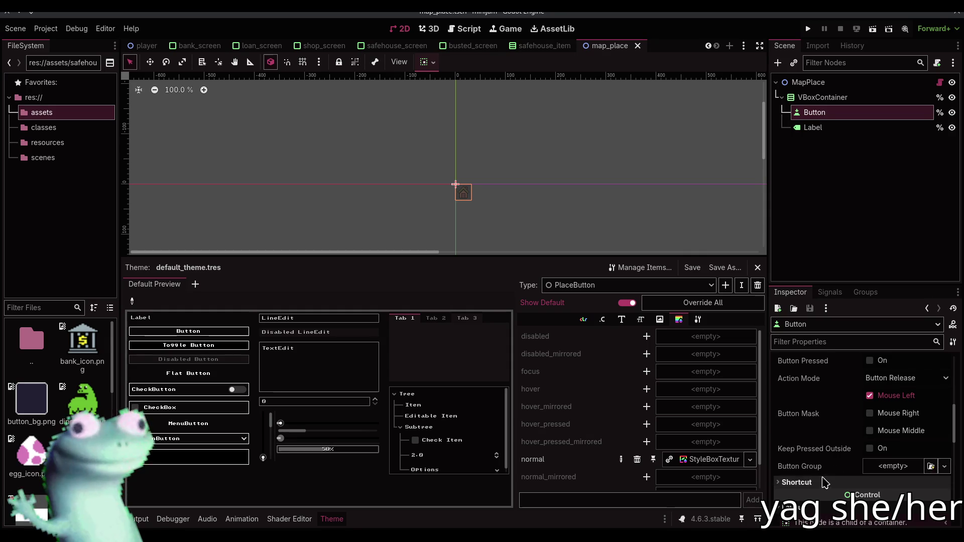
Give the map_place Button the PlaceButton type variation and save the scene
{"action": "scroll", "coordinate": [865, 452], "scroll_direction": "down", "scroll_amount": 5}
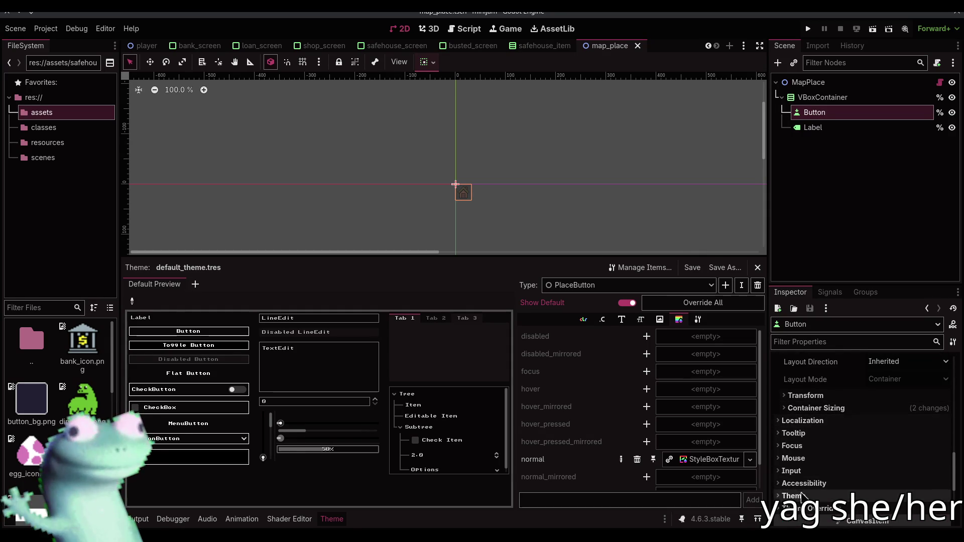
{"action": "left_click", "coordinate": [793, 495]}
{"action": "scroll", "coordinate": [854, 452], "scroll_direction": "down", "scroll_amount": 3}
{"action": "left_click", "coordinate": [898, 443]}
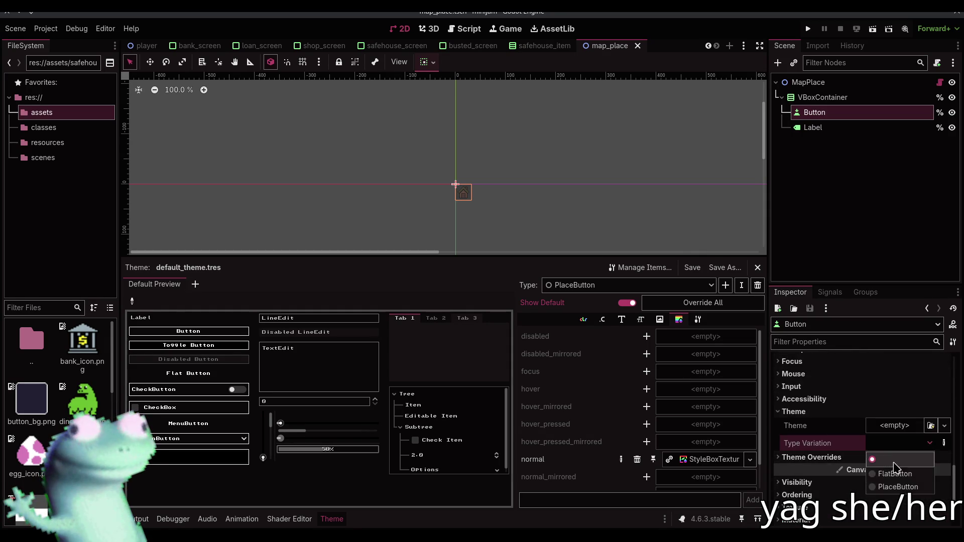
{"action": "left_click", "coordinate": [898, 487]}
{"action": "key", "text": "ctrl+s"}
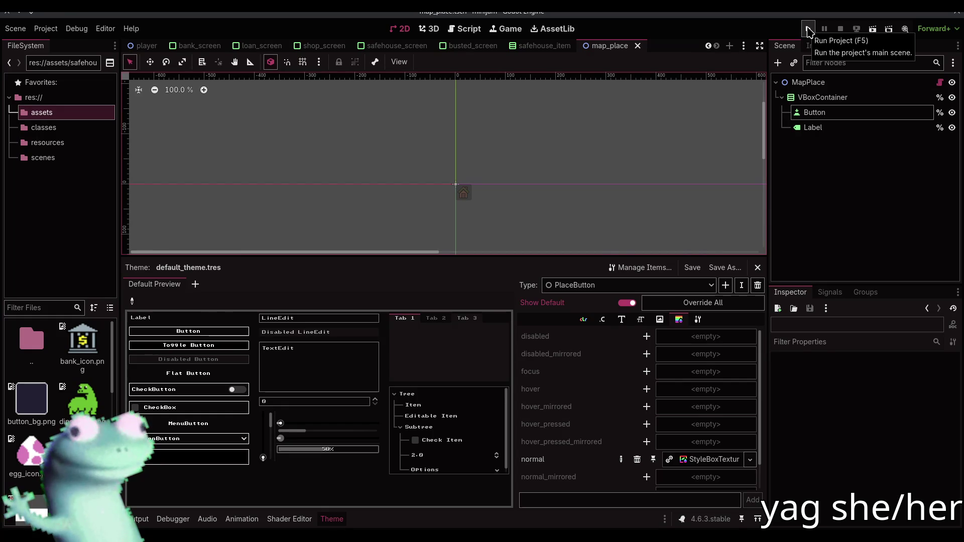
Test-run the project, stop it, and close the theme editor panel
{"action": "left_click", "coordinate": [808, 31]}
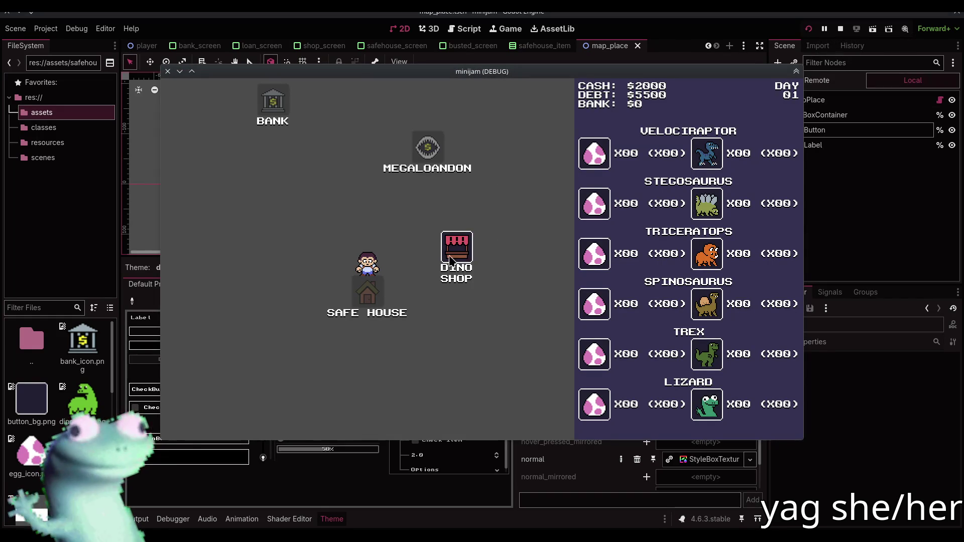
{"action": "left_click", "coordinate": [840, 28]}
{"action": "left_click", "coordinate": [814, 112]}
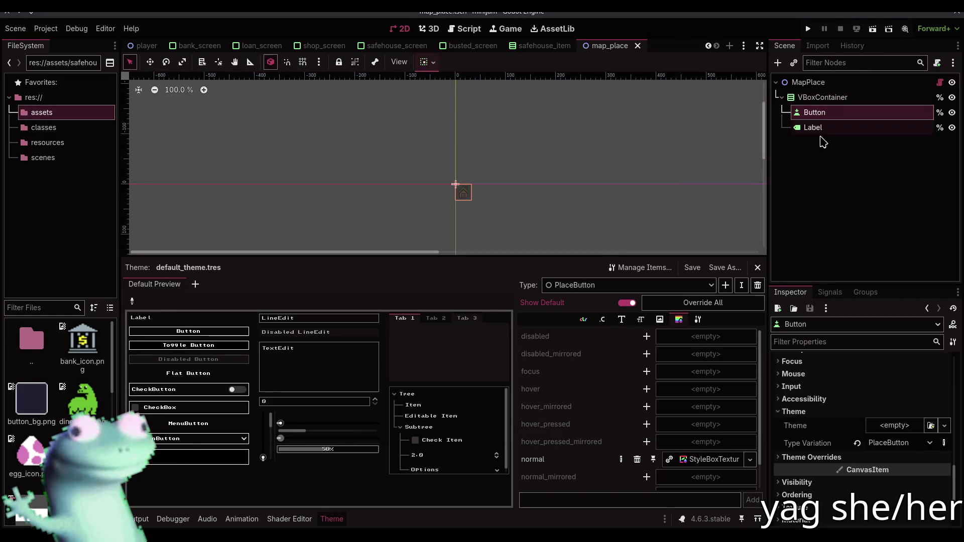
{"action": "scroll", "coordinate": [830, 417], "scroll_direction": "up", "scroll_amount": 5}
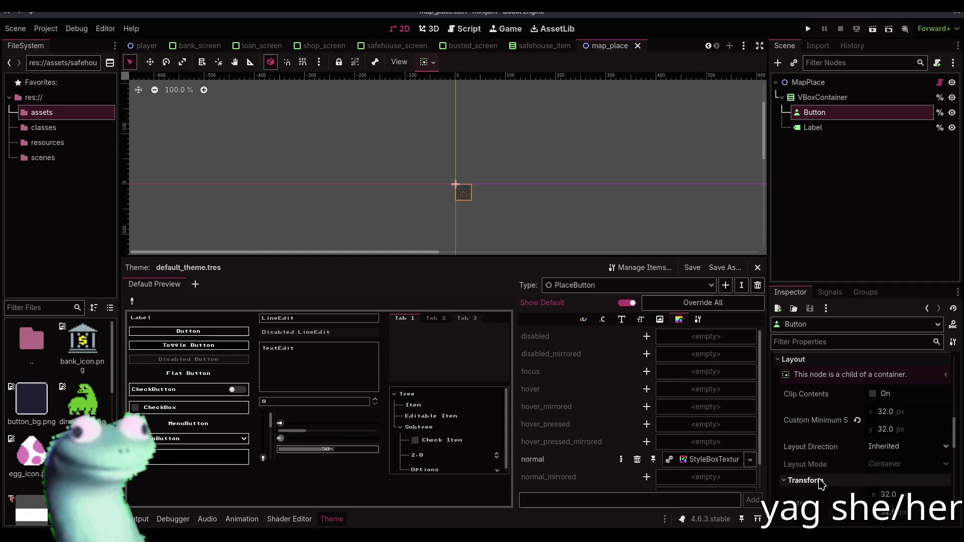
{"action": "left_click", "coordinate": [544, 167]}
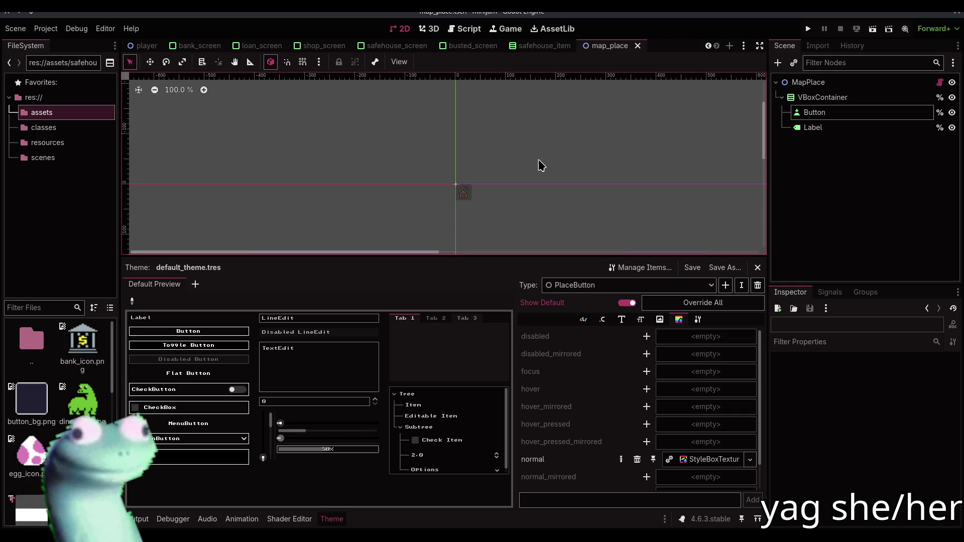
{"action": "left_click", "coordinate": [331, 519]}
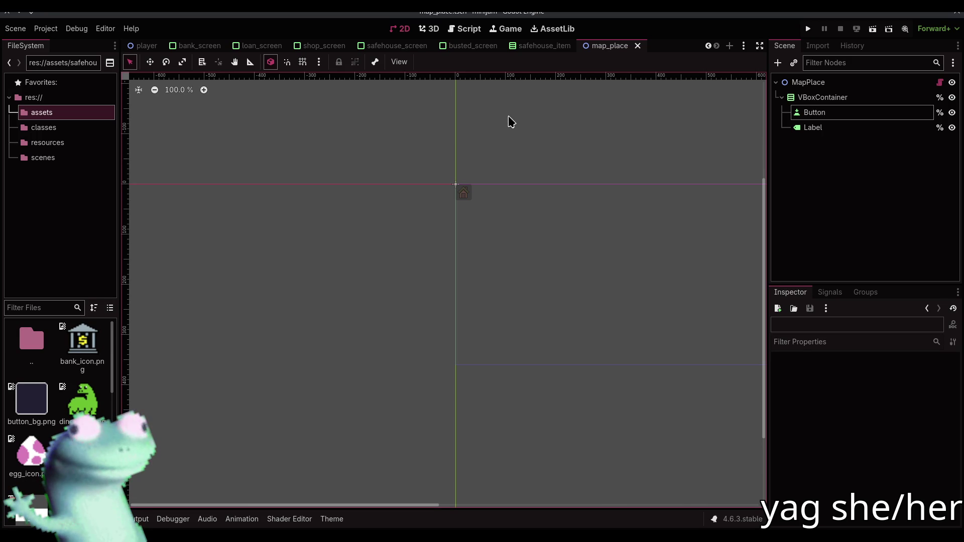
{"action": "scroll", "coordinate": [31, 352], "scroll_direction": "down", "scroll_amount": 10}
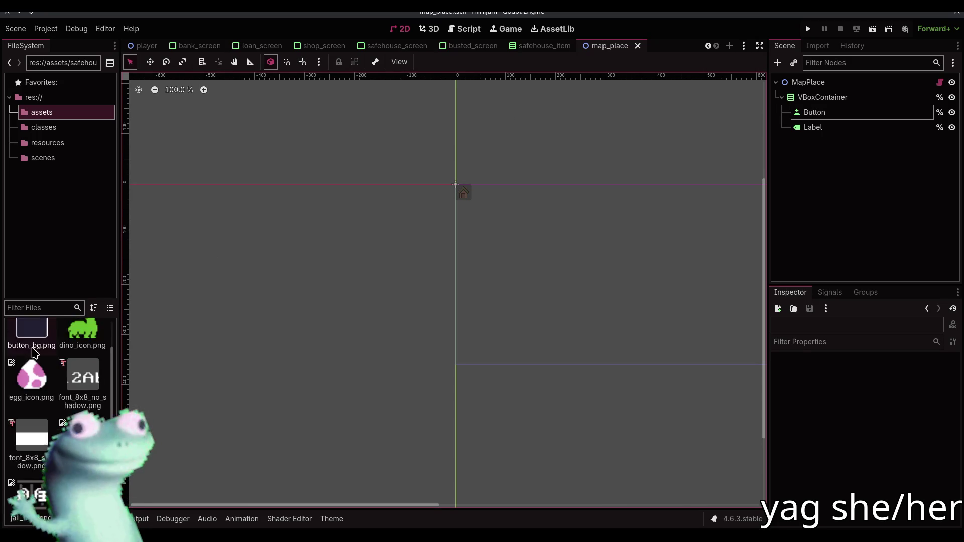
{"action": "scroll", "coordinate": [58, 401], "scroll_direction": "up", "scroll_amount": 10}
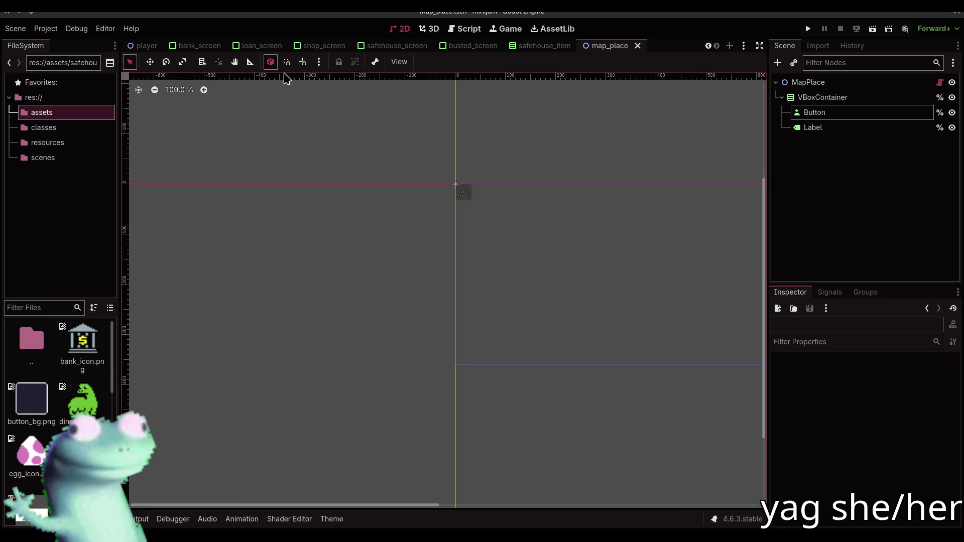
{"action": "scroll", "coordinate": [392, 45], "scroll_direction": "up", "scroll_amount": 3}
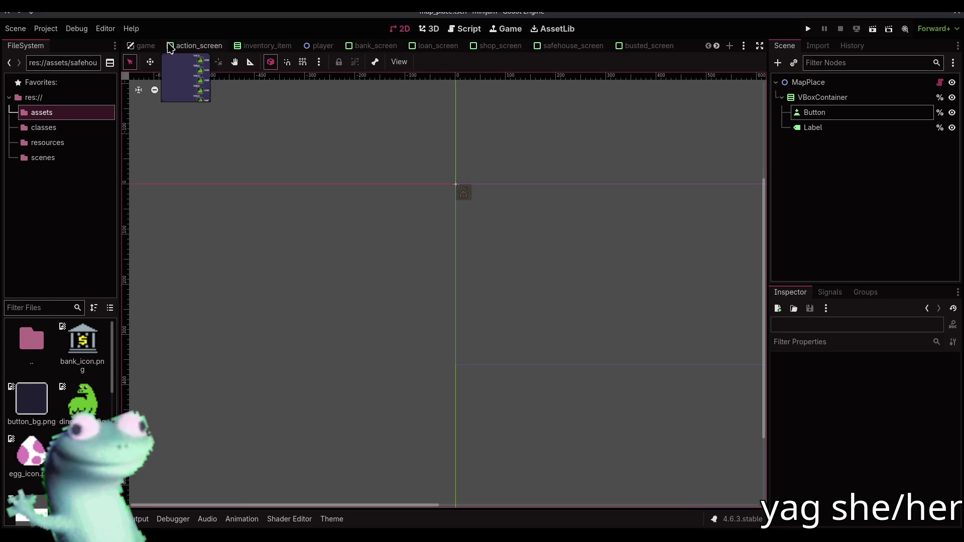
{"action": "left_click", "coordinate": [146, 45]}
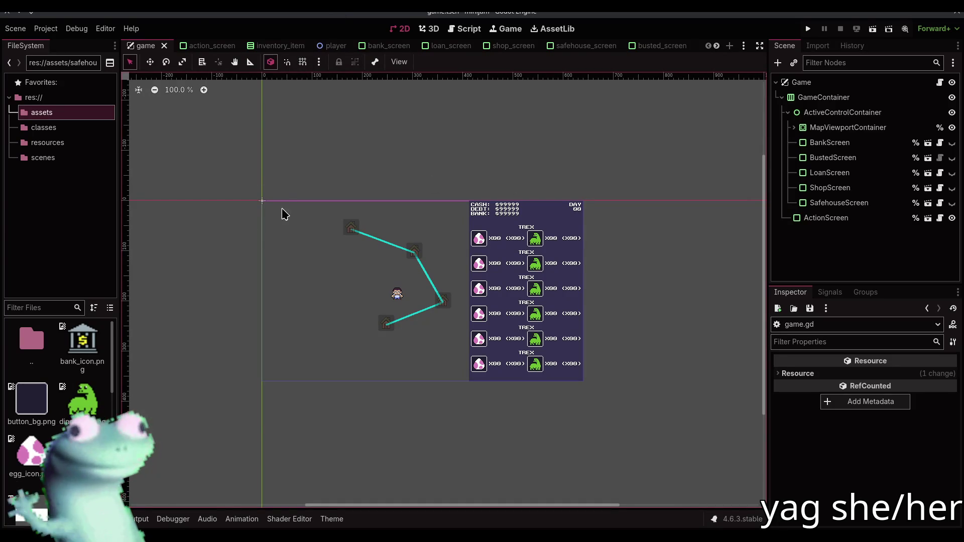
{"action": "mouse_move", "coordinate": [250, 192]}
{"action": "left_mouse_down"}
{"action": "mouse_move", "coordinate": [572, 394]}
{"action": "mouse_move", "coordinate": [594, 384]}
{"action": "mouse_move", "coordinate": [552, 181]}
{"action": "left_mouse_up"}
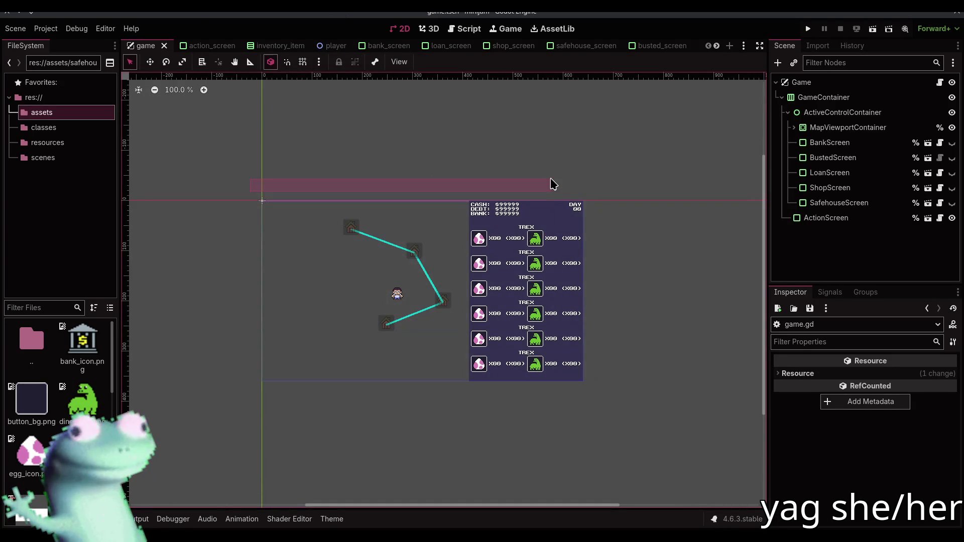
{"action": "left_click", "coordinate": [803, 82]}
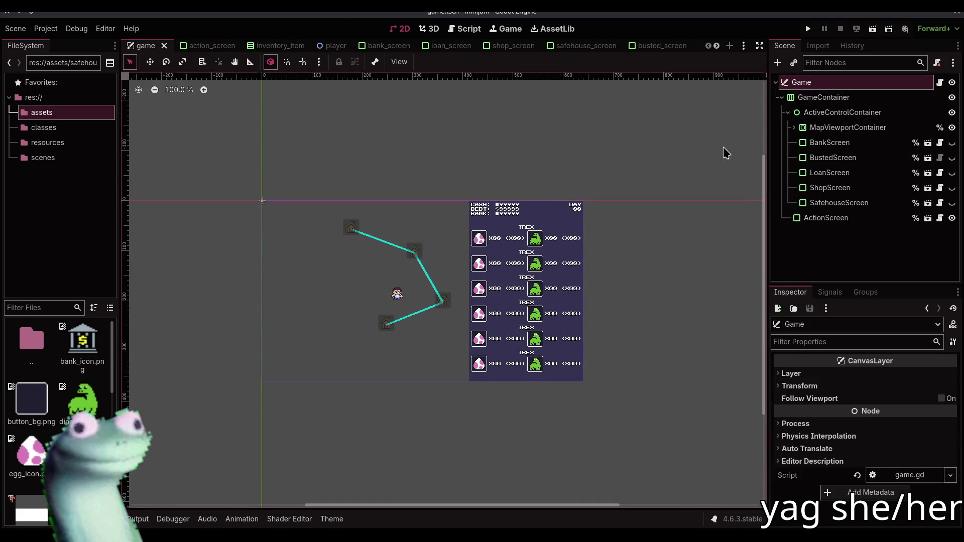
{"action": "left_click", "coordinate": [829, 98]}
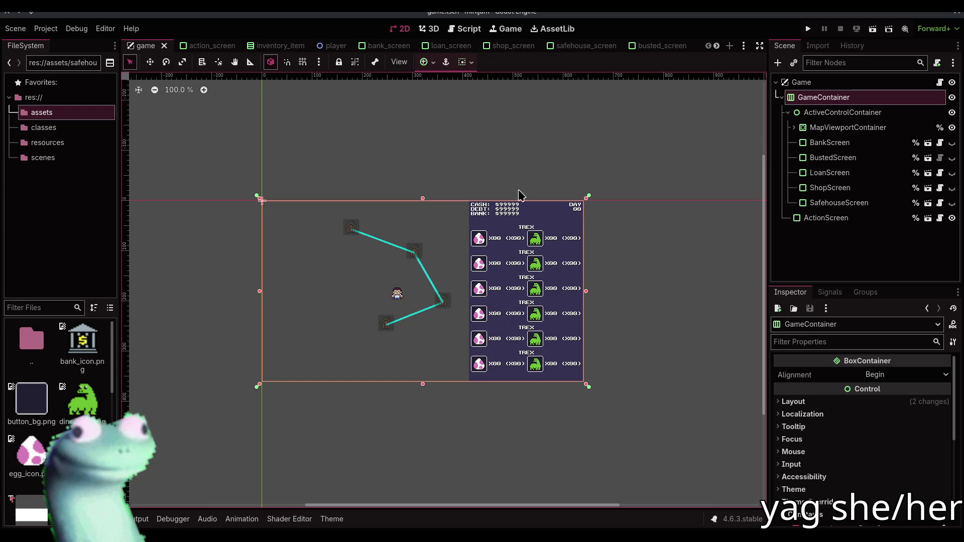
{"action": "left_click", "coordinate": [470, 153]}
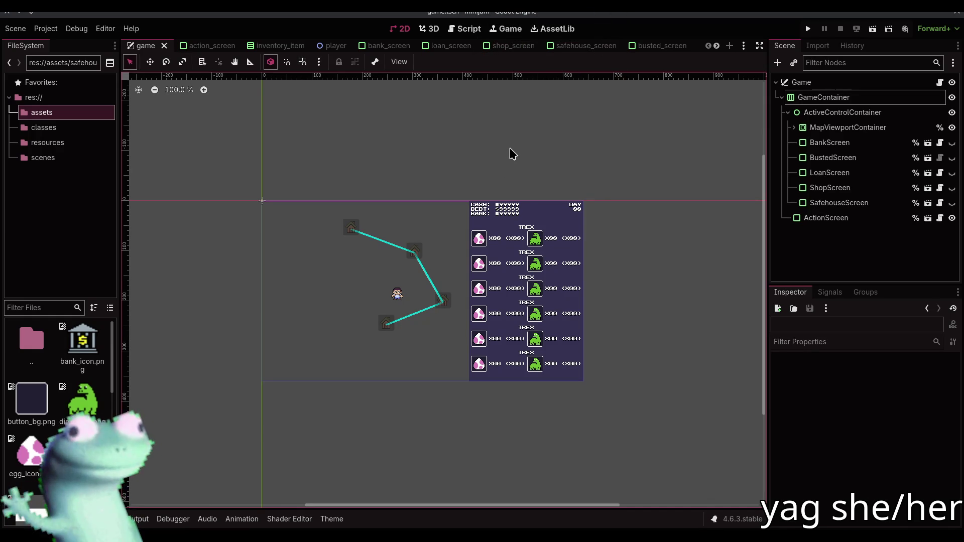
{"action": "scroll", "coordinate": [604, 50], "scroll_direction": "down", "scroll_amount": 2}
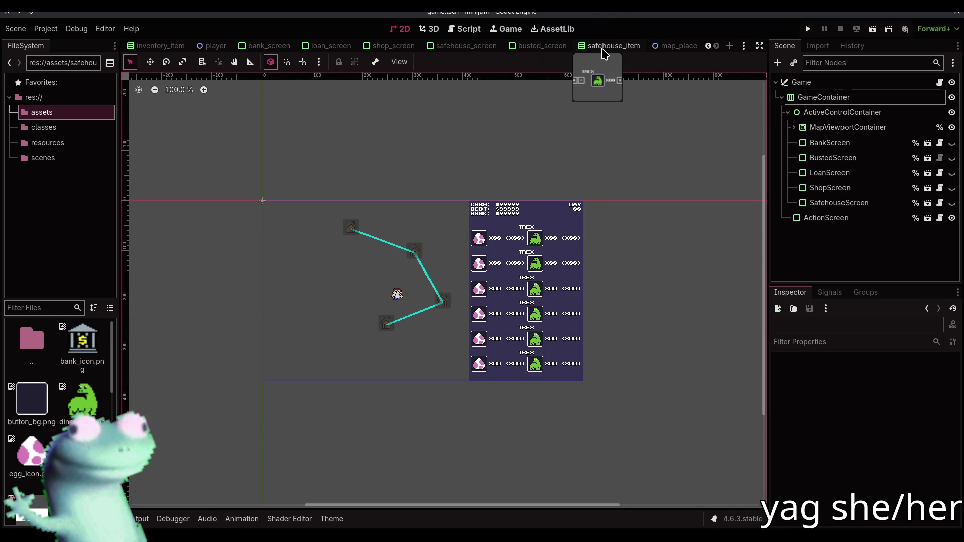
{"action": "scroll", "coordinate": [543, 181], "scroll_direction": "up", "scroll_amount": 6}
{"action": "left_click_drag", "start_coordinate": [543, 183], "coordinate": [553, 117]}
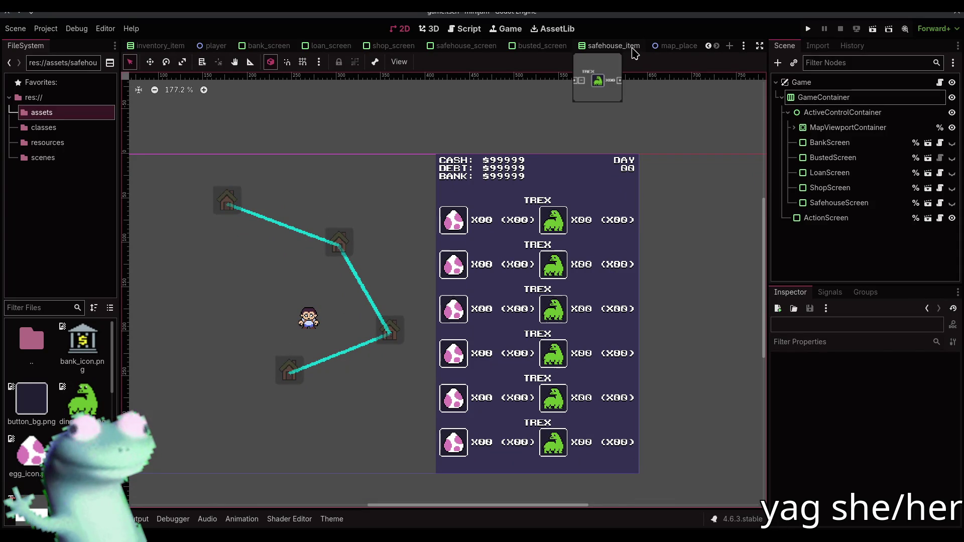
{"action": "left_click", "coordinate": [673, 46]}
{"action": "scroll", "coordinate": [519, 170], "scroll_direction": "up", "scroll_amount": 5}
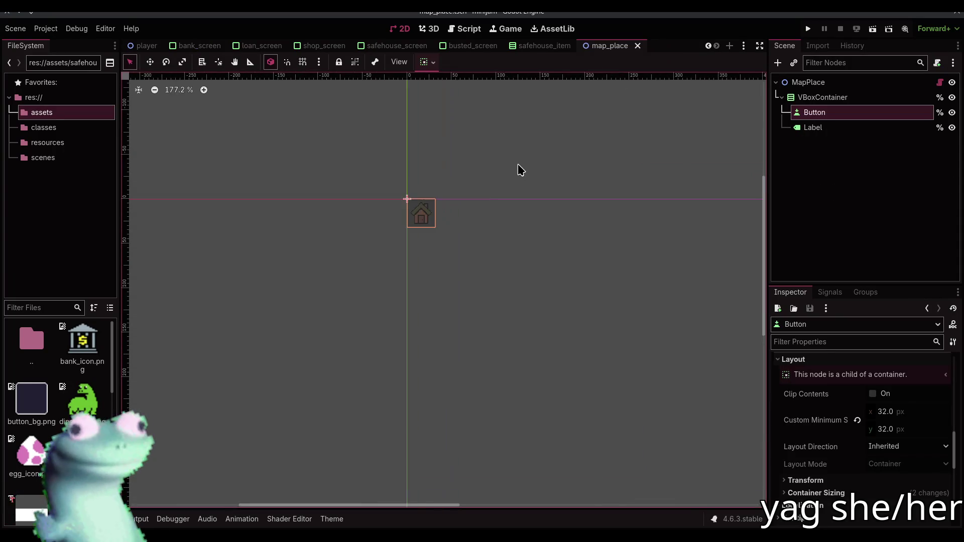
Reset the canvas zoom to 100% and bring the button icon into view with the theme editor open
{"action": "left_click", "coordinate": [472, 181]}
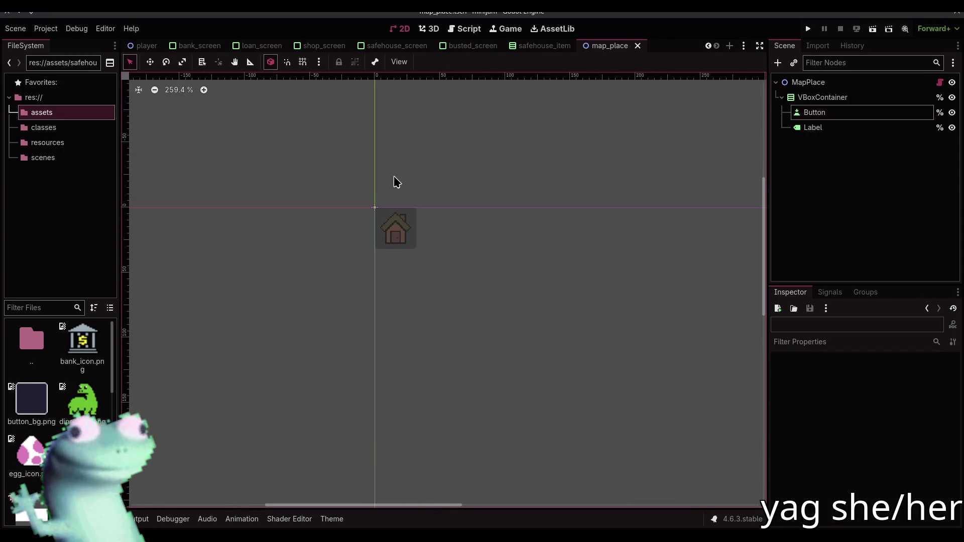
{"action": "left_click", "coordinate": [189, 91]}
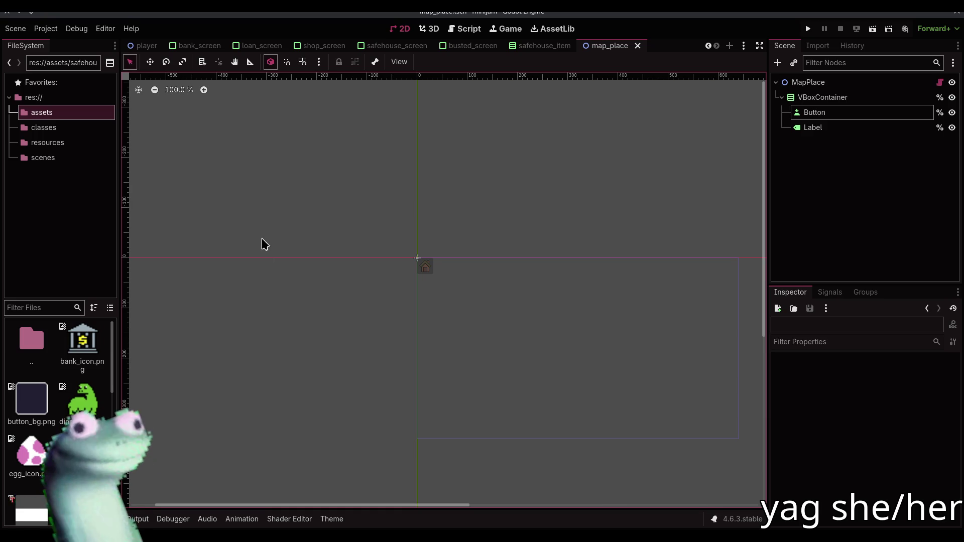
{"action": "left_click", "coordinate": [324, 521]}
{"action": "scroll", "coordinate": [591, 398], "scroll_direction": "down", "scroll_amount": 2}
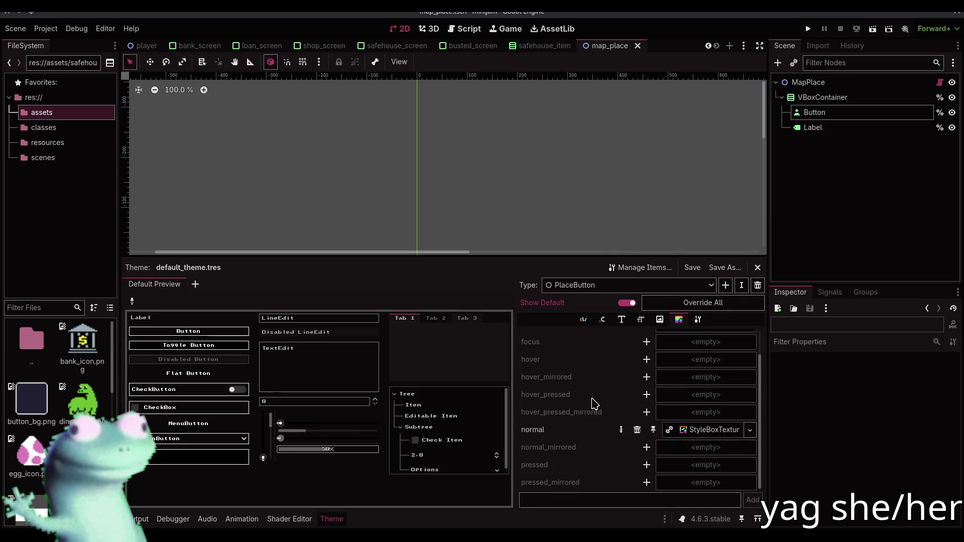
{"action": "left_click_drag", "start_coordinate": [493, 180], "coordinate": [520, 118]}
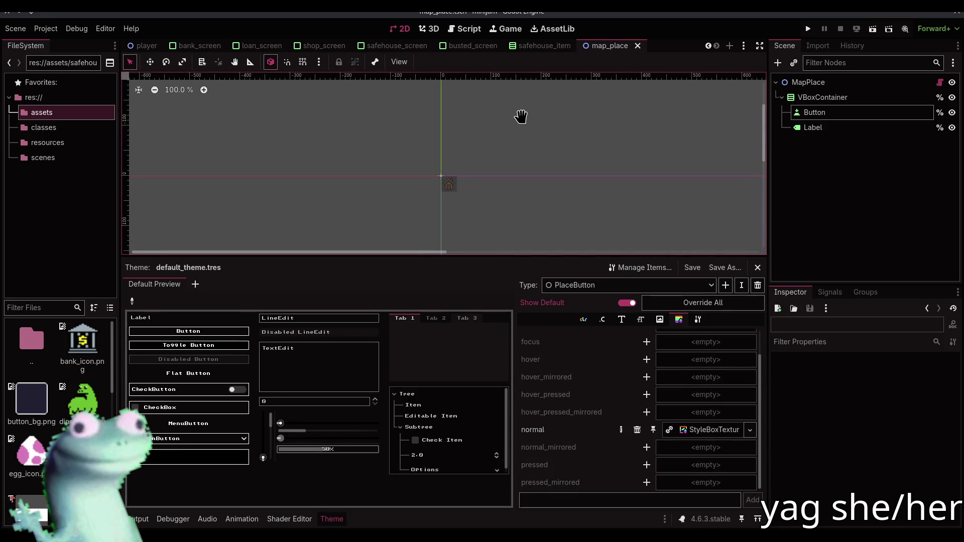
Reuse the normal StyleBoxTexture for PlaceButton's pressed state, save, and close the theme editor
{"action": "left_click", "coordinate": [647, 465]}
{"action": "left_click_drag", "start_coordinate": [716, 440], "coordinate": [698, 465]}
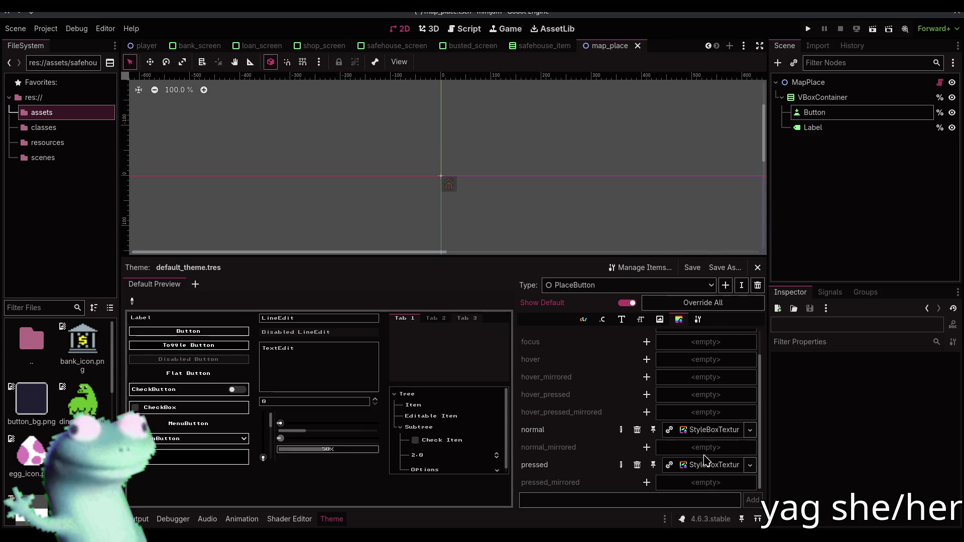
{"action": "key", "text": "ctrl+s"}
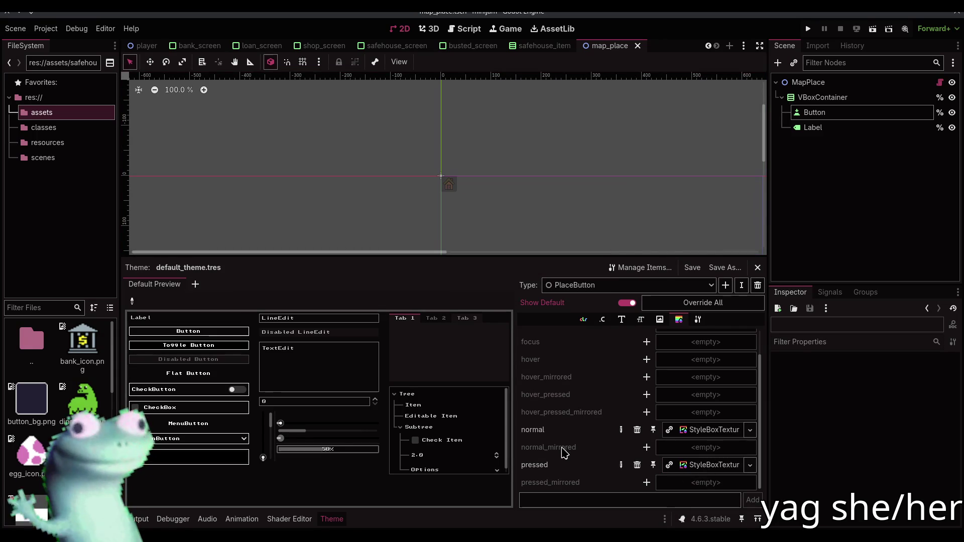
{"action": "scroll", "coordinate": [565, 453], "scroll_direction": "up", "scroll_amount": 1}
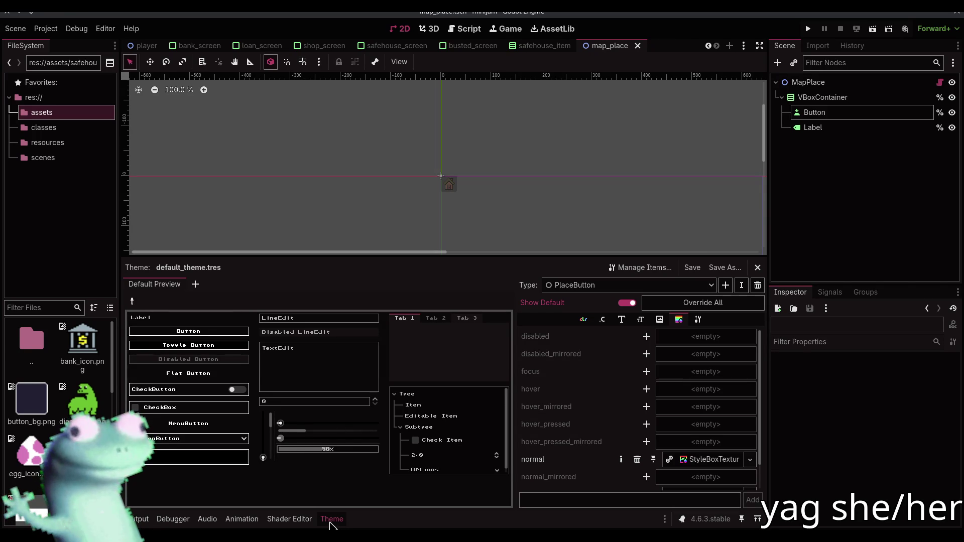
{"action": "left_click", "coordinate": [331, 519]}
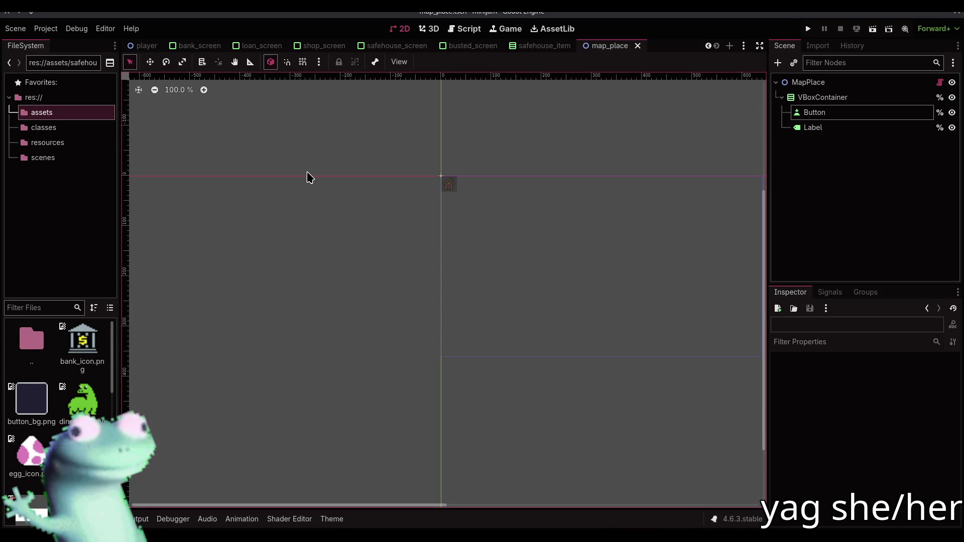
Switch to the bank_screen scene and inspect its MarginContainer and root nodes
{"action": "left_click", "coordinate": [200, 45]}
{"action": "left_click", "coordinate": [794, 99]}
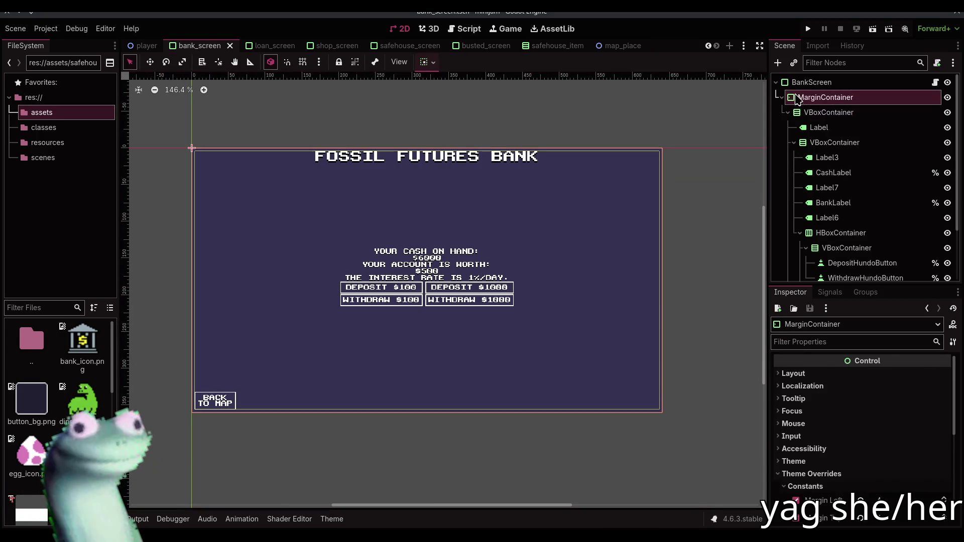
{"action": "scroll", "coordinate": [810, 119], "scroll_direction": "down", "scroll_amount": 2}
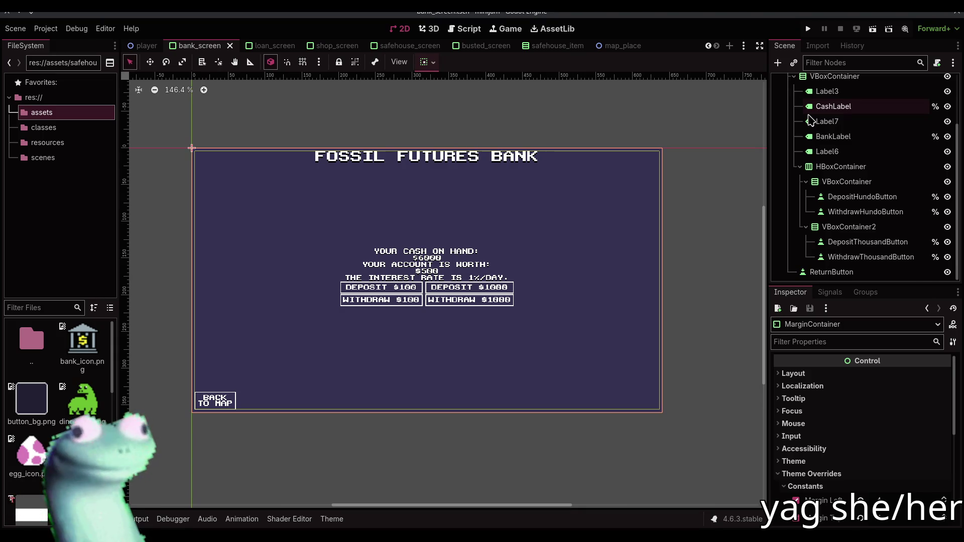
{"action": "scroll", "coordinate": [810, 119], "scroll_direction": "up", "scroll_amount": 2}
{"action": "left_click", "coordinate": [811, 83]}
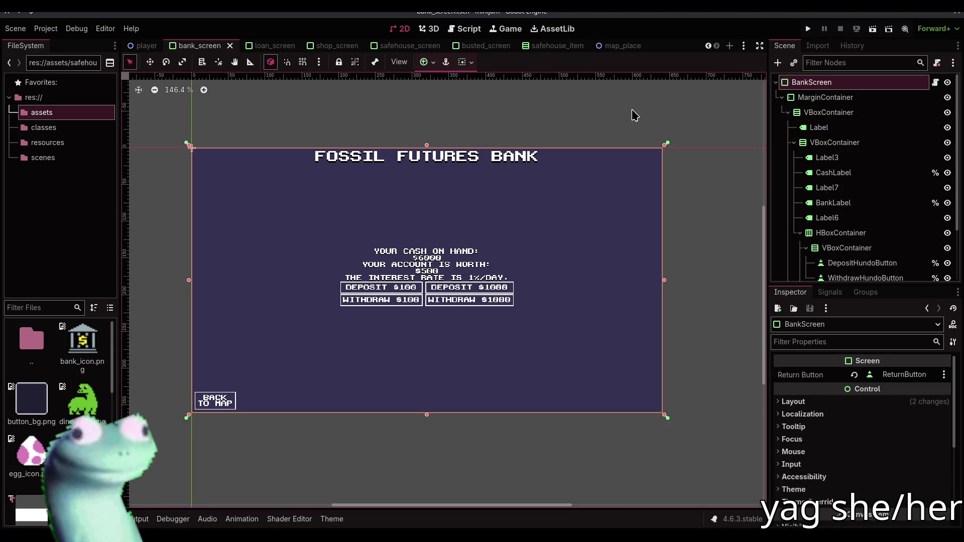
{"action": "left_click", "coordinate": [581, 117]}
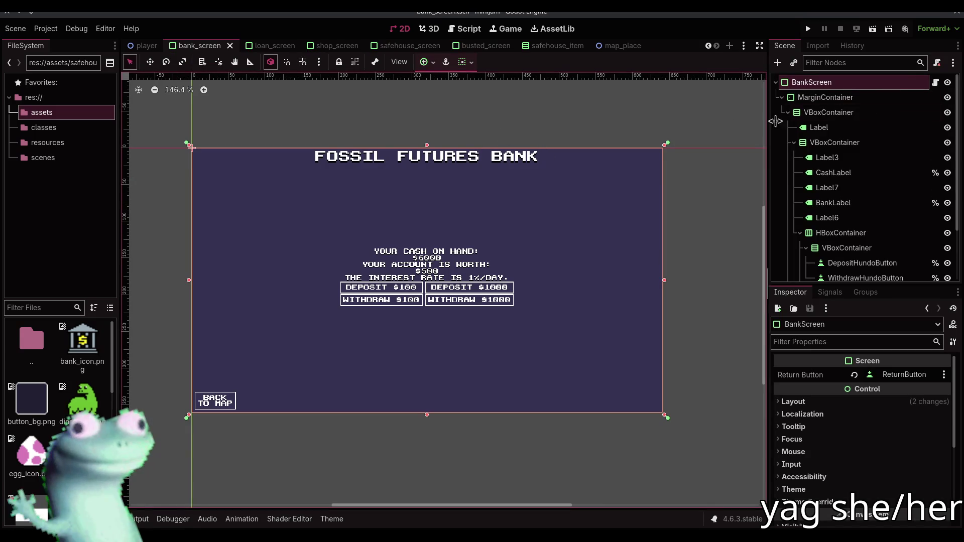
Check the BankScreen root's Theme Overrides styles in the Inspector
{"action": "left_click", "coordinate": [821, 504]}
{"action": "scroll", "coordinate": [822, 502], "scroll_direction": "down", "scroll_amount": 2}
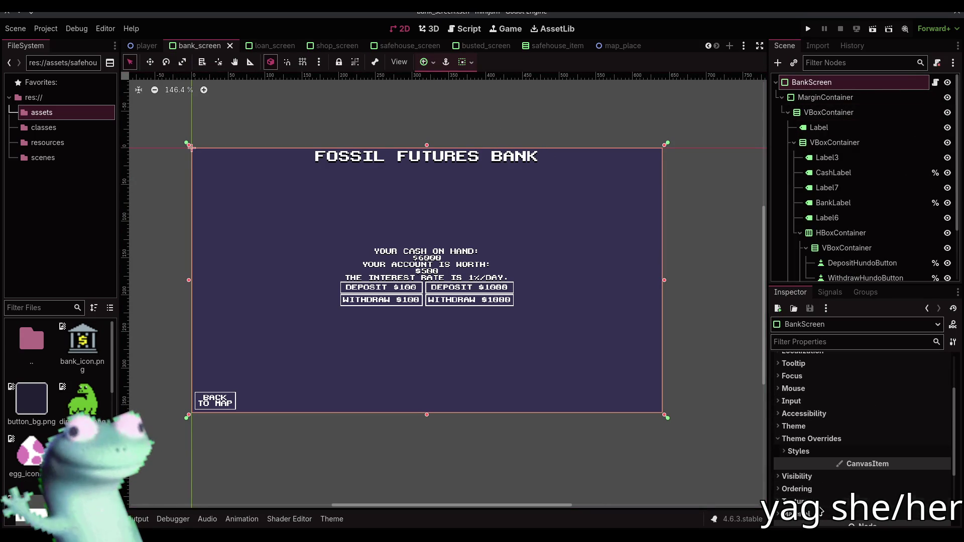
{"action": "left_click", "coordinate": [821, 454]}
{"action": "left_click", "coordinate": [821, 452]}
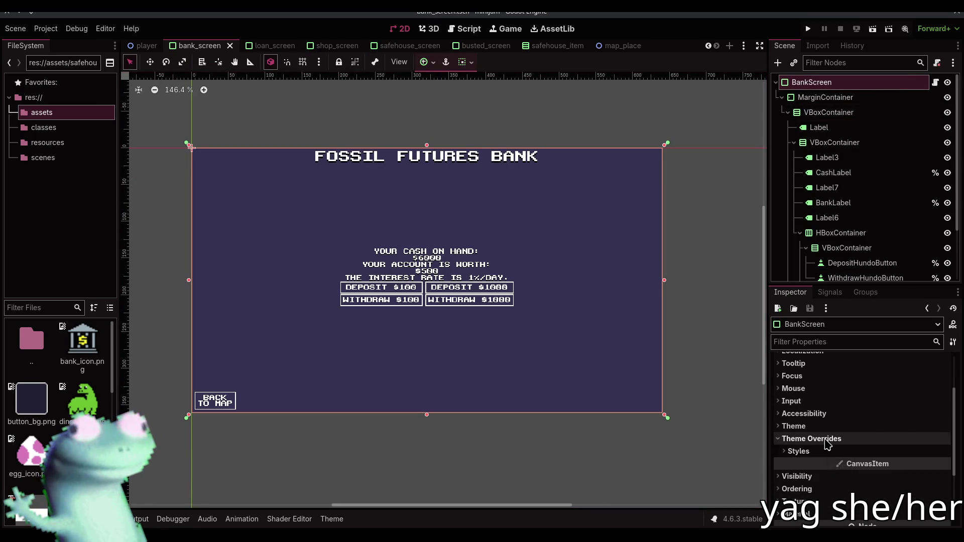
{"action": "left_click", "coordinate": [823, 439]}
{"action": "left_click", "coordinate": [562, 131]}
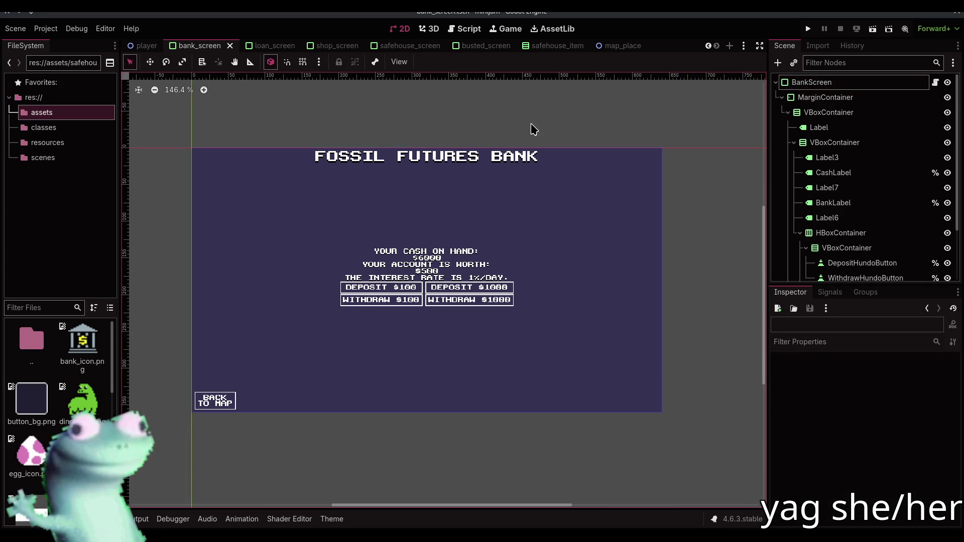
Open the BankScreen root's bank_screen.gd script, save the scene, and return to 2D
{"action": "left_click", "coordinate": [947, 82]}
{"action": "left_click", "coordinate": [947, 83]}
{"action": "left_click", "coordinate": [876, 97]}
{"action": "left_click", "coordinate": [881, 83]}
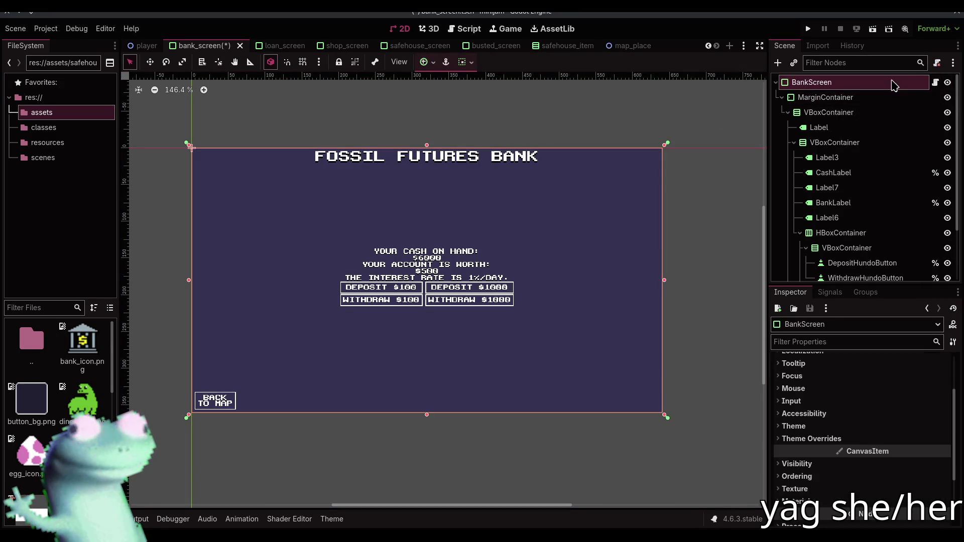
{"action": "left_click", "coordinate": [935, 82]}
{"action": "key", "text": "ctrl+s"}
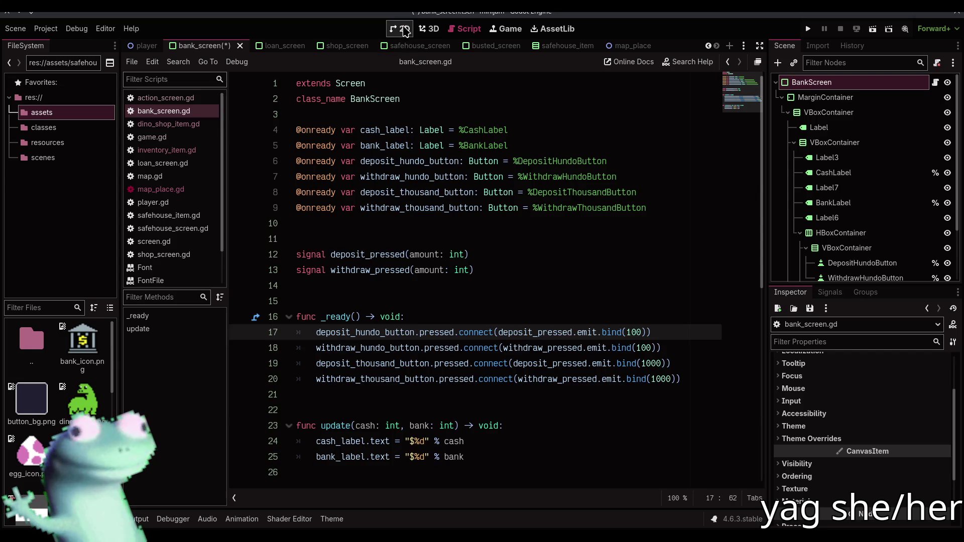
{"action": "left_click", "coordinate": [400, 29]}
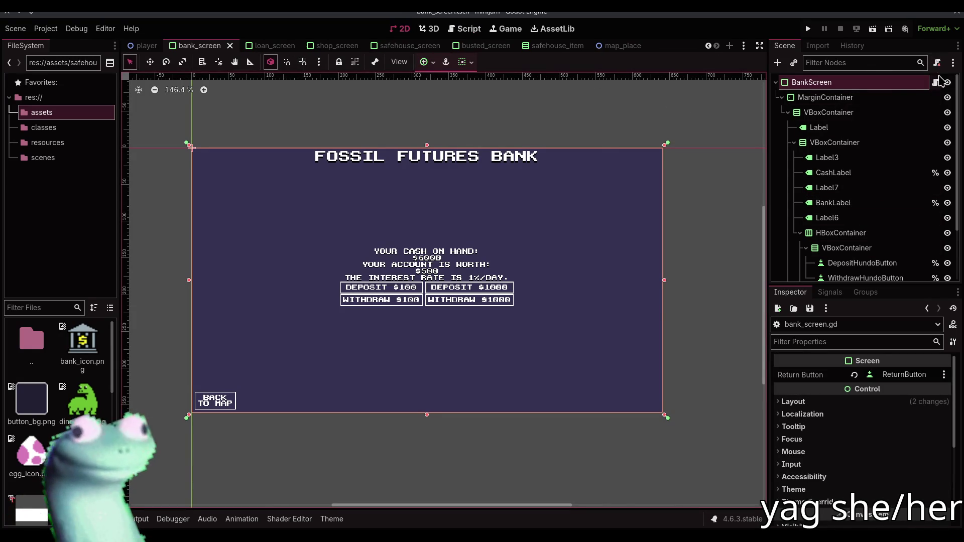
Look through the loan, shop, safehouse and busted screens, then move the action_screen tab after player
{"action": "left_click", "coordinate": [280, 46]}
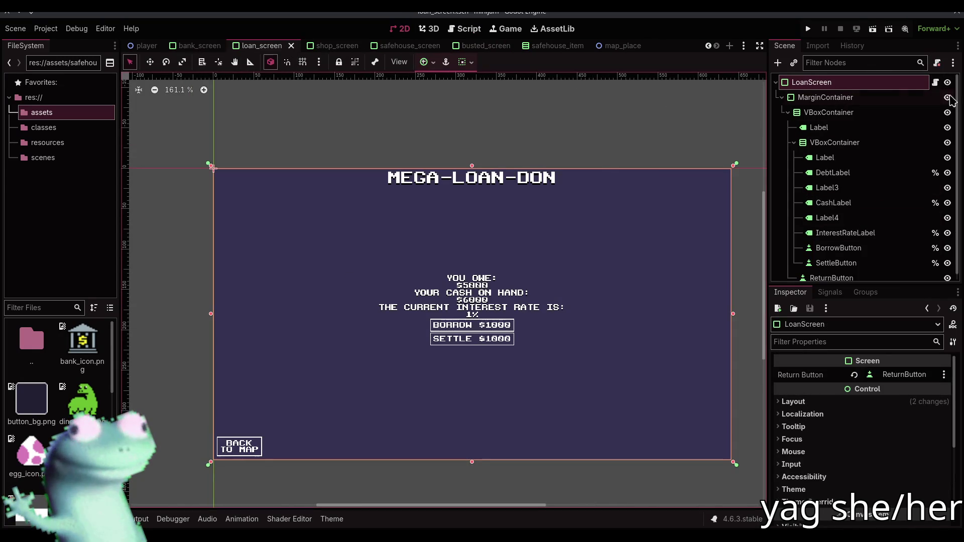
{"action": "left_click", "coordinate": [330, 45]}
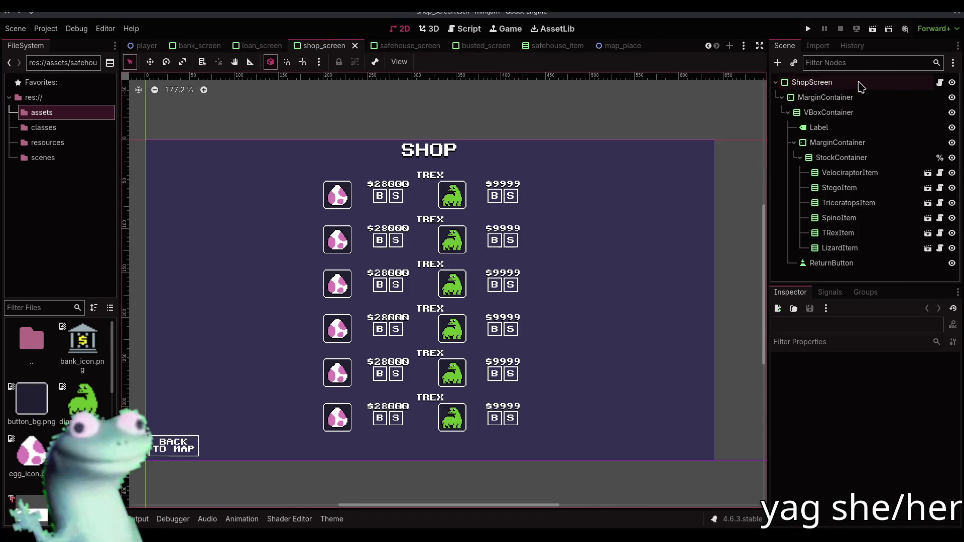
{"action": "left_click", "coordinate": [409, 47]}
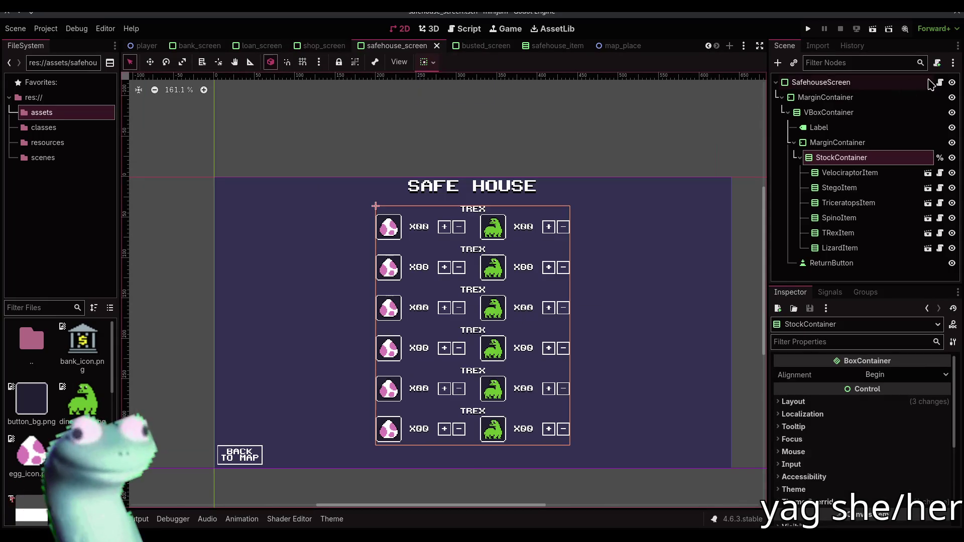
{"action": "left_click", "coordinate": [483, 46]}
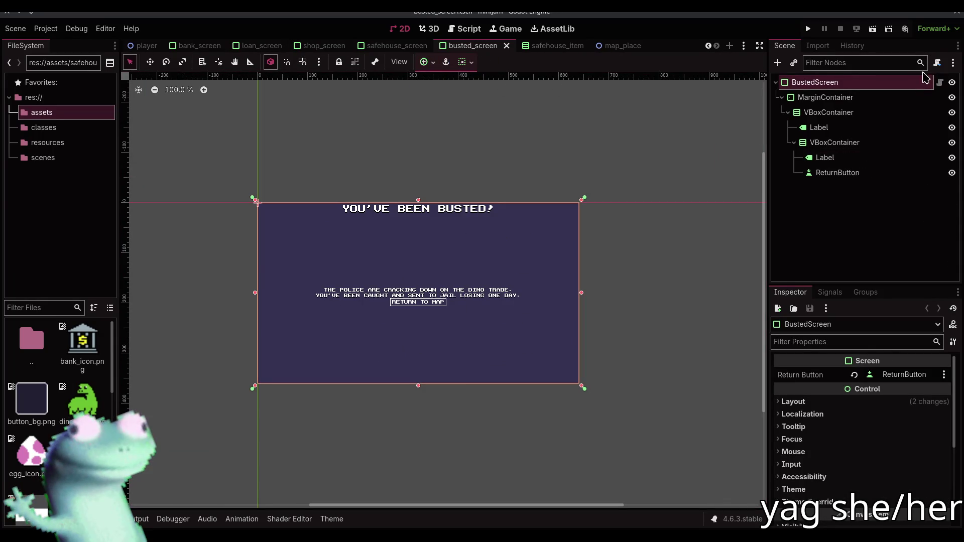
{"action": "left_click", "coordinate": [937, 62]}
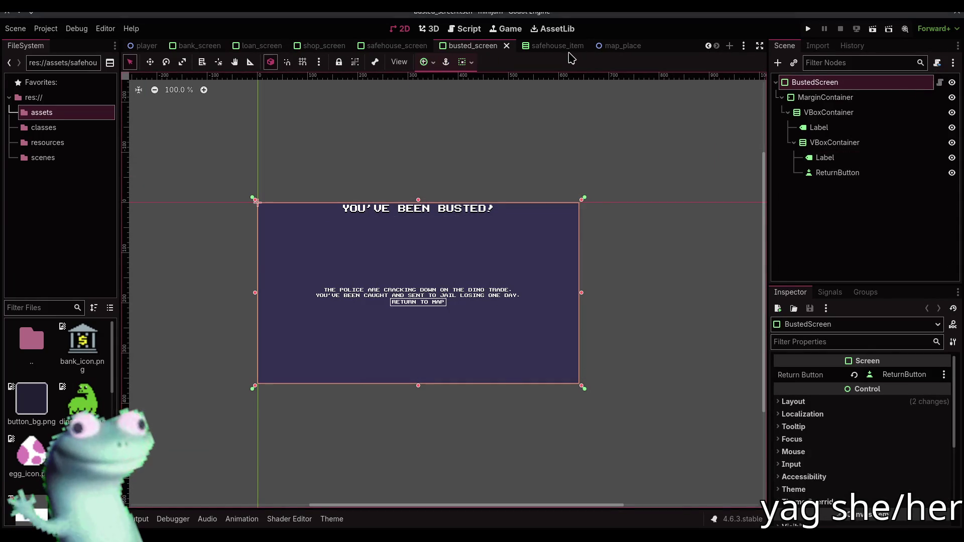
{"action": "scroll", "coordinate": [565, 55], "scroll_direction": "up", "scroll_amount": 3}
{"action": "left_click_drag", "start_coordinate": [198, 46], "coordinate": [372, 50]}
{"action": "left_click", "coordinate": [854, 87]}
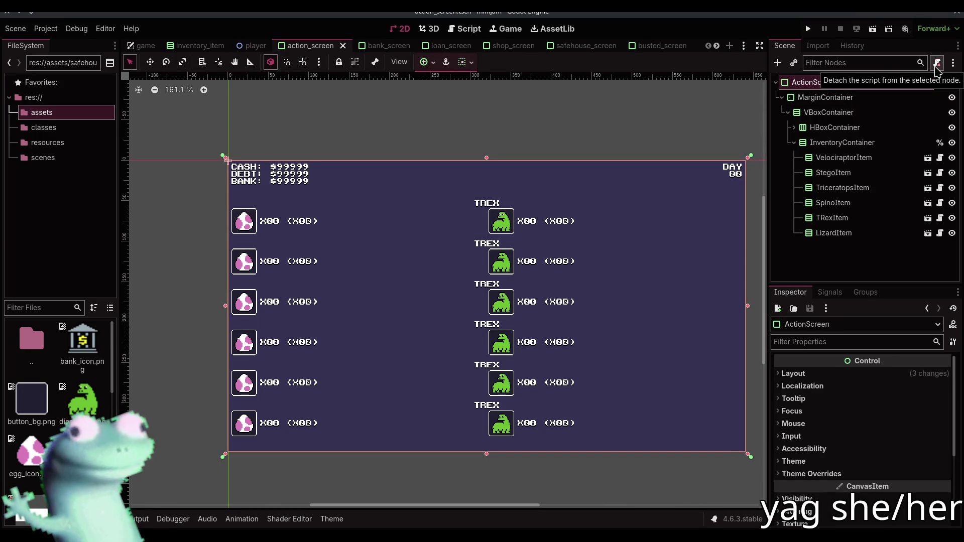
Make MarginContainer the action screen's root, delete the old ActionScreen node, and save
{"action": "left_click", "coordinate": [886, 96]}
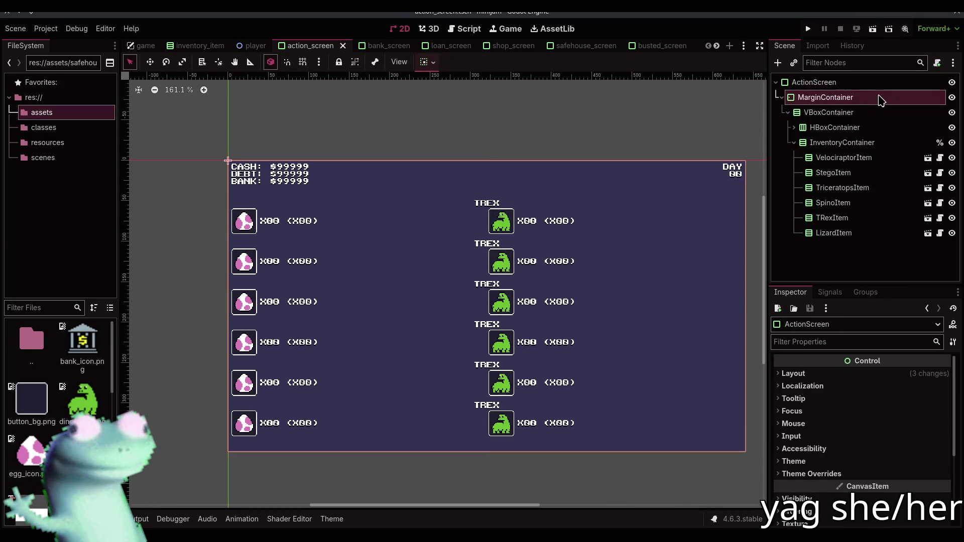
{"action": "right_click", "coordinate": [878, 98]}
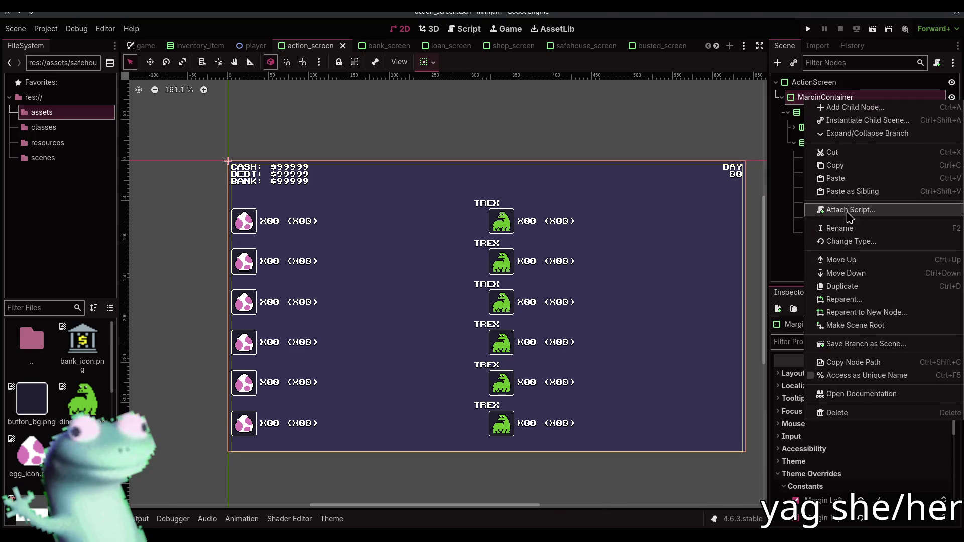
{"action": "left_click", "coordinate": [857, 325]}
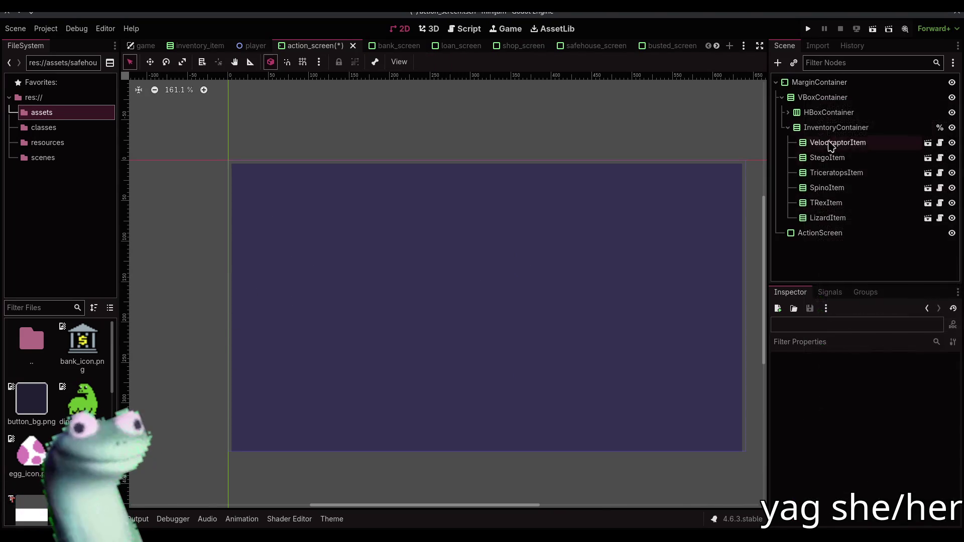
{"action": "left_click", "coordinate": [803, 232]}
{"action": "key", "text": "Delete"}
{"action": "key", "text": "Return"}
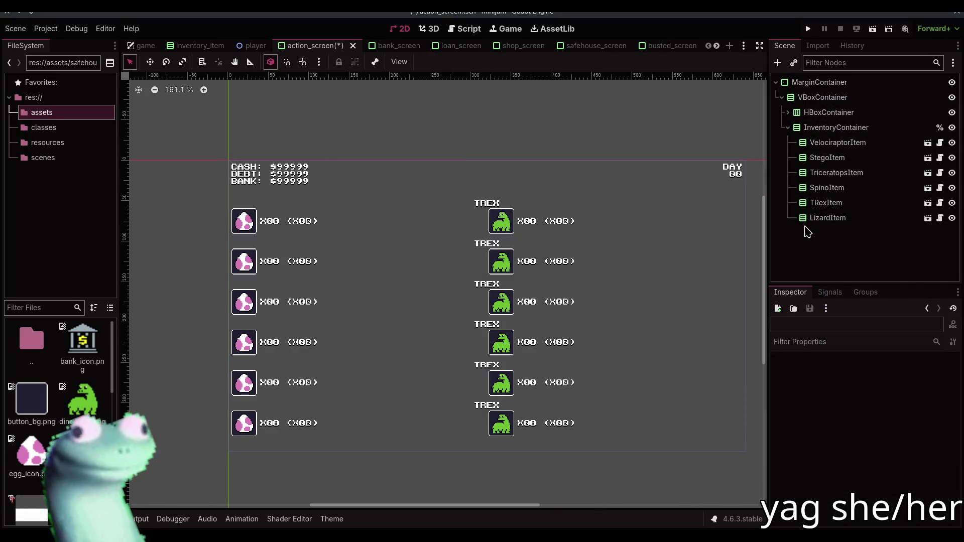
{"action": "key", "text": "ctrl+s"}
Rename the new root node to ActionScreen
{"action": "left_click", "coordinate": [863, 83]}
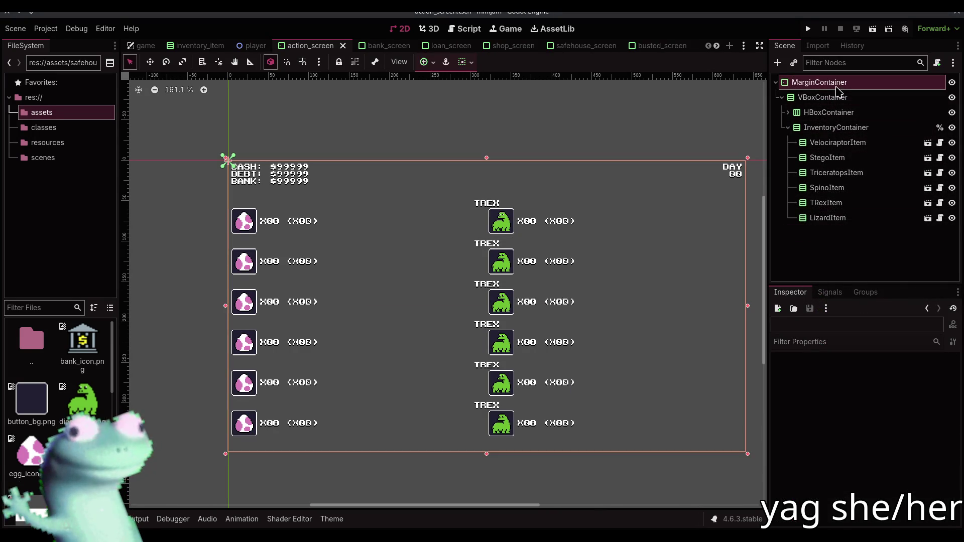
{"action": "double_click", "coordinate": [888, 85]}
{"action": "type", "text": "Action"}
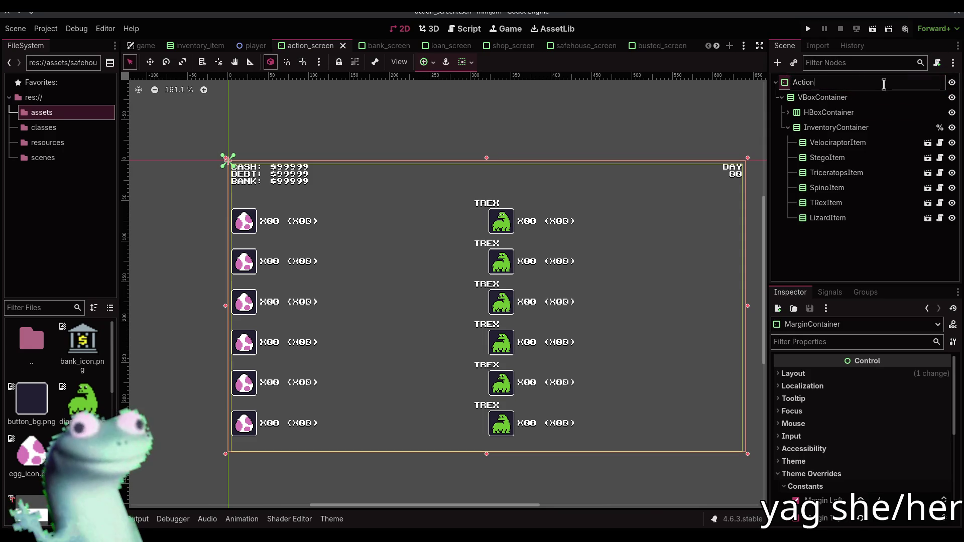
{"action": "type", "text": "Screen"}
{"action": "key", "text": "Return"}
Attach action_screen.gd to the root and change its extends Panel to MarginContainer
{"action": "left_click", "coordinate": [937, 63]}
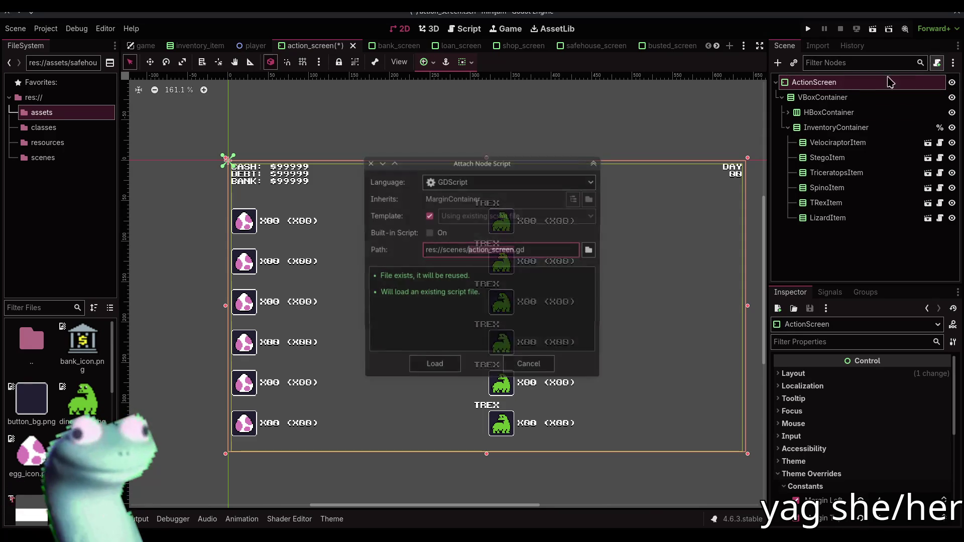
{"action": "left_click", "coordinate": [434, 366]}
{"action": "left_click_drag", "start_coordinate": [360, 85], "coordinate": [337, 84]}
{"action": "type", "text": "MarginContainer"}
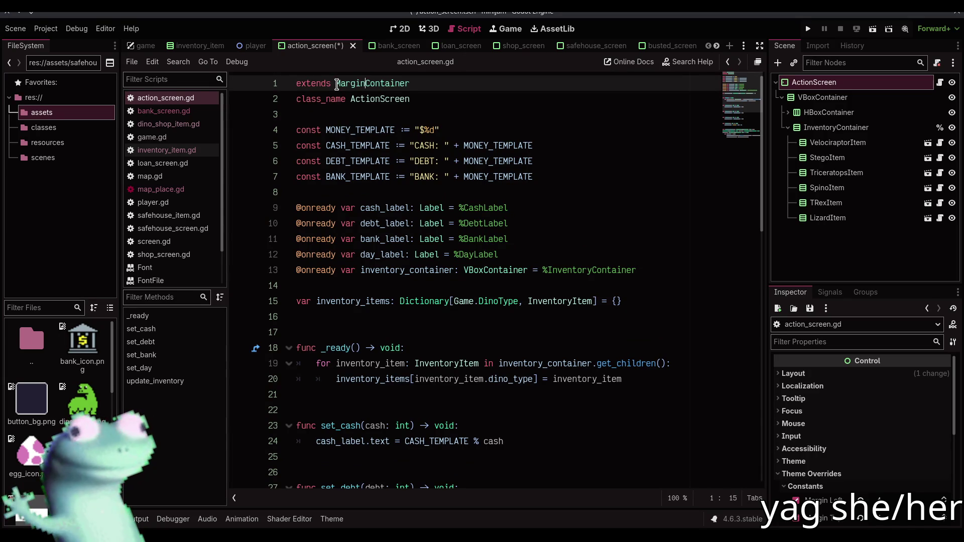
{"action": "key", "text": "ctrl+s"}
{"action": "key", "text": "Escape"}
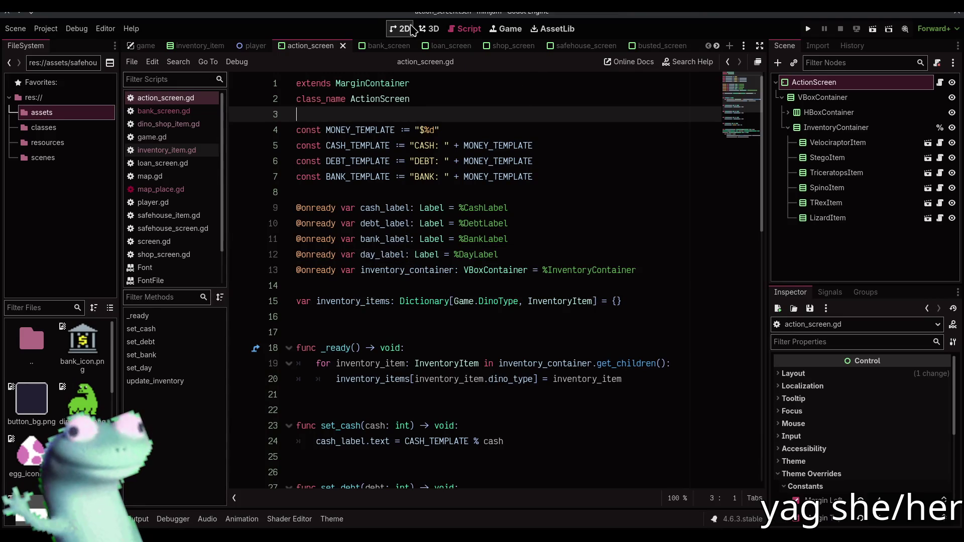
Apply an anchor preset to the ActionScreen root, then switch to the bank_screen scene
{"action": "left_click", "coordinate": [405, 29]}
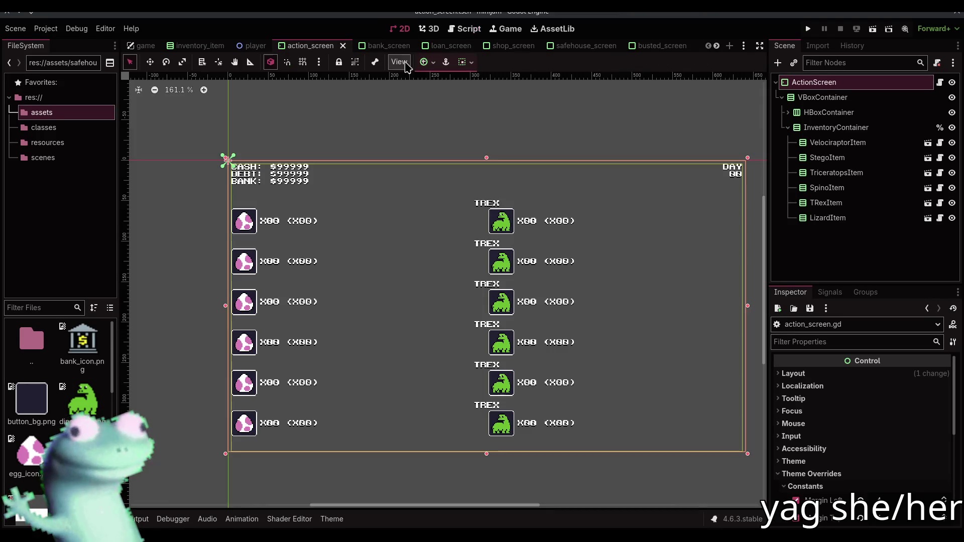
{"action": "left_click", "coordinate": [465, 110]}
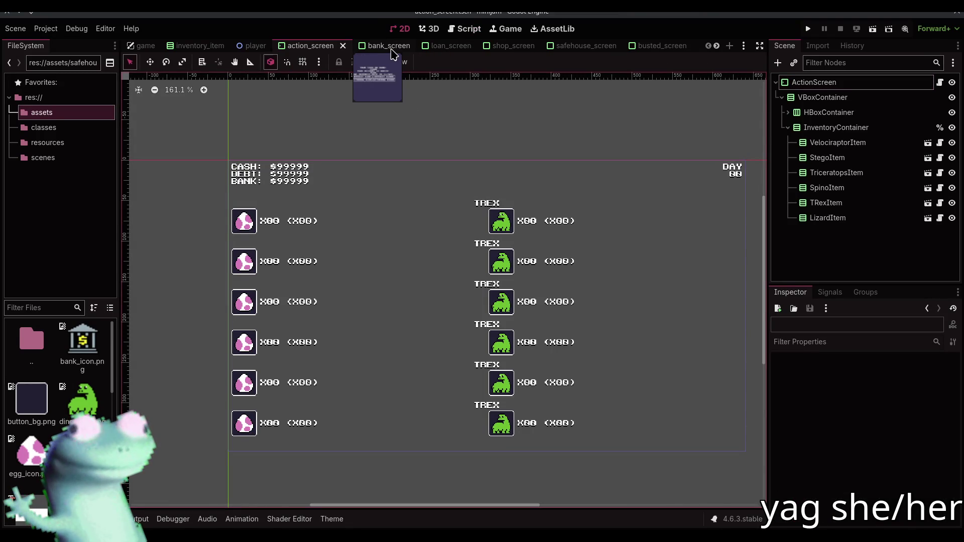
{"action": "left_click", "coordinate": [816, 82]}
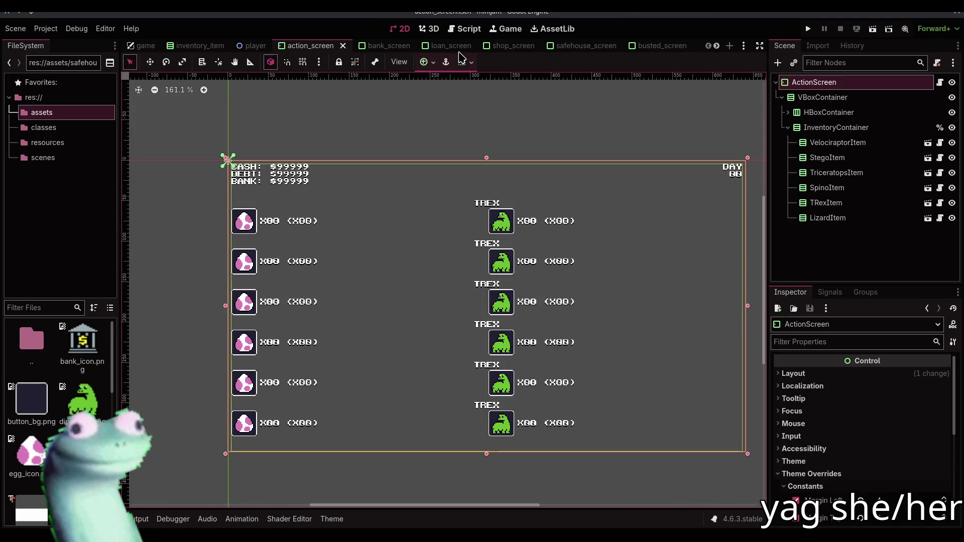
{"action": "left_click", "coordinate": [431, 62]}
{"action": "left_click", "coordinate": [484, 157]}
{"action": "left_click_drag", "start_coordinate": [575, 128], "coordinate": [620, 146]}
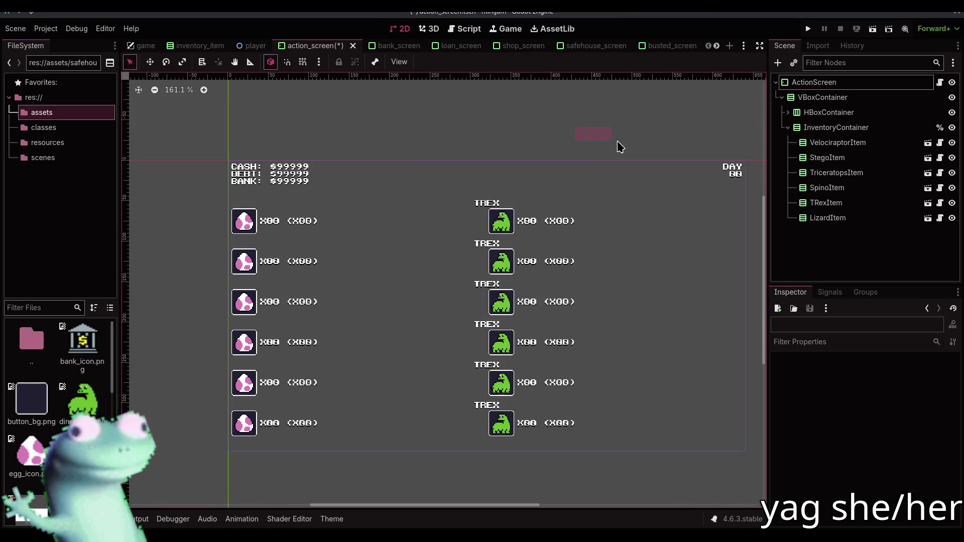
{"action": "left_click", "coordinate": [396, 45]}
{"action": "left_click", "coordinate": [844, 98]}
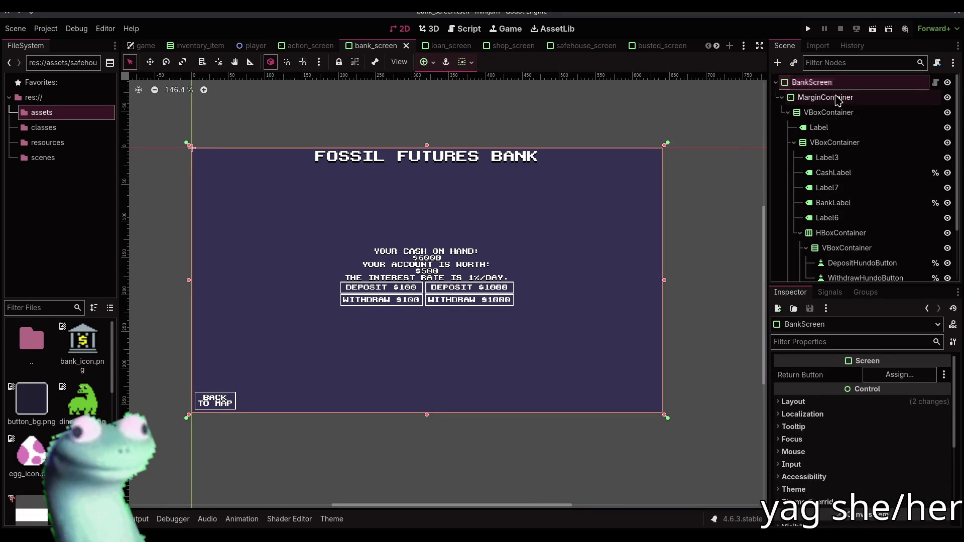
Rename the MarginContainer to BankScreen and make it the scene root
{"action": "double_click", "coordinate": [838, 98]}
{"action": "left_click", "coordinate": [837, 99]}
{"action": "type", "text": "BankScreen"}
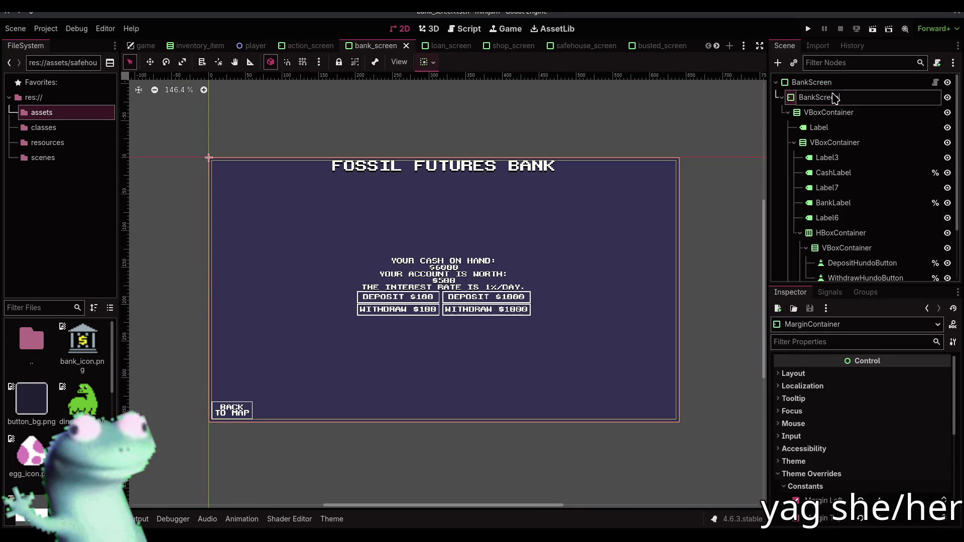
{"action": "key", "text": "Return"}
{"action": "left_click", "coordinate": [842, 85]}
{"action": "right_click", "coordinate": [841, 83]}
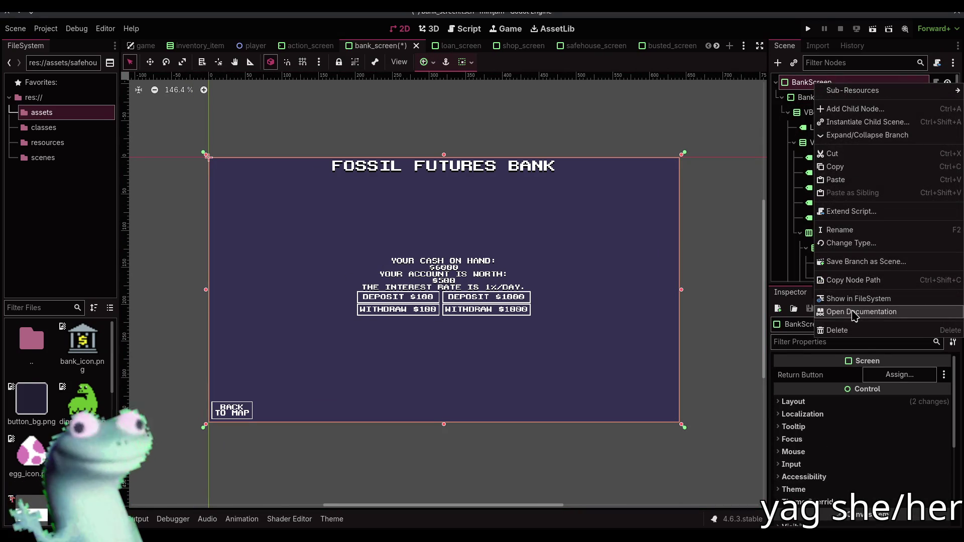
{"action": "left_click", "coordinate": [793, 97]}
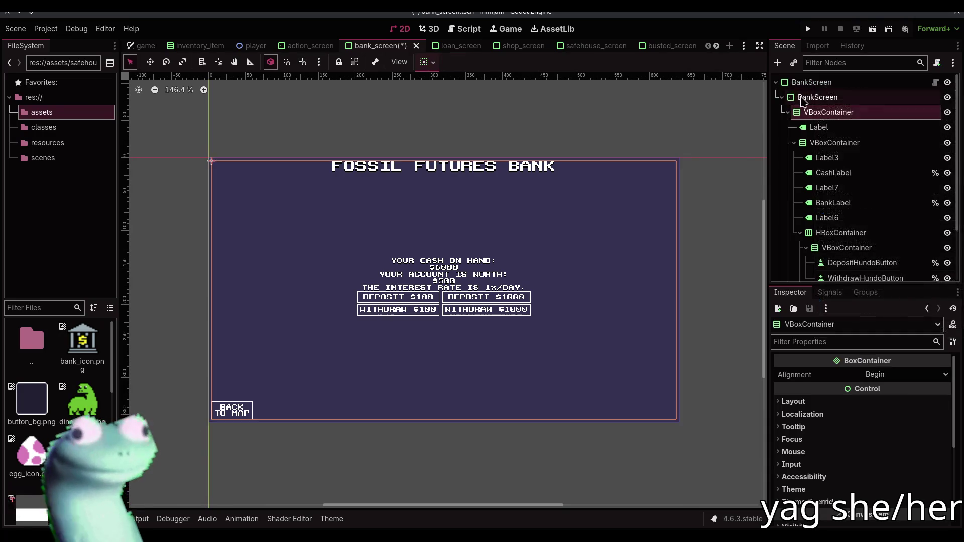
{"action": "right_click", "coordinate": [802, 98]}
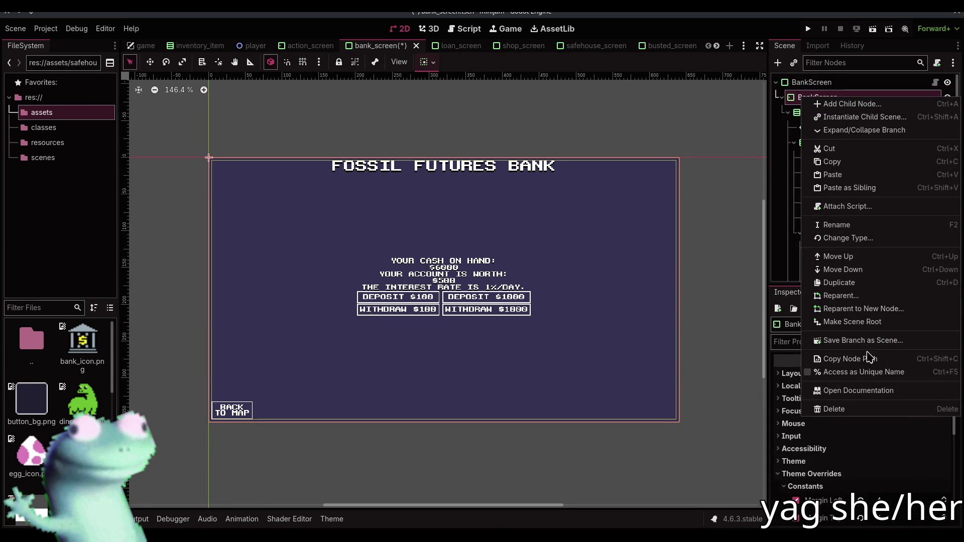
{"action": "left_click", "coordinate": [867, 322]}
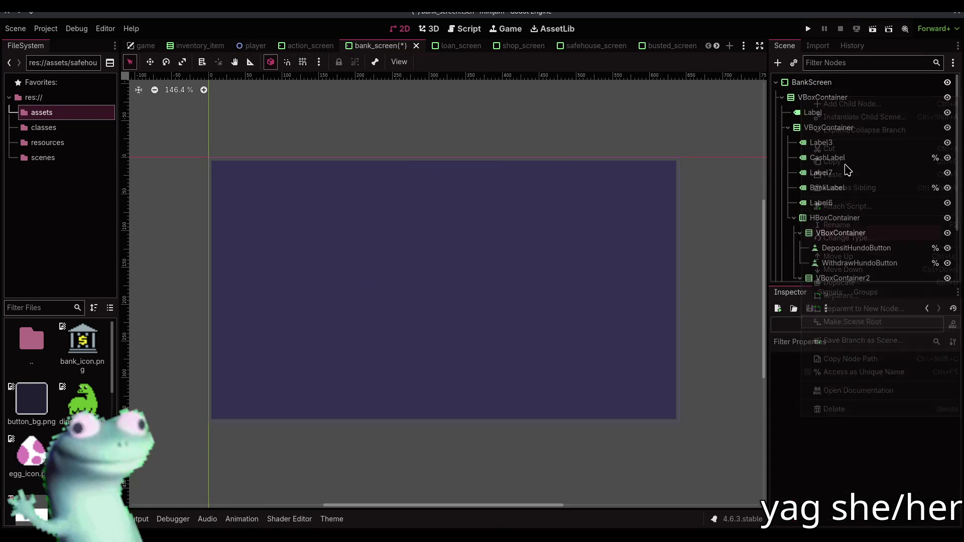
Delete the old BankScreen wrapper node and save the bank_screen scene
{"action": "scroll", "coordinate": [845, 165], "scroll_direction": "down", "scroll_amount": 3}
{"action": "left_click", "coordinate": [815, 271]}
{"action": "key", "text": "Delete"}
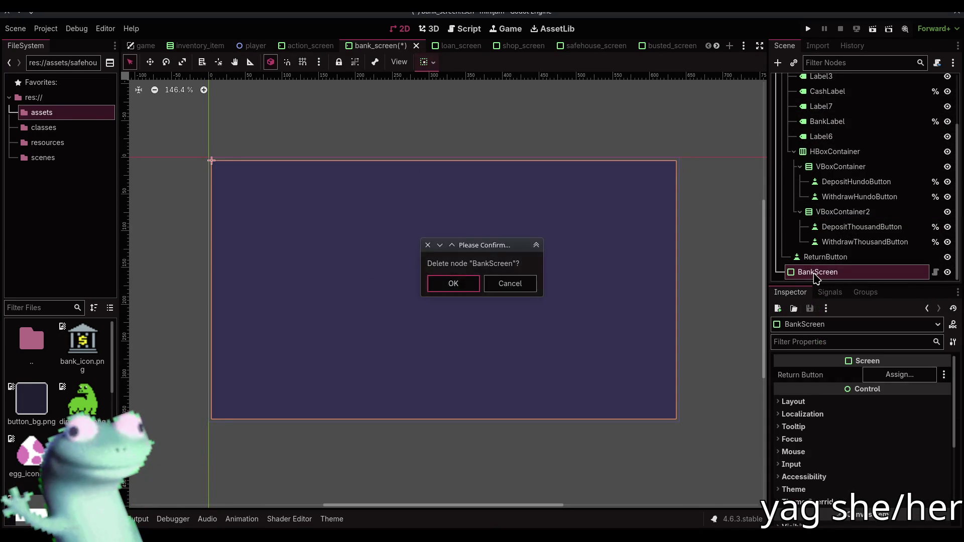
{"action": "key", "text": "Return"}
{"action": "scroll", "coordinate": [819, 151], "scroll_direction": "up", "scroll_amount": 3}
{"action": "left_click", "coordinate": [812, 82]}
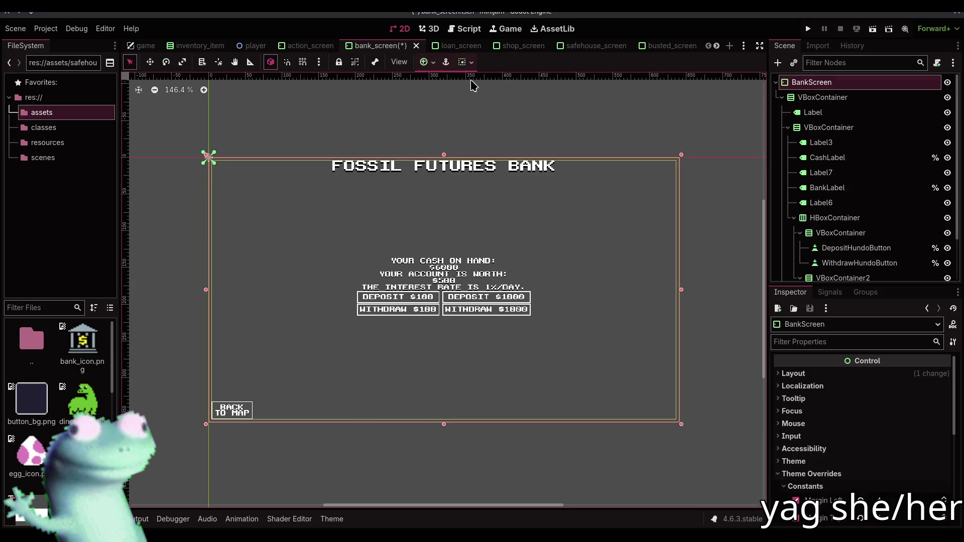
{"action": "left_click", "coordinate": [433, 62]}
{"action": "left_click", "coordinate": [640, 133]}
{"action": "key", "text": "ctrl+s"}
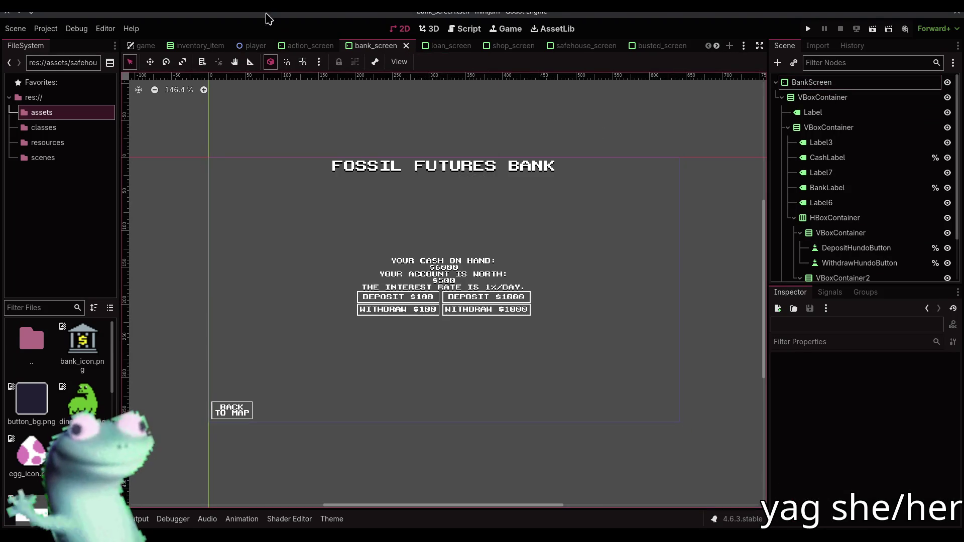
{"action": "key", "text": "alt+Tab"}
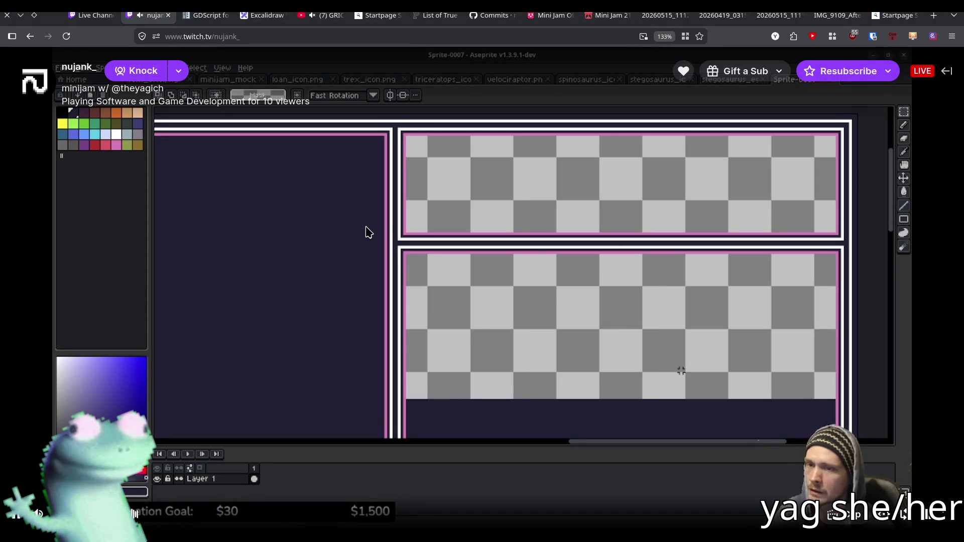
Double-click the Twitch stream player in the browser to watch it fullscreen
{"action": "mouse_move", "coordinate": [549, 6]}
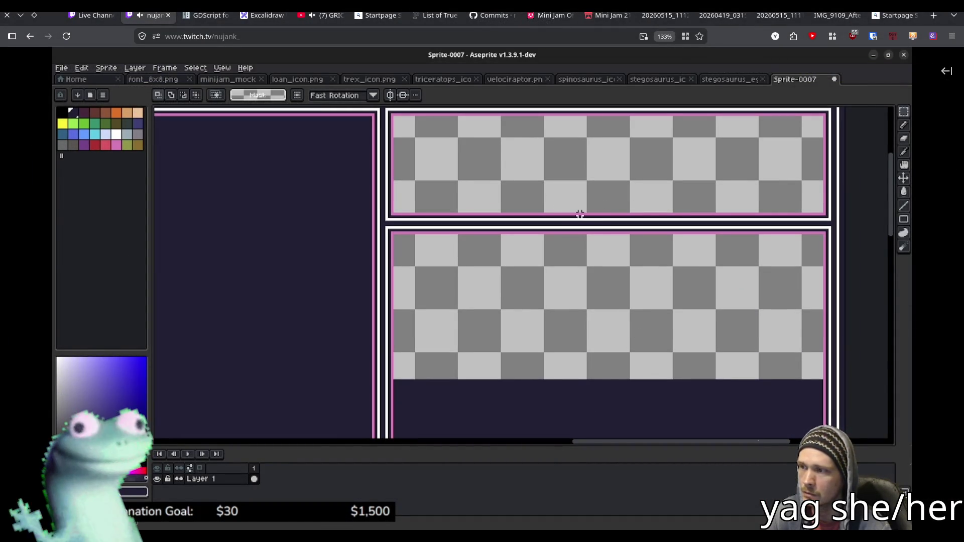
{"action": "mouse_move", "coordinate": [505, 115]}
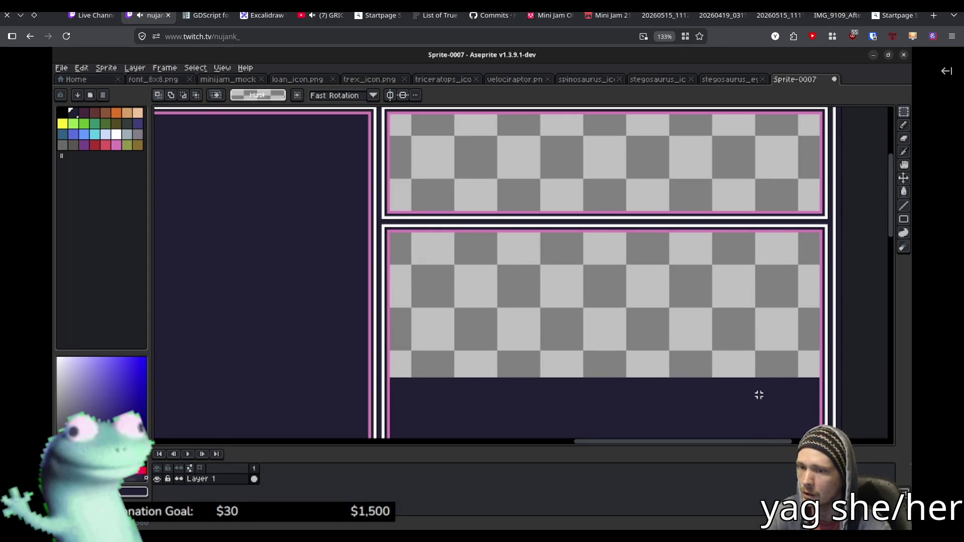
{"action": "mouse_move", "coordinate": [506, 81]}
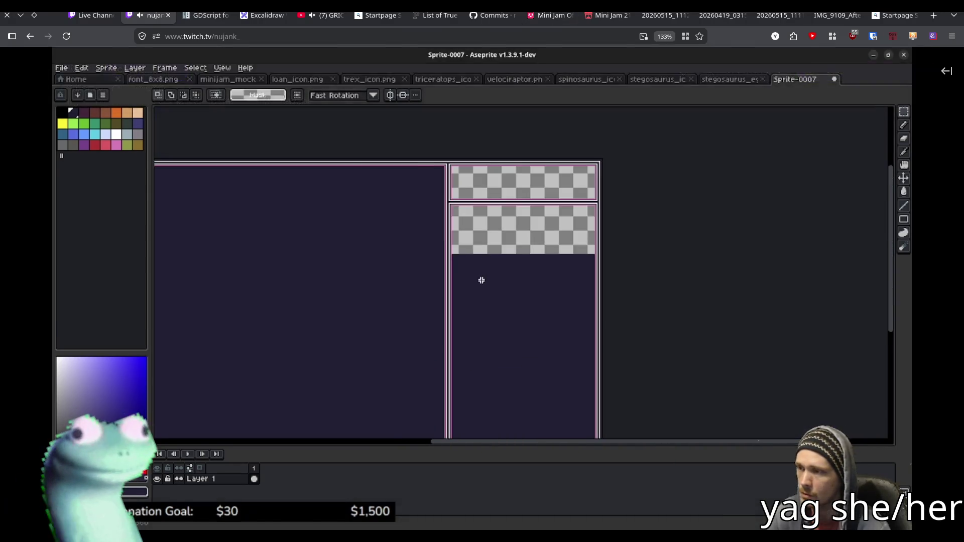
{"action": "double_click", "coordinate": [574, 188]}
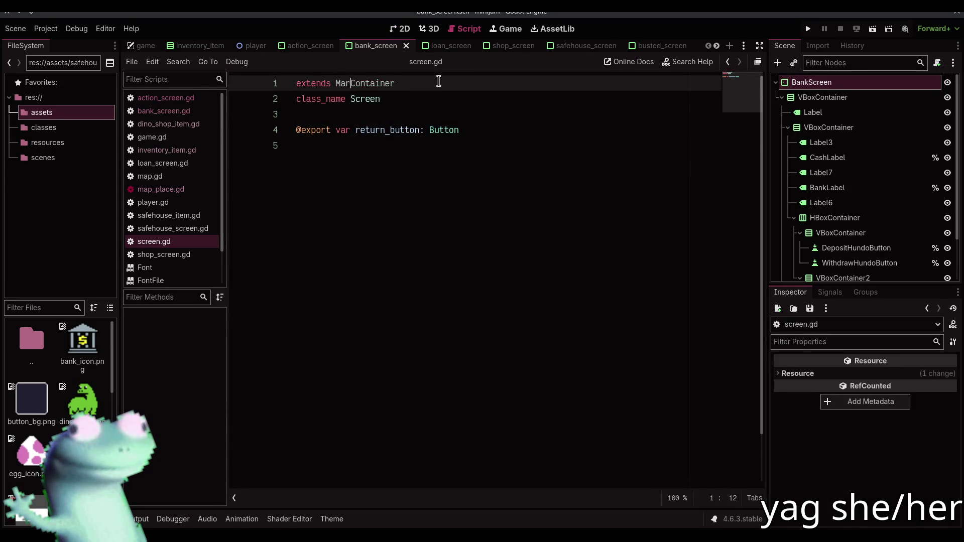
Attach the existing bank_screen.gd script to the BankScreen root
{"action": "left_click", "coordinate": [400, 29]}
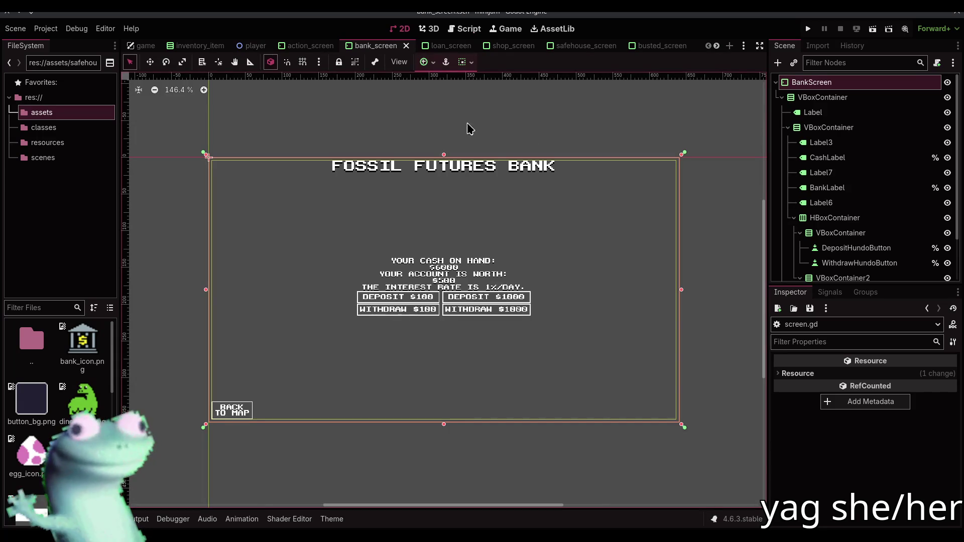
{"action": "left_click", "coordinate": [935, 62]}
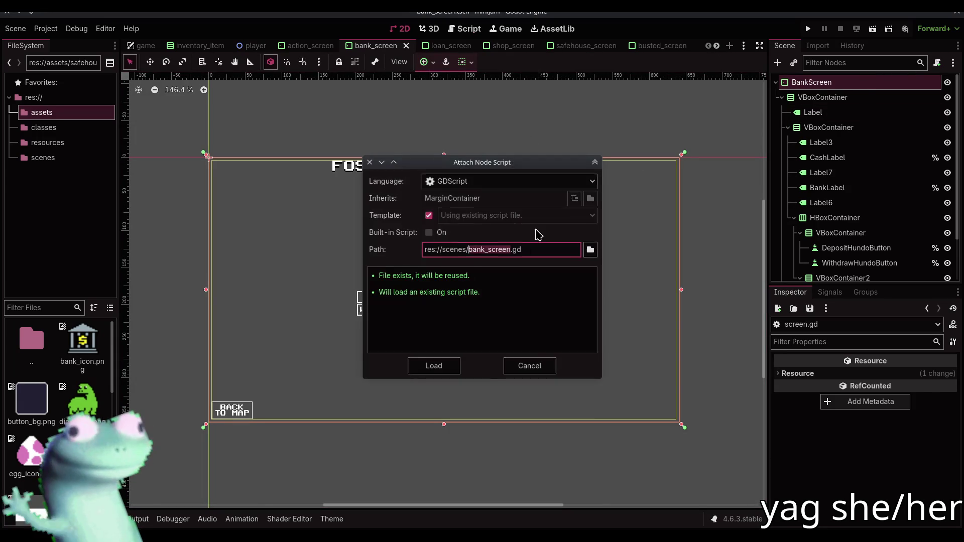
{"action": "left_click", "coordinate": [455, 368]}
{"action": "left_click", "coordinate": [401, 28]}
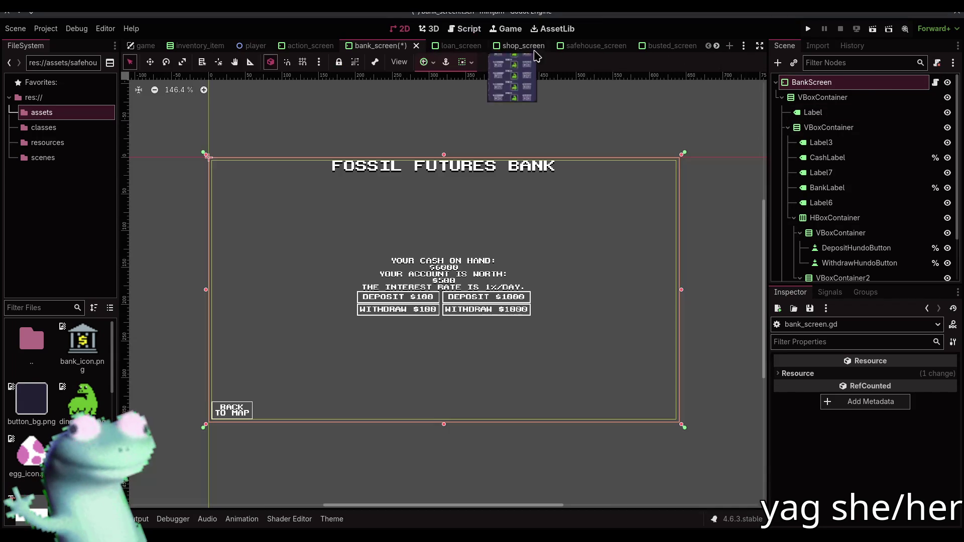
Assign the ReturnButton node to BankScreen's Return Button property, then switch to loan_screen
{"action": "left_click", "coordinate": [805, 88]}
{"action": "scroll", "coordinate": [854, 201], "scroll_direction": "down", "scroll_amount": 3}
{"action": "left_click_drag", "start_coordinate": [825, 272], "coordinate": [887, 374]}
{"action": "left_click", "coordinate": [477, 119]}
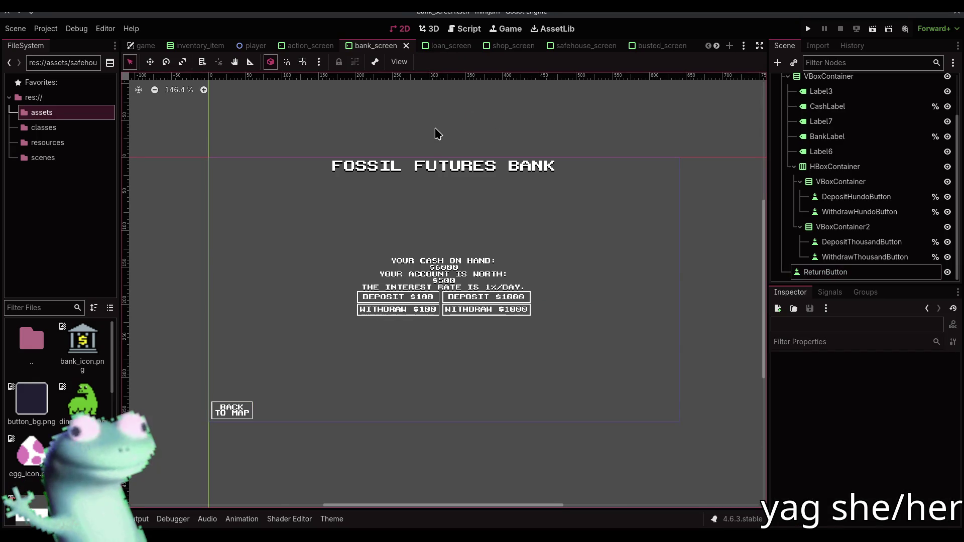
{"action": "left_click", "coordinate": [444, 46]}
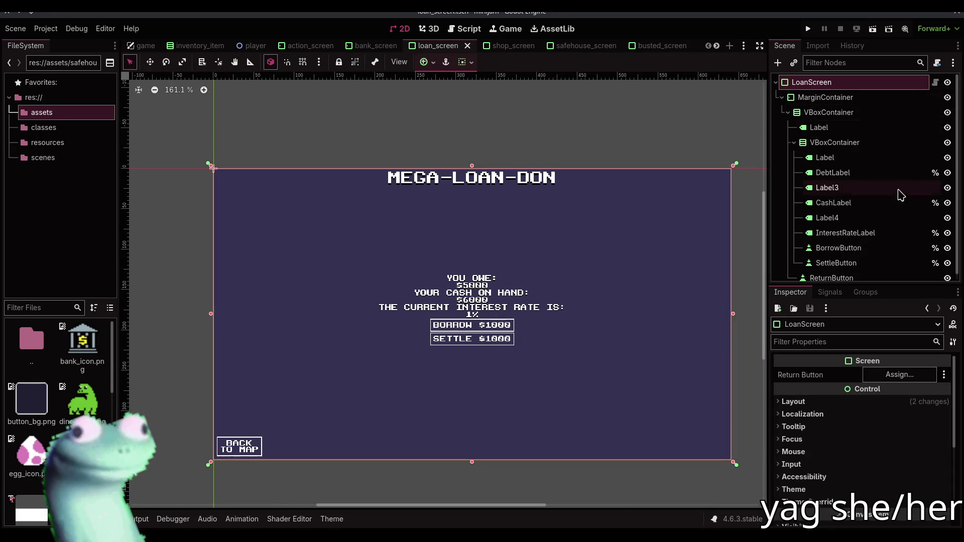
Make the MarginContainer the loan screen's root and delete the old LoanScreen wrapper
{"action": "right_click", "coordinate": [898, 84]}
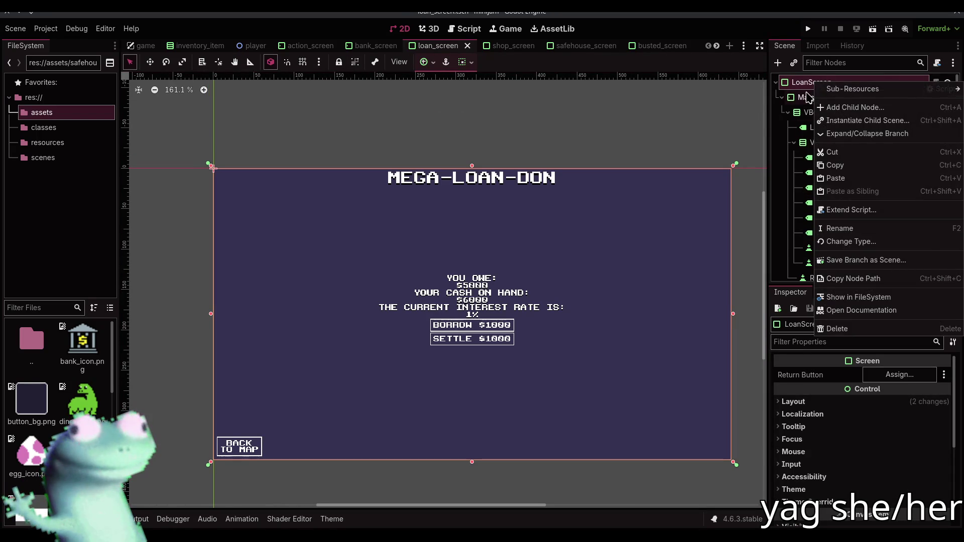
{"action": "left_click", "coordinate": [823, 97]}
{"action": "right_click", "coordinate": [823, 98]}
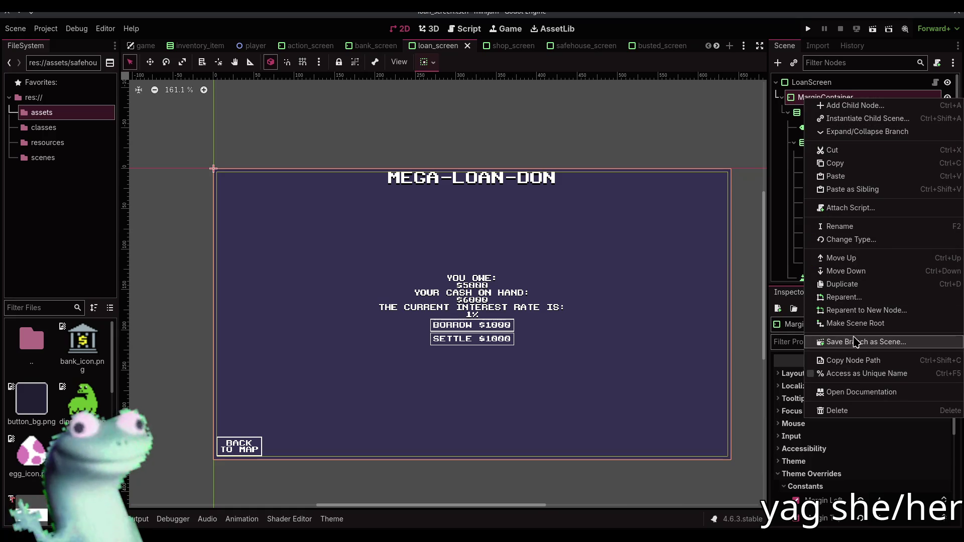
{"action": "left_click", "coordinate": [855, 324]}
{"action": "left_click", "coordinate": [816, 271]}
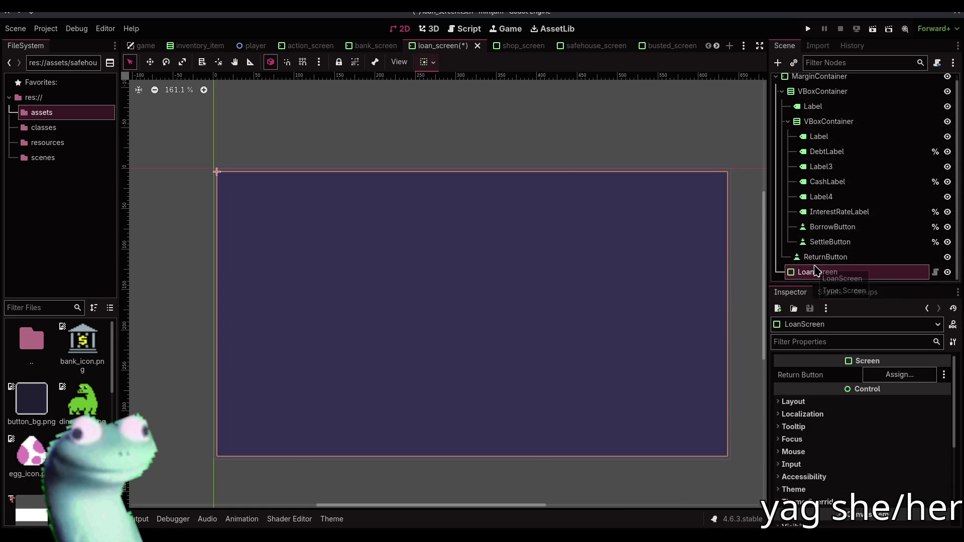
{"action": "key", "text": "Delete"}
{"action": "key", "text": "Return"}
Rename the new root to LoanScreen, apply an anchor preset, and save the scene
{"action": "left_click", "coordinate": [819, 83]}
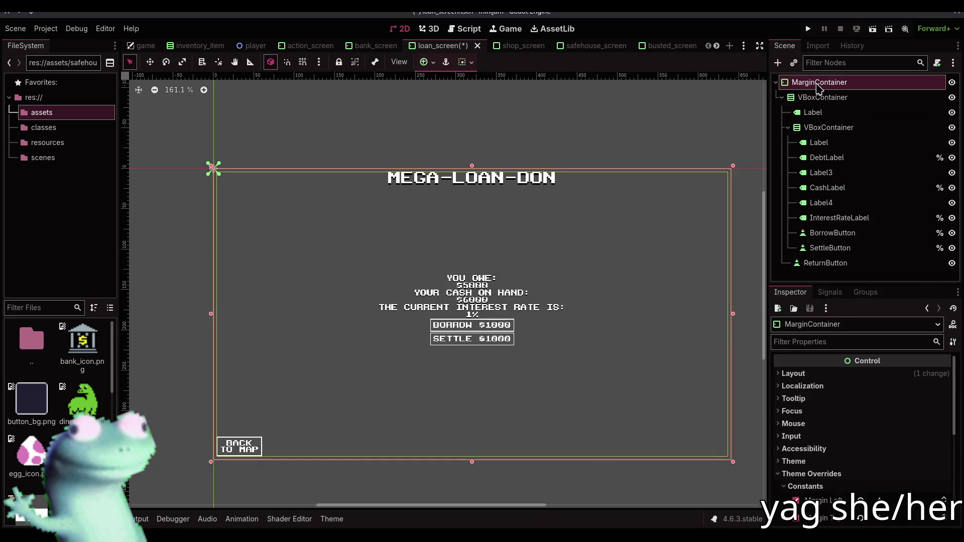
{"action": "left_click", "coordinate": [818, 84]}
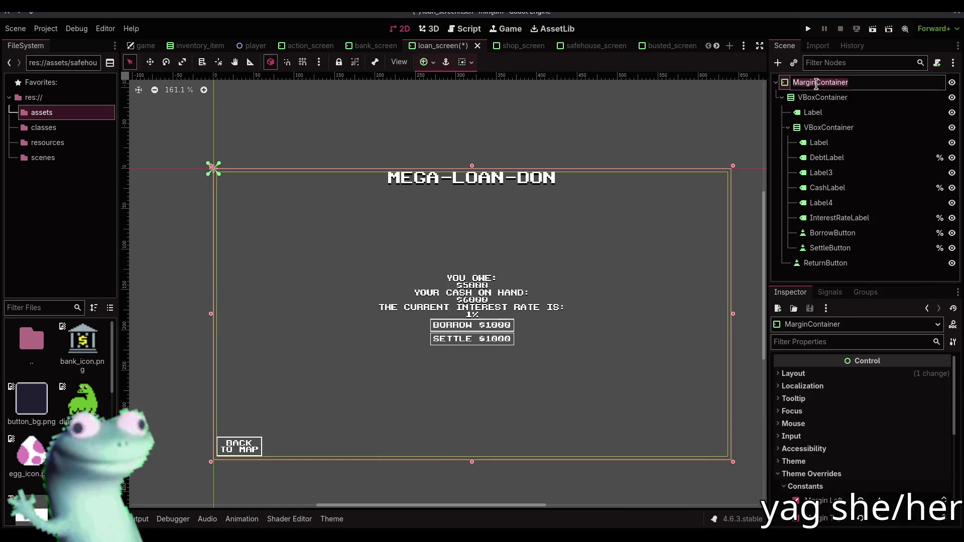
{"action": "type", "text": "LoanScreen"}
{"action": "key", "text": "Return"}
{"action": "key", "text": "ctrl+s"}
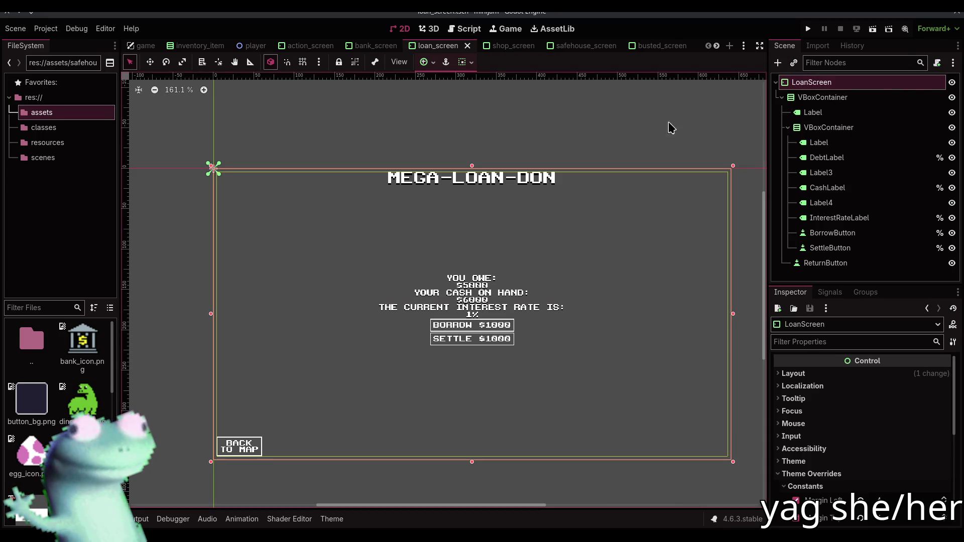
{"action": "left_click", "coordinate": [430, 66]}
{"action": "left_click", "coordinate": [487, 157]}
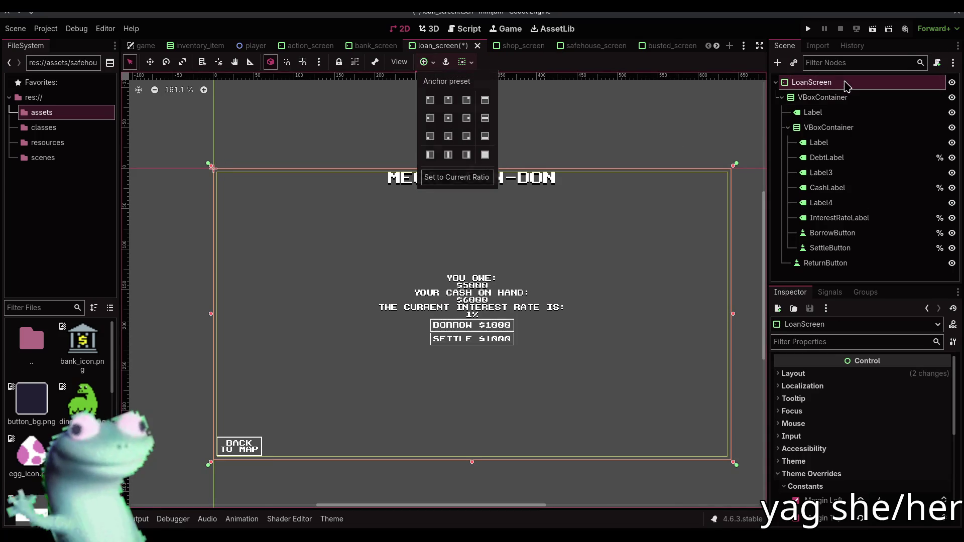
{"action": "key", "text": "ctrl+s"}
{"action": "left_click", "coordinate": [376, 45]}
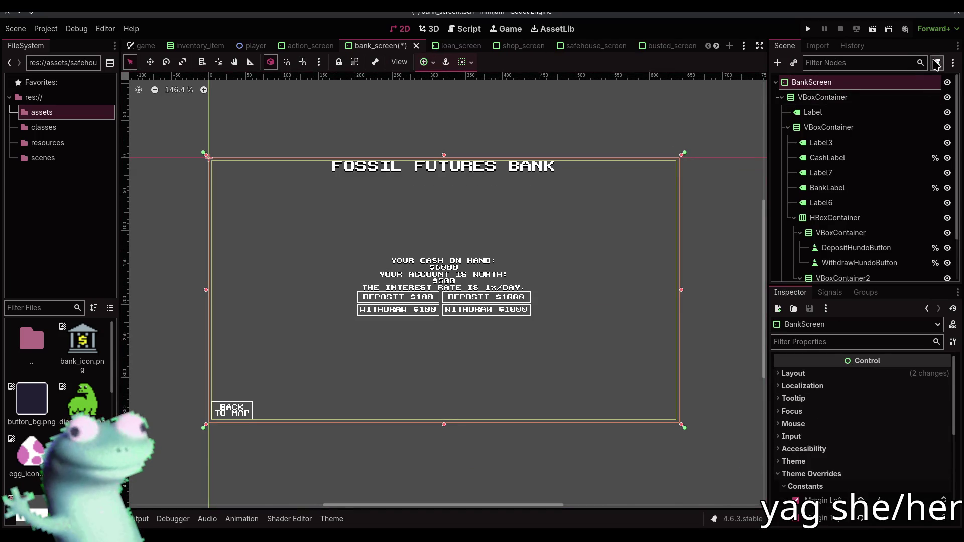
Change BankScreen to a Screen node, reload bank_screen.gd, and set ReturnButton as its Return Button
{"action": "right_click", "coordinate": [913, 83]}
{"action": "left_click", "coordinate": [876, 223]}
{"action": "type", "text": "sc"}
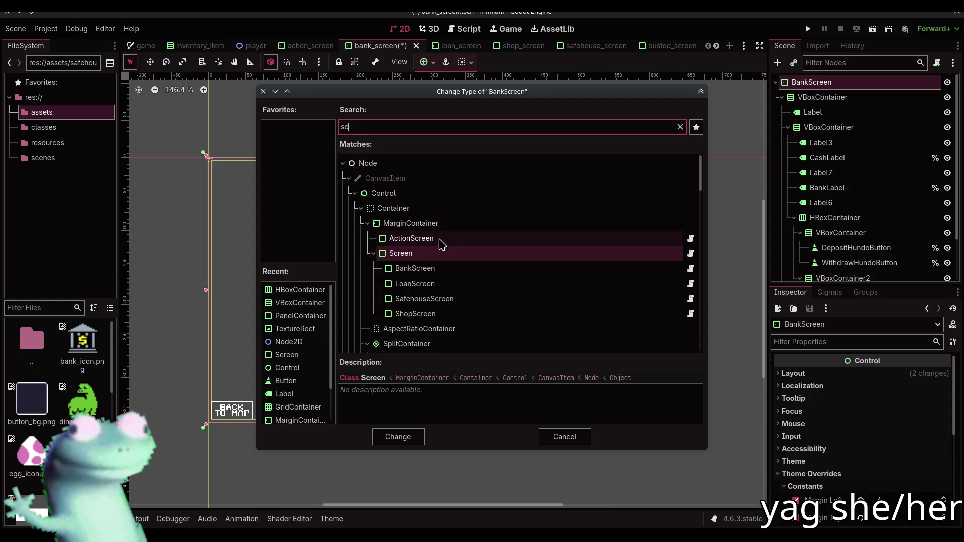
{"action": "left_click", "coordinate": [427, 255]}
{"action": "double_click", "coordinate": [427, 257]}
{"action": "left_click", "coordinate": [937, 63]}
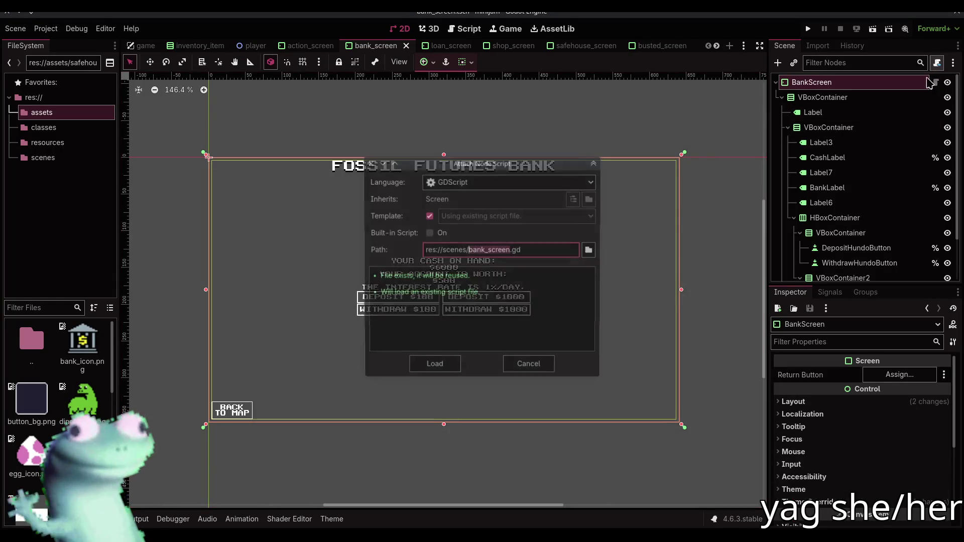
{"action": "left_click", "coordinate": [434, 365]}
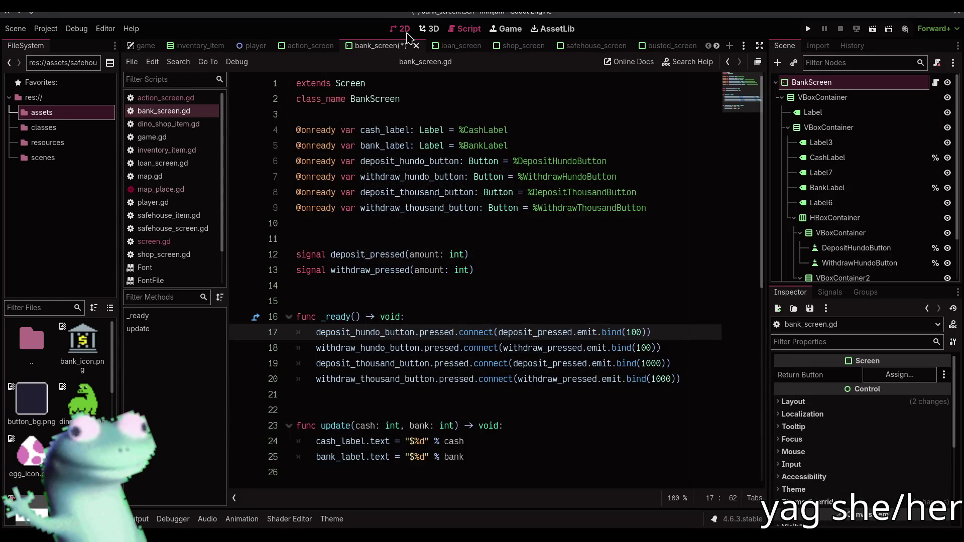
{"action": "left_click", "coordinate": [400, 29]}
{"action": "scroll", "coordinate": [853, 271], "scroll_direction": "down", "scroll_amount": 2}
{"action": "left_click_drag", "start_coordinate": [851, 276], "coordinate": [900, 374]}
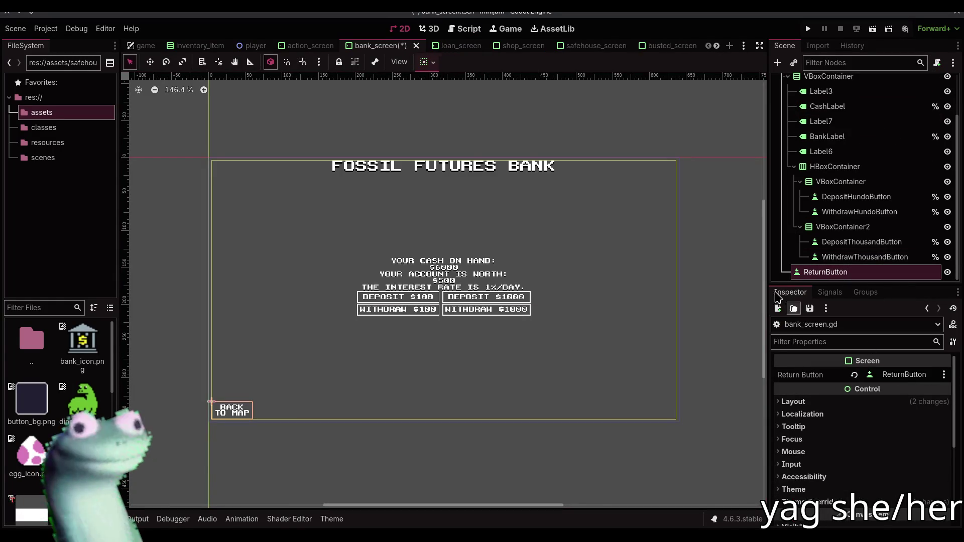
Make LoanScreen a Screen with ReturnButton as Return Button and loan_screen.gd attached, then save
{"action": "left_click", "coordinate": [438, 46]}
{"action": "right_click", "coordinate": [839, 81]}
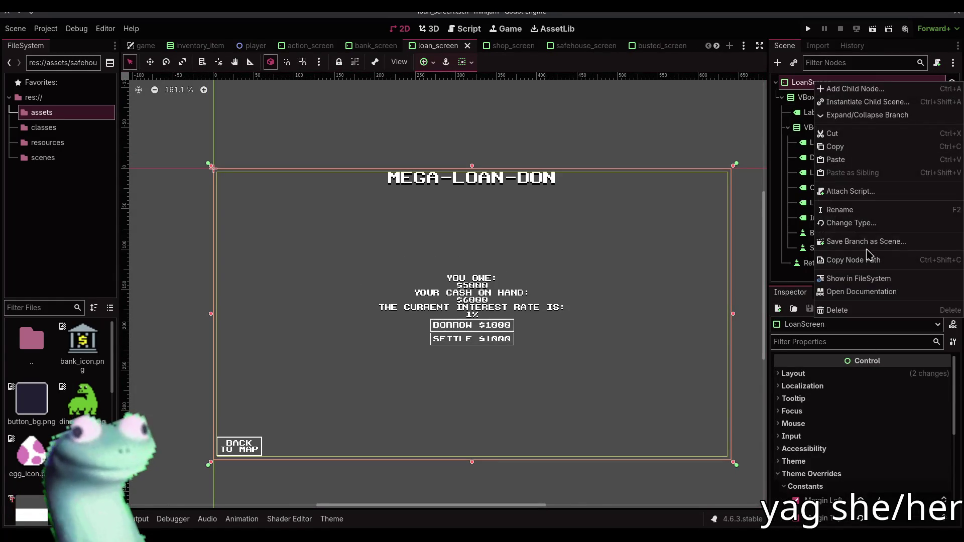
{"action": "left_click", "coordinate": [850, 221]}
{"action": "double_click", "coordinate": [301, 290]}
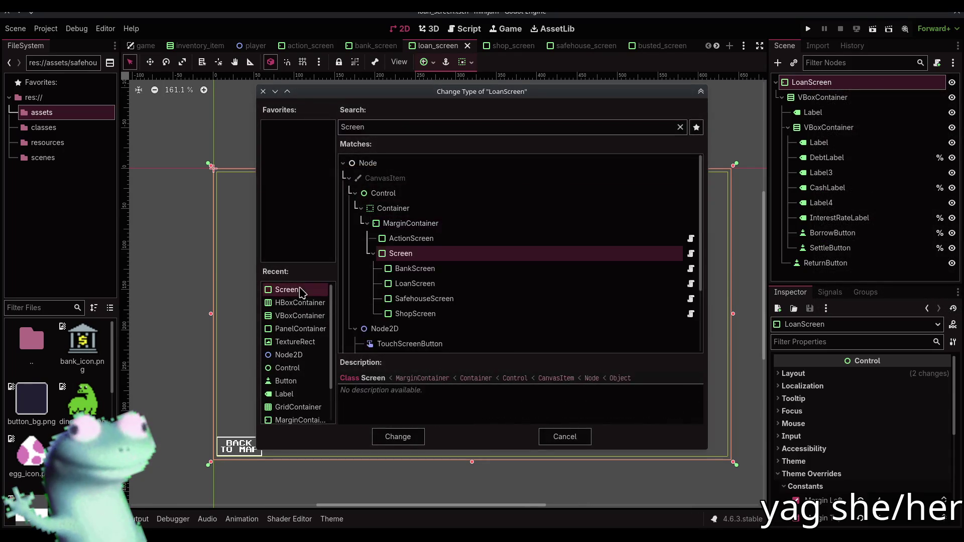
{"action": "left_click_drag", "start_coordinate": [824, 263], "coordinate": [900, 375]}
{"action": "left_click", "coordinate": [883, 82]}
{"action": "left_click", "coordinate": [937, 62]}
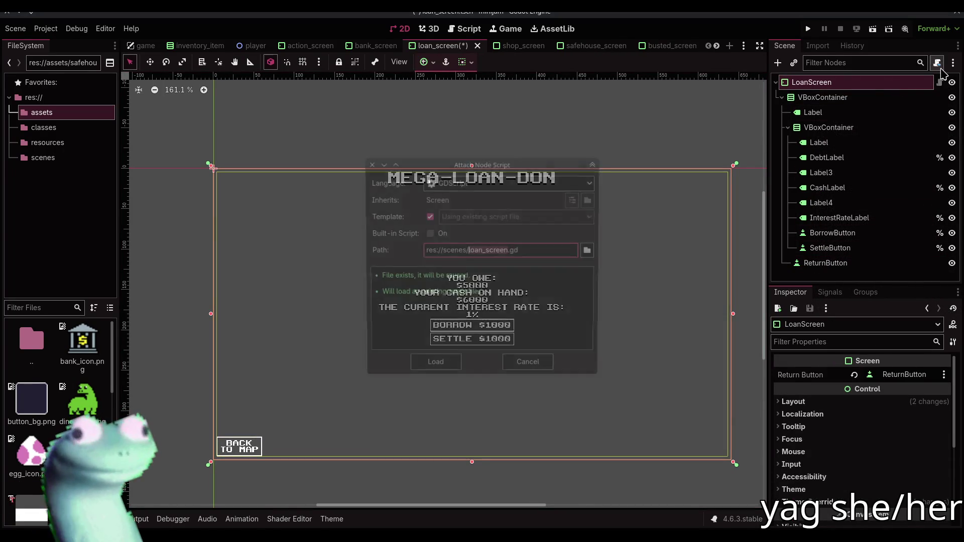
{"action": "left_click", "coordinate": [434, 365]}
{"action": "key", "text": "ctrl+s"}
{"action": "left_click", "coordinate": [400, 28]}
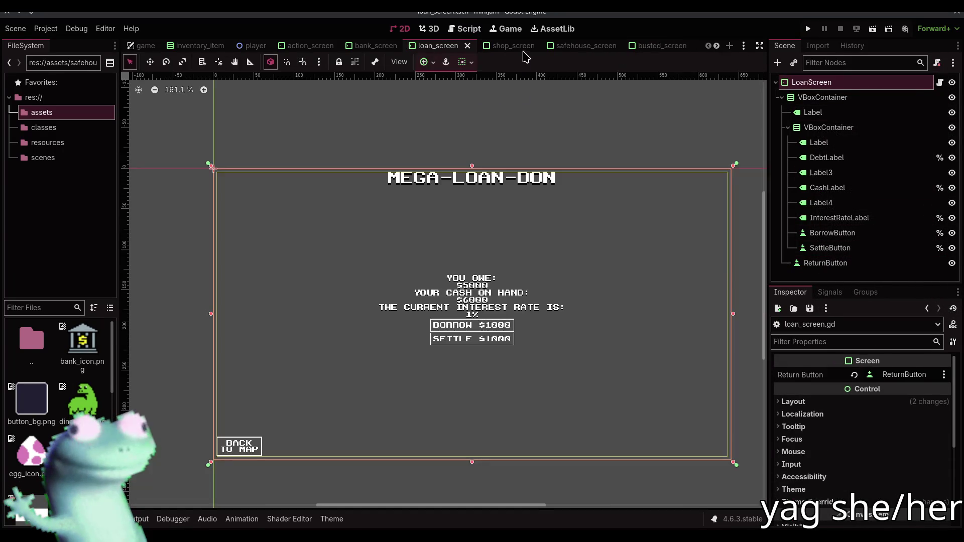
{"action": "left_click", "coordinate": [499, 45]}
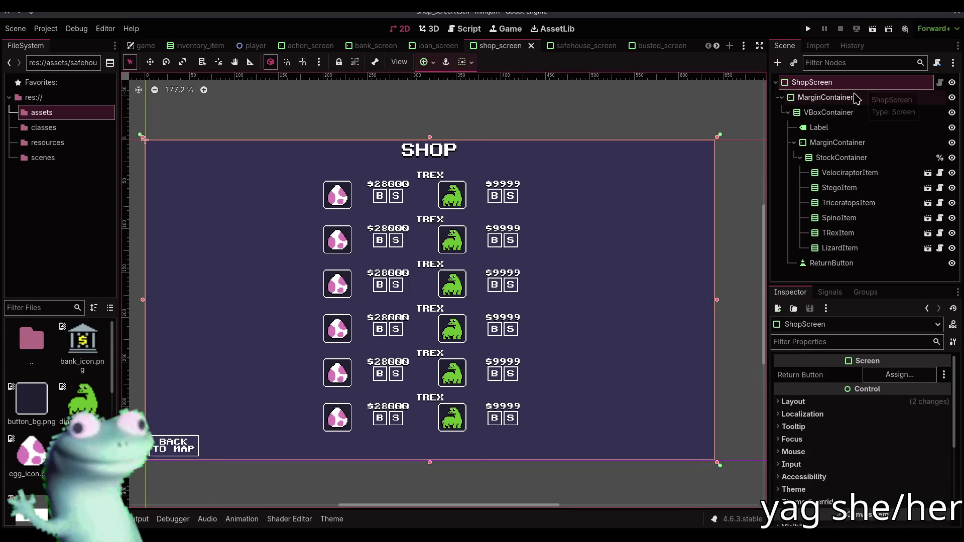
Make the MarginContainer the shop scene's root and delete the old ShopScreen wrapper
{"action": "double_click", "coordinate": [840, 83]}
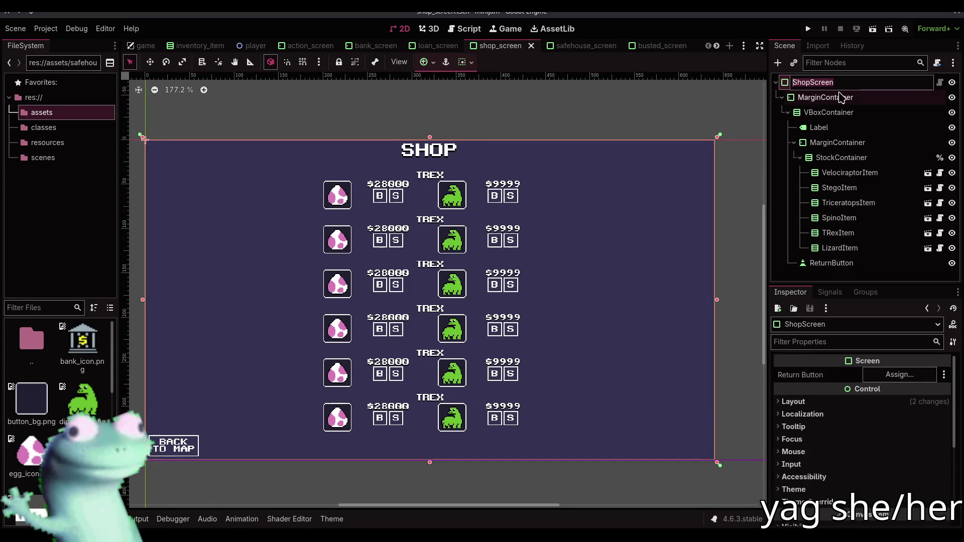
{"action": "right_click", "coordinate": [837, 98]}
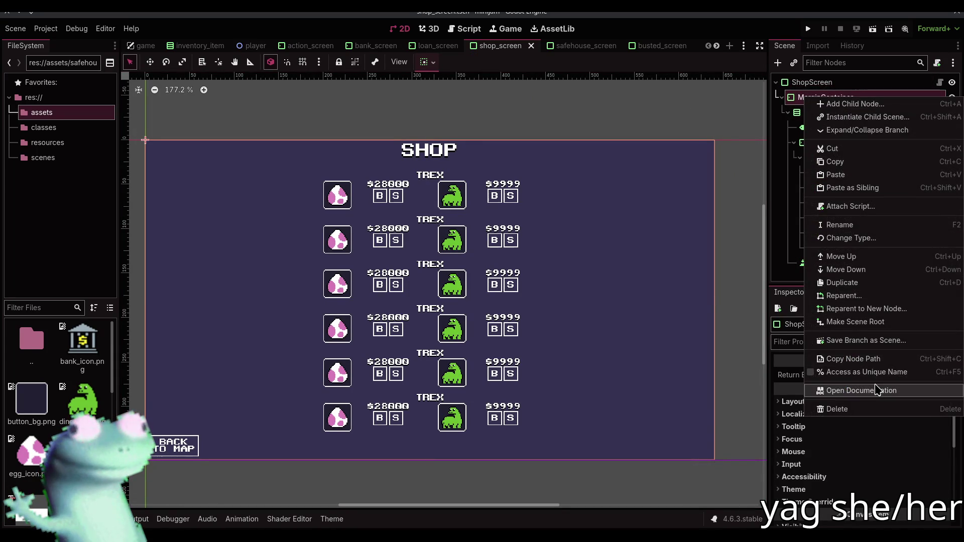
{"action": "left_click", "coordinate": [870, 322]}
{"action": "left_click", "coordinate": [801, 262]}
{"action": "key", "text": "Delete"}
{"action": "key", "text": "Return"}
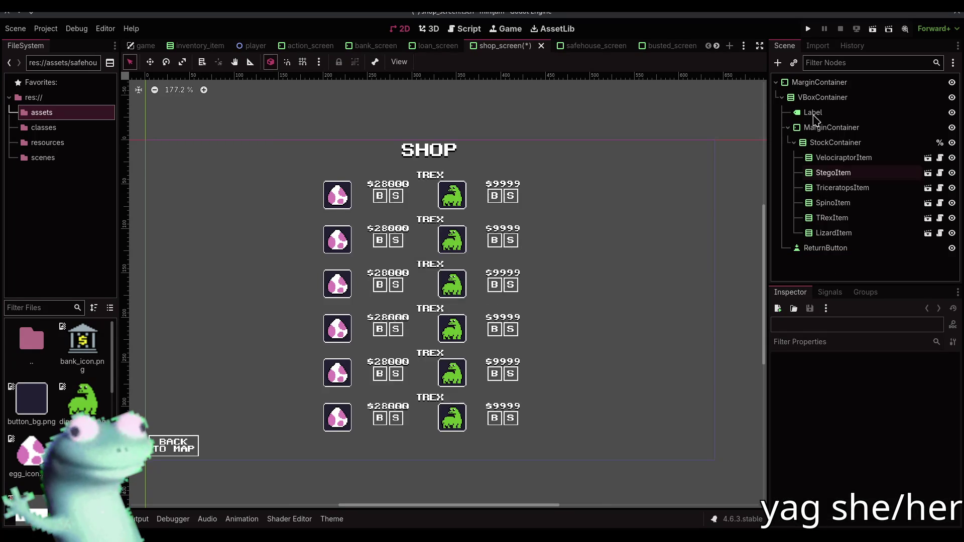
Rename the new root to ShopScreen, save, and apply an anchor preset
{"action": "left_click", "coordinate": [809, 83]}
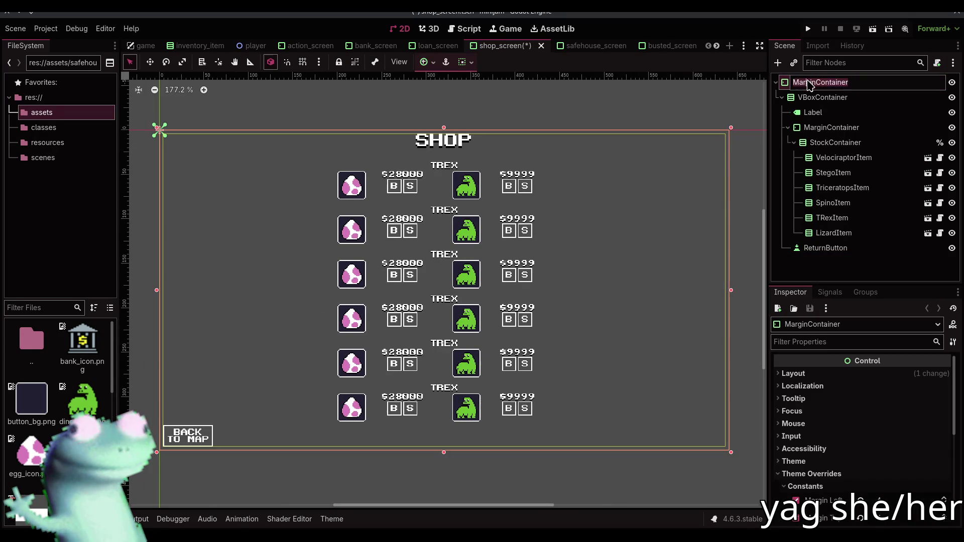
{"action": "type", "text": "ShopScreen"}
{"action": "key", "text": "Return"}
{"action": "key", "text": "ctrl+s"}
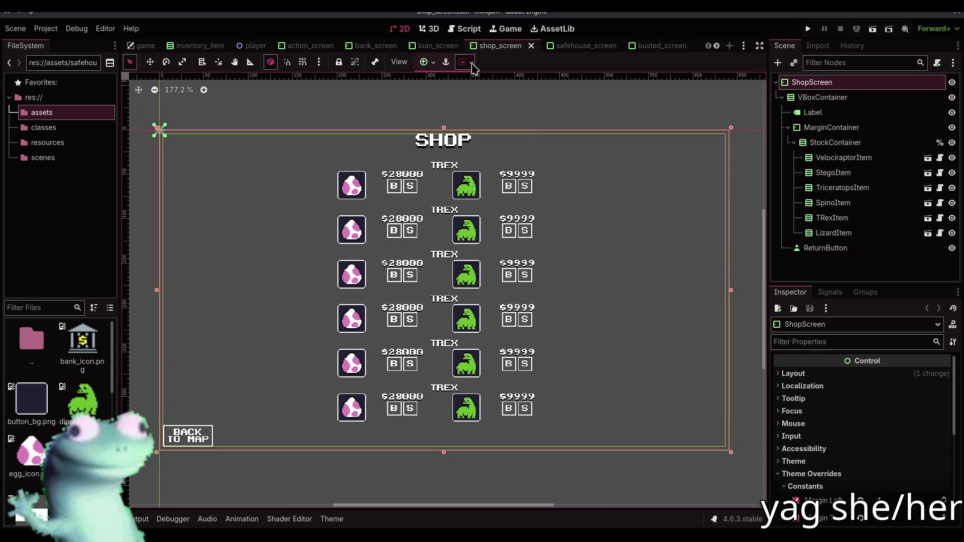
{"action": "left_click", "coordinate": [471, 63]}
{"action": "left_click", "coordinate": [555, 75]}
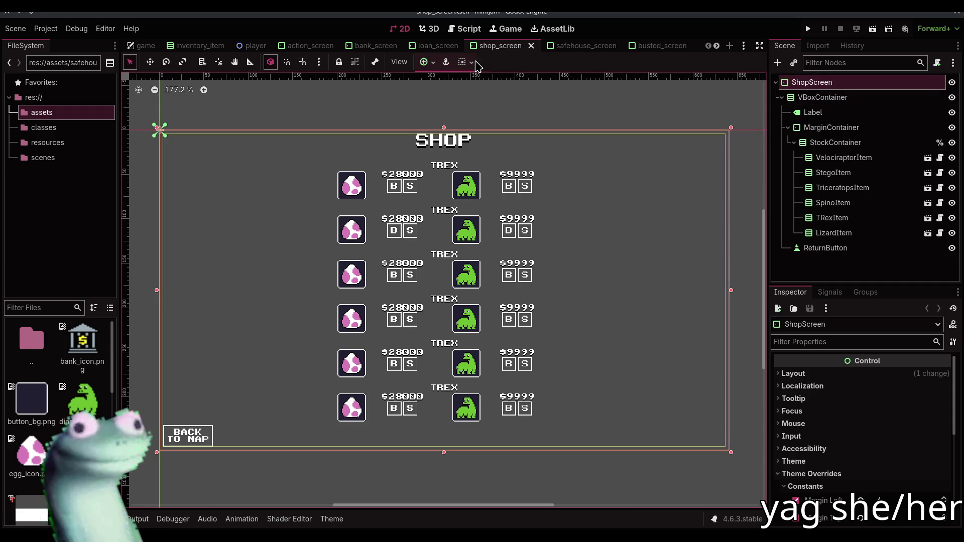
{"action": "left_click", "coordinate": [445, 62]}
{"action": "left_click", "coordinate": [486, 157]}
{"action": "left_click", "coordinate": [538, 114]}
{"action": "left_click", "coordinate": [445, 48]}
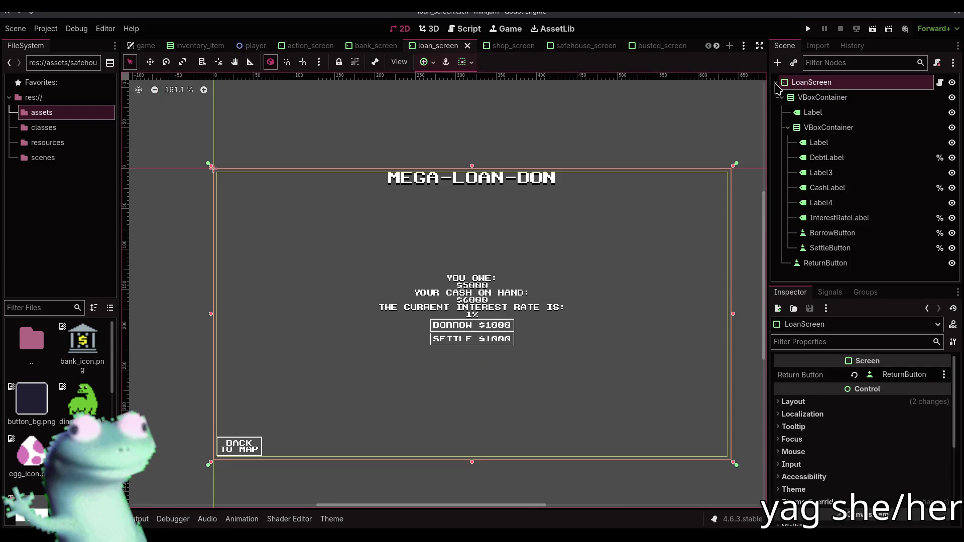
{"action": "left_click", "coordinate": [507, 45]}
Change ShopScreen's type to Screen and create and attach shop_screen.gd
{"action": "left_click", "coordinate": [811, 82]}
{"action": "right_click", "coordinate": [812, 82]}
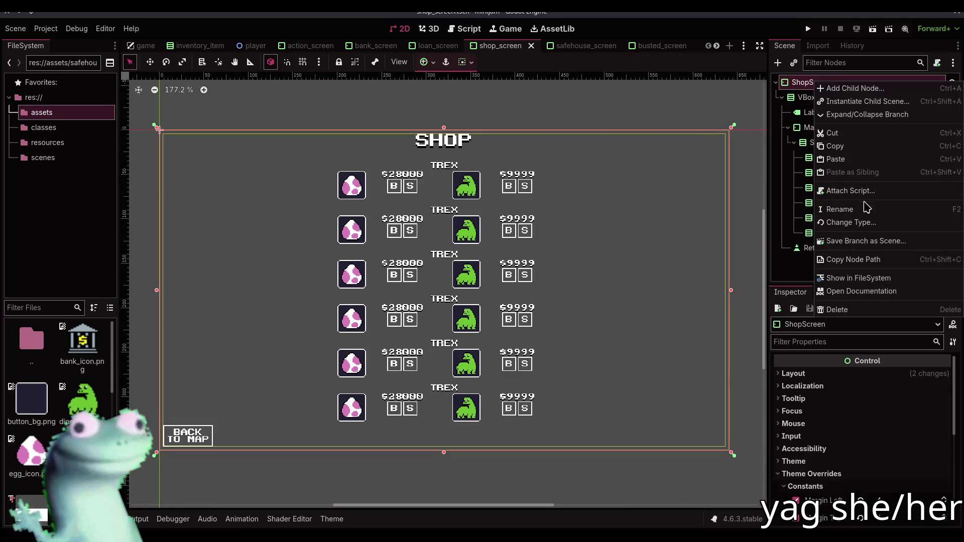
{"action": "left_click", "coordinate": [851, 222]}
{"action": "double_click", "coordinate": [296, 288]}
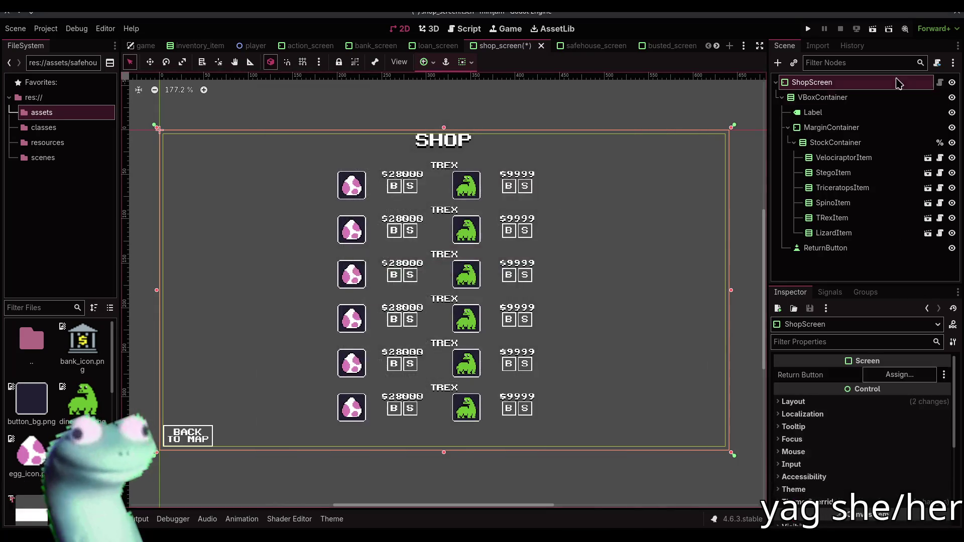
{"action": "left_click", "coordinate": [934, 63]}
{"action": "left_click", "coordinate": [446, 367]}
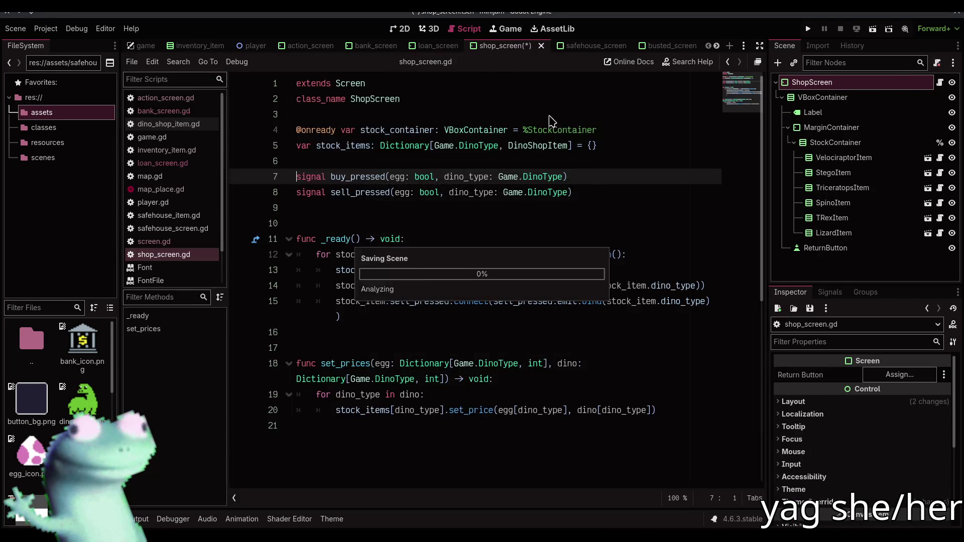
{"action": "left_click", "coordinate": [400, 30]}
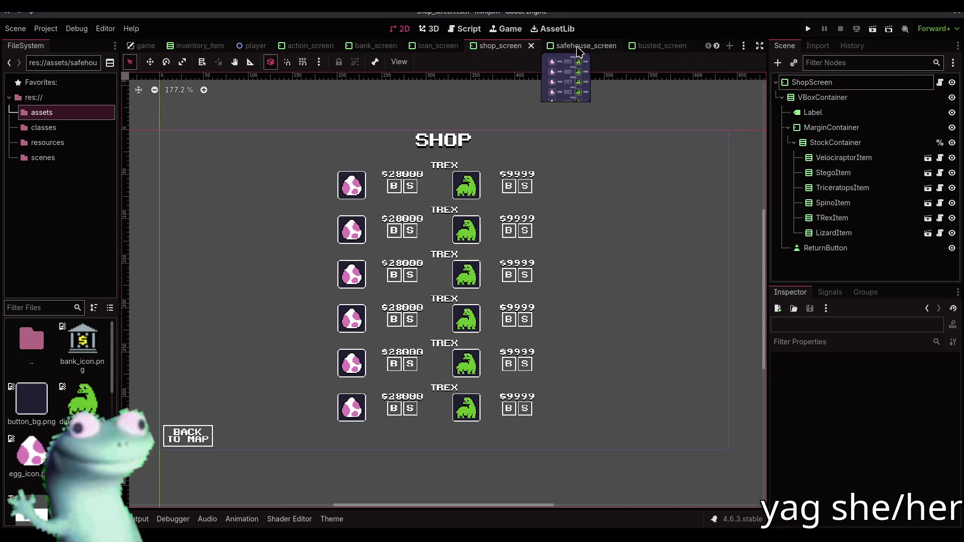
In the safehouse scene, make the MarginContainer root and delete the old SafehouseScreen wrapper
{"action": "left_click", "coordinate": [588, 49]}
{"action": "left_click", "coordinate": [813, 97]}
{"action": "right_click", "coordinate": [805, 99]}
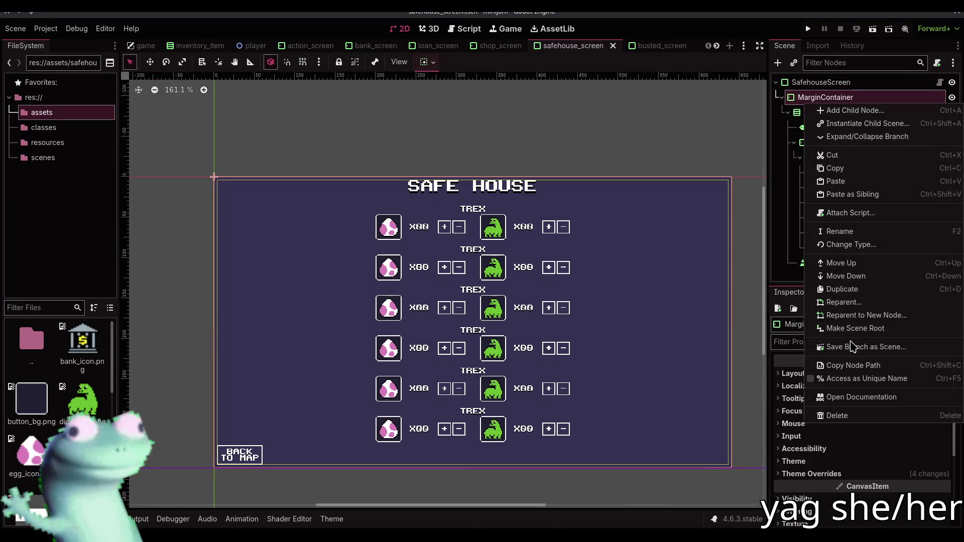
{"action": "left_click", "coordinate": [852, 329]}
{"action": "left_click", "coordinate": [834, 264]}
{"action": "key", "text": "Delete"}
{"action": "key", "text": "Return"}
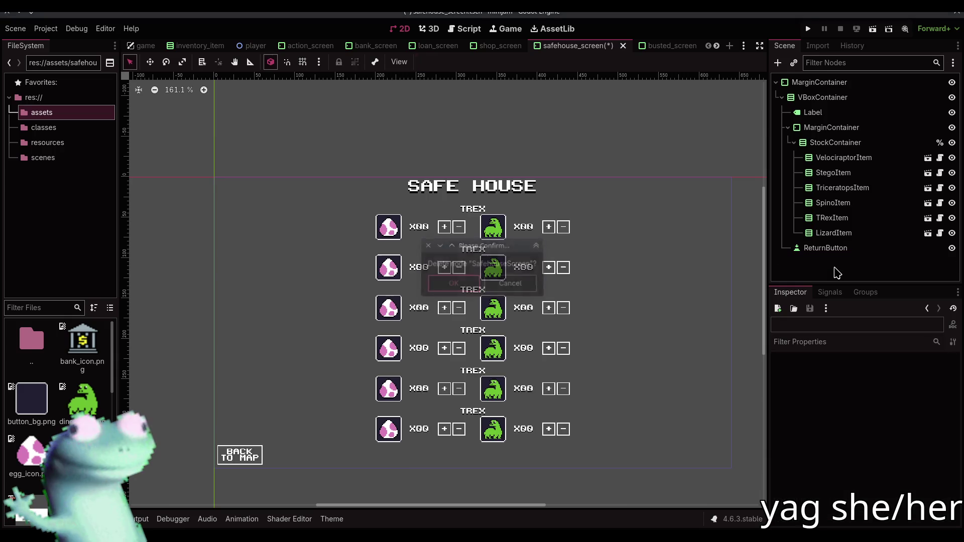
Apply an anchor preset to the new root, rename it SafehouseScreen, and save
{"action": "left_click", "coordinate": [819, 83]}
{"action": "left_click", "coordinate": [425, 62]}
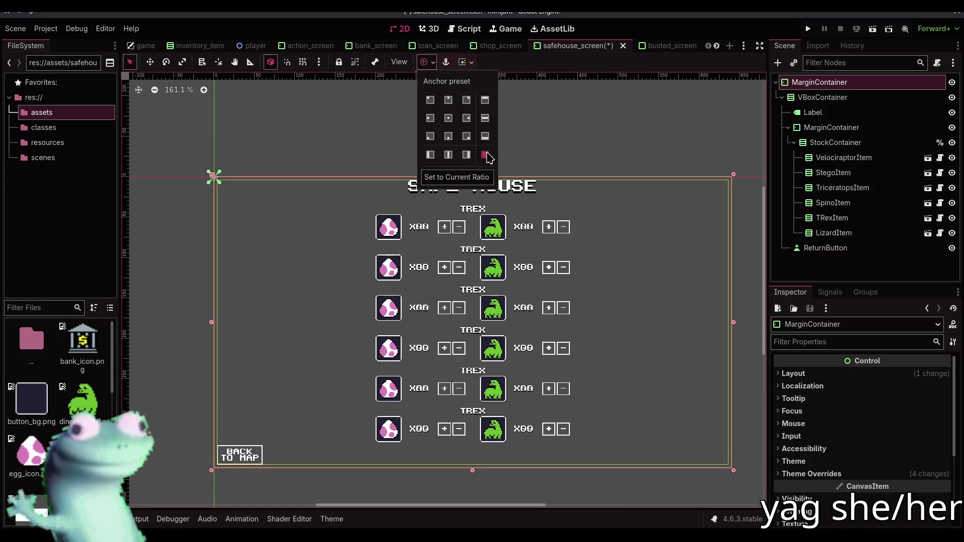
{"action": "left_click", "coordinate": [574, 144]}
{"action": "left_click", "coordinate": [818, 97]}
{"action": "left_click", "coordinate": [819, 82]}
{"action": "left_click", "coordinate": [820, 83]}
{"action": "type", "text": "Safehous"}
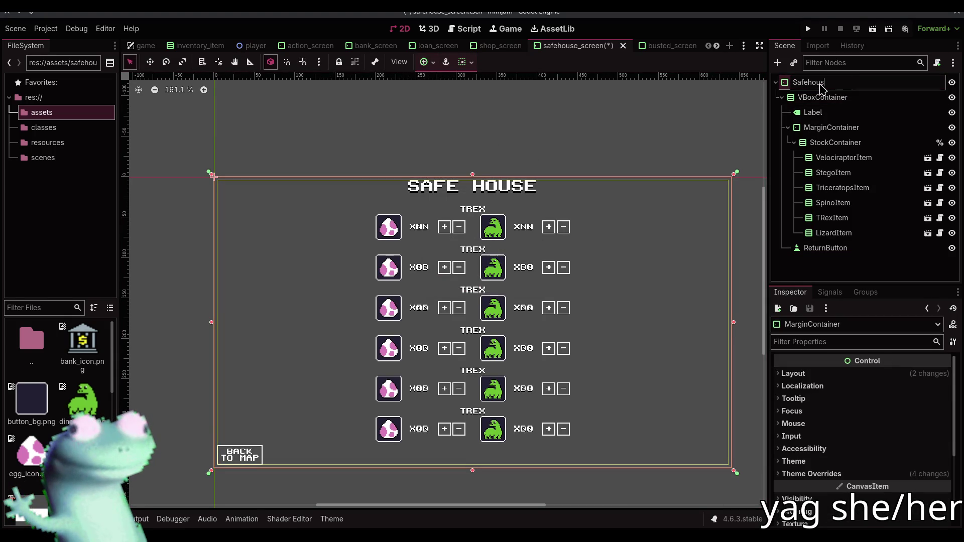
{"action": "key", "text": "Return"}
{"action": "key", "text": "ctrl+s"}
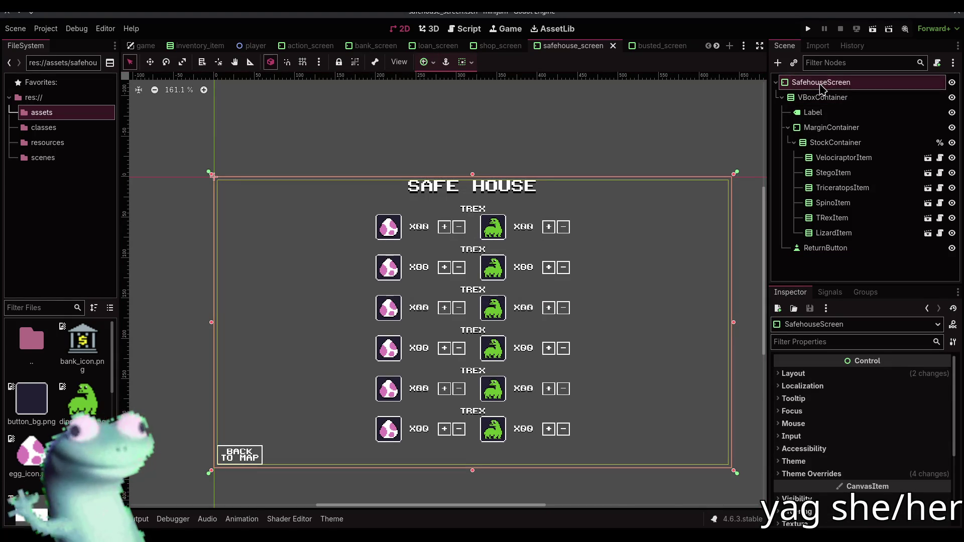
Change SafehouseScreen's type to Screen, reload safehouse_screen.gd, and save
{"action": "right_click", "coordinate": [820, 85]}
{"action": "left_click", "coordinate": [854, 226]}
{"action": "double_click", "coordinate": [286, 289]}
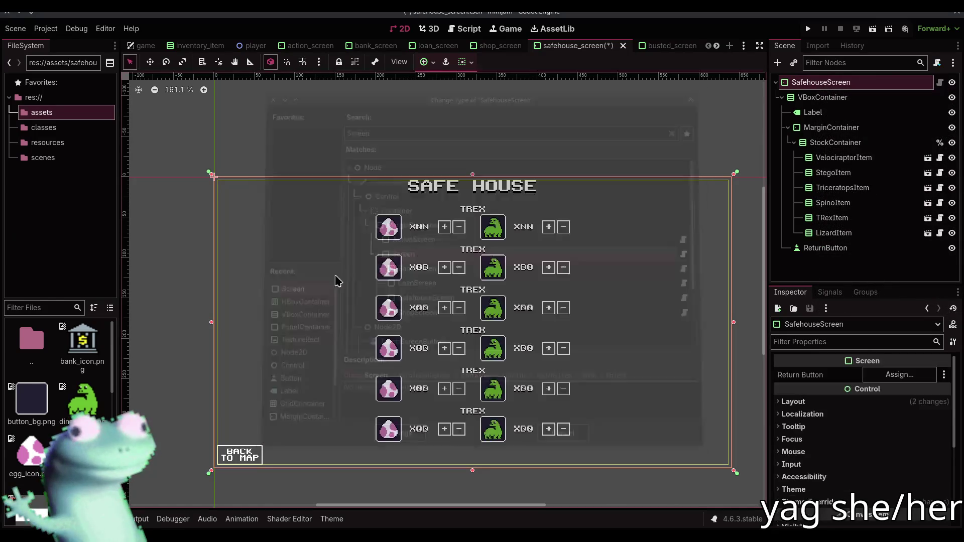
{"action": "left_click", "coordinate": [937, 62]}
{"action": "left_click", "coordinate": [442, 369]}
{"action": "key", "text": "ctrl+s"}
{"action": "left_click", "coordinate": [411, 35]}
{"action": "left_click_drag", "start_coordinate": [527, 115], "coordinate": [577, 126]}
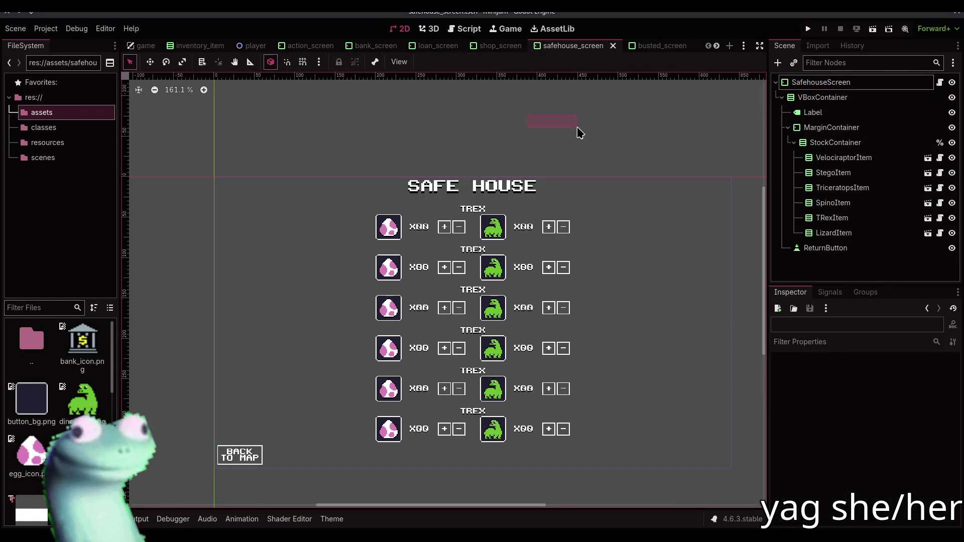
Open the busted_screen scene and select its inner MarginContainer
{"action": "left_click", "coordinate": [652, 46]}
{"action": "left_click", "coordinate": [813, 97]}
{"action": "right_click", "coordinate": [808, 97]}
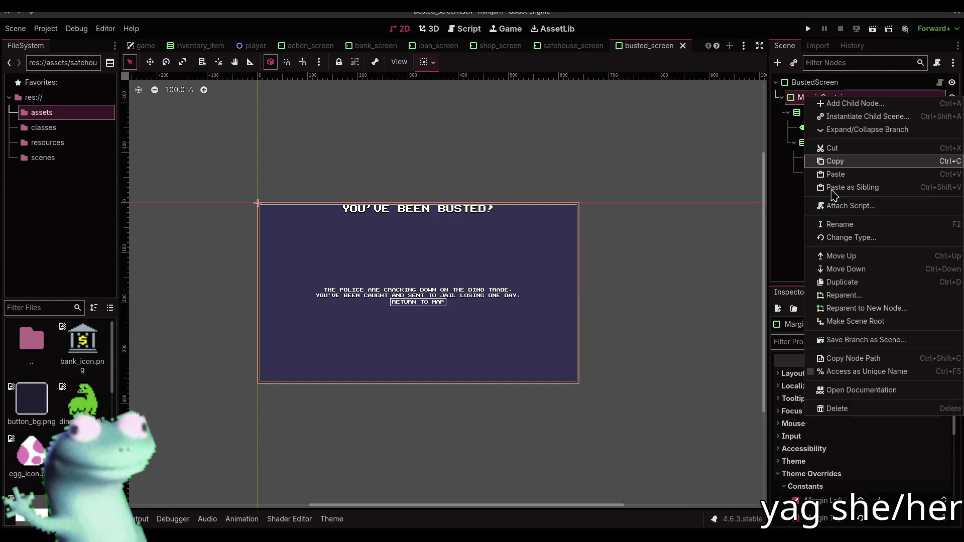
Make the MarginContainer the busted scene's root and delete the old wrapper node
{"action": "left_click", "coordinate": [848, 321]}
{"action": "left_click", "coordinate": [821, 173]}
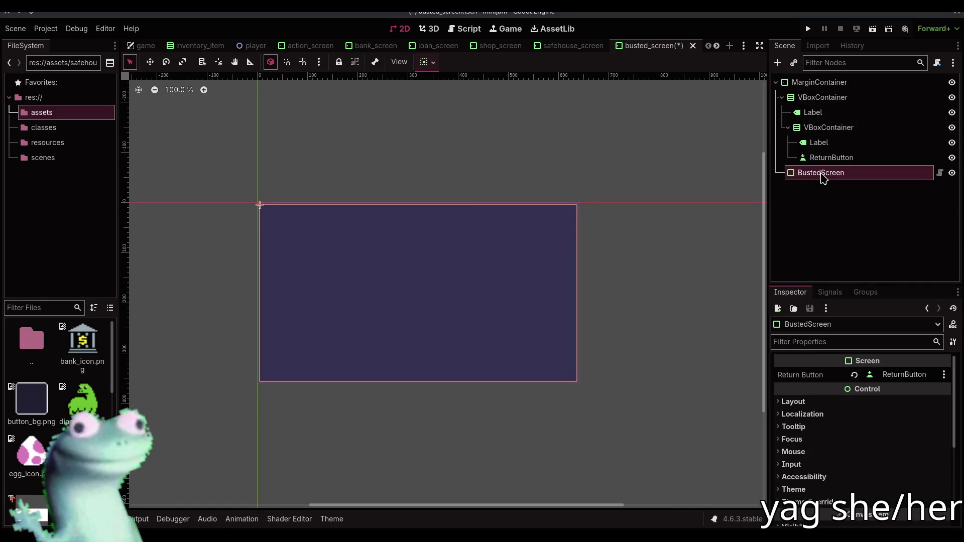
{"action": "left_click", "coordinate": [822, 174]}
{"action": "key", "text": "Escape"}
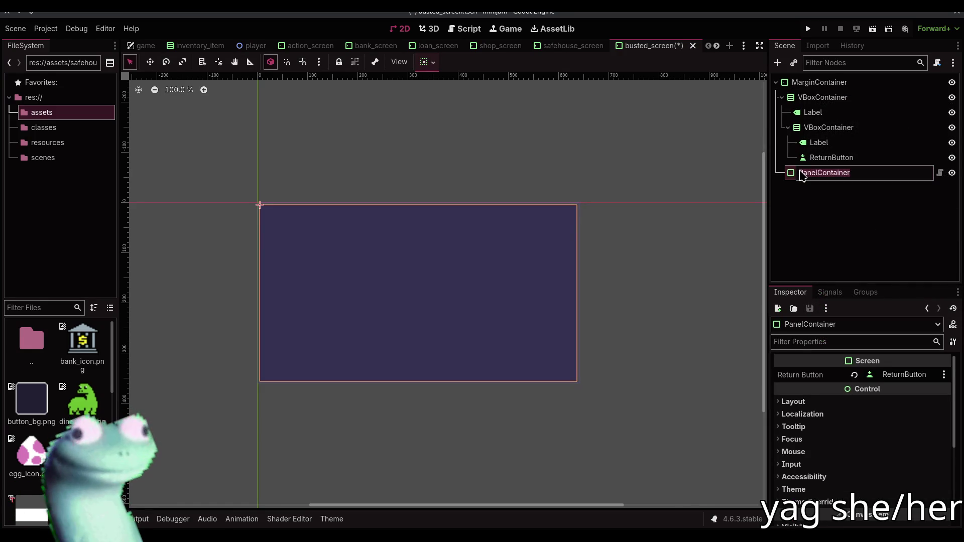
{"action": "key", "text": "Delete"}
{"action": "key", "text": "Return"}
Change BustedScreen's type to Screen, save, and apply an anchor preset
{"action": "left_click", "coordinate": [799, 83]}
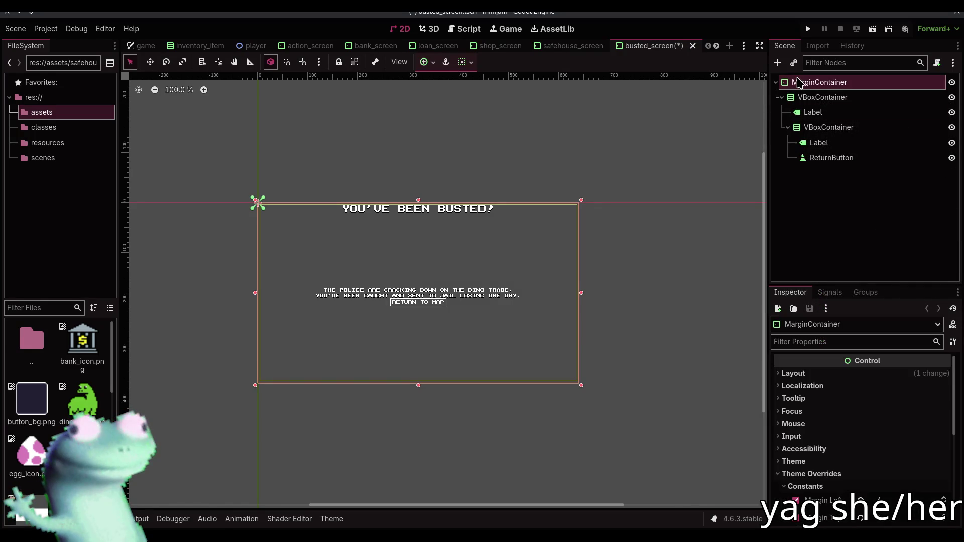
{"action": "type", "text": "BustedScreen"}
{"action": "right_click", "coordinate": [800, 83]}
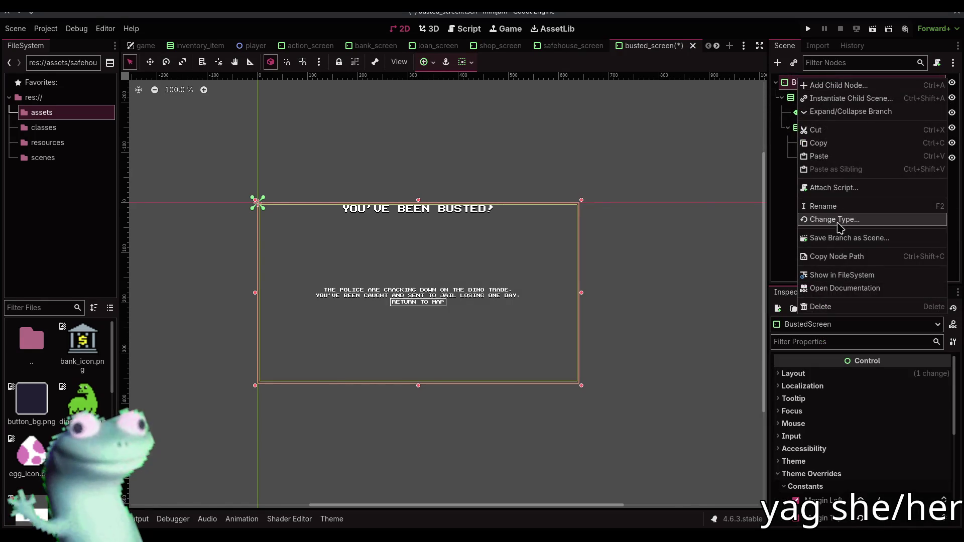
{"action": "left_click", "coordinate": [823, 219]}
{"action": "double_click", "coordinate": [286, 289]}
{"action": "key", "text": "ctrl+s"}
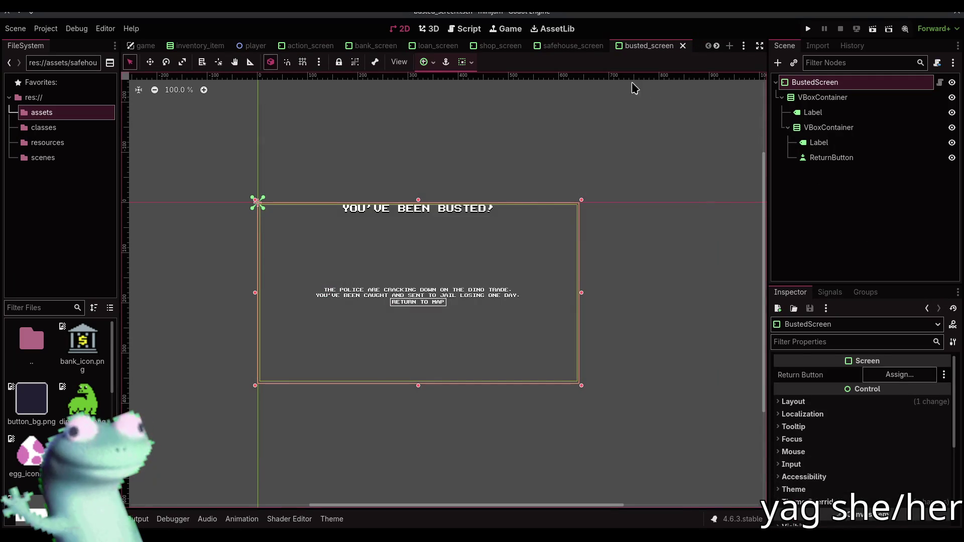
{"action": "left_click", "coordinate": [432, 62]}
{"action": "left_click", "coordinate": [616, 144]}
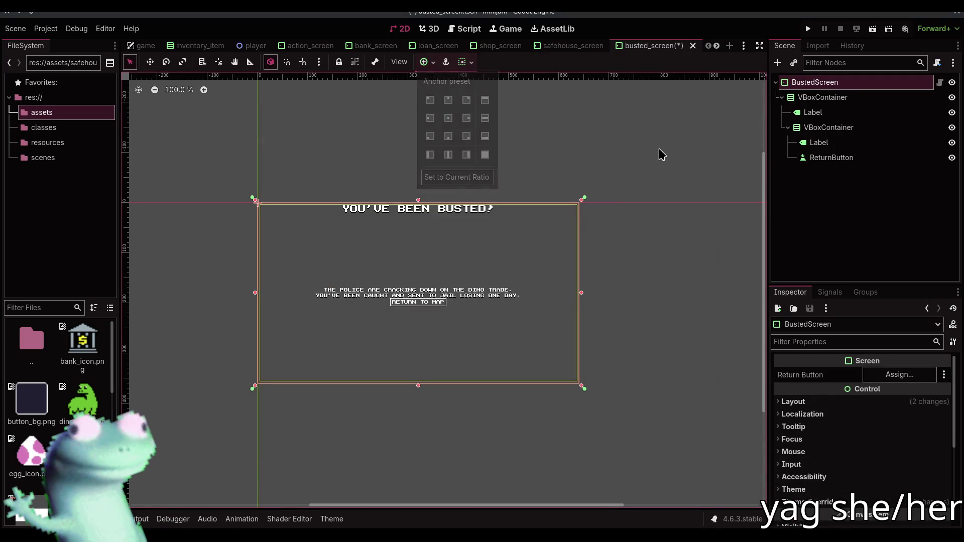
{"action": "left_click", "coordinate": [571, 46]}
{"action": "key", "text": "F12"}
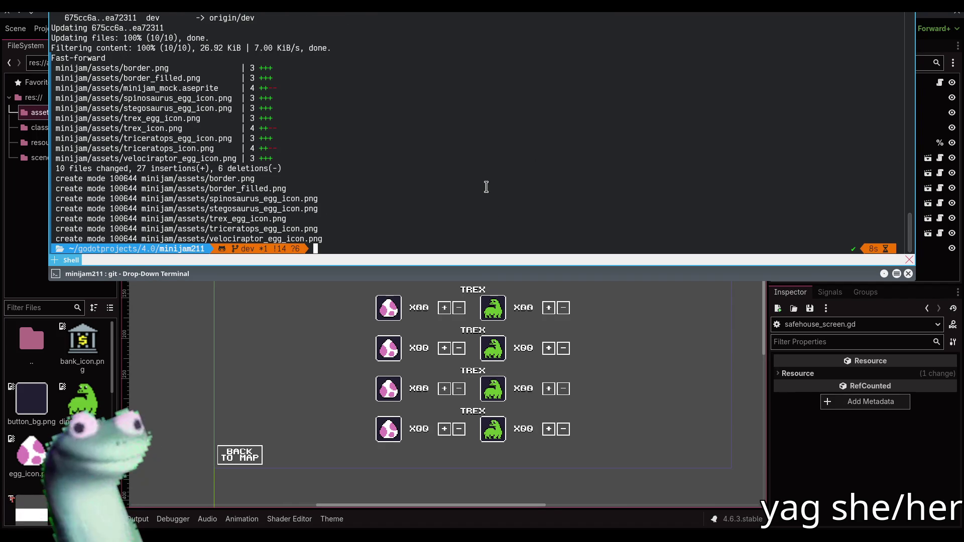
Hide the git drop-down terminal and return to the Godot editor
{"action": "key", "text": "F12"}
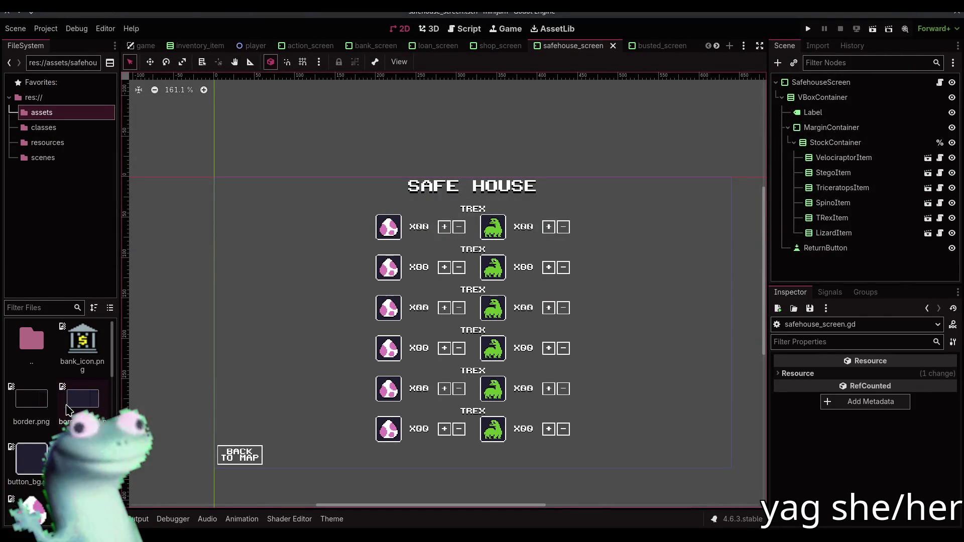
In the game scene, add a TextureRect node under the Game root
{"action": "left_click", "coordinate": [143, 46]}
{"action": "left_click_drag", "start_coordinate": [374, 203], "coordinate": [489, 206]}
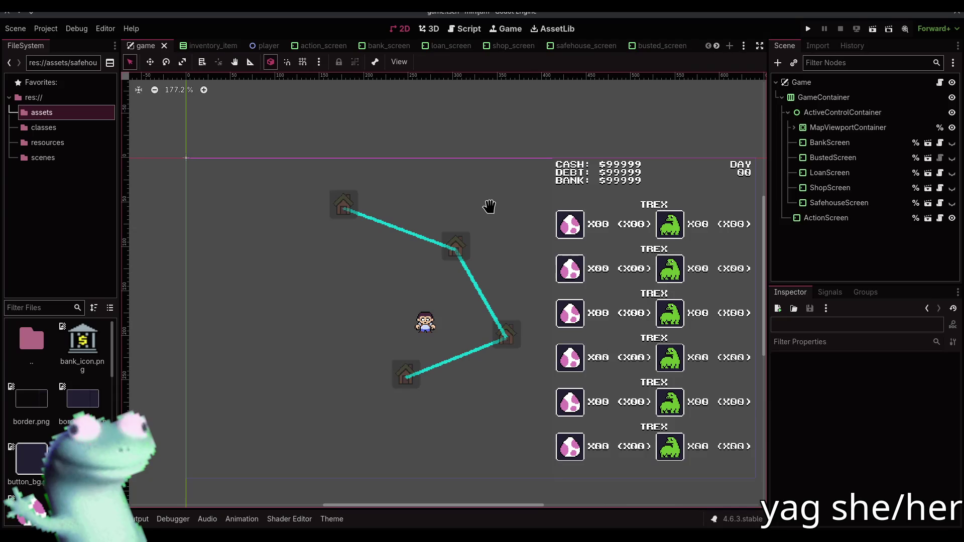
{"action": "scroll", "coordinate": [622, 46], "scroll_direction": "down", "scroll_amount": 2}
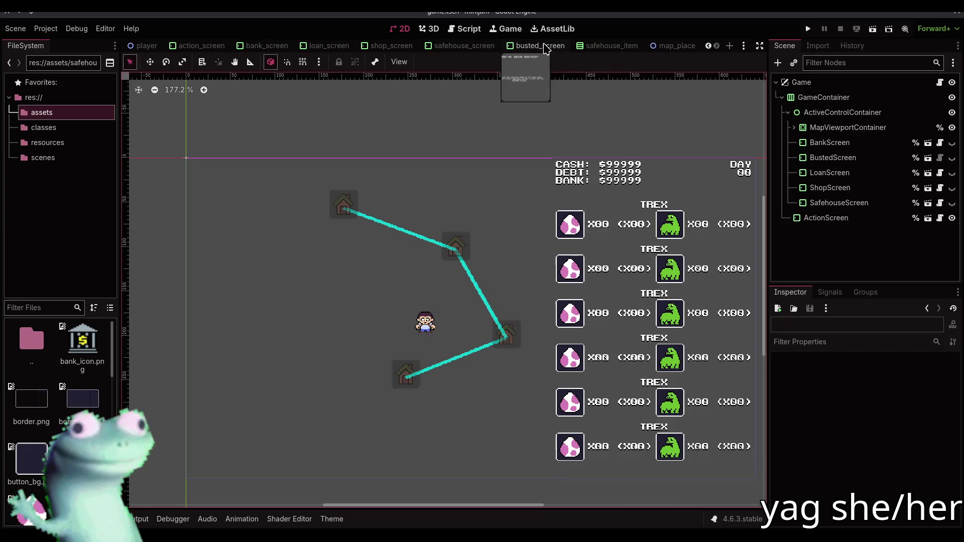
{"action": "scroll", "coordinate": [442, 46], "scroll_direction": "up", "scroll_amount": 2}
{"action": "left_click", "coordinate": [802, 83]}
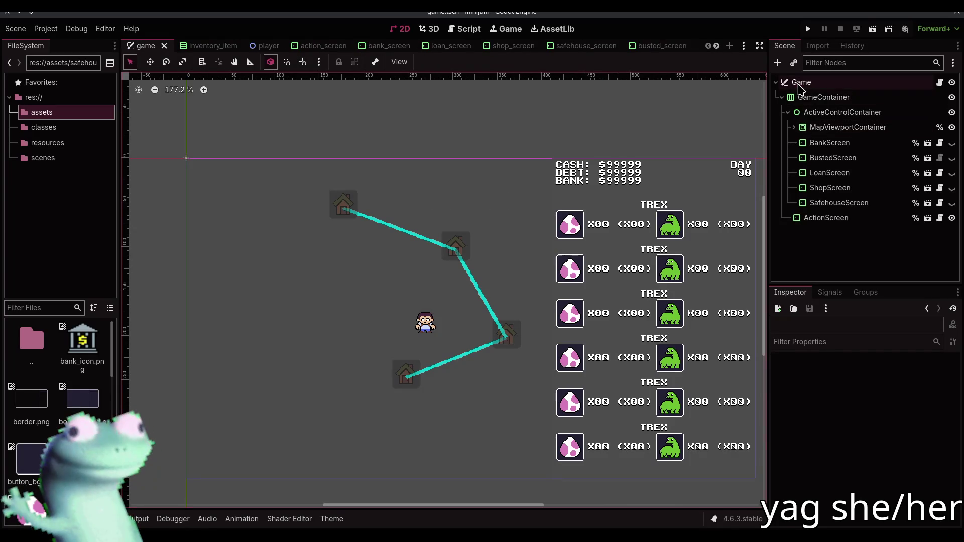
{"action": "left_click", "coordinate": [779, 62]}
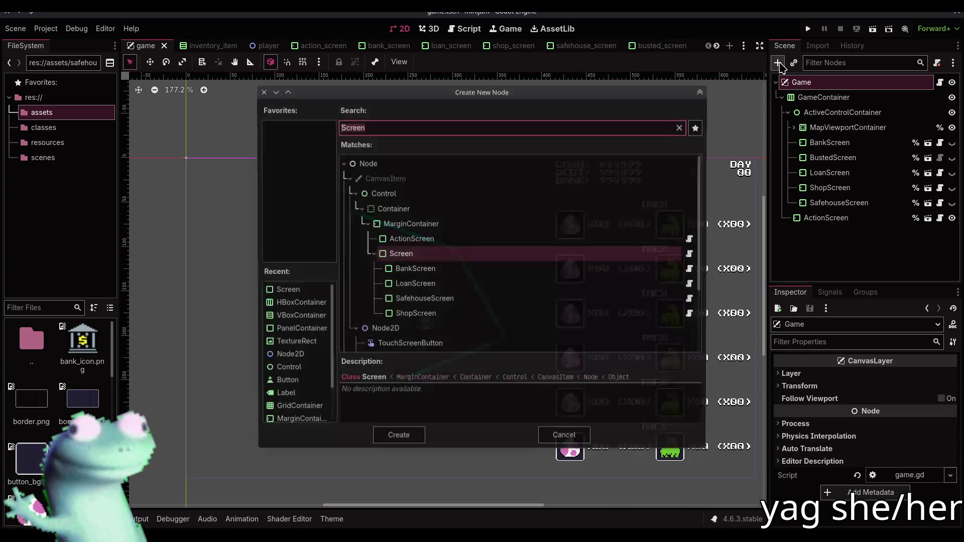
{"action": "type", "text": "tex"}
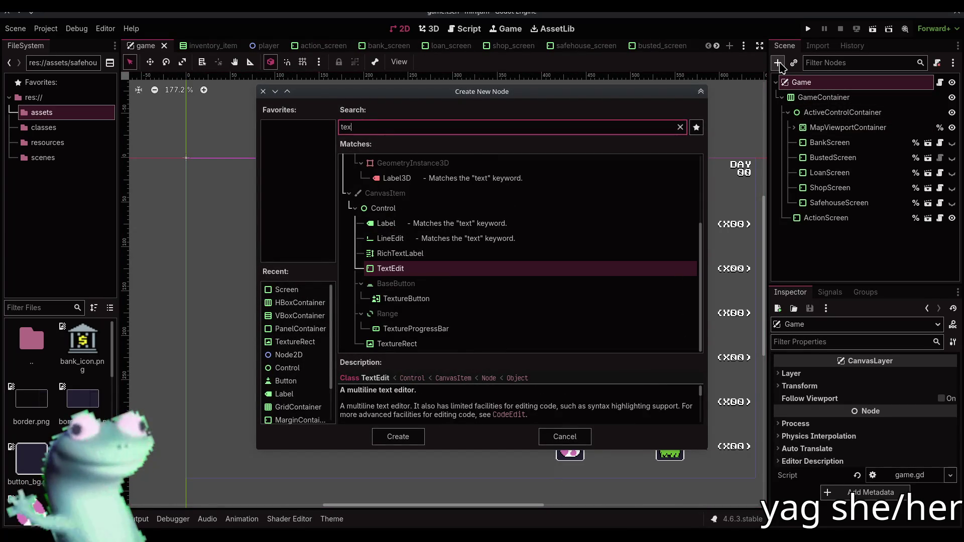
{"action": "type", "text": "ture"}
{"action": "key", "text": "Return"}
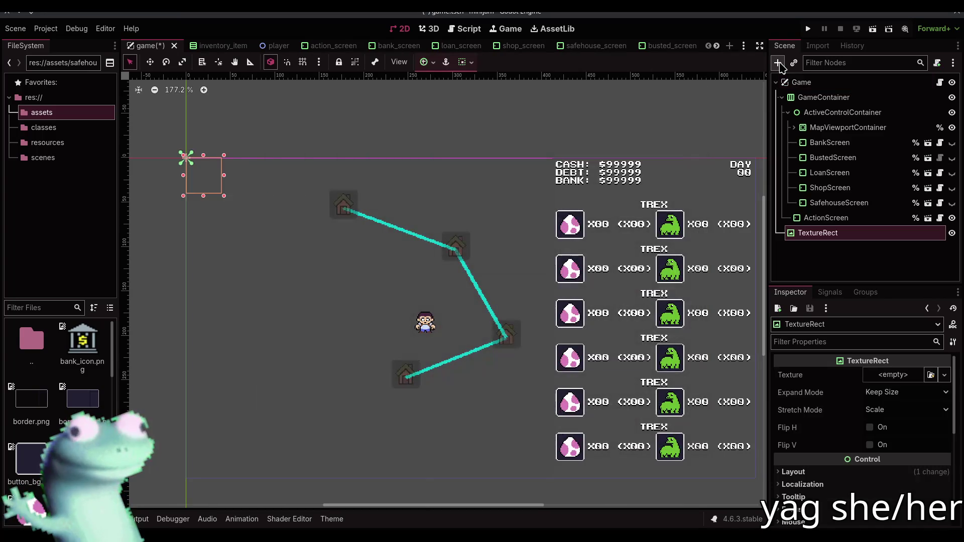
Move the TextureRect above GameContainer, anchor it Full Rect, give it border_filled.png, and save
{"action": "left_click_drag", "start_coordinate": [817, 107], "coordinate": [820, 92]}
{"action": "left_click", "coordinate": [426, 62]}
{"action": "left_click", "coordinate": [485, 155]}
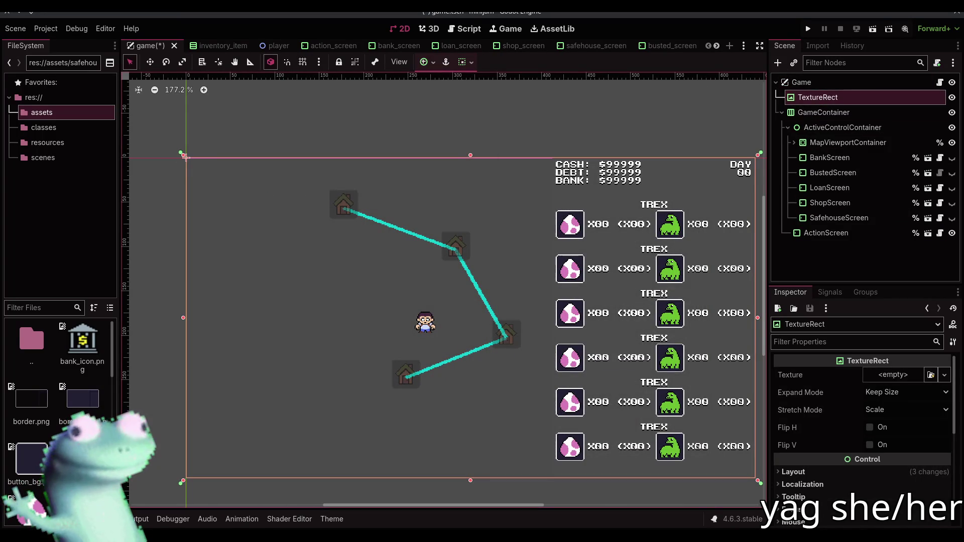
{"action": "mouse_move", "coordinate": [31, 415]}
{"action": "left_mouse_down"}
{"action": "mouse_move", "coordinate": [778, 441]}
{"action": "mouse_move", "coordinate": [108, 394]}
{"action": "mouse_move", "coordinate": [899, 379]}
{"action": "left_mouse_up"}
{"action": "left_click_drag", "start_coordinate": [593, 146], "coordinate": [532, 142]}
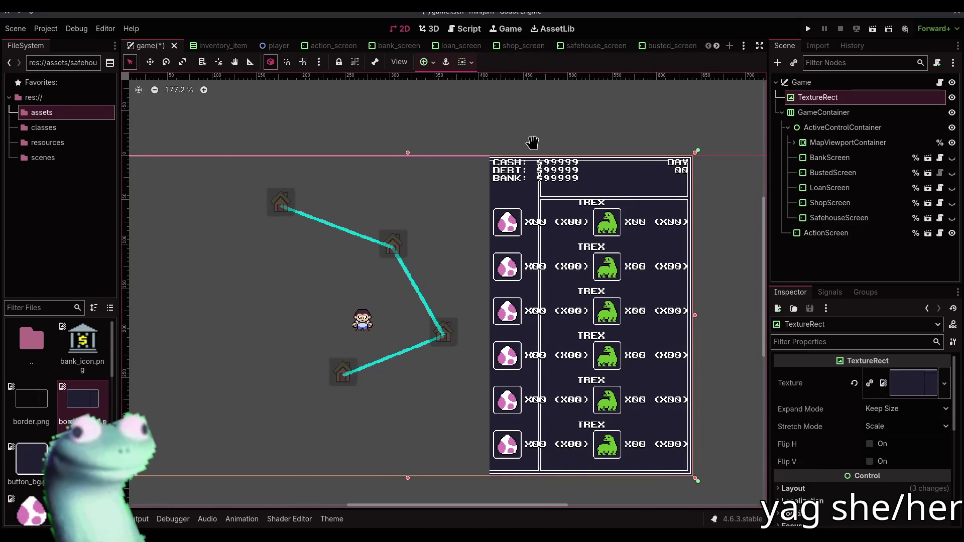
{"action": "left_click", "coordinate": [535, 125]}
{"action": "key", "text": "ctrl+s"}
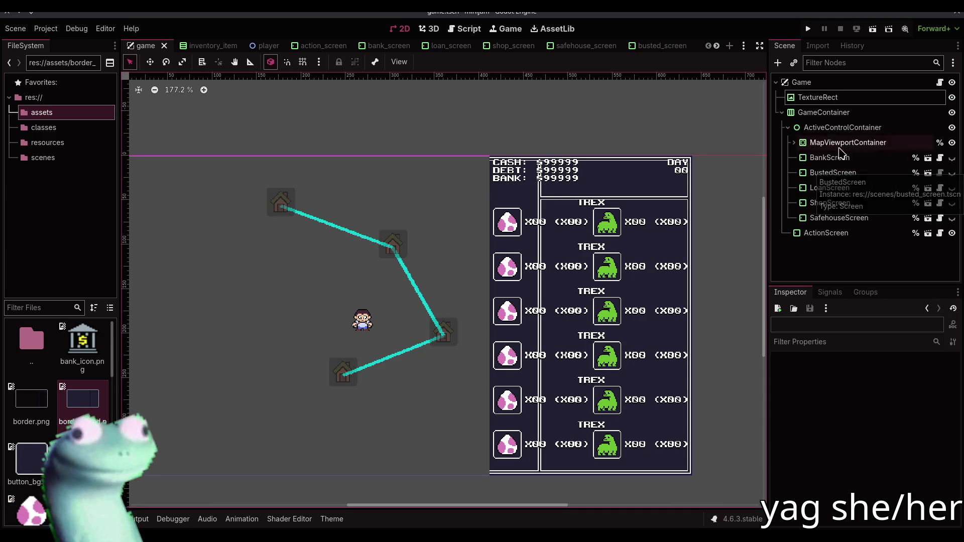
Expand MapViewportContainer and select the map's SubViewport
{"action": "left_click", "coordinate": [834, 127]}
{"action": "left_click", "coordinate": [830, 142]}
{"action": "left_click", "coordinate": [793, 143]}
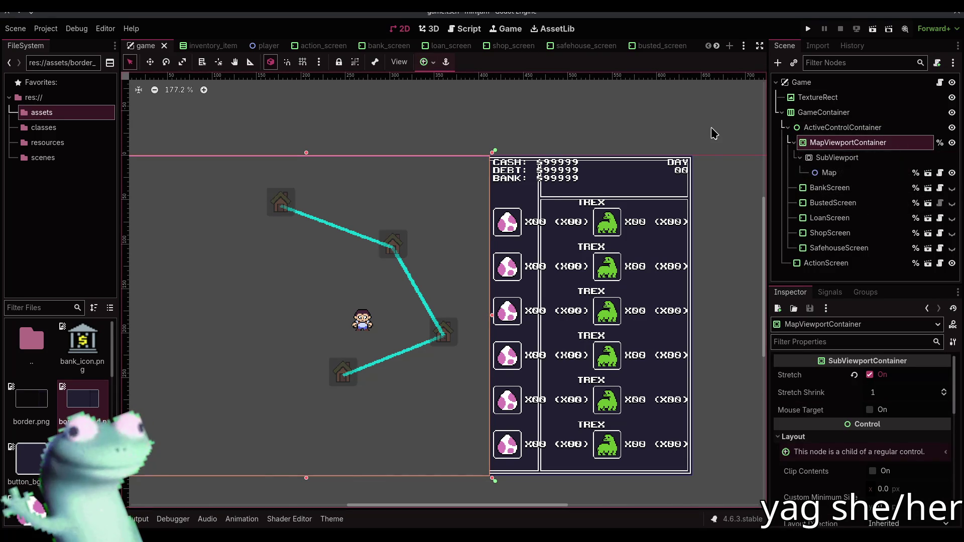
{"action": "scroll", "coordinate": [713, 133], "scroll_direction": "left", "scroll_amount": 4}
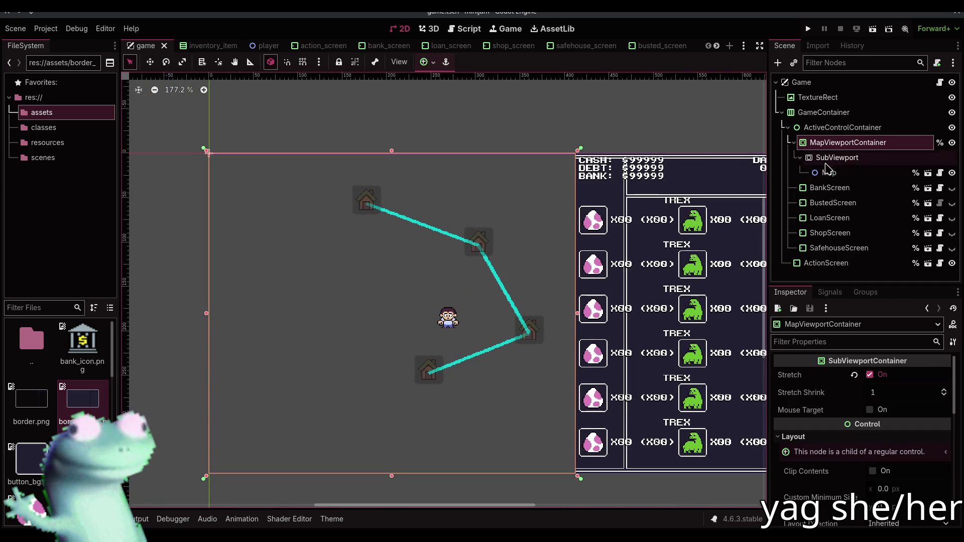
{"action": "left_click", "coordinate": [828, 158]}
Turn on Transparent BG for the SubViewport, save, and reset the canvas zoom to 100%
{"action": "scroll", "coordinate": [823, 436], "scroll_direction": "down", "scroll_amount": 3}
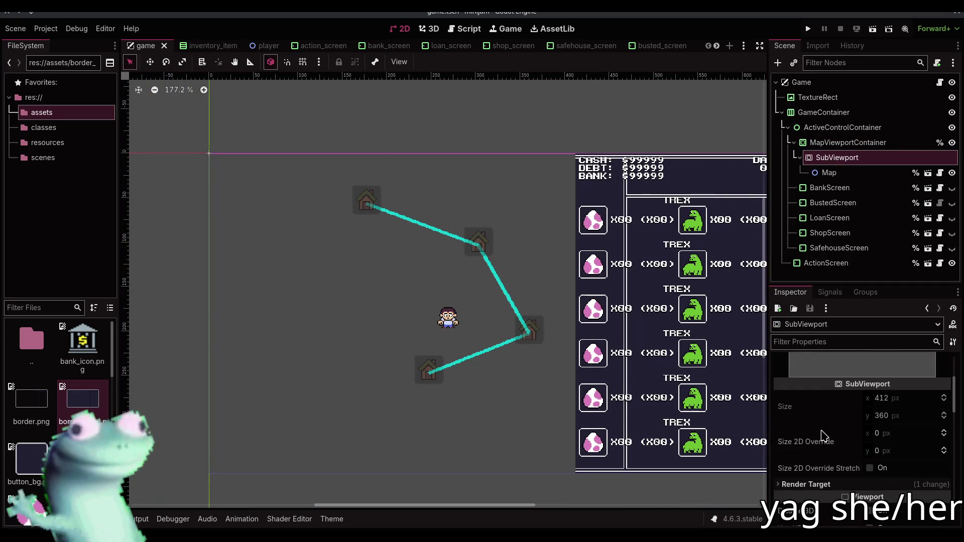
{"action": "scroll", "coordinate": [823, 436], "scroll_direction": "down", "scroll_amount": 2}
{"action": "left_click", "coordinate": [826, 422]}
{"action": "left_click", "coordinate": [826, 422]}
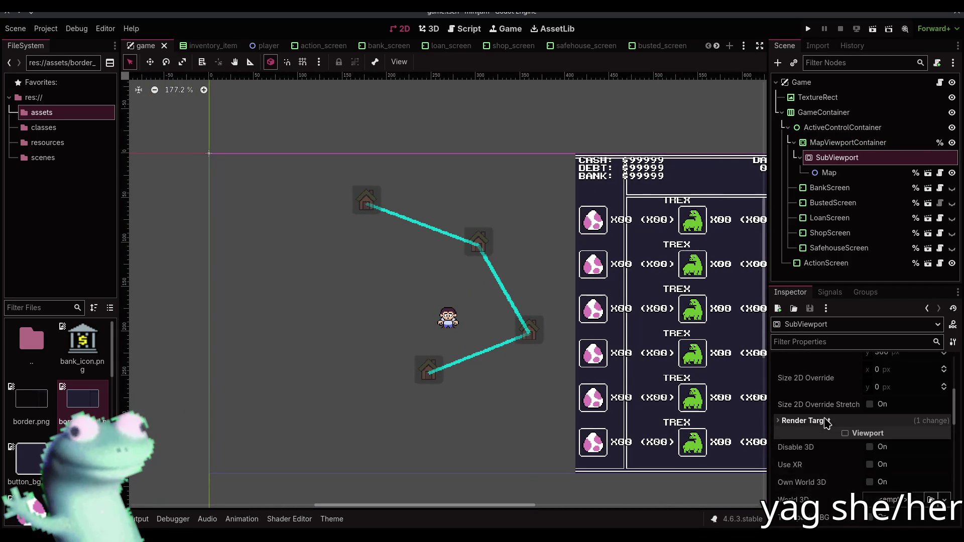
{"action": "scroll", "coordinate": [826, 427], "scroll_direction": "down", "scroll_amount": 3}
{"action": "left_click", "coordinate": [875, 435]}
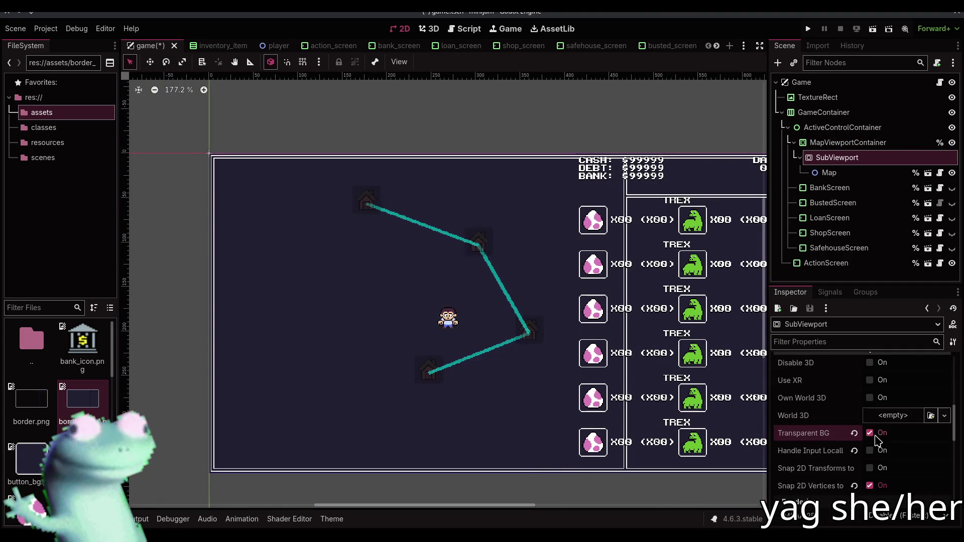
{"action": "left_click", "coordinate": [565, 135]}
{"action": "key", "text": "ctrl+s"}
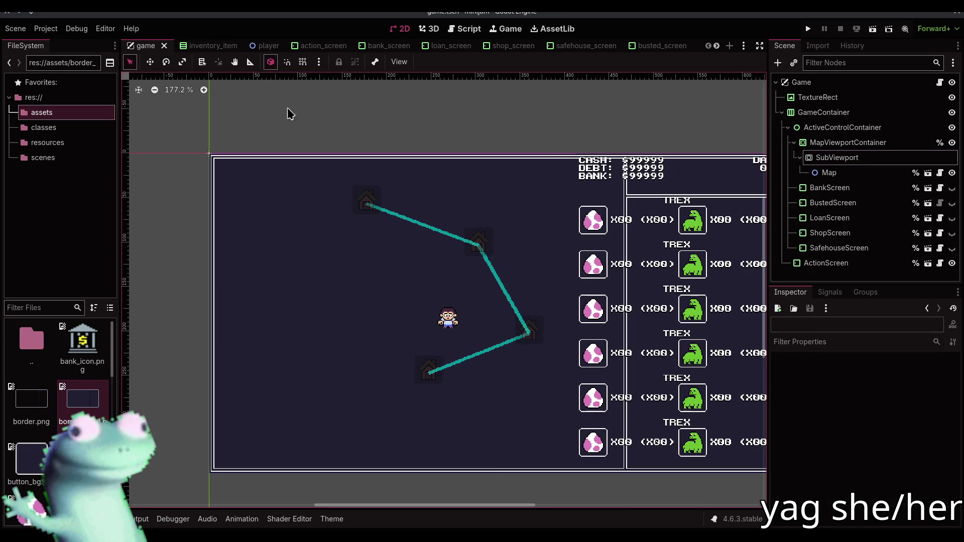
{"action": "left_click", "coordinate": [186, 94]}
{"action": "left_click_drag", "start_coordinate": [460, 170], "coordinate": [425, 164]}
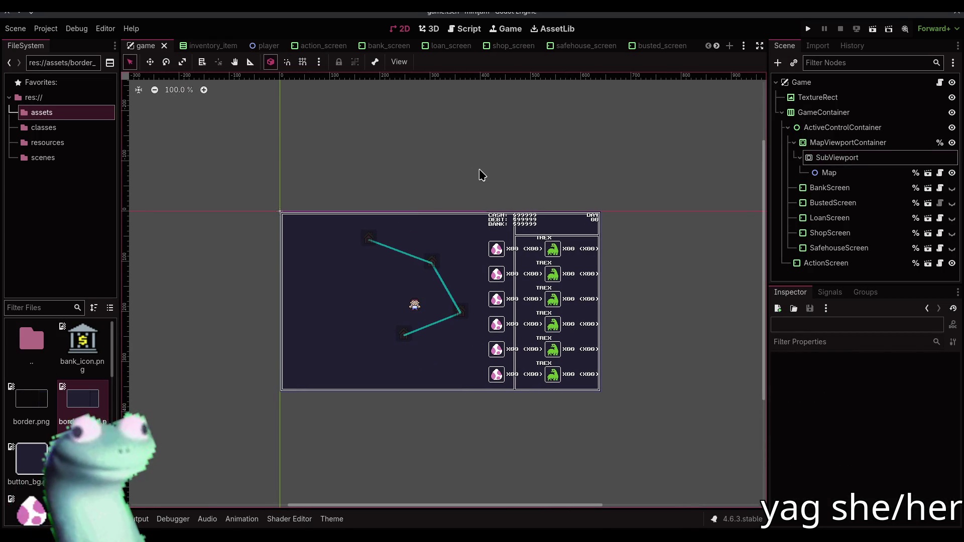
Zoom in on the map area and select the border TextureRect
{"action": "scroll", "coordinate": [550, 224], "scroll_direction": "up", "scroll_amount": 1}
{"action": "scroll", "coordinate": [549, 224], "scroll_direction": "up", "scroll_amount": 4}
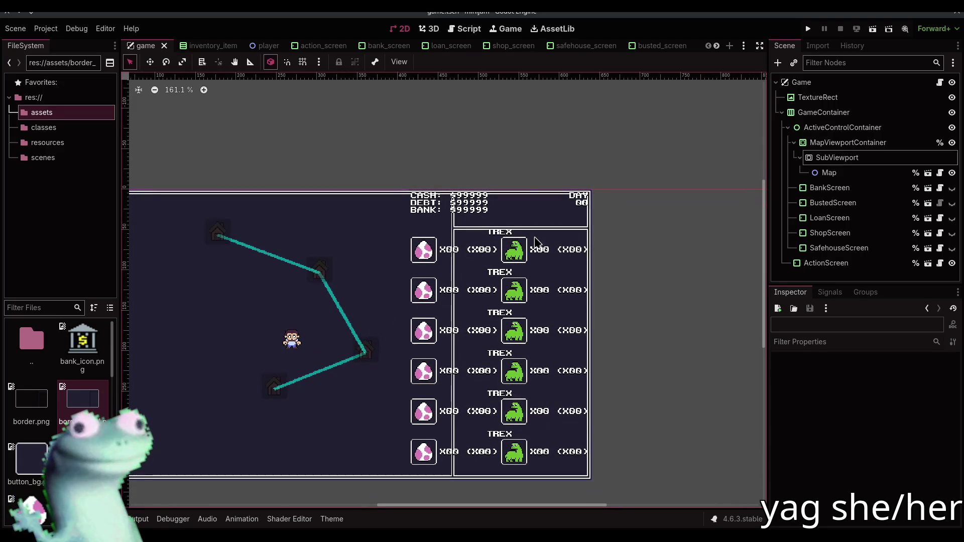
{"action": "scroll", "coordinate": [524, 244], "scroll_direction": "up", "scroll_amount": 4}
{"action": "mouse_move", "coordinate": [463, 223]}
{"action": "left_mouse_down"}
{"action": "mouse_move", "coordinate": [535, 209]}
{"action": "mouse_move", "coordinate": [522, 150]}
{"action": "mouse_move", "coordinate": [539, 150]}
{"action": "mouse_move", "coordinate": [494, 161]}
{"action": "left_mouse_up"}
{"action": "left_click", "coordinate": [808, 98]}
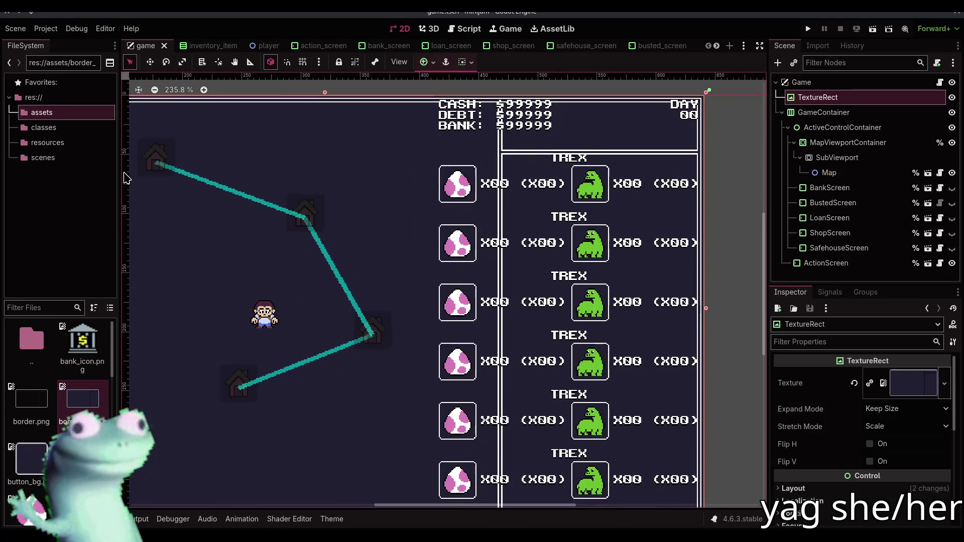
Place a vertical guide at 462 px, then zoom back out to 177% to see the frame's right edge
{"action": "mouse_move", "coordinate": [382, 178]}
{"action": "left_mouse_down"}
{"action": "mouse_move", "coordinate": [495, 177]}
{"action": "mouse_move", "coordinate": [96, 174]}
{"action": "left_mouse_up"}
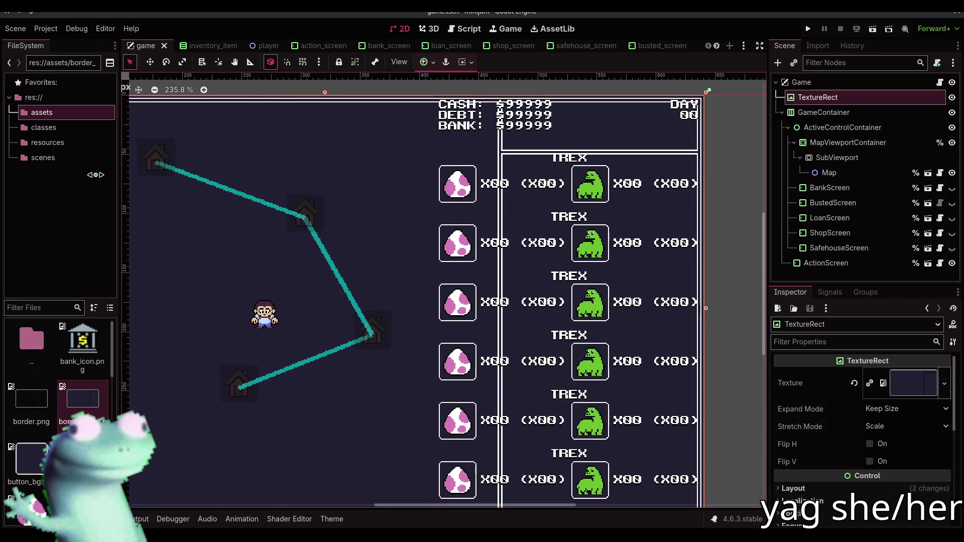
{"action": "left_click_drag", "start_coordinate": [245, 179], "coordinate": [495, 186]}
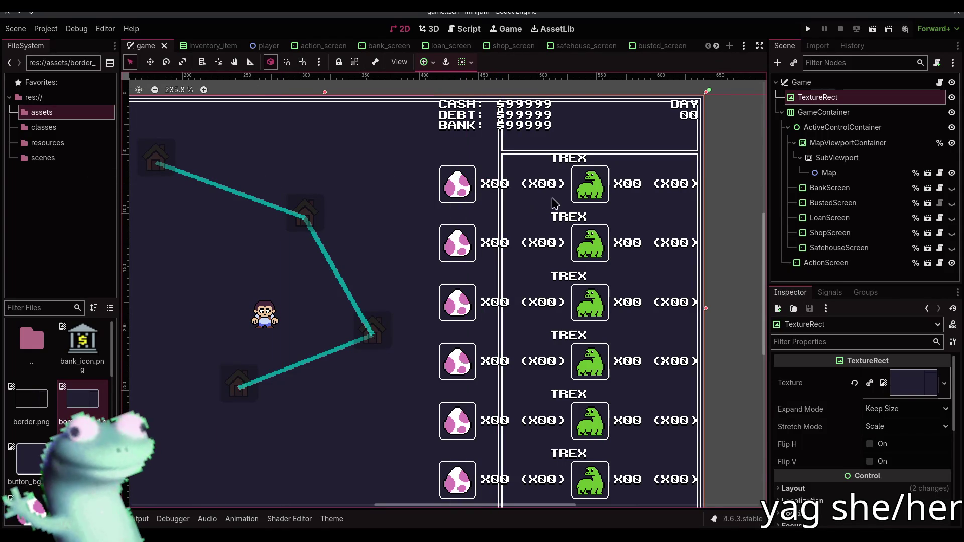
{"action": "scroll", "coordinate": [609, 173], "scroll_direction": "down", "scroll_amount": 2}
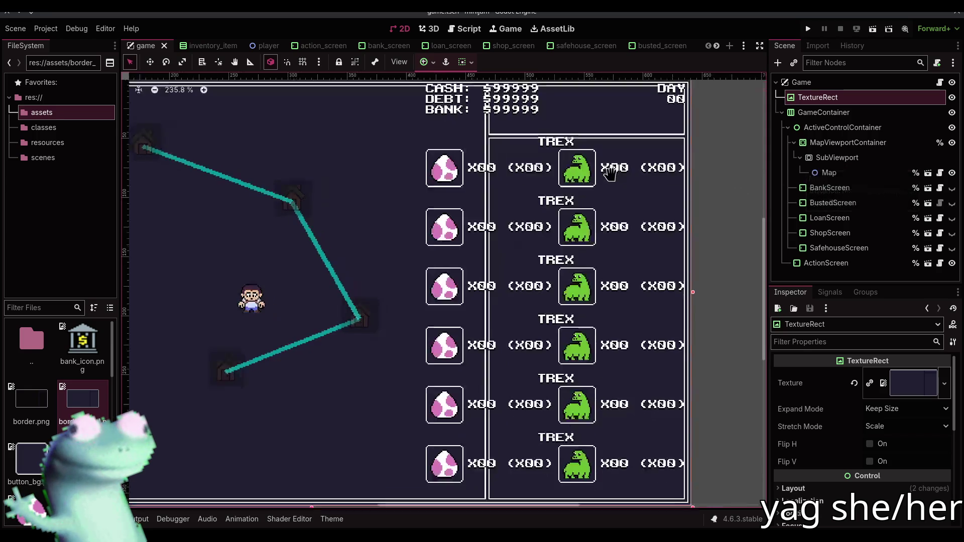
{"action": "scroll", "coordinate": [733, 204], "scroll_direction": "down", "scroll_amount": 1}
{"action": "left_click_drag", "start_coordinate": [687, 203], "coordinate": [559, 215]}
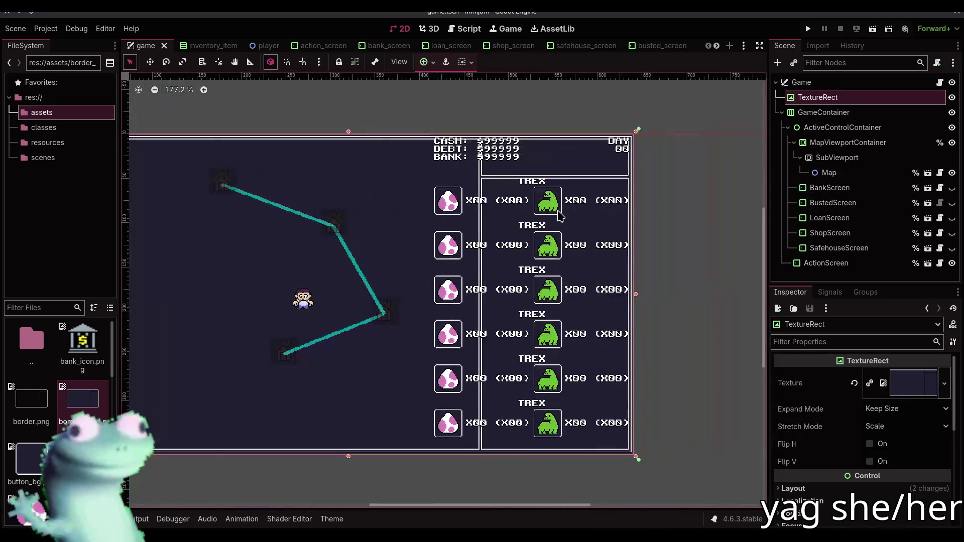
Reset ActiveControlContainer's Stretch Ratio to its default 1.0
{"action": "left_click", "coordinate": [843, 143]}
{"action": "left_click", "coordinate": [836, 127]}
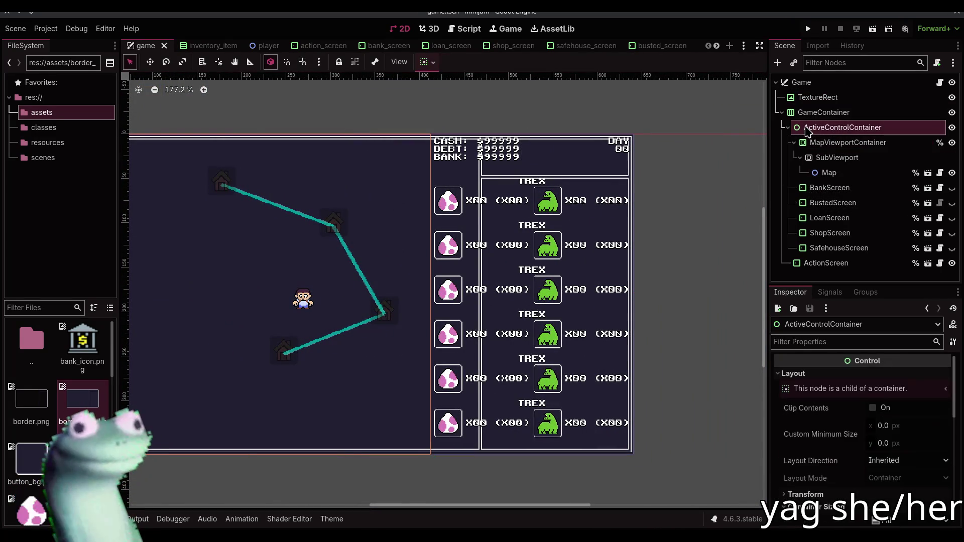
{"action": "left_click", "coordinate": [788, 128]}
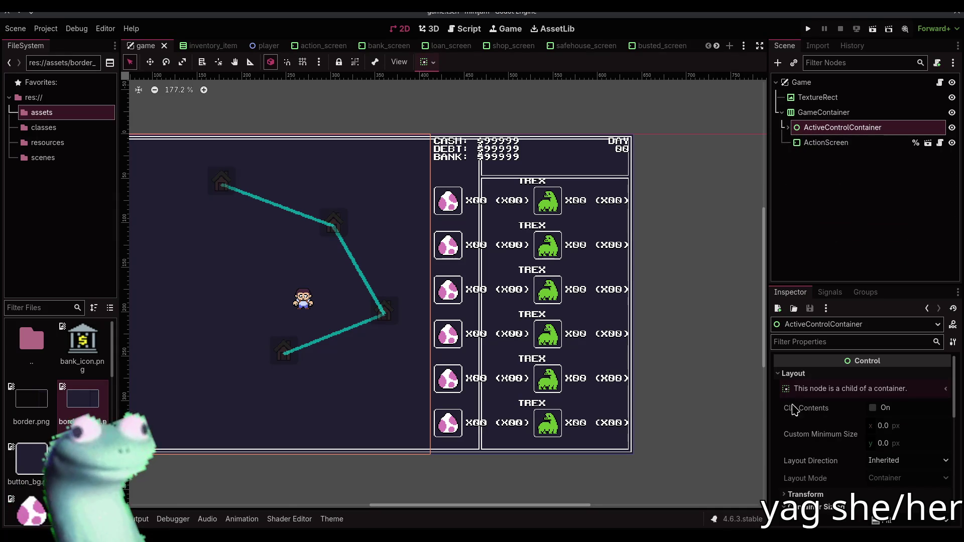
{"action": "scroll", "coordinate": [809, 420], "scroll_direction": "down", "scroll_amount": 3}
{"action": "left_click", "coordinate": [813, 423]}
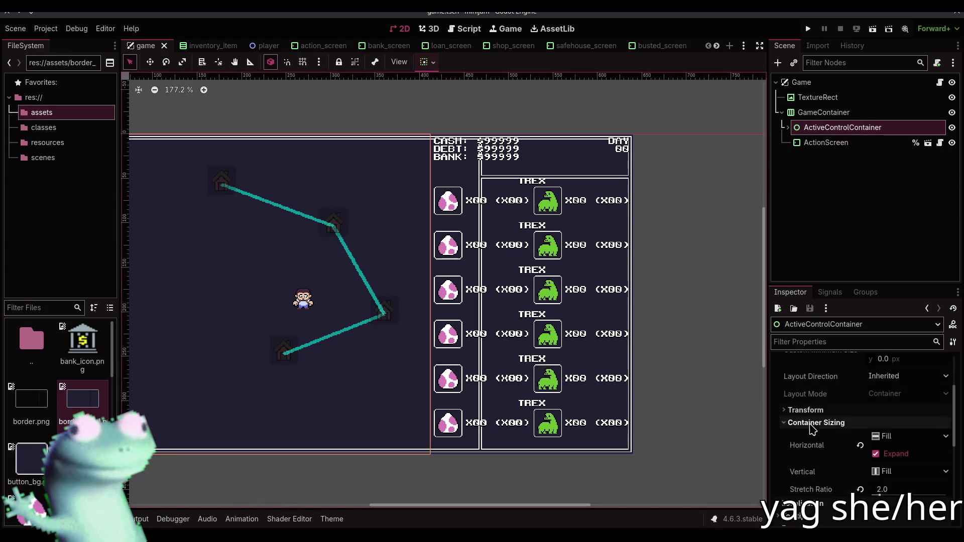
{"action": "left_click", "coordinate": [860, 490]}
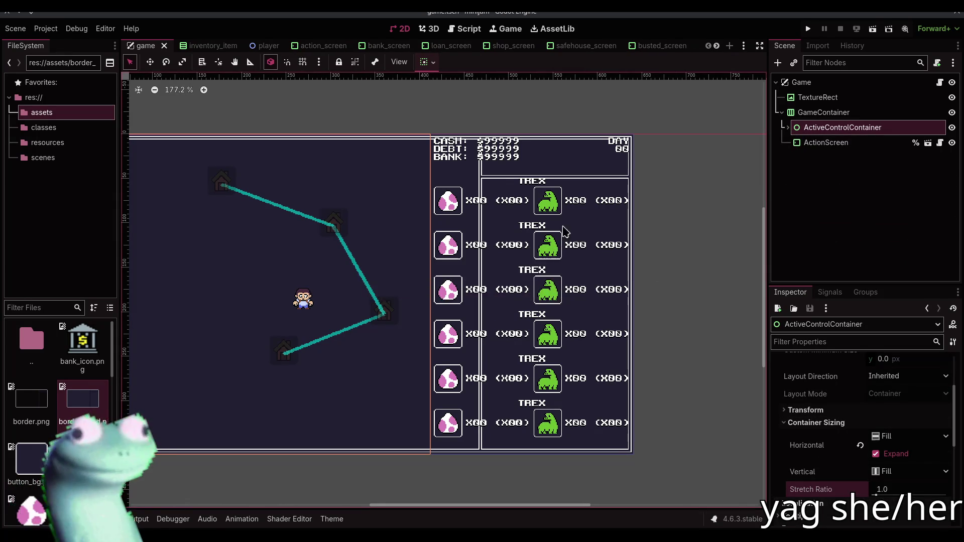
Anchor MapViewportContainer with the Full Rect preset so it fills its parent
{"action": "left_click_drag", "start_coordinate": [503, 211], "coordinate": [595, 223]}
{"action": "left_click", "coordinate": [788, 128]}
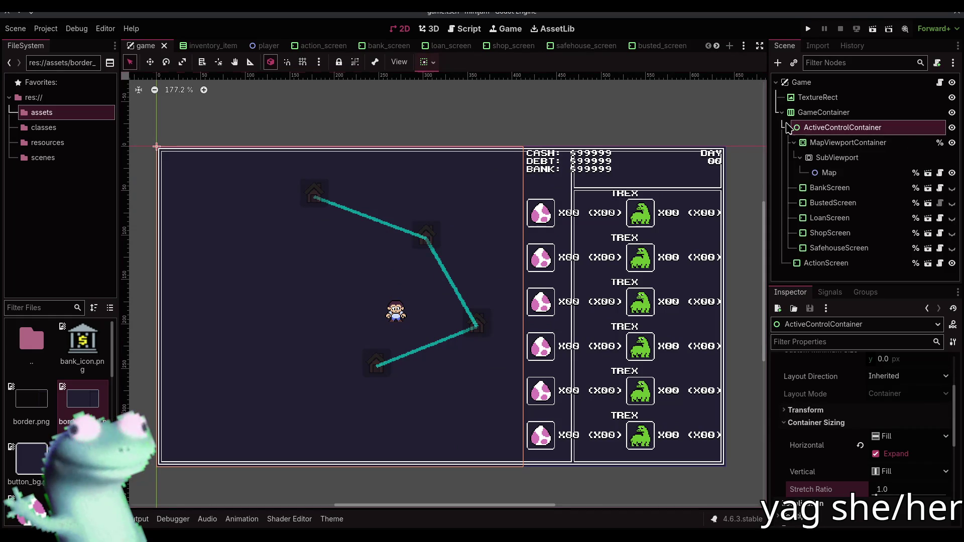
{"action": "left_click", "coordinate": [823, 143]}
{"action": "scroll", "coordinate": [843, 422], "scroll_direction": "down", "scroll_amount": 3}
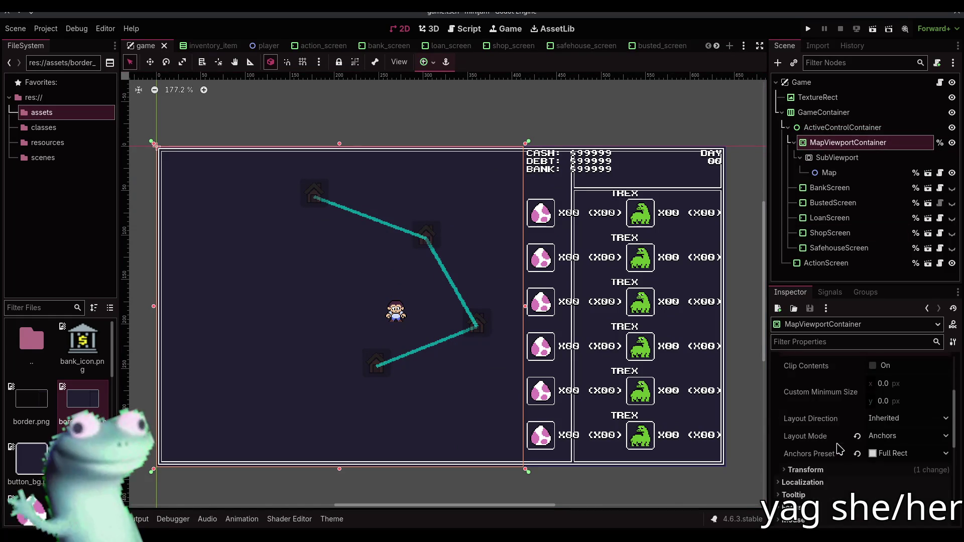
{"action": "left_click", "coordinate": [838, 465]}
{"action": "scroll", "coordinate": [854, 482], "scroll_direction": "down", "scroll_amount": 1}
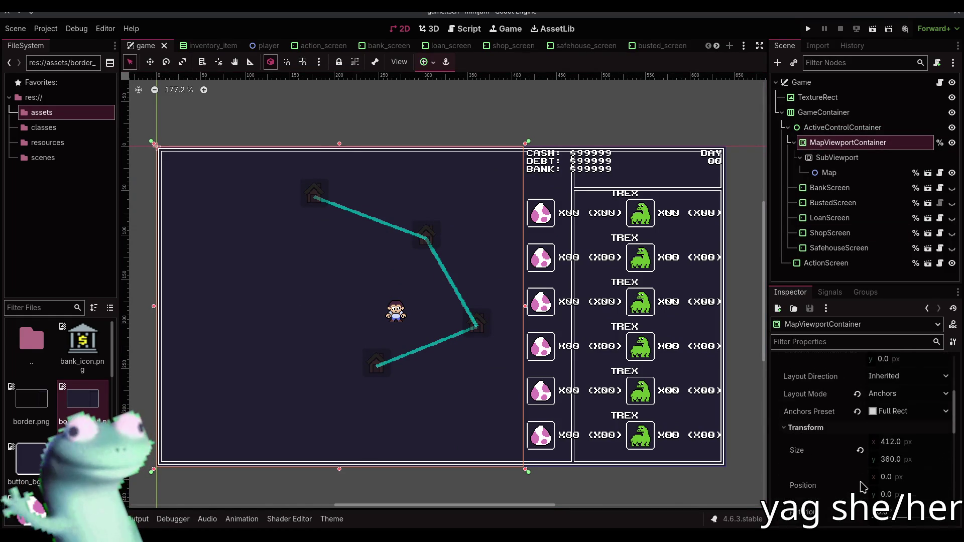
{"action": "left_click", "coordinate": [828, 429]}
{"action": "scroll", "coordinate": [828, 436], "scroll_direction": "up", "scroll_amount": 3}
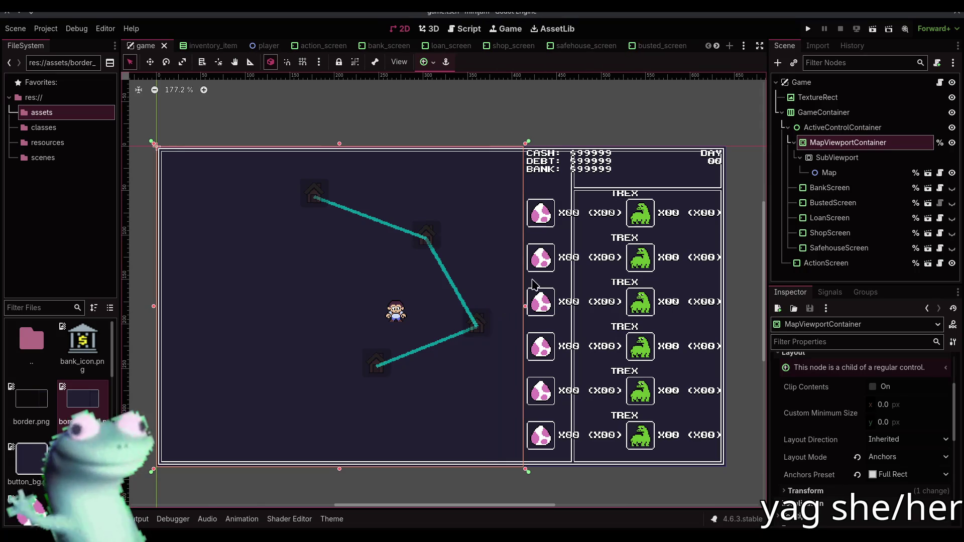
{"action": "left_click", "coordinate": [424, 62]}
{"action": "left_click", "coordinate": [485, 156]}
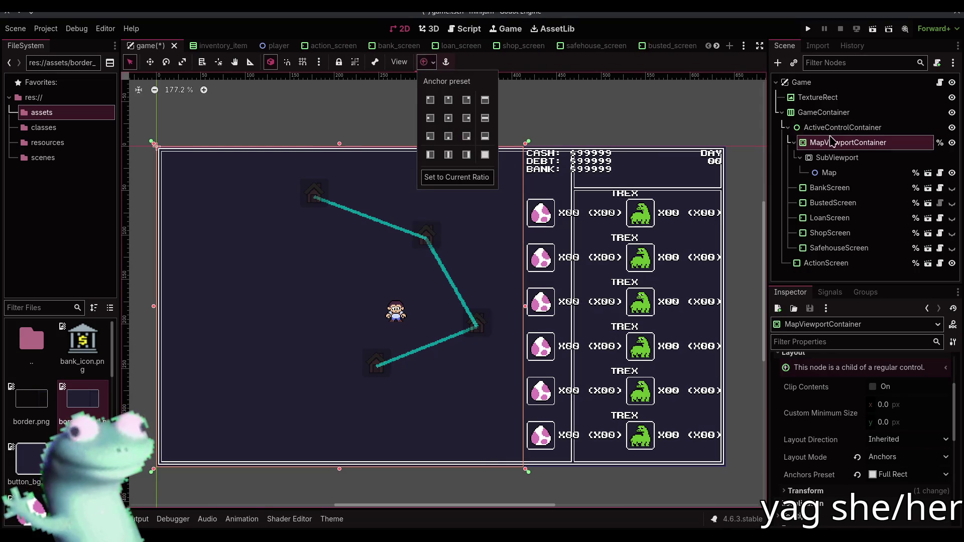
Keep ActiveControlContainer's stretch ratio at 1.0 and save the game scene
{"action": "left_click", "coordinate": [836, 130]}
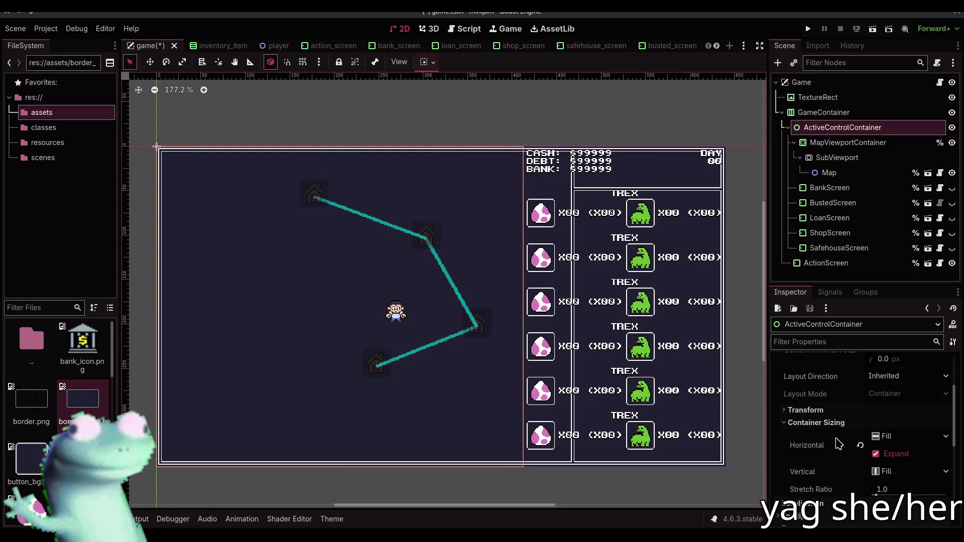
{"action": "left_click_drag", "start_coordinate": [882, 494], "coordinate": [875, 496]}
{"action": "left_click", "coordinate": [861, 490]}
{"action": "key", "text": "ctrl+s"}
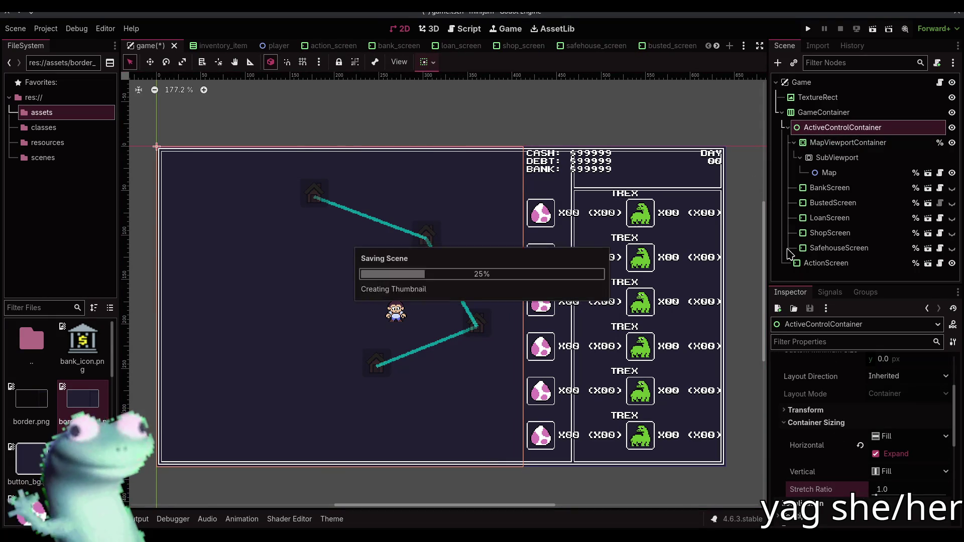
{"action": "left_click", "coordinate": [426, 61]}
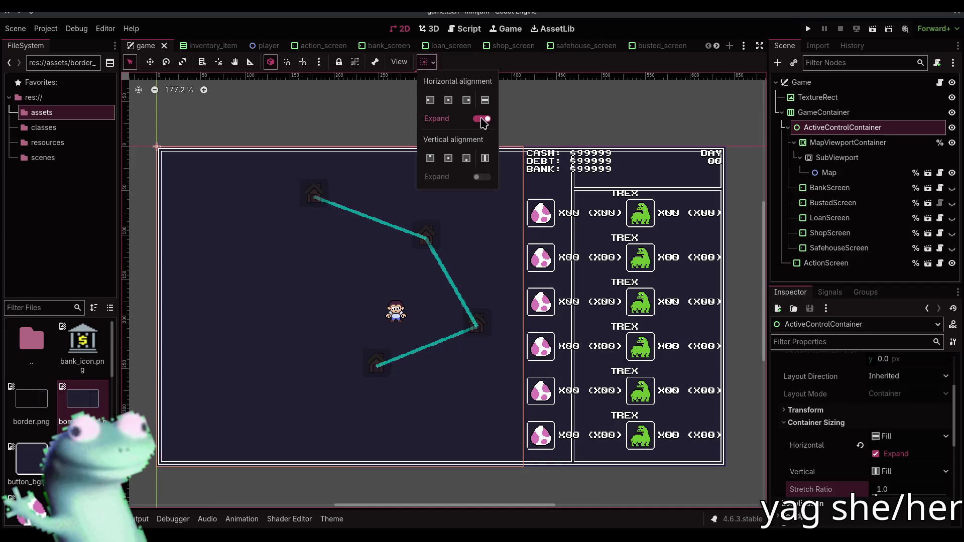
{"action": "left_click", "coordinate": [553, 104]}
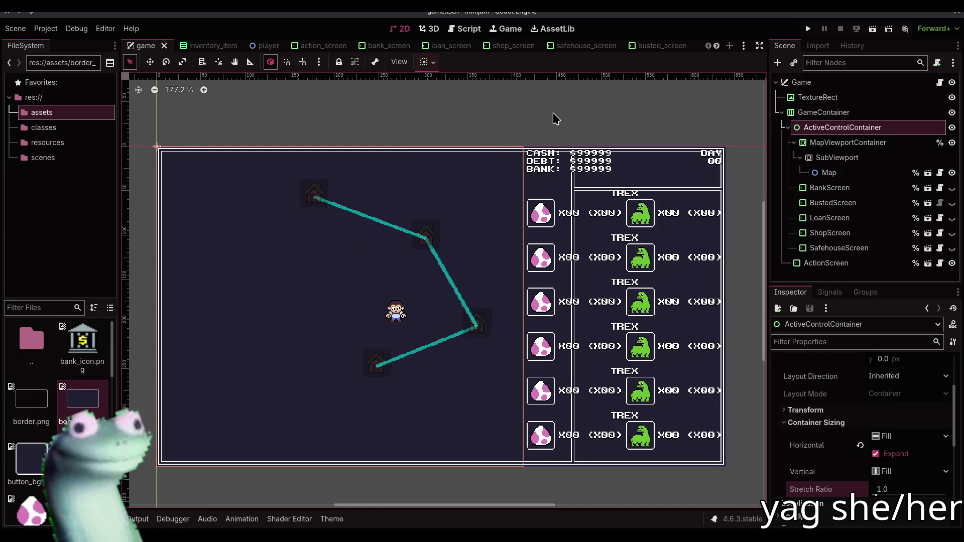
{"action": "left_click", "coordinate": [848, 142]}
{"action": "scroll", "coordinate": [824, 444], "scroll_direction": "up", "scroll_amount": 3}
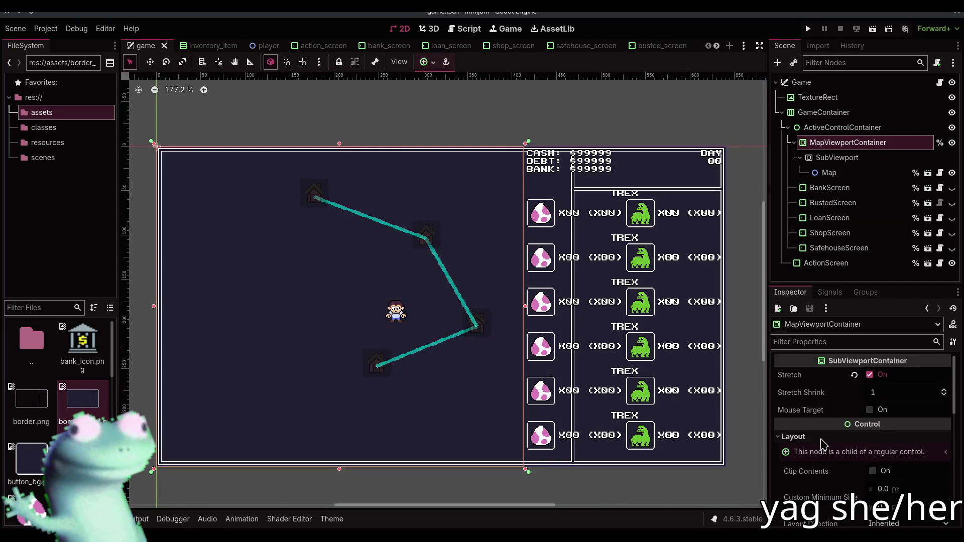
{"action": "left_click", "coordinate": [842, 127]}
{"action": "scroll", "coordinate": [646, 130], "scroll_direction": "up", "scroll_amount": 1}
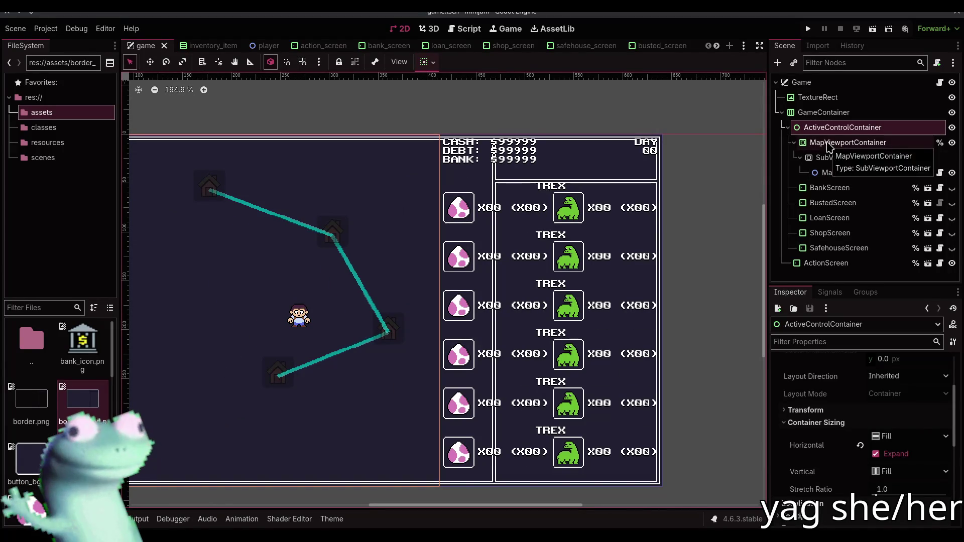
{"action": "double_click", "coordinate": [952, 128]}
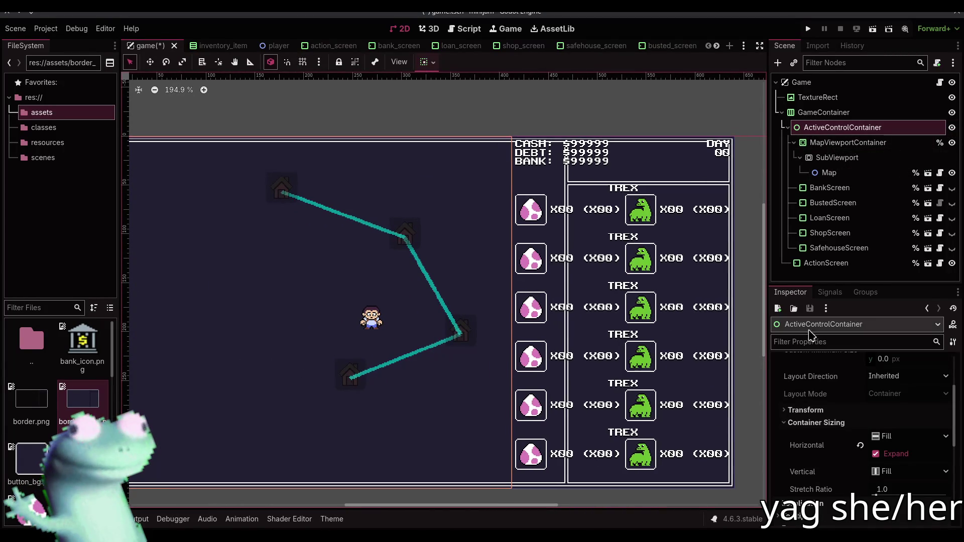
{"action": "left_click", "coordinate": [834, 143]}
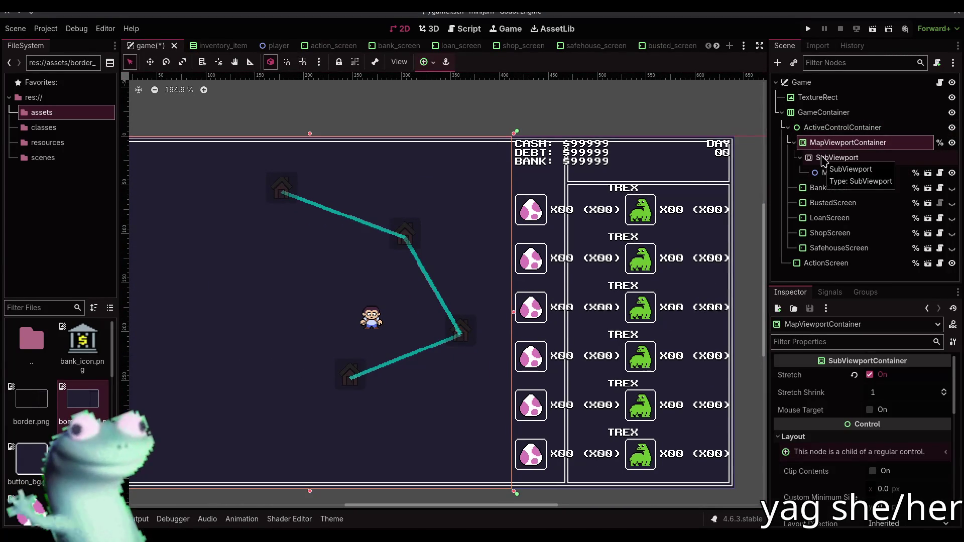
{"action": "left_click", "coordinate": [835, 158]}
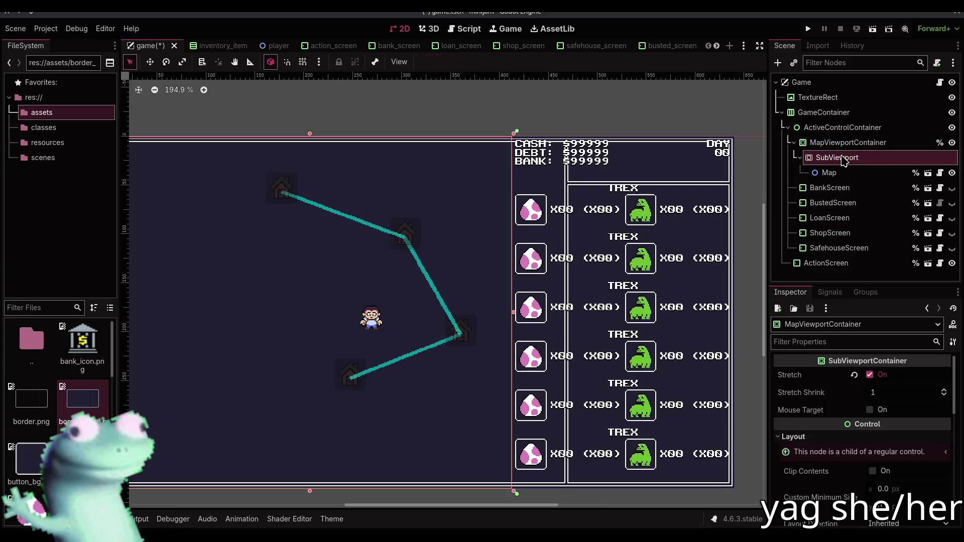
{"action": "scroll", "coordinate": [842, 425], "scroll_direction": "up", "scroll_amount": 5}
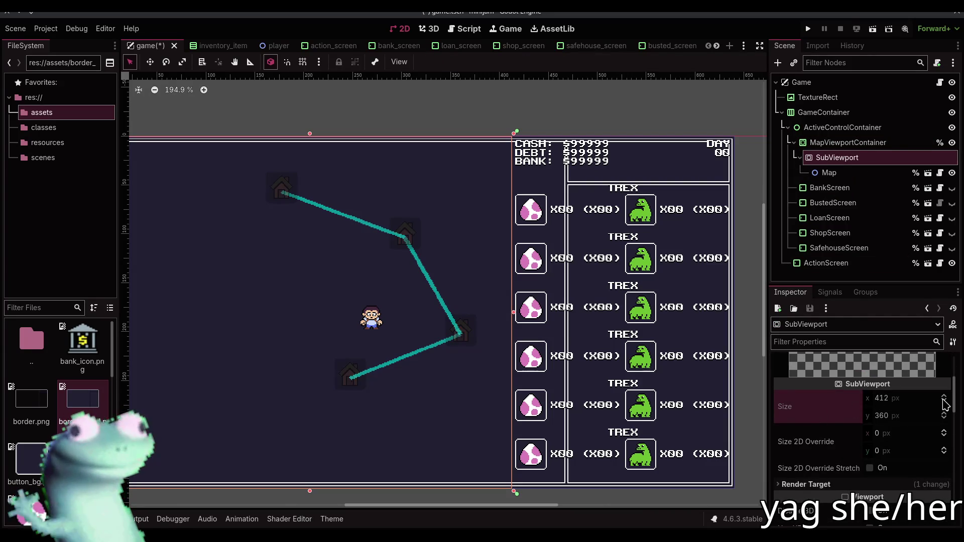
{"action": "left_click", "coordinate": [853, 143]}
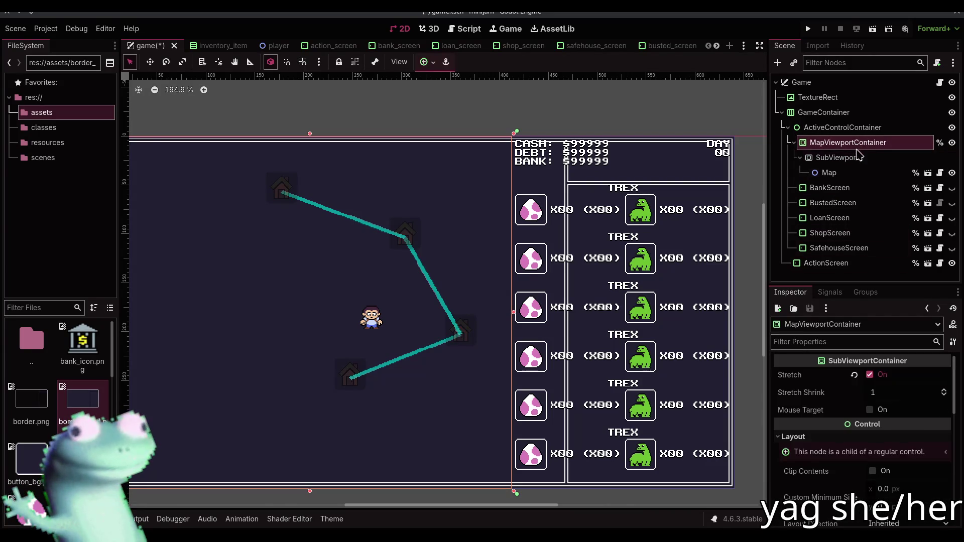
{"action": "left_click", "coordinate": [826, 127]}
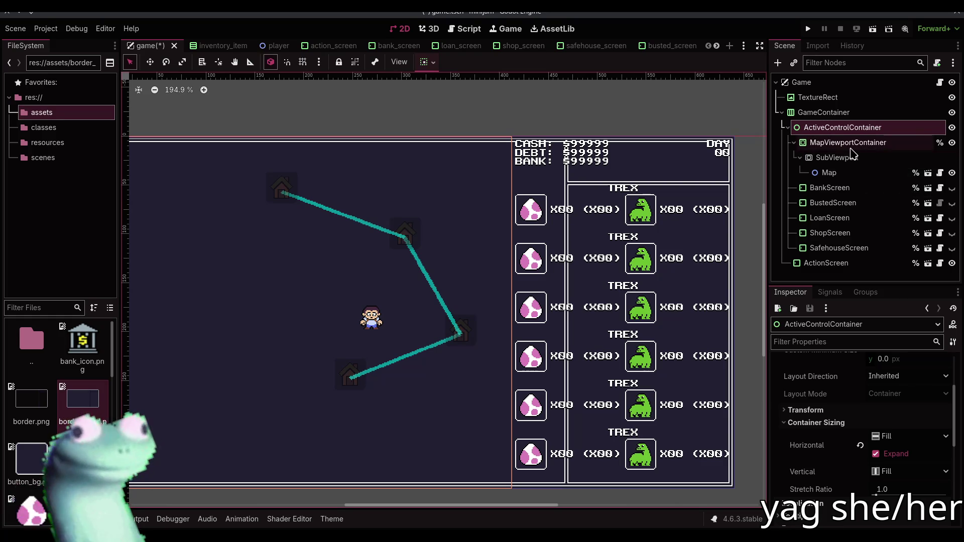
{"action": "scroll", "coordinate": [738, 149], "scroll_direction": "right", "scroll_amount": 3}
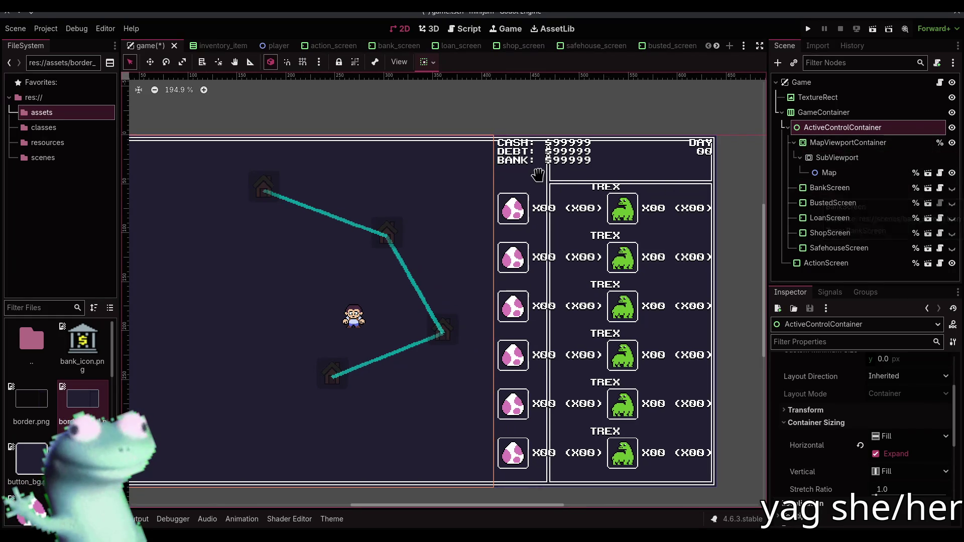
{"action": "left_click", "coordinate": [829, 422]}
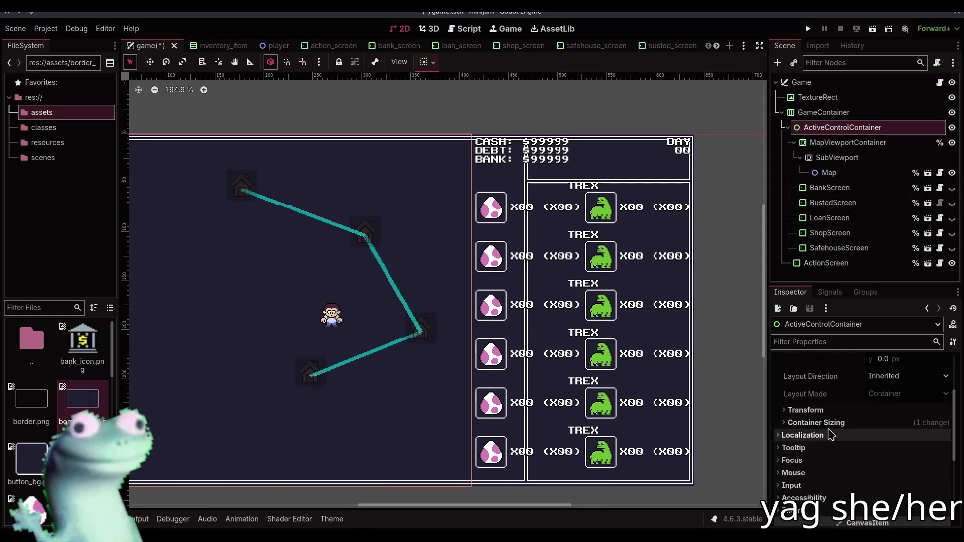
{"action": "scroll", "coordinate": [829, 433], "scroll_direction": "up", "scroll_amount": 3}
{"action": "scroll", "coordinate": [837, 445], "scroll_direction": "down", "scroll_amount": 1}
{"action": "left_click", "coordinate": [836, 443]}
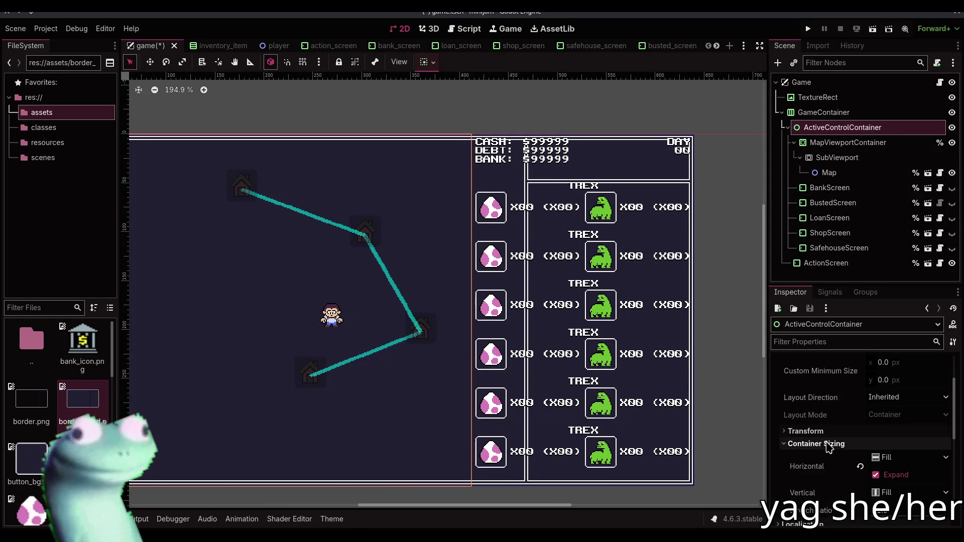
{"action": "left_click", "coordinate": [876, 474]}
{"action": "left_click", "coordinate": [876, 474]}
Select the five screens from BankScreen to SafehouseScreen and review their anchor presets unchanged
{"action": "left_click_drag", "start_coordinate": [527, 274], "coordinate": [513, 279]}
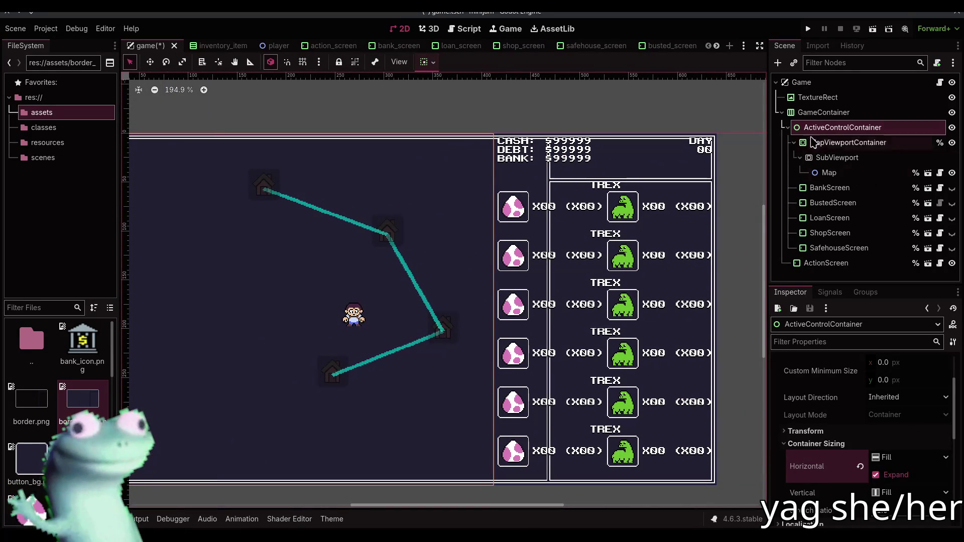
{"action": "left_click", "coordinate": [787, 128]}
{"action": "left_click", "coordinate": [787, 128]}
{"action": "left_click", "coordinate": [793, 143]}
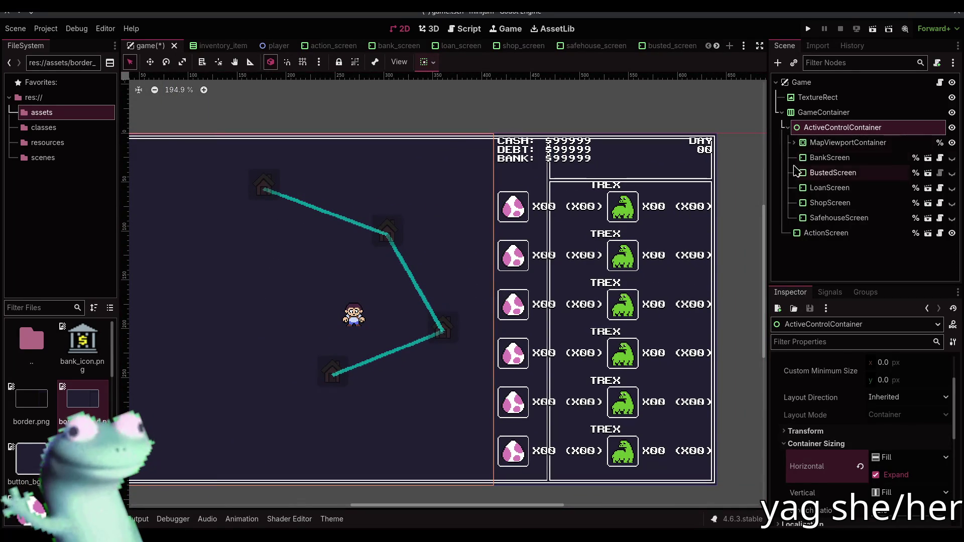
{"action": "left_click", "coordinate": [829, 157]}
{"action": "left_click", "coordinate": [838, 217], "text": "shift"}
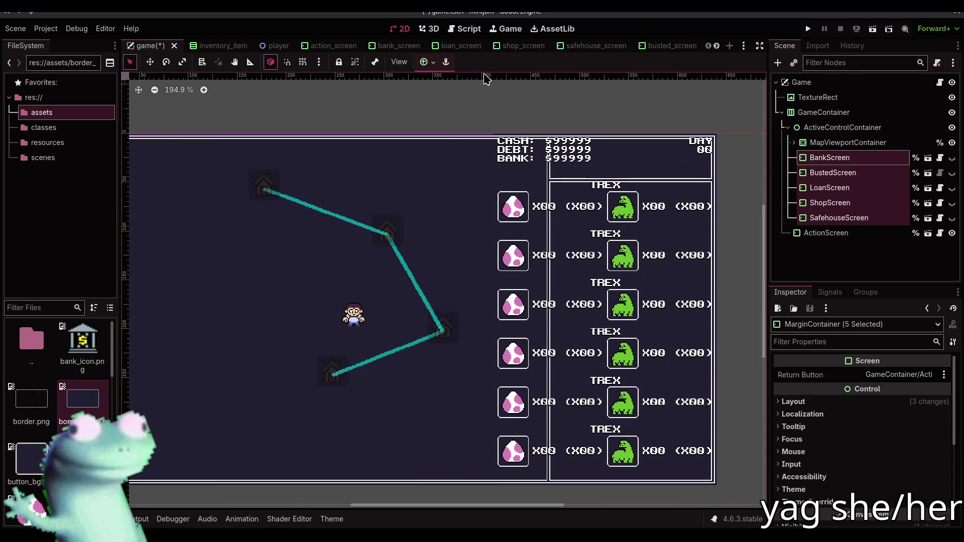
{"action": "left_click", "coordinate": [431, 62]}
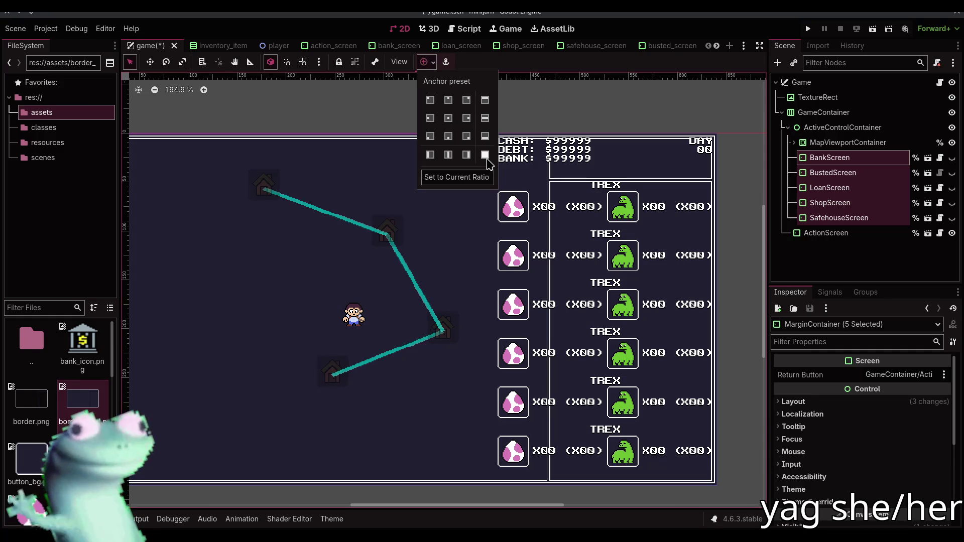
{"action": "left_click", "coordinate": [836, 163]}
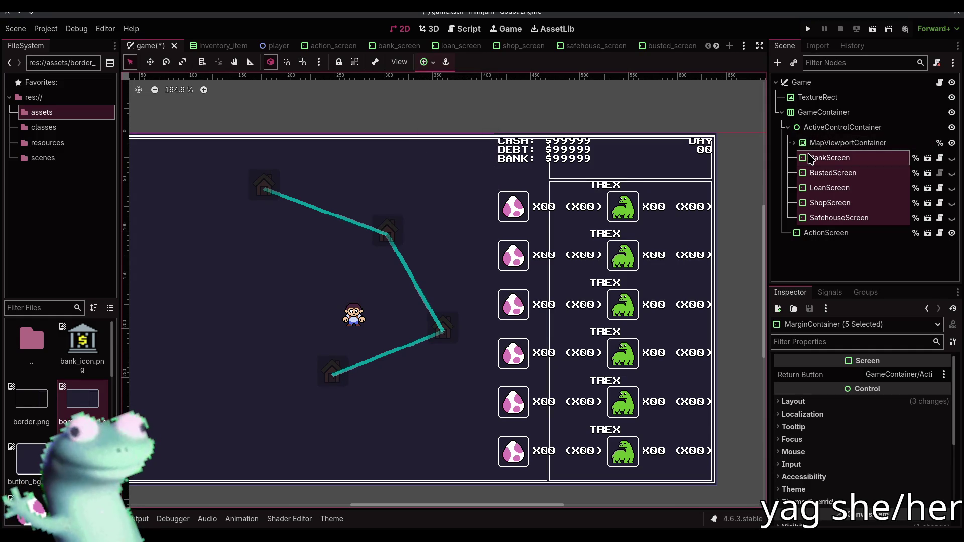
Open ActiveControlContainer's context menu in the scene tree, then dismiss it
{"action": "left_click", "coordinate": [812, 144]}
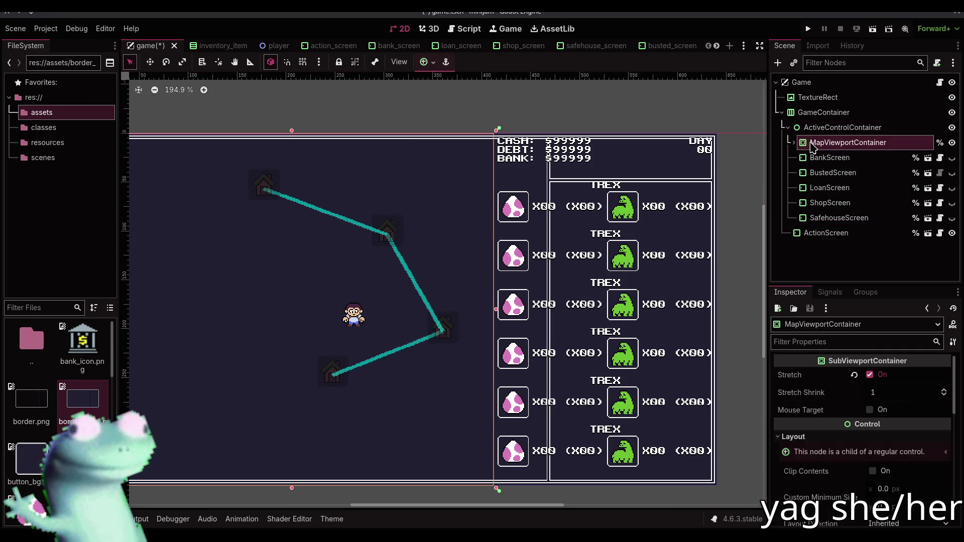
{"action": "left_click", "coordinate": [833, 128]}
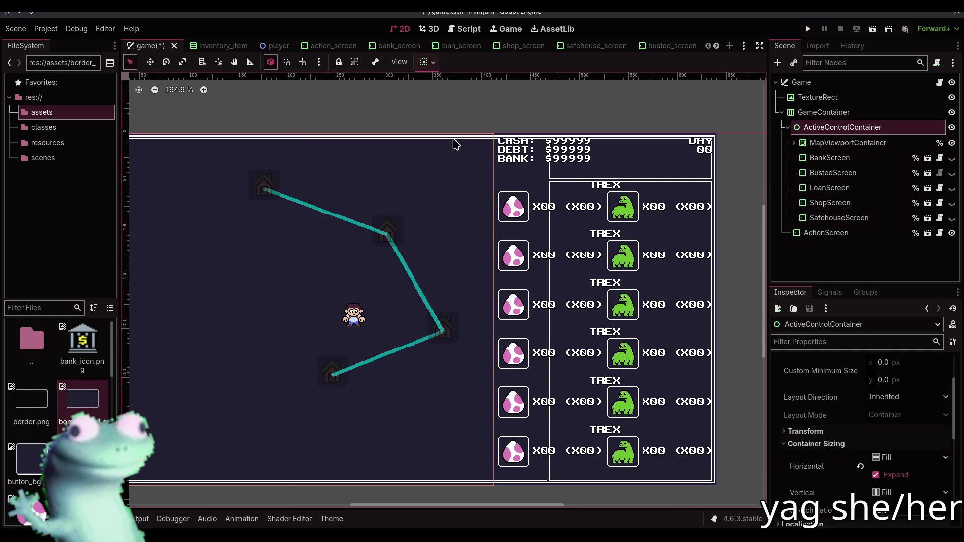
{"action": "left_click_drag", "start_coordinate": [441, 138], "coordinate": [578, 146]}
{"action": "scroll", "coordinate": [578, 147], "scroll_direction": "right", "scroll_amount": 3}
{"action": "scroll", "coordinate": [571, 147], "scroll_direction": "right", "scroll_amount": 2}
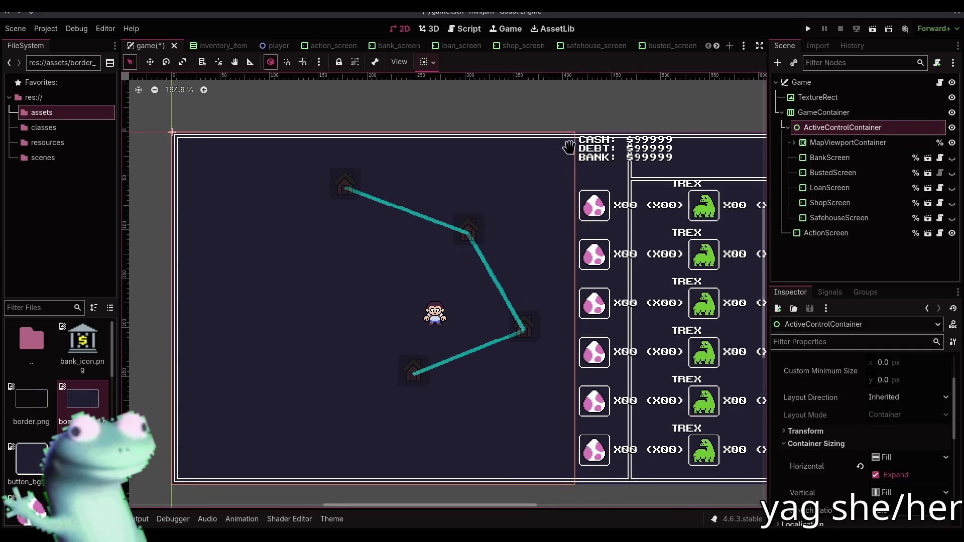
{"action": "right_click", "coordinate": [813, 129]}
{"action": "key", "text": "Escape"}
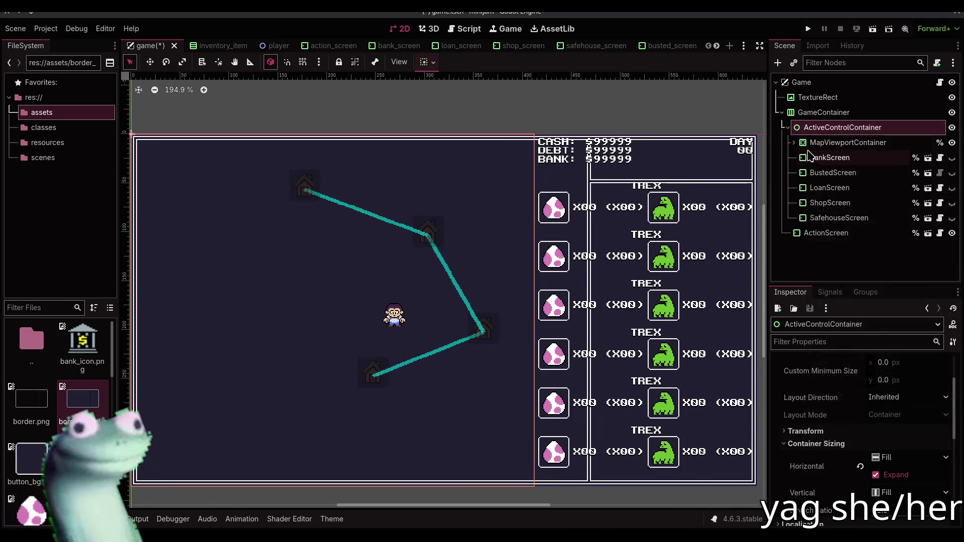
Review ActiveControlContainer's container sizing options without changing them
{"action": "left_click", "coordinate": [829, 157]}
{"action": "left_click", "coordinate": [859, 144]}
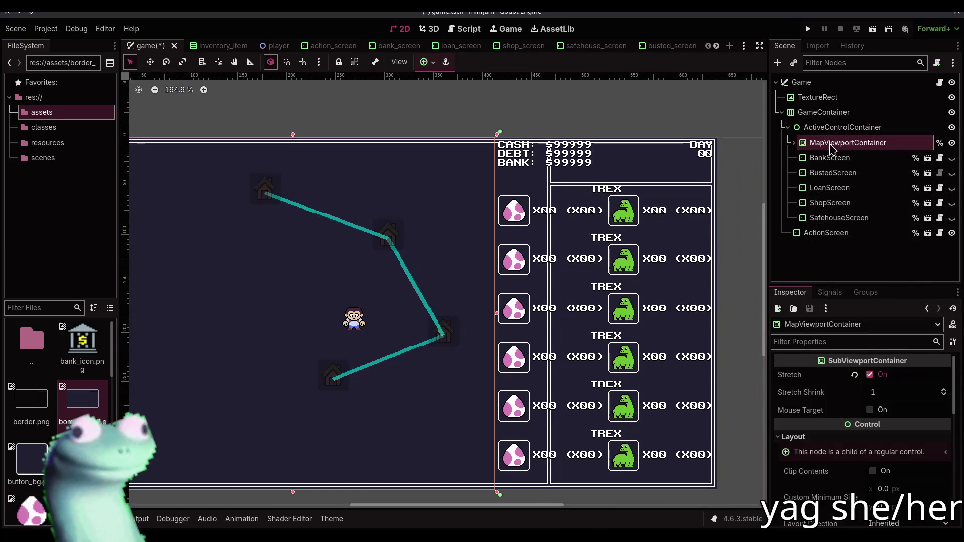
{"action": "left_click", "coordinate": [798, 128]}
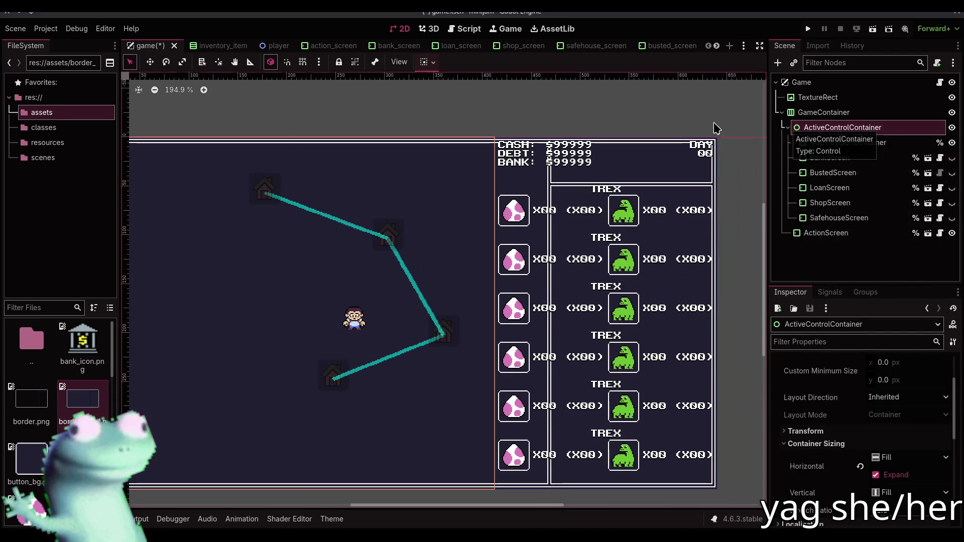
{"action": "left_click", "coordinate": [427, 62]}
{"action": "left_click", "coordinate": [688, 98]}
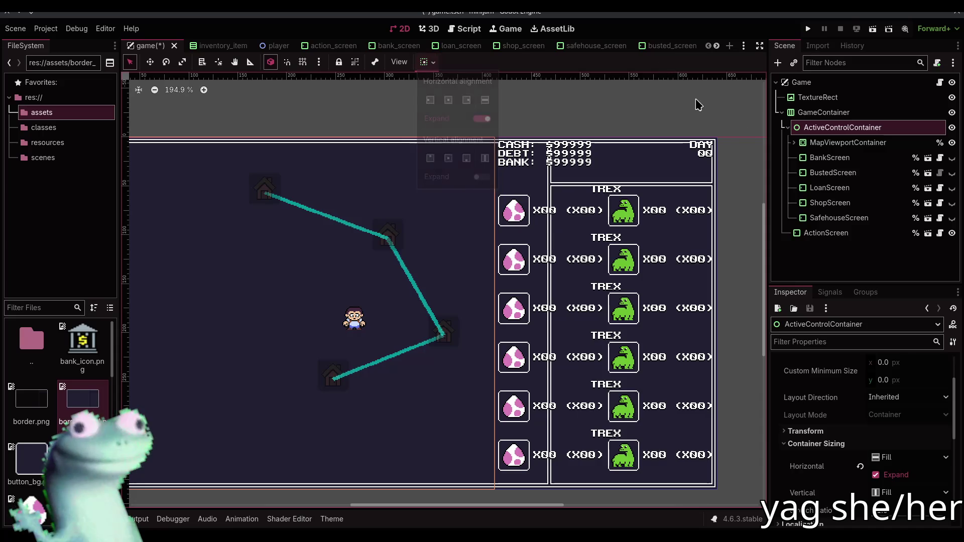
Try horizontal Expand on ActionScreen, then undo it
{"action": "left_click", "coordinate": [826, 232]}
{"action": "left_click", "coordinate": [427, 61]}
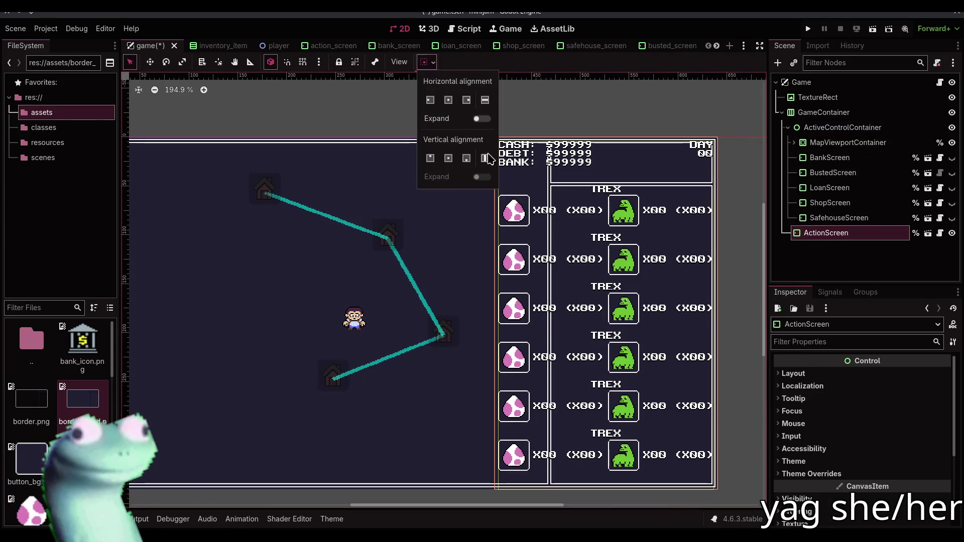
{"action": "left_click", "coordinate": [482, 118]}
{"action": "key", "text": "ctrl+z"}
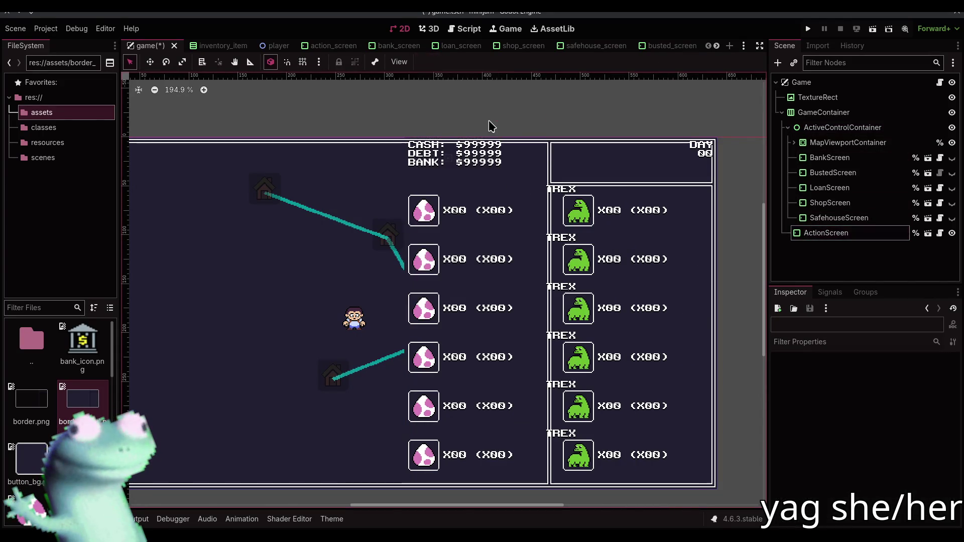
Adjust ActiveControlContainer's stretch ratio to widen the map area and save the game scene
{"action": "left_click", "coordinate": [826, 128]}
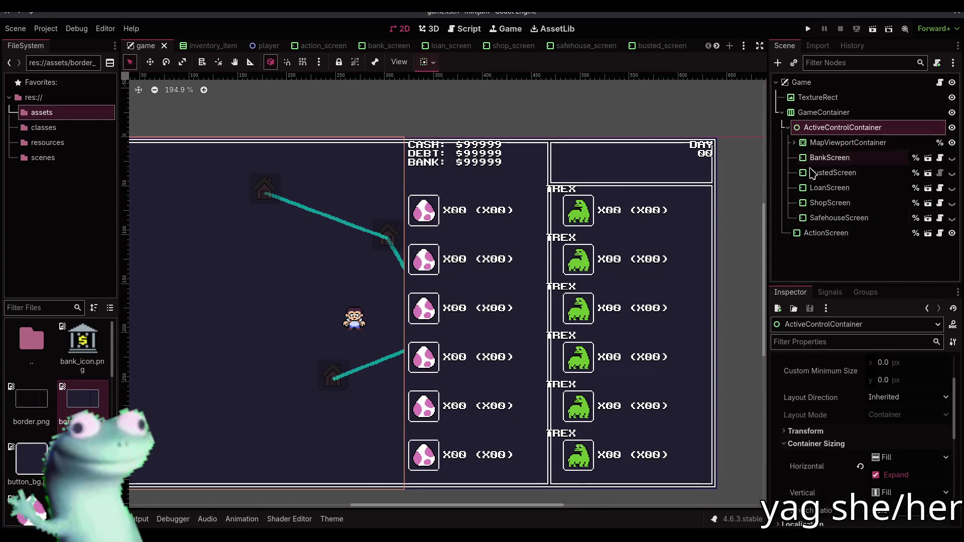
{"action": "mouse_move", "coordinate": [879, 518]}
{"action": "left_mouse_down"}
{"action": "mouse_move", "coordinate": [889, 519]}
{"action": "mouse_move", "coordinate": [874, 522]}
{"action": "left_mouse_up"}
{"action": "key", "text": "ctrl+s"}
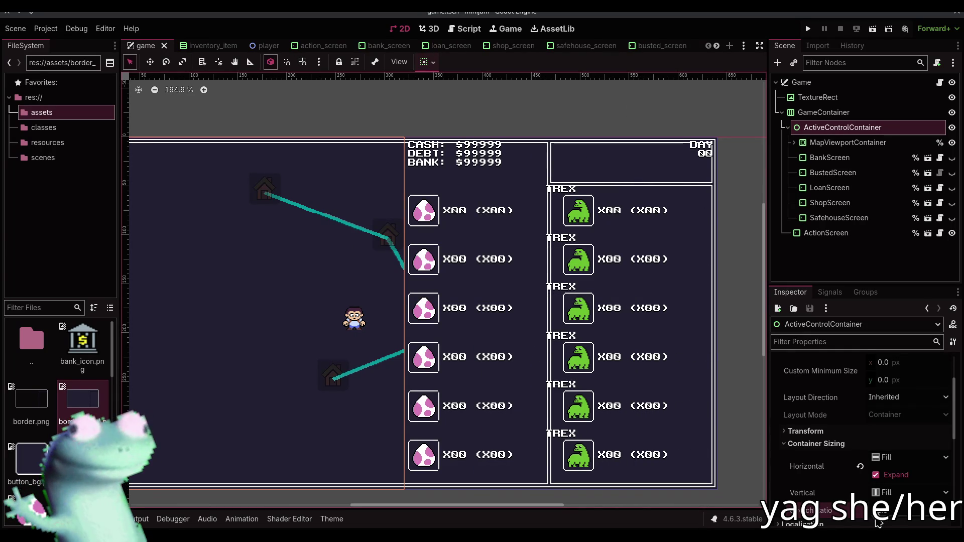
{"action": "left_click_drag", "start_coordinate": [877, 522], "coordinate": [894, 523]}
{"action": "key", "text": "ctrl+s"}
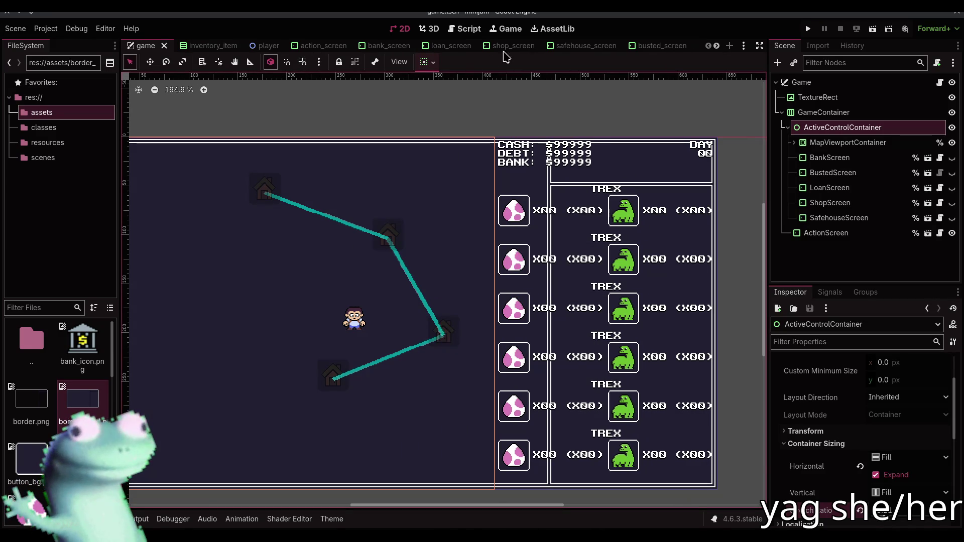
Open the inventory_item scene with StockEggLabel selected
{"action": "scroll", "coordinate": [271, 53], "scroll_direction": "down", "scroll_amount": 2}
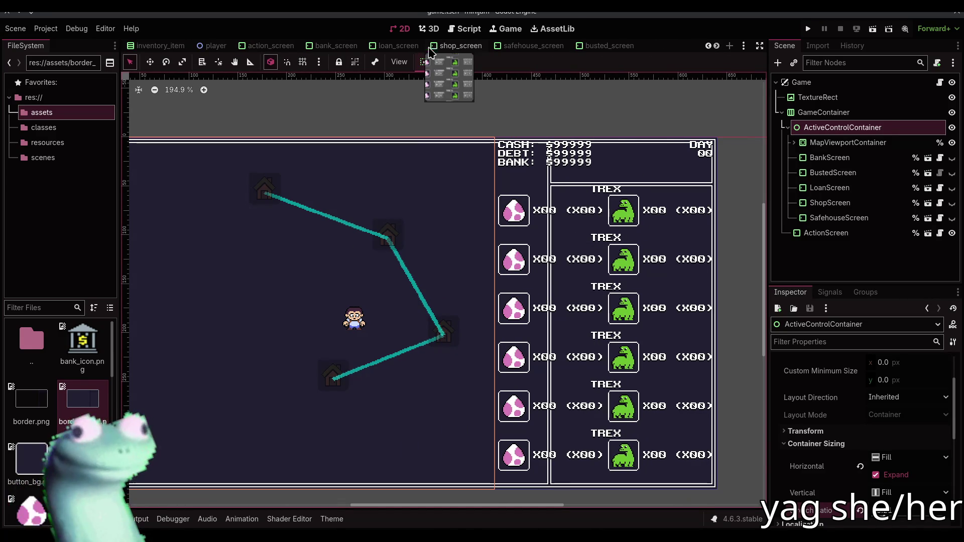
{"action": "left_click", "coordinate": [160, 45]}
{"action": "left_click", "coordinate": [436, 305]}
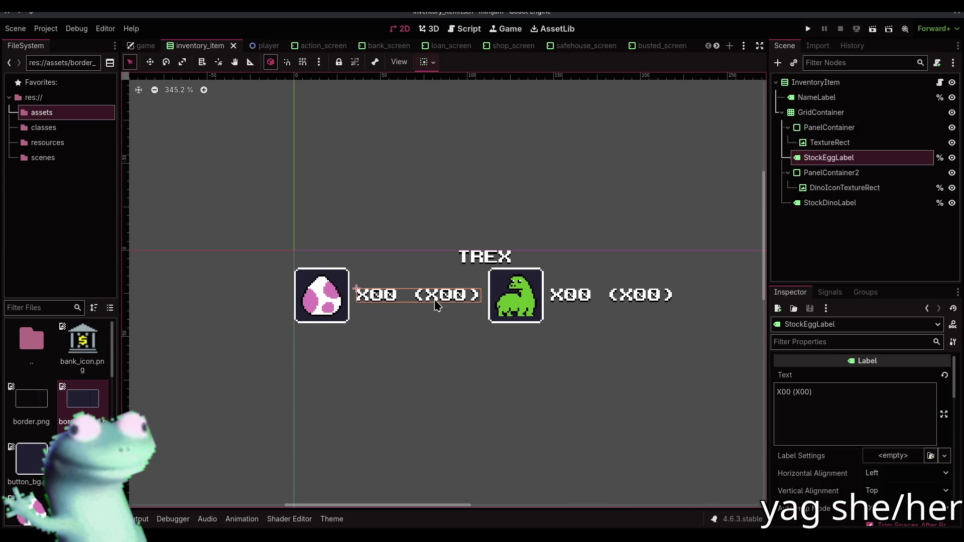
Delete '(X00)' from the StockEggLabel and StockDinoLabel text and save inventory_item
{"action": "left_click_drag", "start_coordinate": [846, 401], "coordinate": [795, 392]}
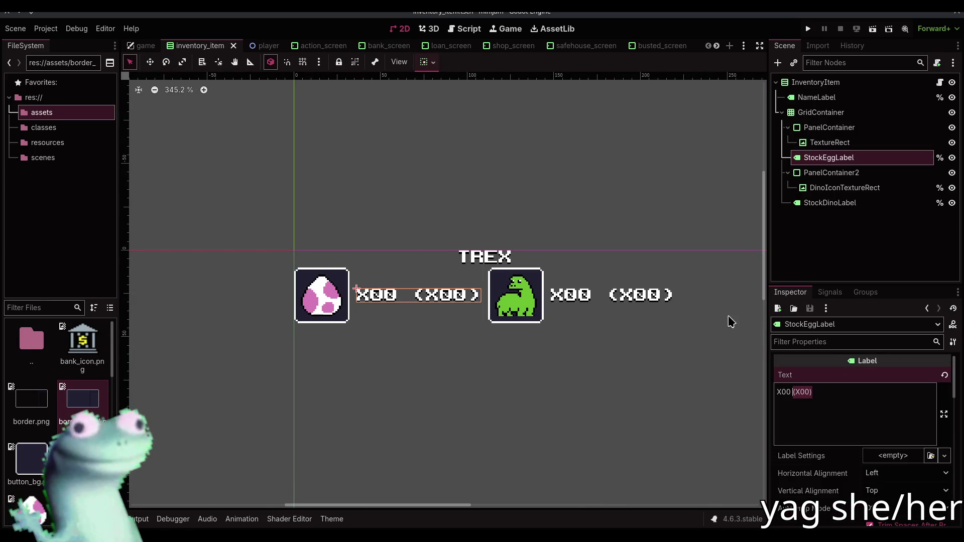
{"action": "key", "text": "BackSpace"}
{"action": "left_click", "coordinate": [521, 297]}
{"action": "left_click_drag", "start_coordinate": [834, 390], "coordinate": [792, 392]}
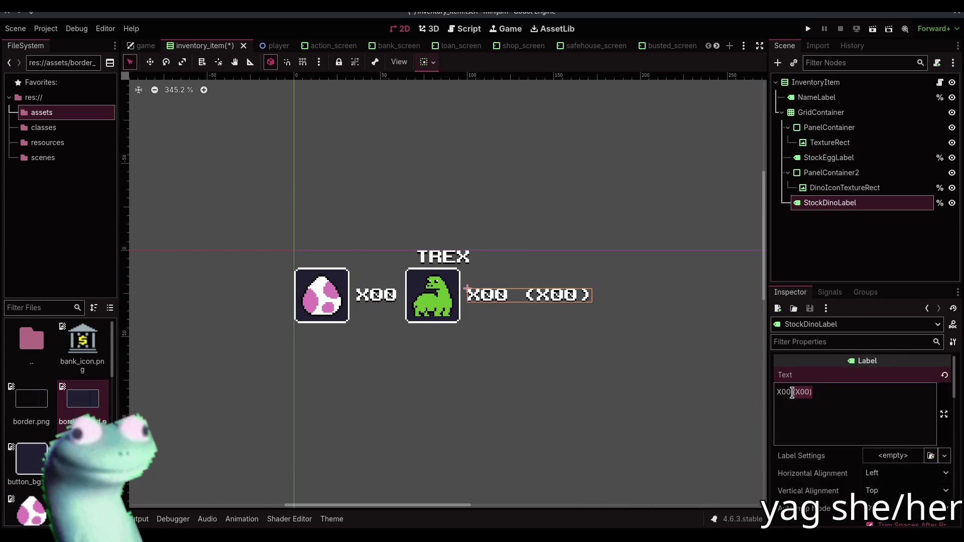
{"action": "key", "text": "BackSpace"}
{"action": "left_click", "coordinate": [489, 197]}
{"action": "key", "text": "ctrl+s"}
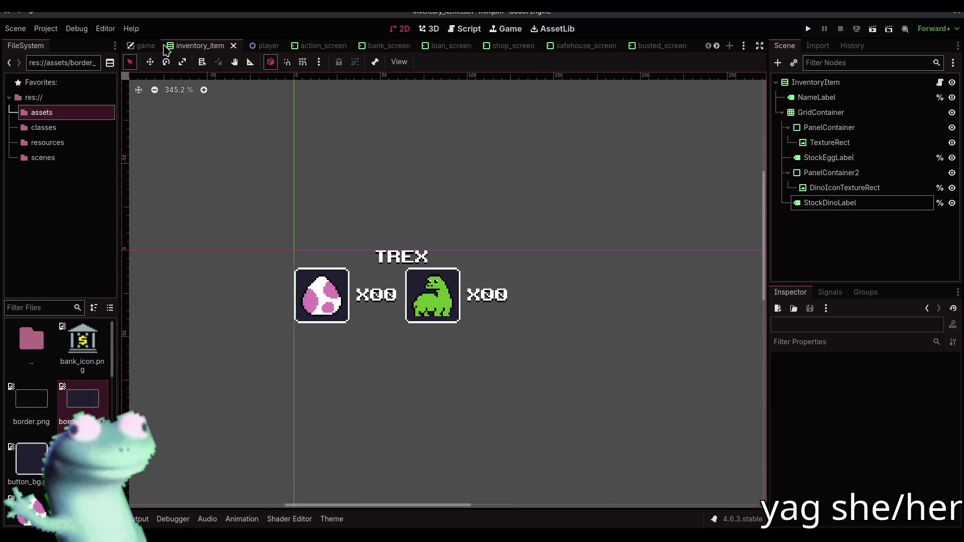
Return to the game scene with no node selected
{"action": "left_click", "coordinate": [146, 47]}
{"action": "scroll", "coordinate": [442, 121], "scroll_direction": "up", "scroll_amount": 1}
{"action": "left_click", "coordinate": [487, 115]}
Raise ActiveControlContainer's stretch ratio to 2.75 and edit its custom minimum width
{"action": "left_click", "coordinate": [842, 127]}
{"action": "scroll", "coordinate": [854, 442], "scroll_direction": "down", "scroll_amount": 3}
{"action": "scroll", "coordinate": [858, 482], "scroll_direction": "down", "scroll_amount": 2}
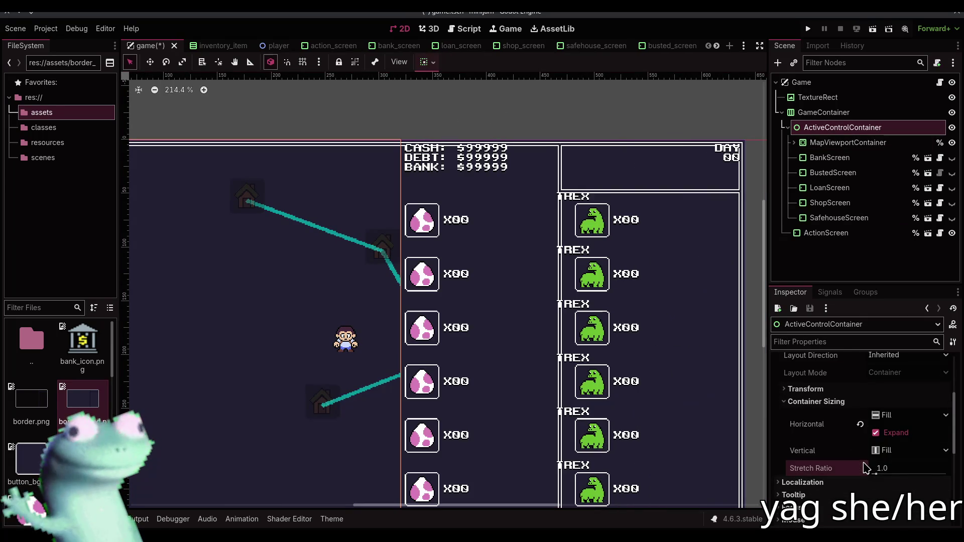
{"action": "scroll", "coordinate": [854, 424], "scroll_direction": "up", "scroll_amount": 1}
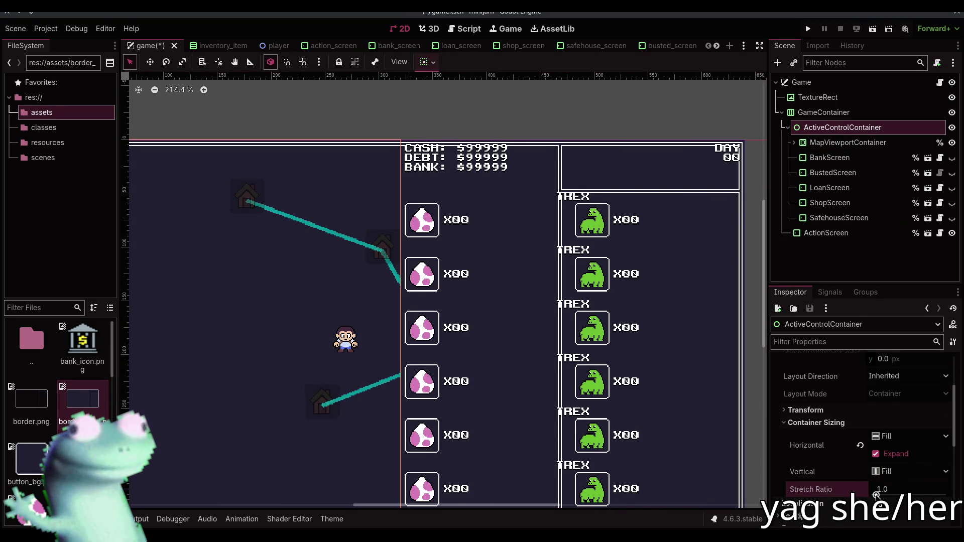
{"action": "left_click_drag", "start_coordinate": [876, 496], "coordinate": [883, 495]}
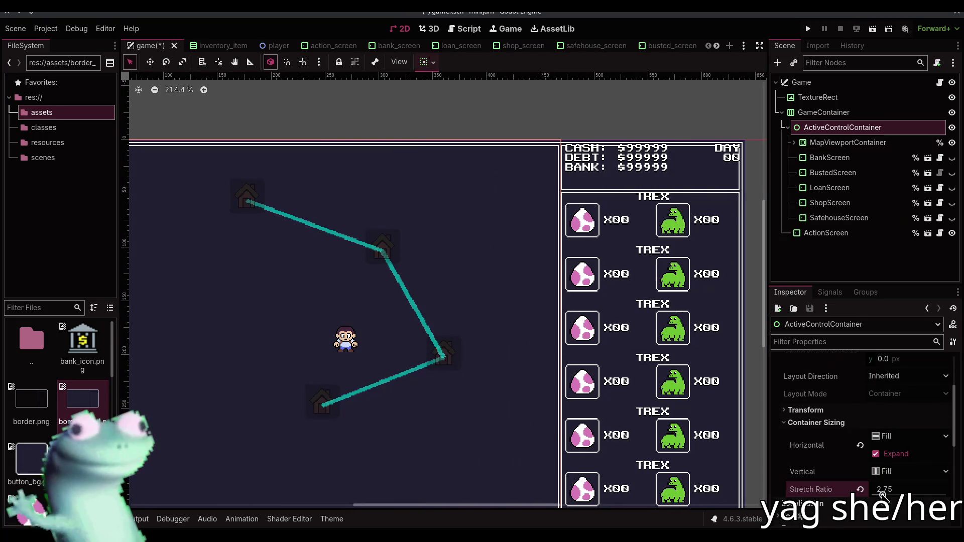
{"action": "left_click", "coordinate": [843, 411]}
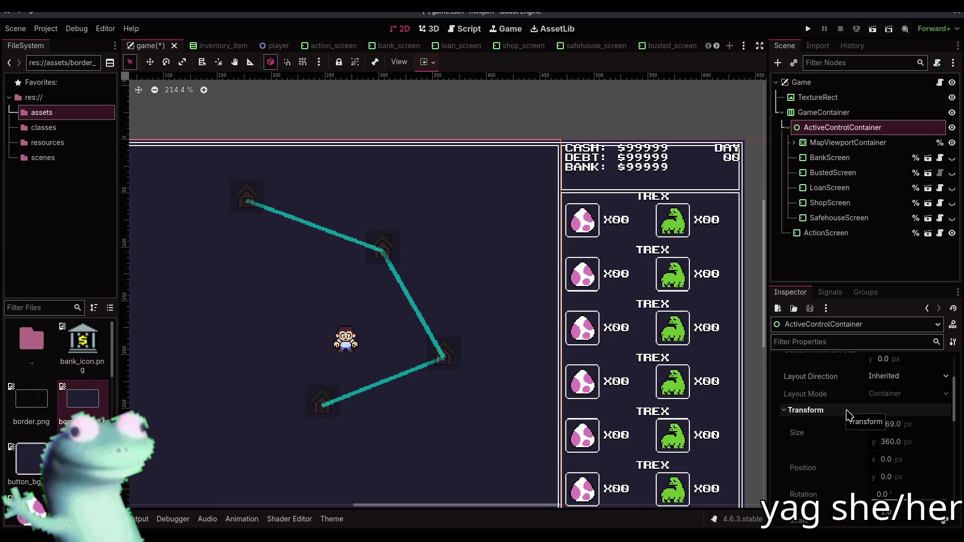
{"action": "left_click", "coordinate": [846, 410]}
{"action": "scroll", "coordinate": [858, 421], "scroll_direction": "up", "scroll_amount": 5}
{"action": "left_click", "coordinate": [897, 430]}
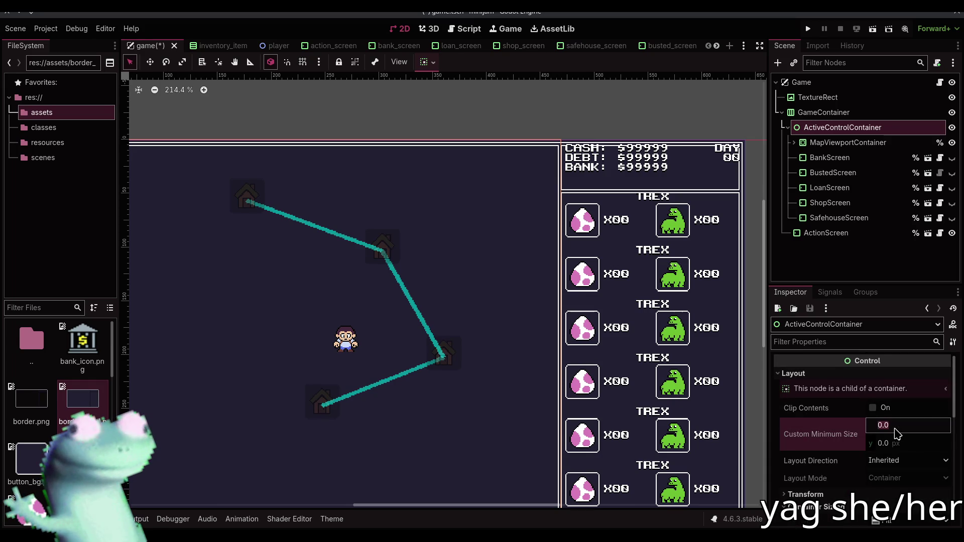
{"action": "scroll", "coordinate": [891, 427], "scroll_direction": "down", "scroll_amount": 5}
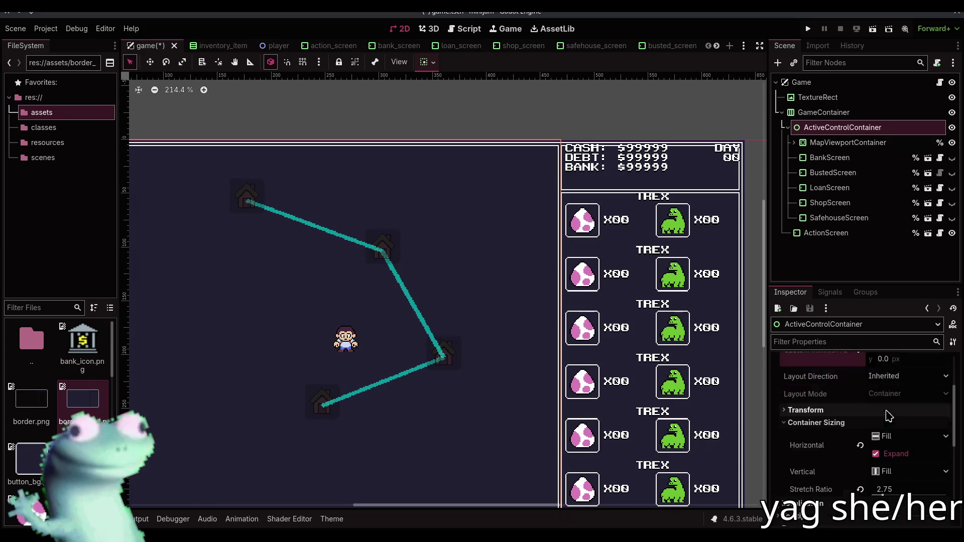
{"action": "scroll", "coordinate": [442, 226], "scroll_direction": "up", "scroll_amount": 5}
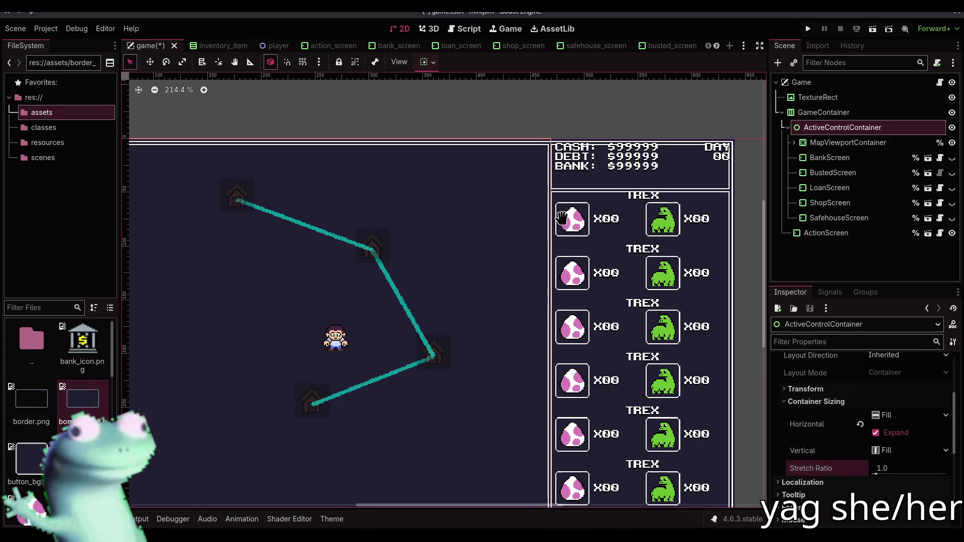
{"action": "scroll", "coordinate": [458, 336], "scroll_direction": "down", "scroll_amount": 1}
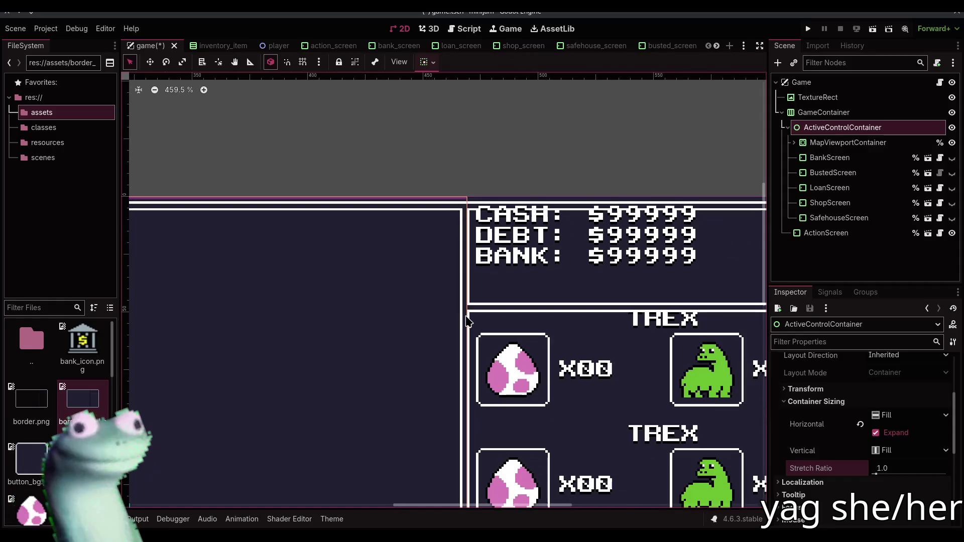
Assign border.png as the background TextureRect's texture and save the game scene
{"action": "left_click", "coordinate": [792, 100]}
{"action": "left_click_drag", "start_coordinate": [32, 399], "coordinate": [913, 383]}
{"action": "scroll", "coordinate": [392, 224], "scroll_direction": "up", "scroll_amount": 4}
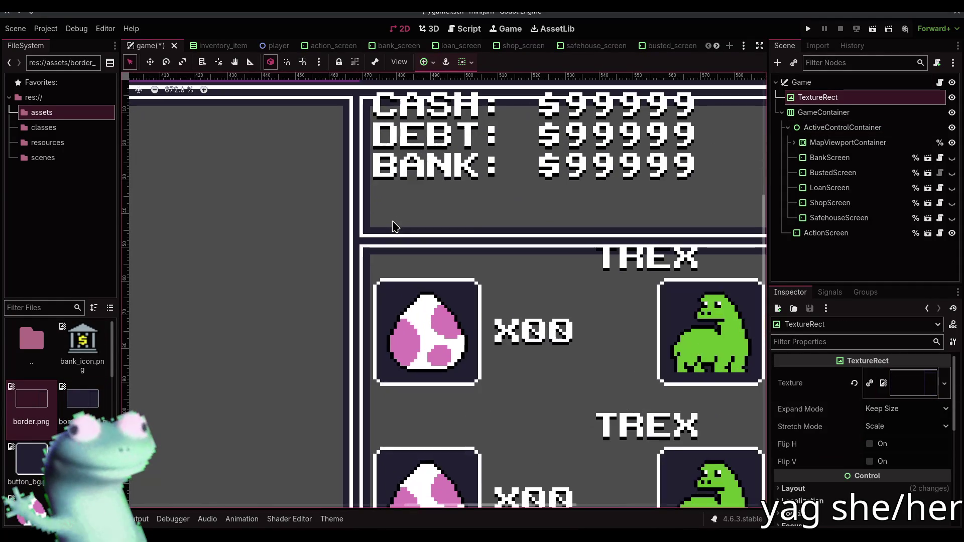
{"action": "key", "text": "ctrl+s"}
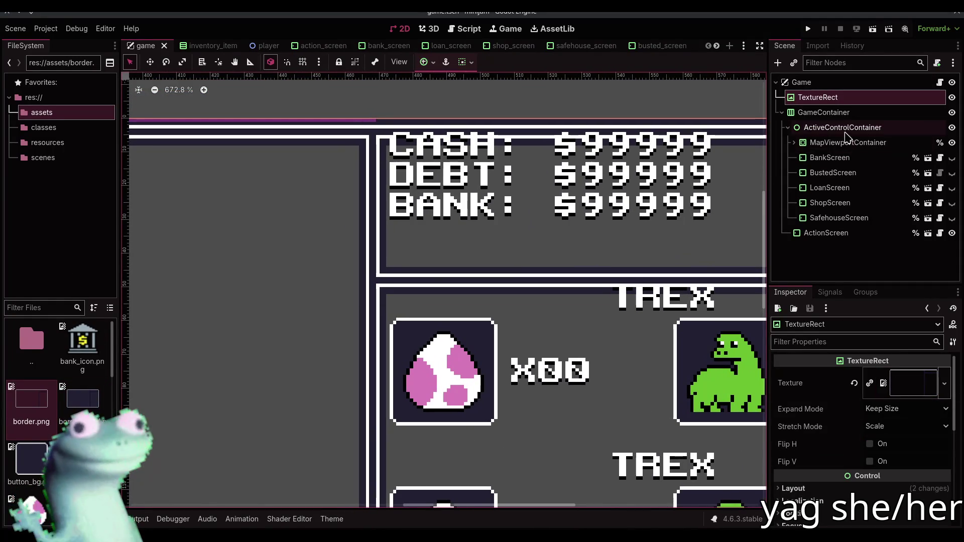
{"action": "left_click", "coordinate": [824, 128]}
{"action": "left_click", "coordinate": [848, 142]}
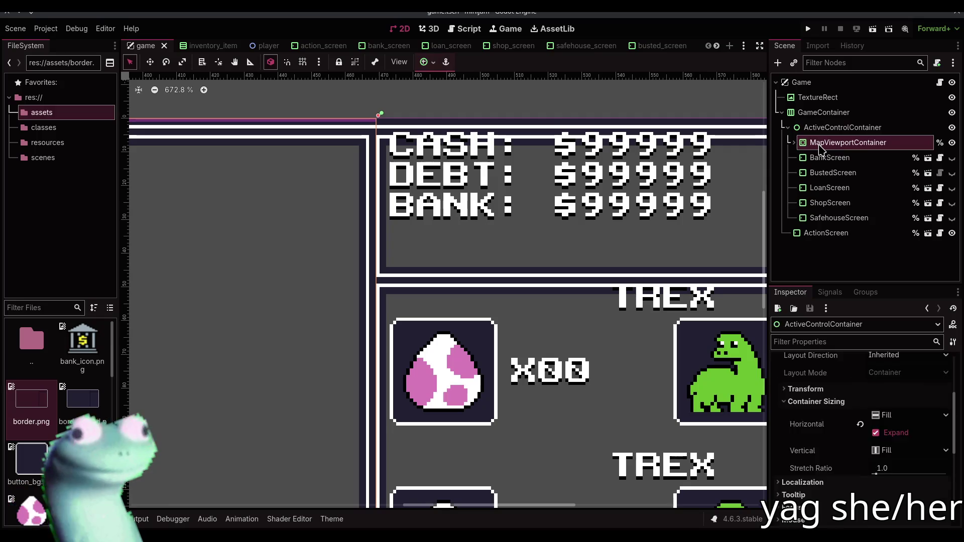
Nudge ActiveControlContainer's custom minimum width to about 469 and save the game scene
{"action": "left_click", "coordinate": [842, 127]}
{"action": "scroll", "coordinate": [842, 444], "scroll_direction": "down", "scroll_amount": 3}
{"action": "scroll", "coordinate": [842, 444], "scroll_direction": "up", "scroll_amount": 3}
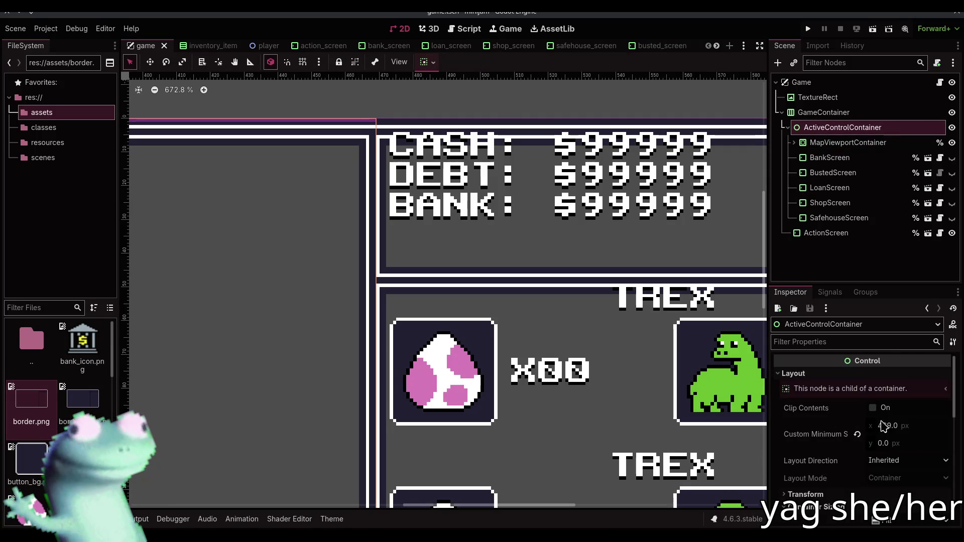
{"action": "left_click", "coordinate": [887, 426]}
{"action": "key", "text": "Up"}
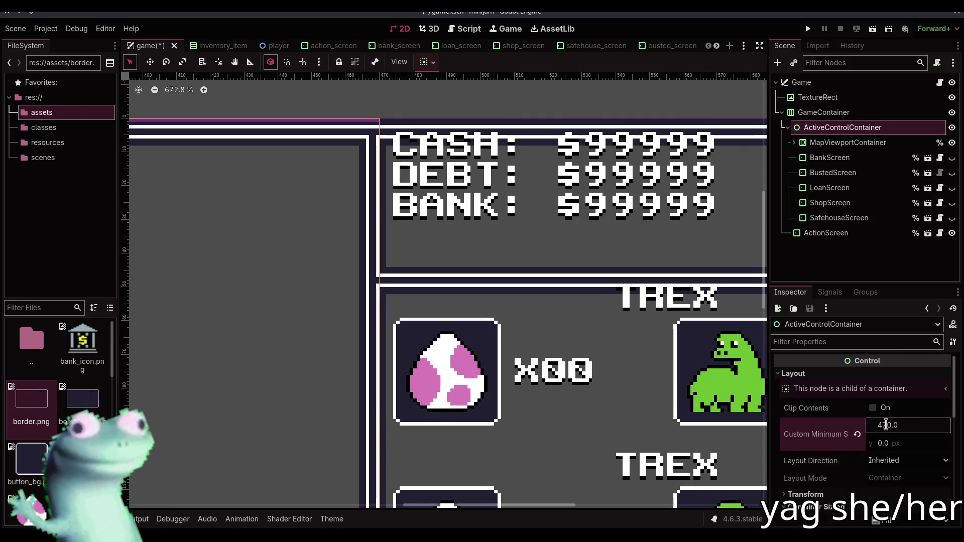
{"action": "key", "text": "Down"}
{"action": "key", "text": "Down"}
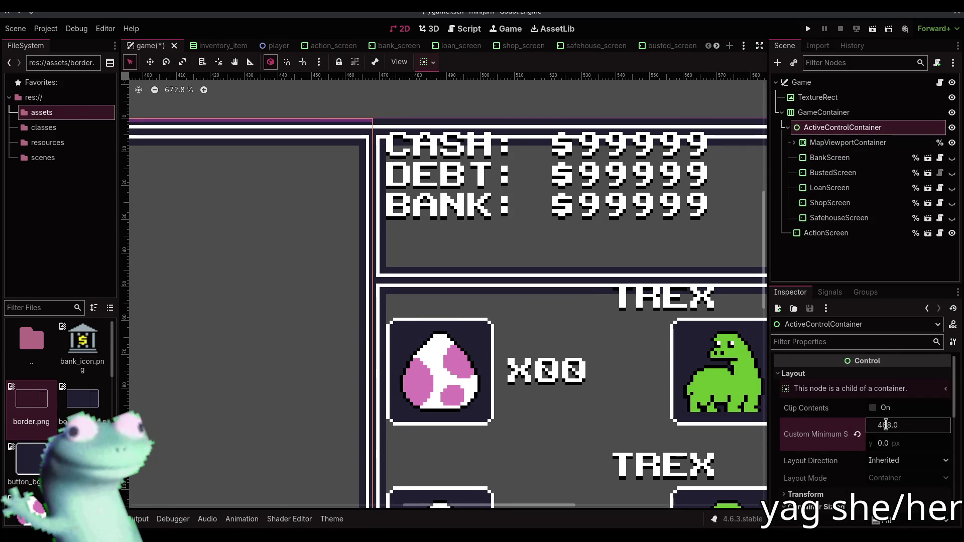
{"action": "key", "text": "Return"}
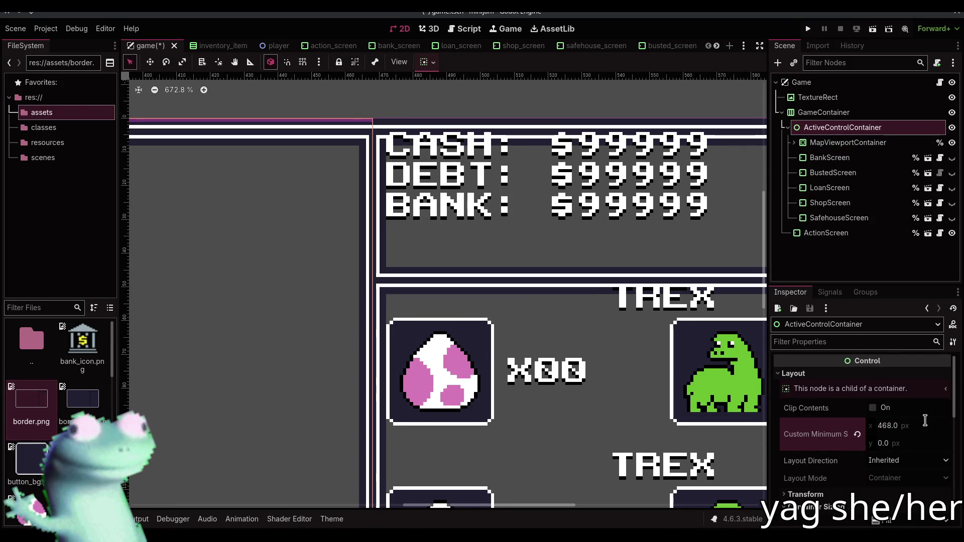
{"action": "scroll", "coordinate": [468, 131], "scroll_direction": "down", "scroll_amount": 5}
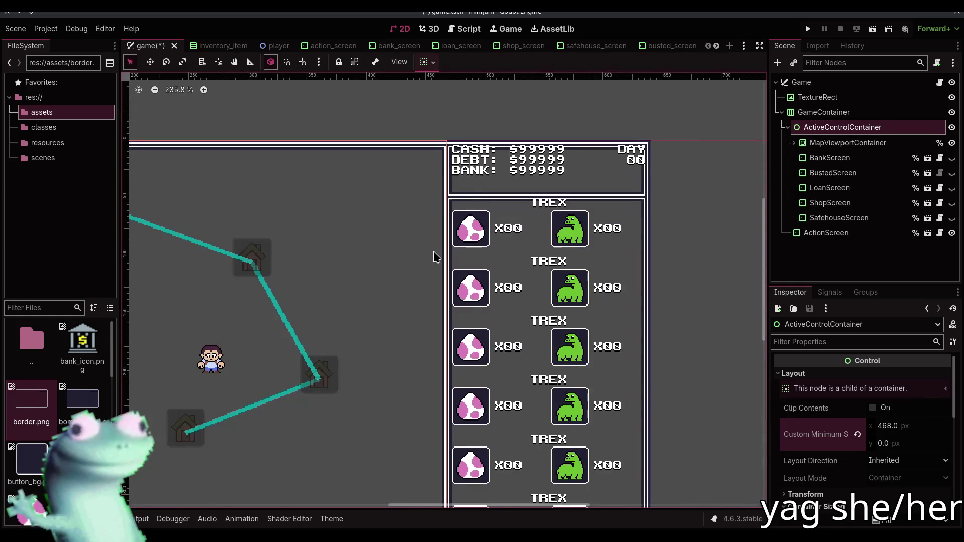
{"action": "scroll", "coordinate": [436, 255], "scroll_direction": "down", "scroll_amount": 1}
{"action": "key", "text": "ctrl+s"}
Select ActionScreen and check its TREX rows and CASH/DEBT/BANK header on the canvas
{"action": "left_click", "coordinate": [541, 233]}
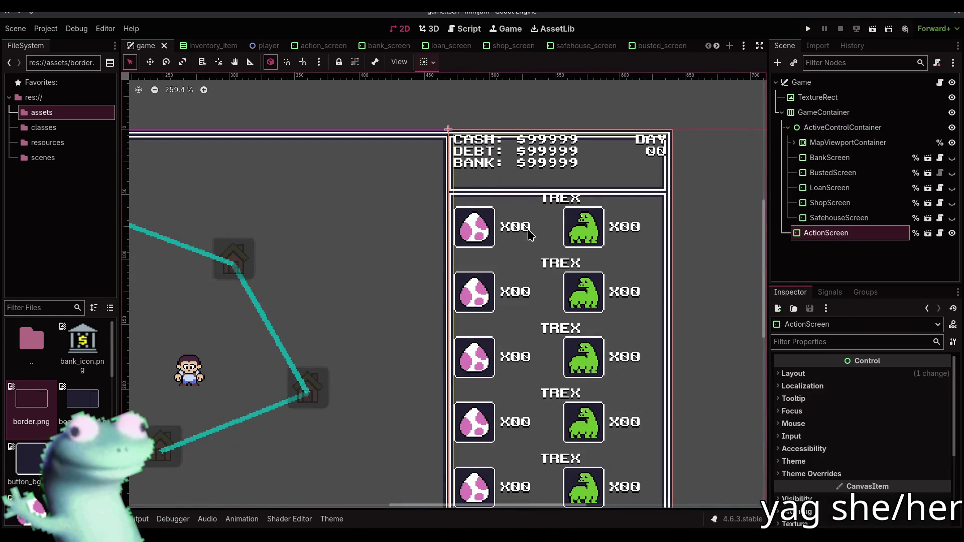
{"action": "left_click_drag", "start_coordinate": [645, 247], "coordinate": [646, 117]}
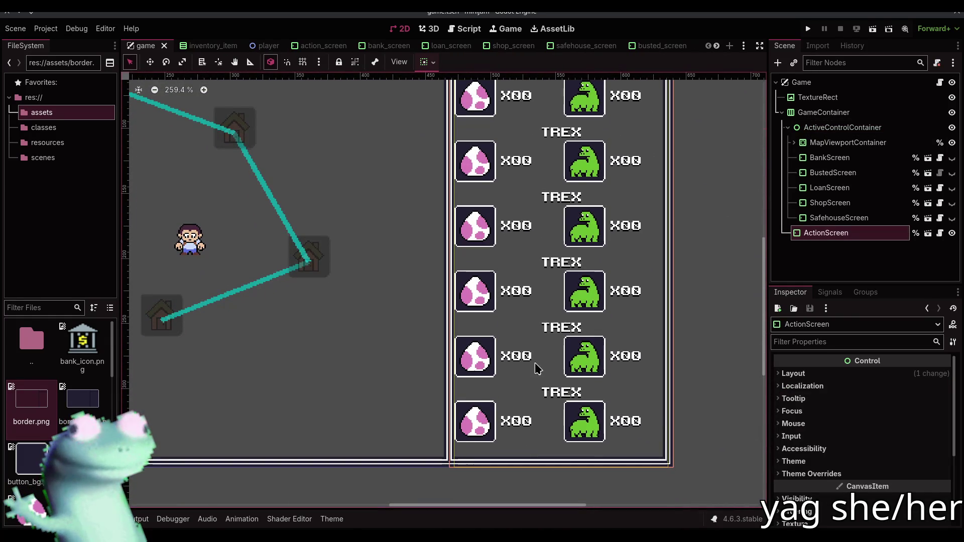
{"action": "left_click", "coordinate": [472, 482]}
{"action": "mouse_move", "coordinate": [486, 218]}
{"action": "left_mouse_down"}
{"action": "mouse_move", "coordinate": [485, 394]}
{"action": "mouse_move", "coordinate": [482, 352]}
{"action": "left_mouse_up"}
{"action": "left_click", "coordinate": [822, 240]}
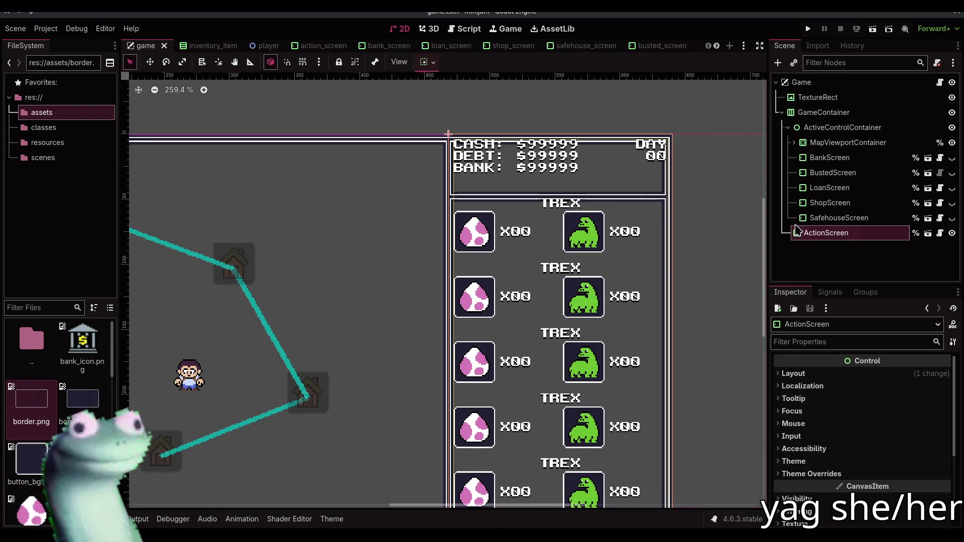
{"action": "scroll", "coordinate": [420, 154], "scroll_direction": "up", "scroll_amount": 3}
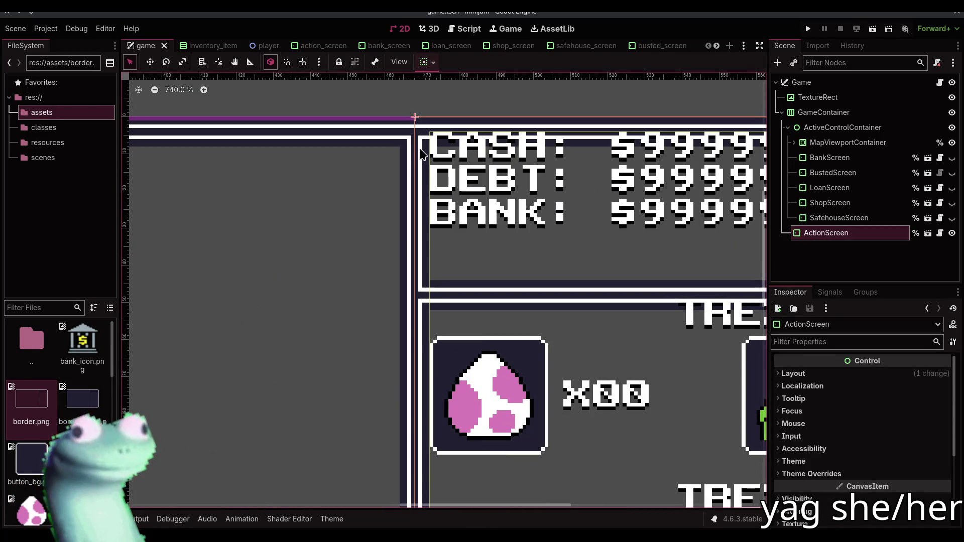
{"action": "scroll", "coordinate": [421, 161], "scroll_direction": "up", "scroll_amount": 4}
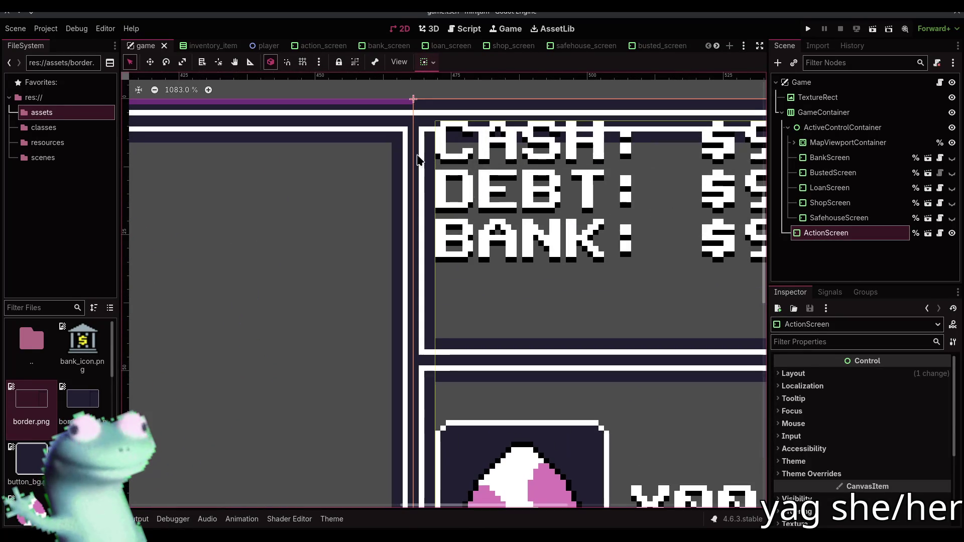
Enter 469 as ActiveControlContainer's custom minimum width, then open the action_screen scene
{"action": "left_click", "coordinate": [821, 114]}
{"action": "left_click", "coordinate": [841, 128]}
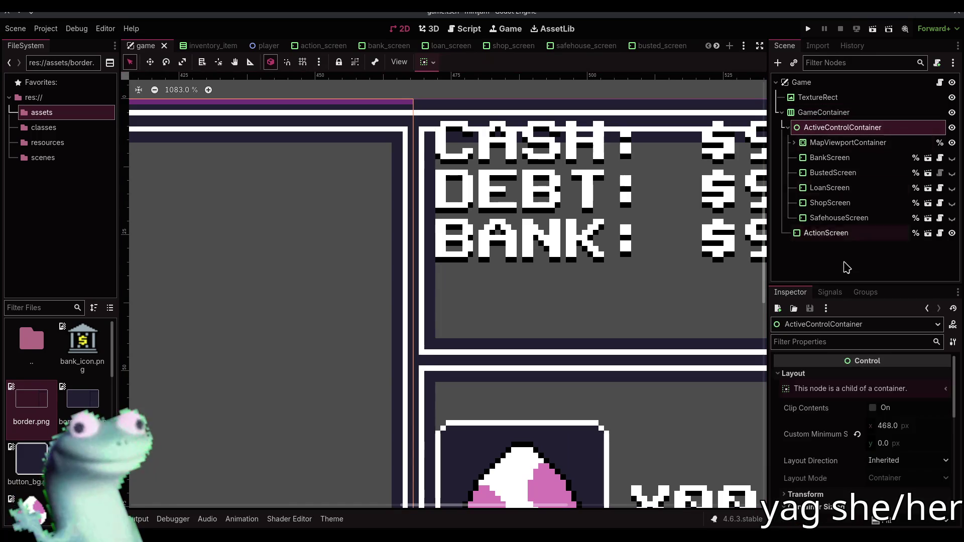
{"action": "left_click", "coordinate": [918, 430]}
{"action": "type", "text": "469"}
{"action": "key", "text": "Return"}
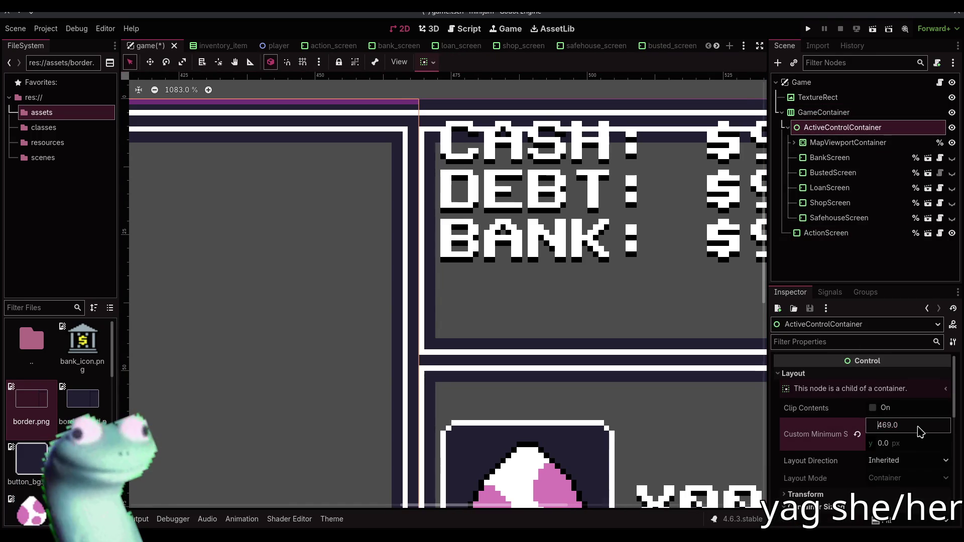
{"action": "scroll", "coordinate": [325, 207], "scroll_direction": "right", "scroll_amount": 5}
{"action": "scroll", "coordinate": [326, 207], "scroll_direction": "down", "scroll_amount": 2}
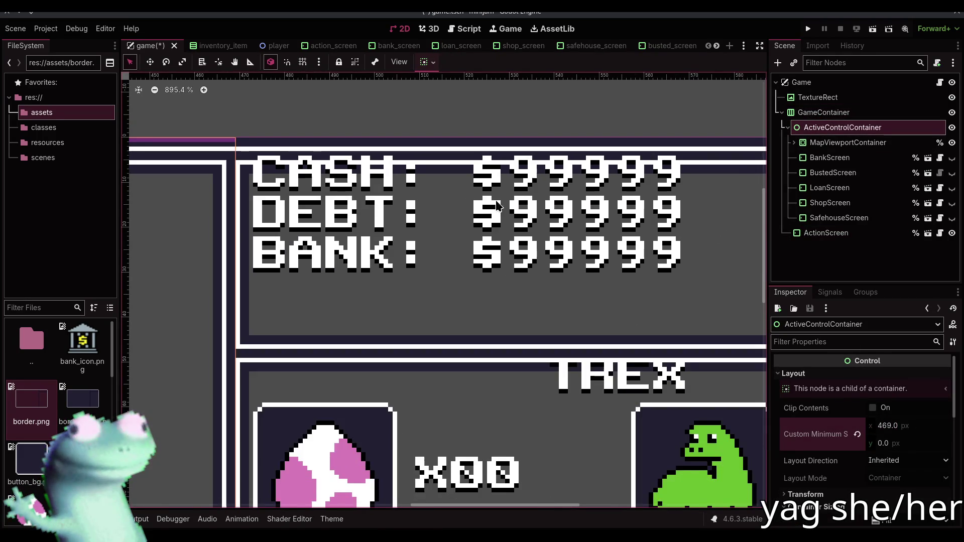
{"action": "scroll", "coordinate": [325, 207], "scroll_direction": "right", "scroll_amount": 3}
{"action": "scroll", "coordinate": [325, 207], "scroll_direction": "down", "scroll_amount": 3}
{"action": "scroll", "coordinate": [351, 209], "scroll_direction": "left", "scroll_amount": 1}
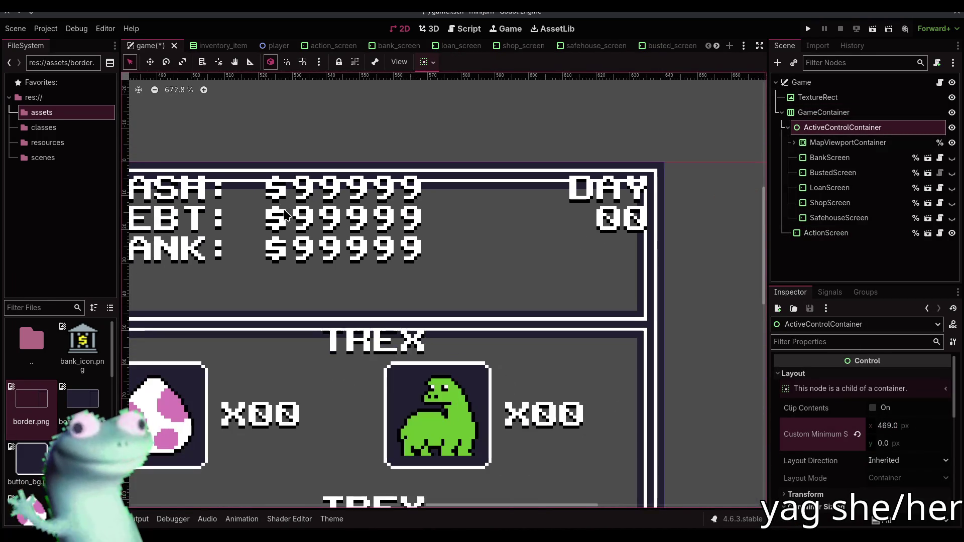
{"action": "scroll", "coordinate": [382, 211], "scroll_direction": "left", "scroll_amount": 1}
{"action": "left_click", "coordinate": [317, 49]}
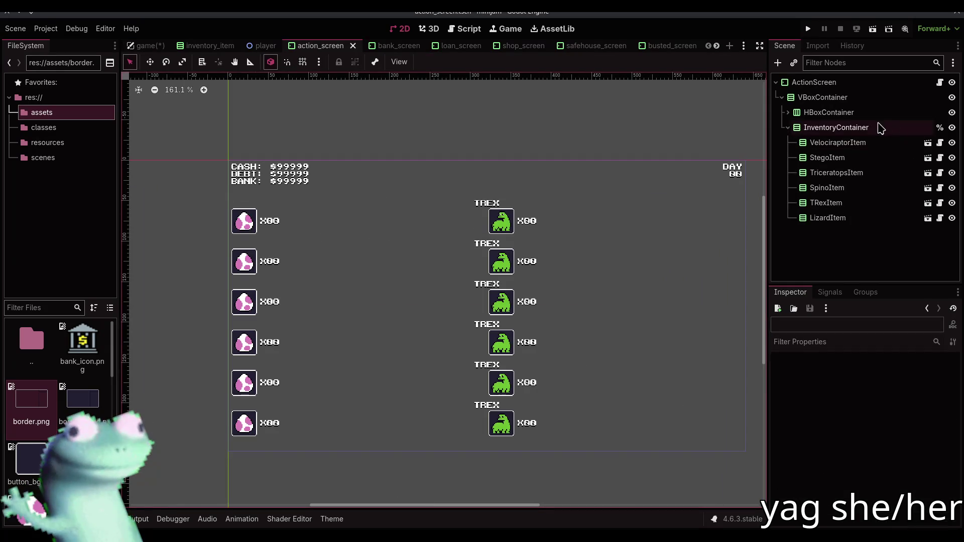
Select the ActionScreen root node, then return to the game scene
{"action": "left_click", "coordinate": [843, 83]}
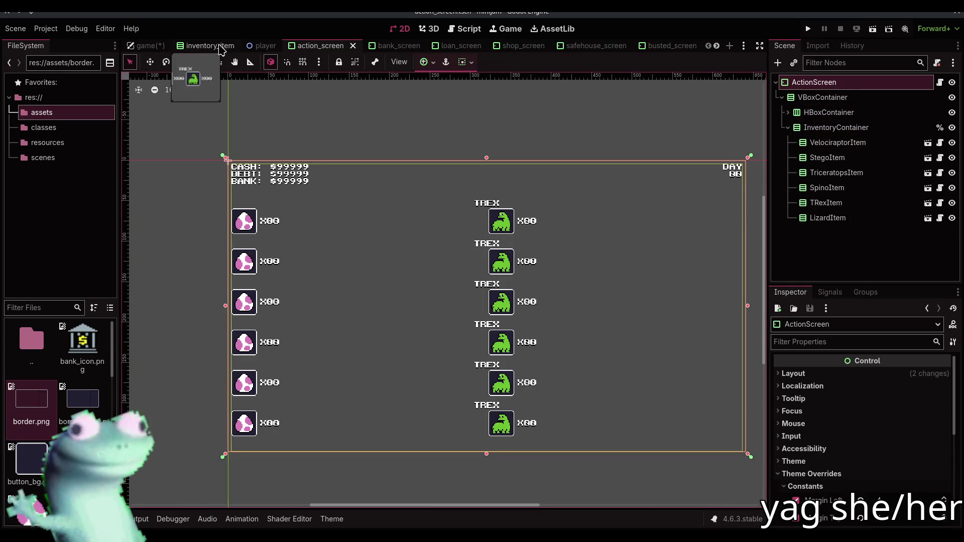
{"action": "left_click", "coordinate": [146, 45]}
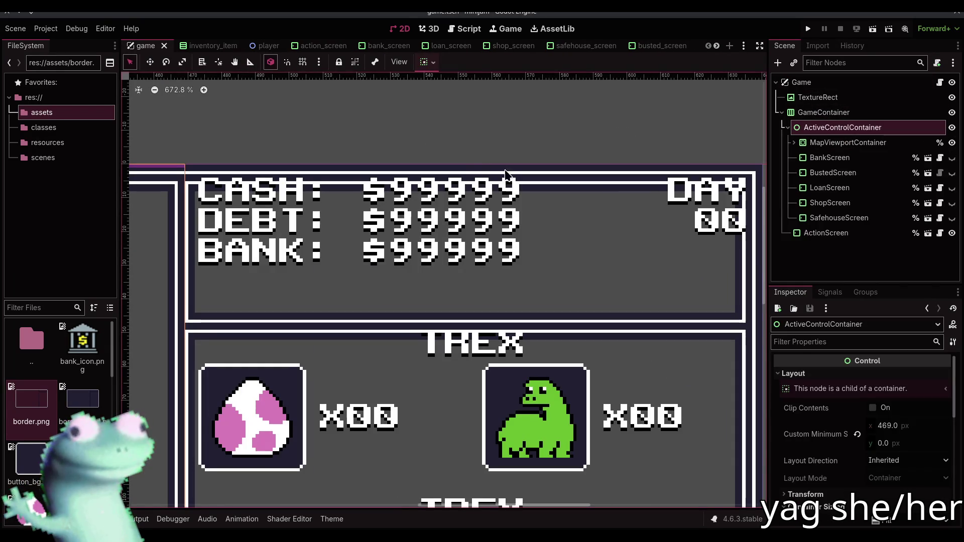
{"action": "scroll", "coordinate": [481, 180], "scroll_direction": "right", "scroll_amount": 2}
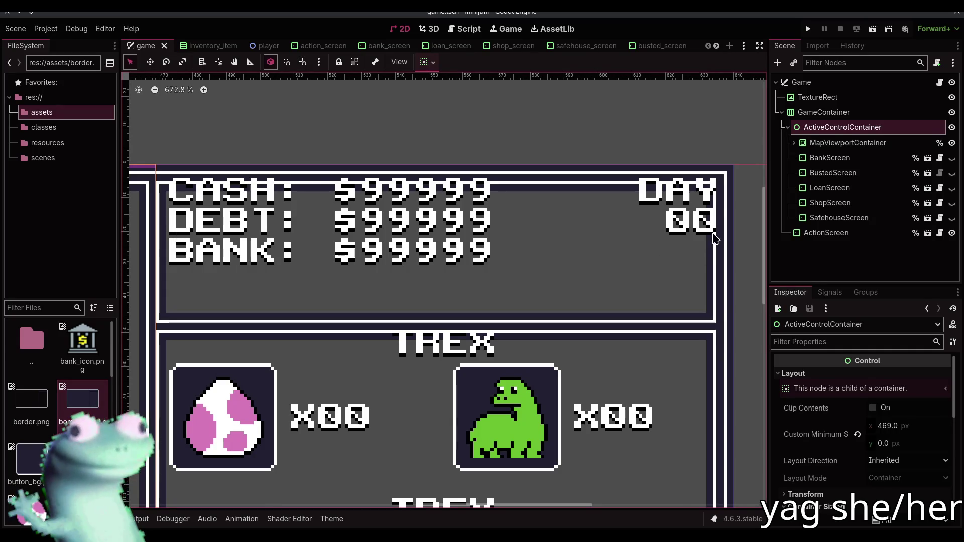
Inspect ActionScreen's placement in the game scene, then return to action_screen
{"action": "left_click", "coordinate": [824, 232]}
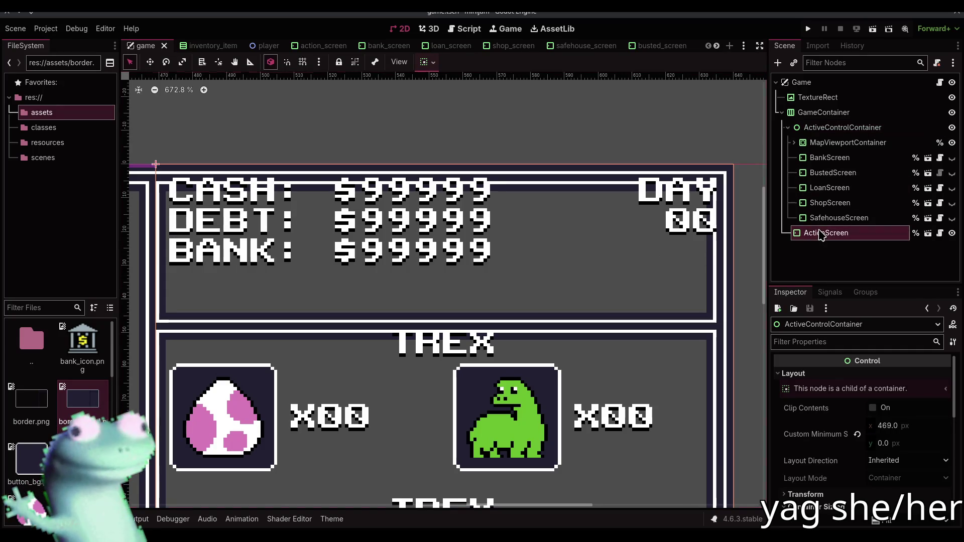
{"action": "scroll", "coordinate": [727, 199], "scroll_direction": "up", "scroll_amount": 3}
{"action": "scroll", "coordinate": [717, 197], "scroll_direction": "down", "scroll_amount": 4}
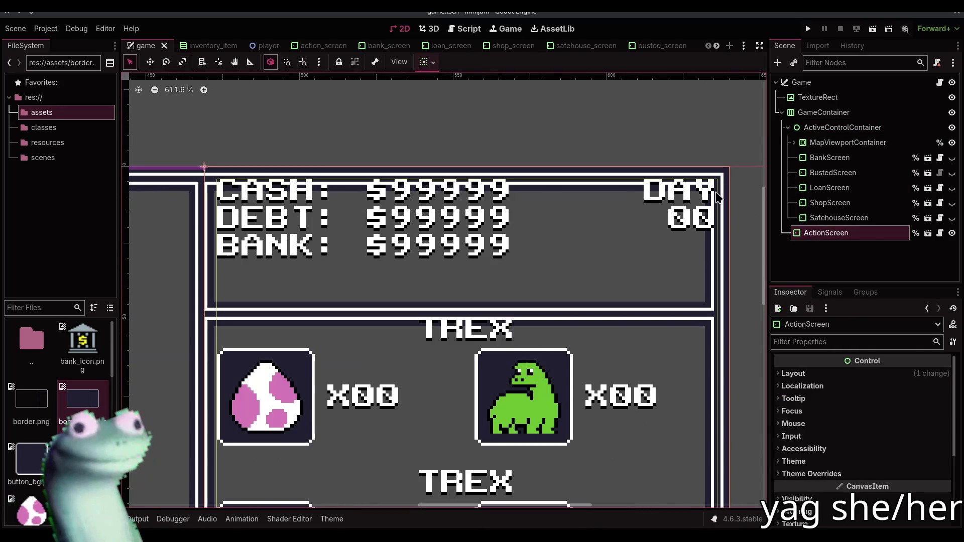
{"action": "scroll", "coordinate": [244, 198], "scroll_direction": "up", "scroll_amount": 5}
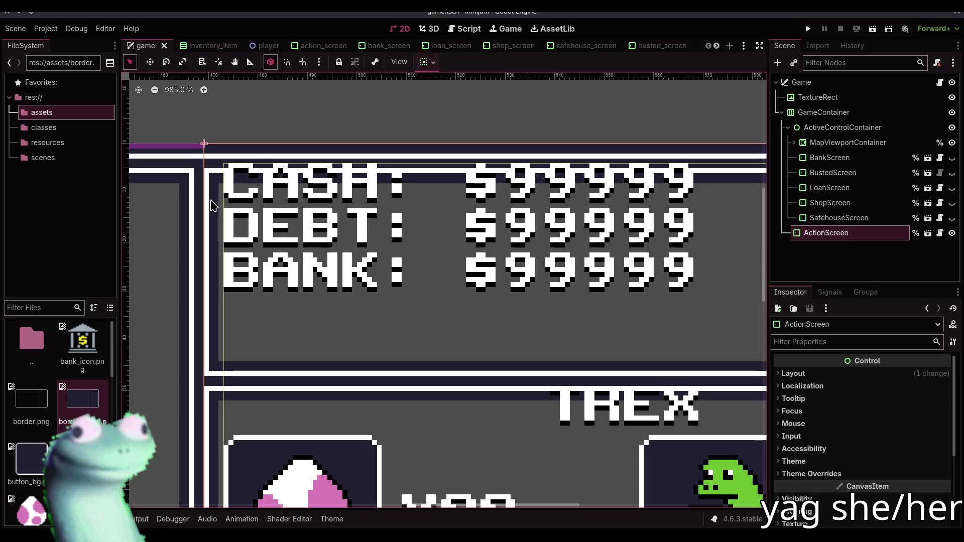
{"action": "scroll", "coordinate": [685, 193], "scroll_direction": "down", "scroll_amount": 4}
{"action": "scroll", "coordinate": [571, 226], "scroll_direction": "right", "scroll_amount": 4}
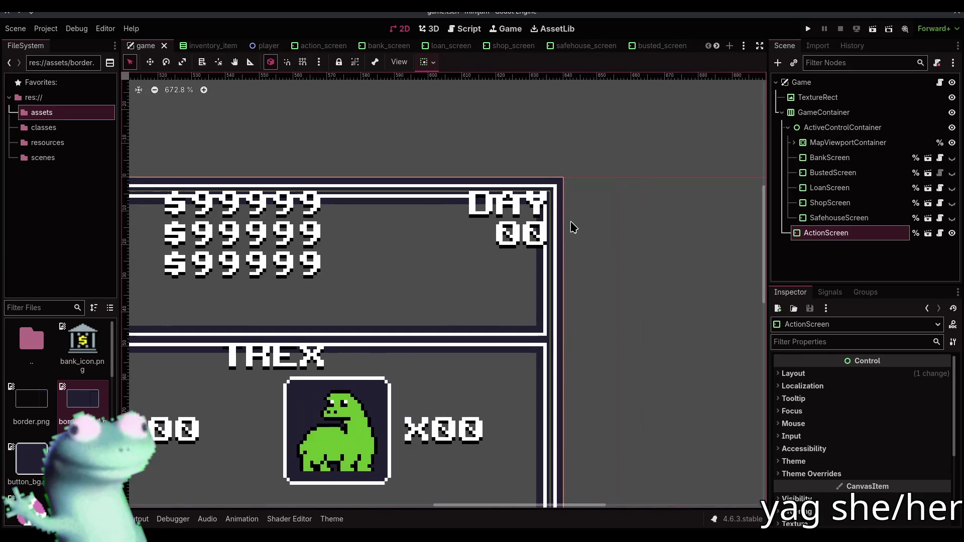
{"action": "scroll", "coordinate": [556, 218], "scroll_direction": "up", "scroll_amount": 6}
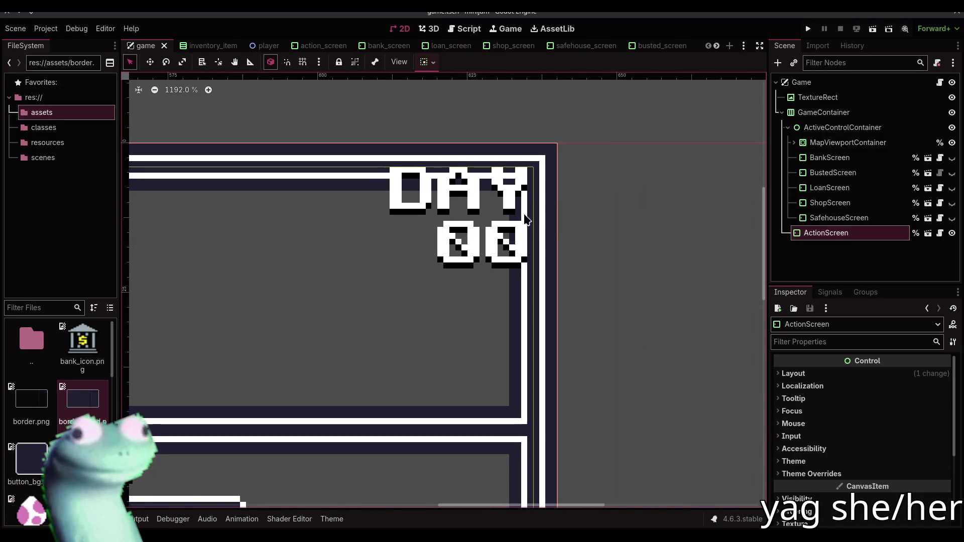
{"action": "scroll", "coordinate": [535, 221], "scroll_direction": "down", "scroll_amount": 4}
{"action": "scroll", "coordinate": [578, 225], "scroll_direction": "left", "scroll_amount": 1}
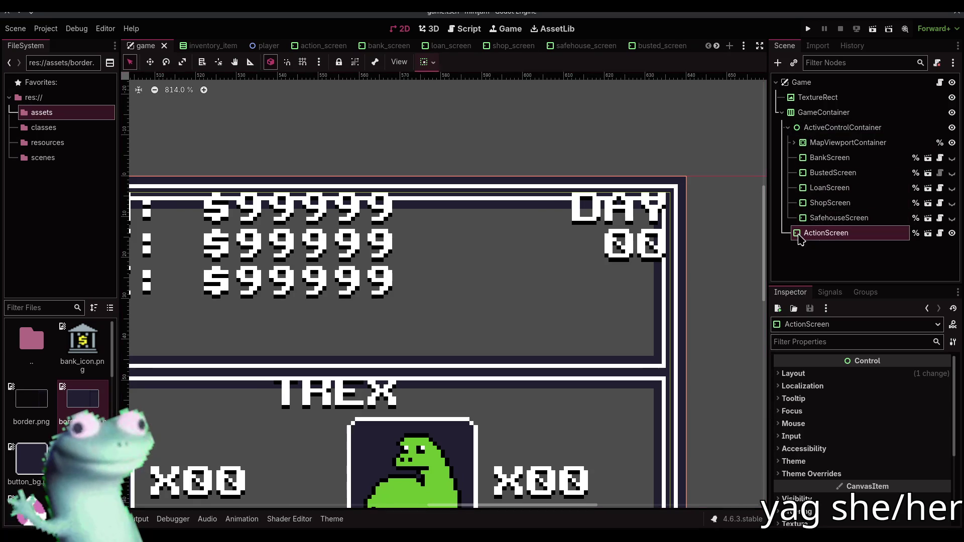
{"action": "scroll", "coordinate": [508, 216], "scroll_direction": "left", "scroll_amount": 1}
{"action": "scroll", "coordinate": [508, 216], "scroll_direction": "down", "scroll_amount": 3}
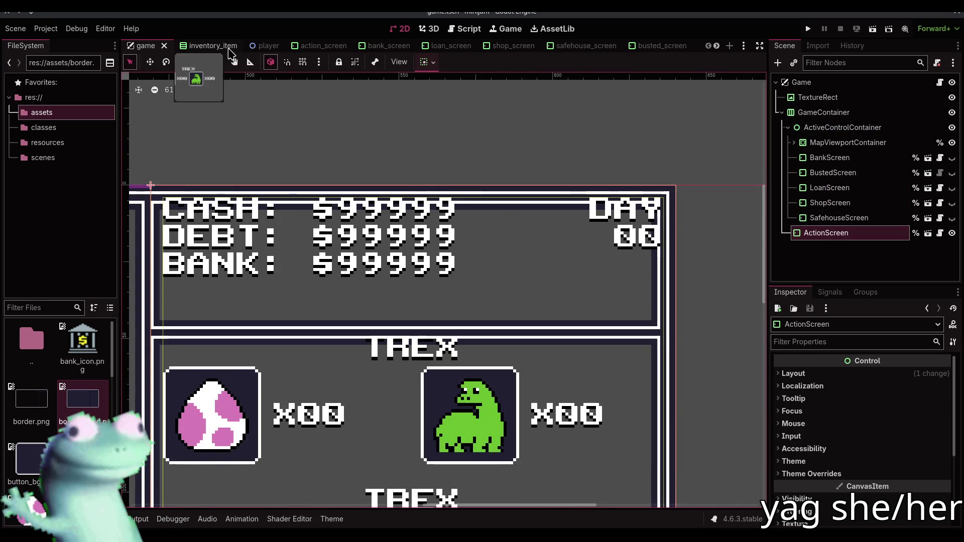
{"action": "left_click", "coordinate": [316, 46]}
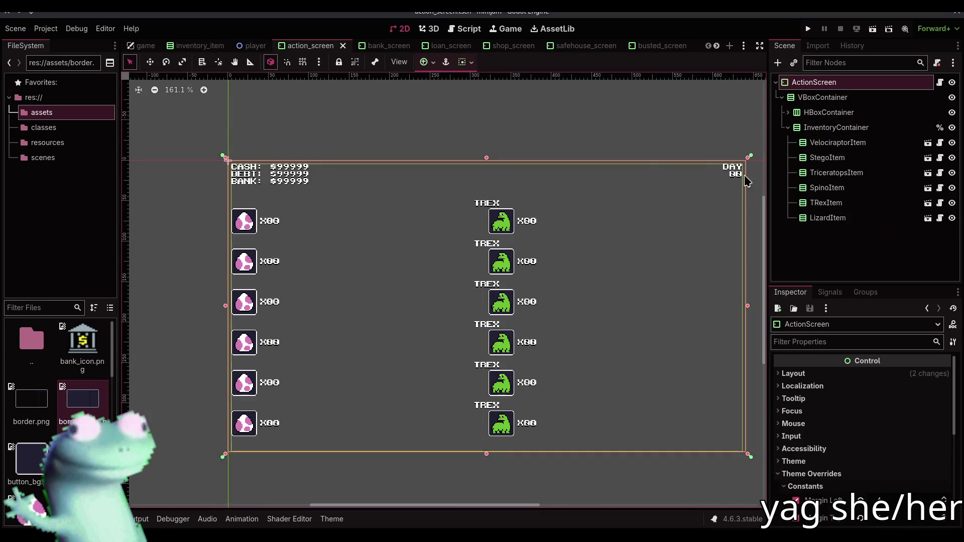
In action_screen, set an ActionScreen margin override to 8 and save the scene
{"action": "left_click", "coordinate": [940, 83]}
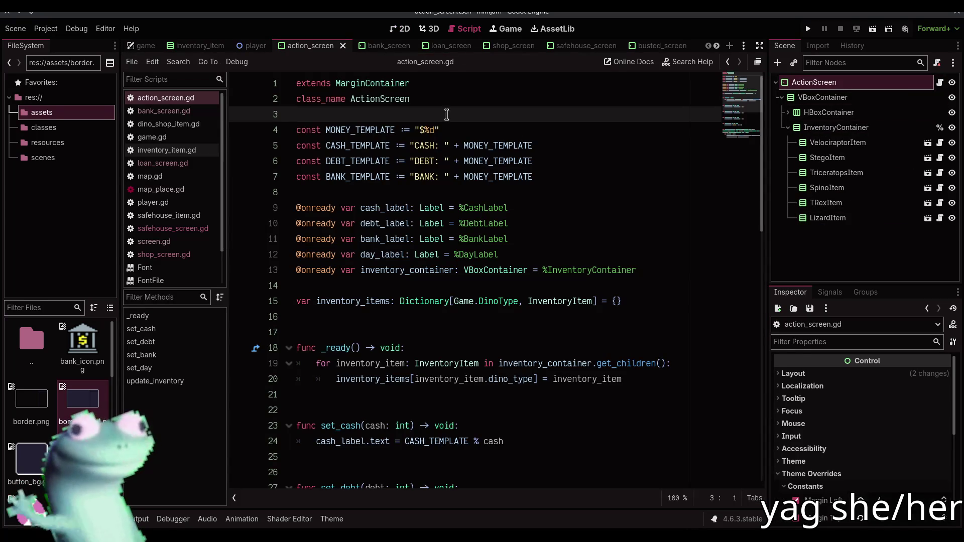
{"action": "left_click", "coordinate": [400, 29]}
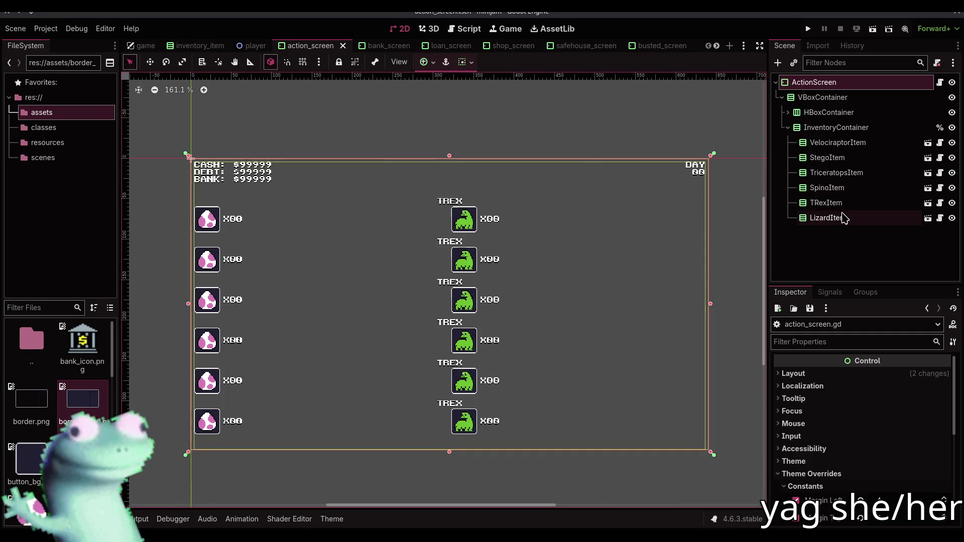
{"action": "scroll", "coordinate": [870, 463], "scroll_direction": "down", "scroll_amount": 3}
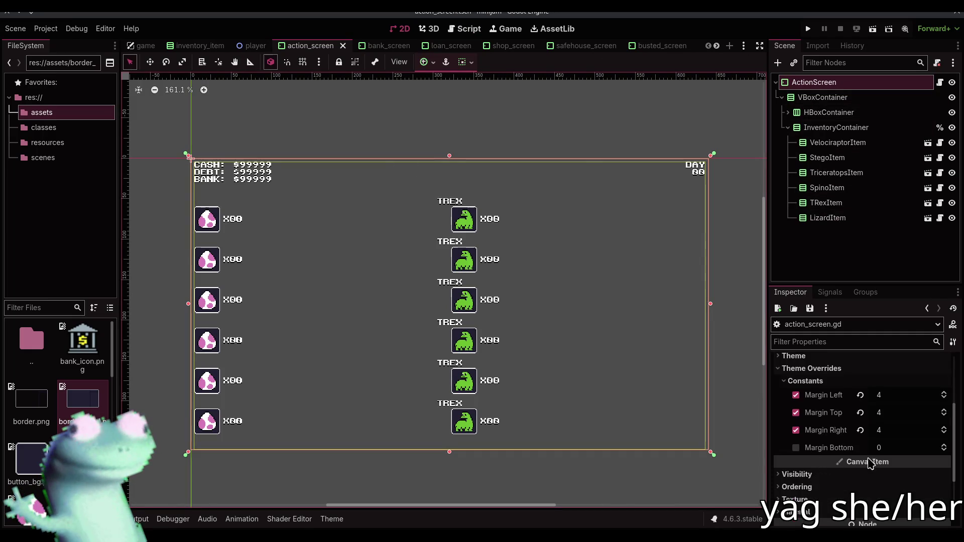
{"action": "left_click", "coordinate": [880, 430]}
{"action": "type", "text": "8"}
{"action": "key", "text": "Return"}
{"action": "key", "text": "ctrl+s"}
Switch to the game scene to check how the action panel looks
{"action": "left_click", "coordinate": [143, 46]}
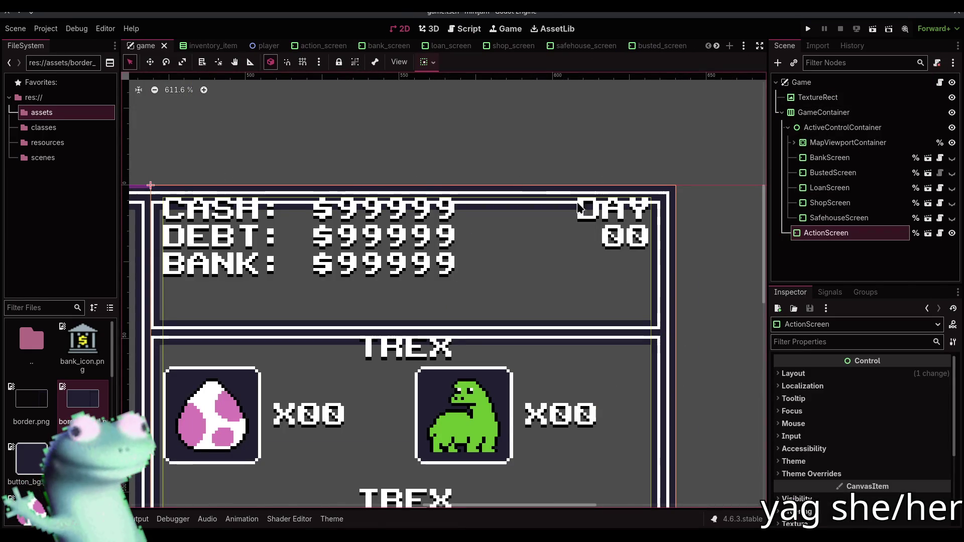
{"action": "left_click_drag", "start_coordinate": [575, 204], "coordinate": [581, 203]}
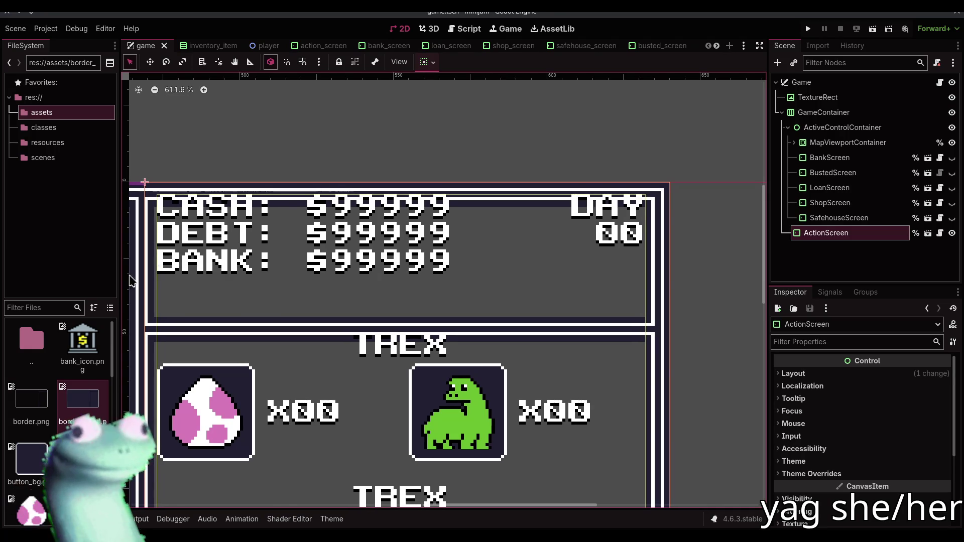
{"action": "scroll", "coordinate": [673, 231], "scroll_direction": "up", "scroll_amount": 6}
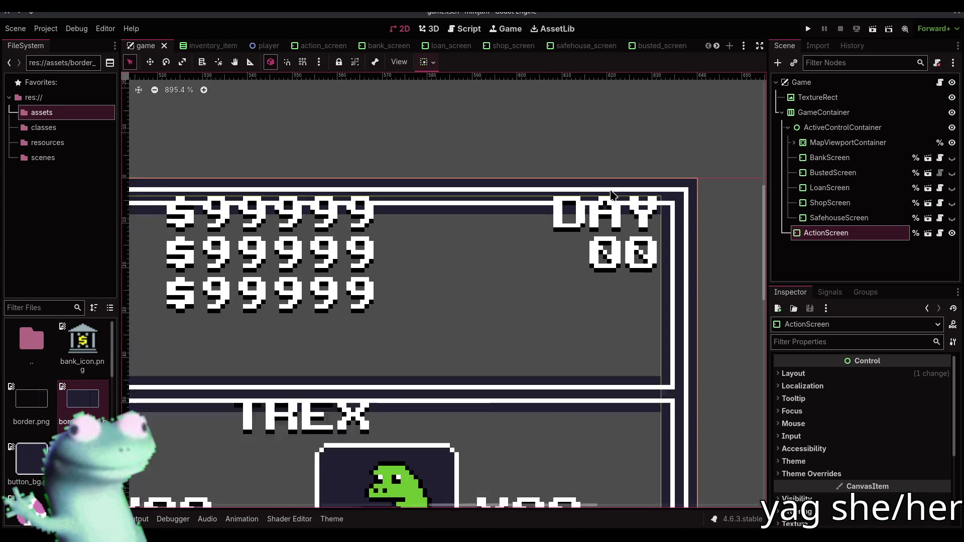
{"action": "scroll", "coordinate": [675, 232], "scroll_direction": "down", "scroll_amount": 5}
Change ActionScreen's Margin Top override from 4 to 8, save, and return to the game scene
{"action": "left_click", "coordinate": [199, 46]}
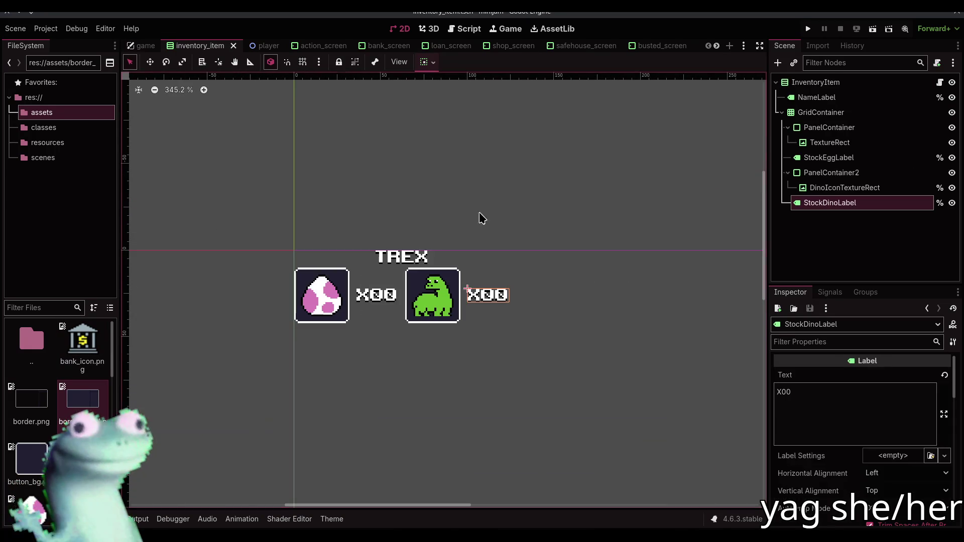
{"action": "left_click", "coordinate": [310, 45]}
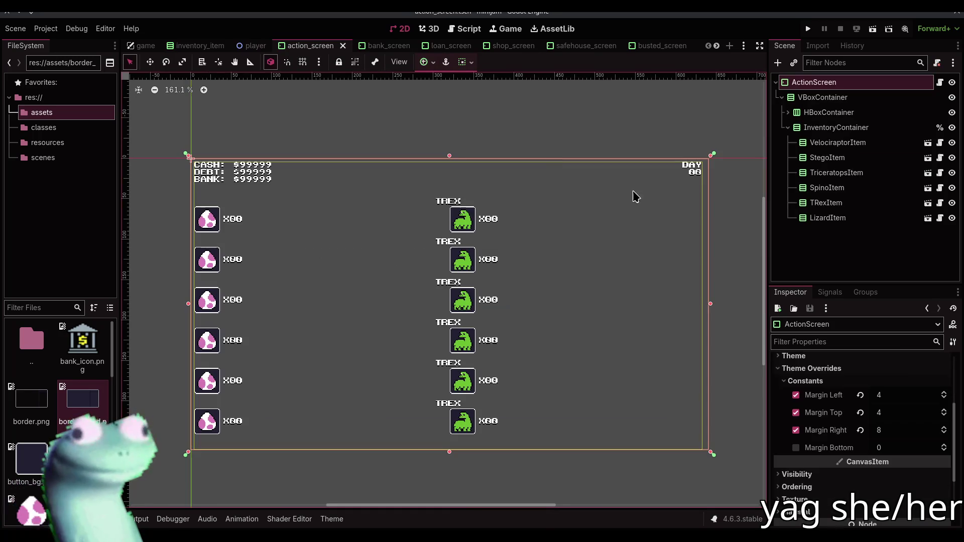
{"action": "left_click", "coordinate": [887, 411]}
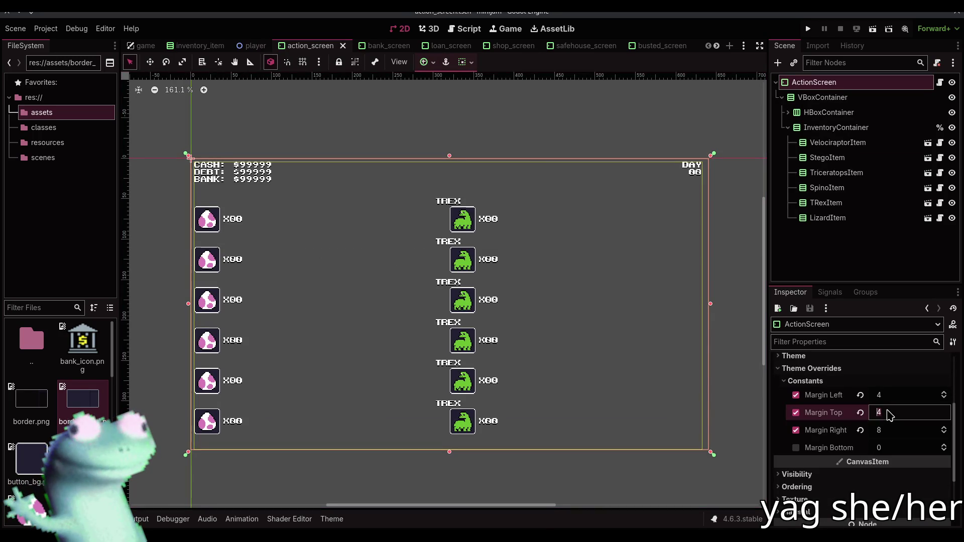
{"action": "type", "text": "8"}
{"action": "key", "text": "Return"}
{"action": "key", "text": "ctrl+s"}
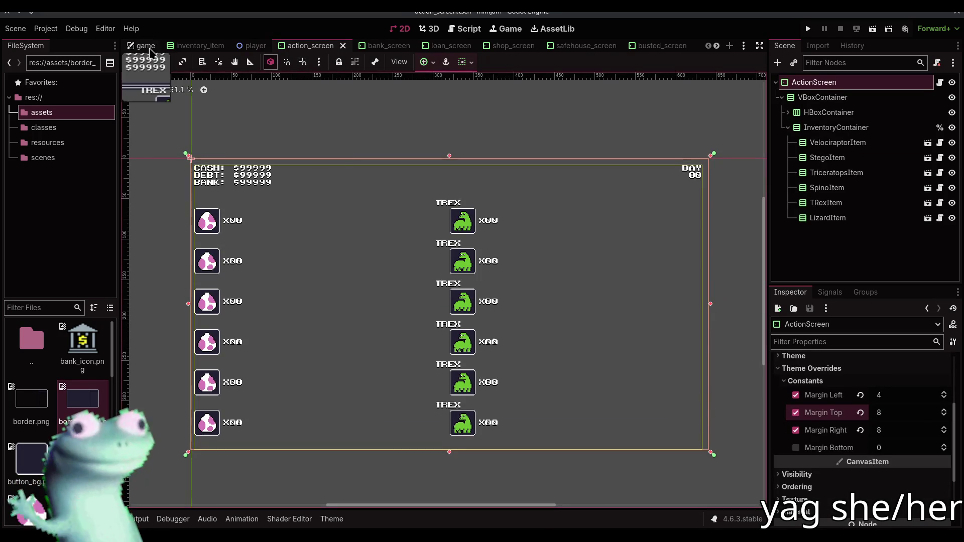
{"action": "left_click", "coordinate": [144, 46]}
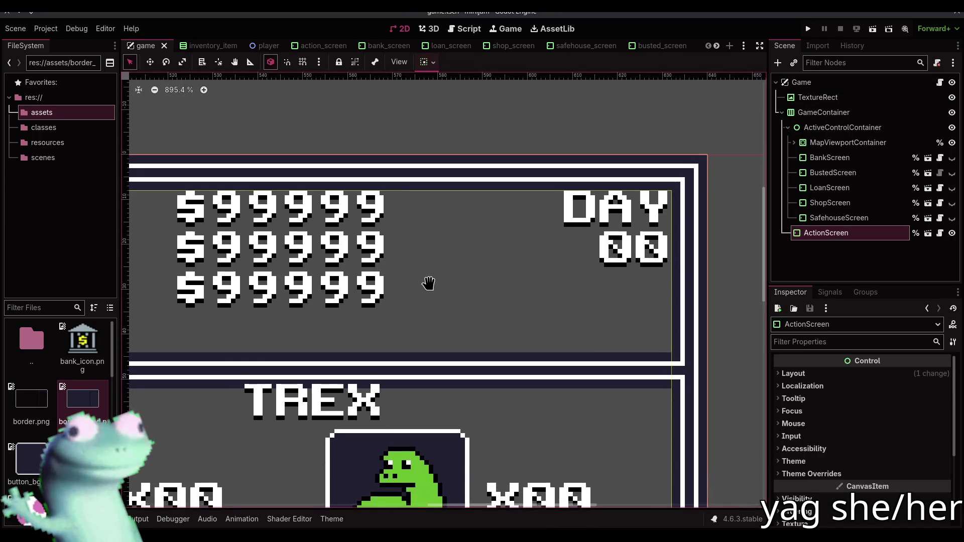
{"action": "scroll", "coordinate": [616, 273], "scroll_direction": "down", "scroll_amount": 3}
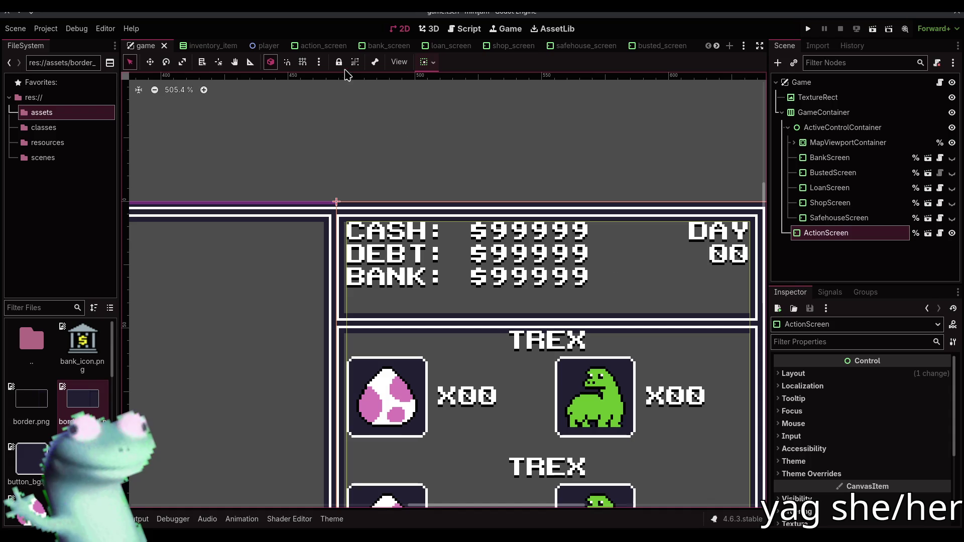
Nudge ActiveControlContainer's custom minimum width and restore it to 469, then save the game scene
{"action": "left_click", "coordinate": [817, 126]}
{"action": "left_click", "coordinate": [891, 425]}
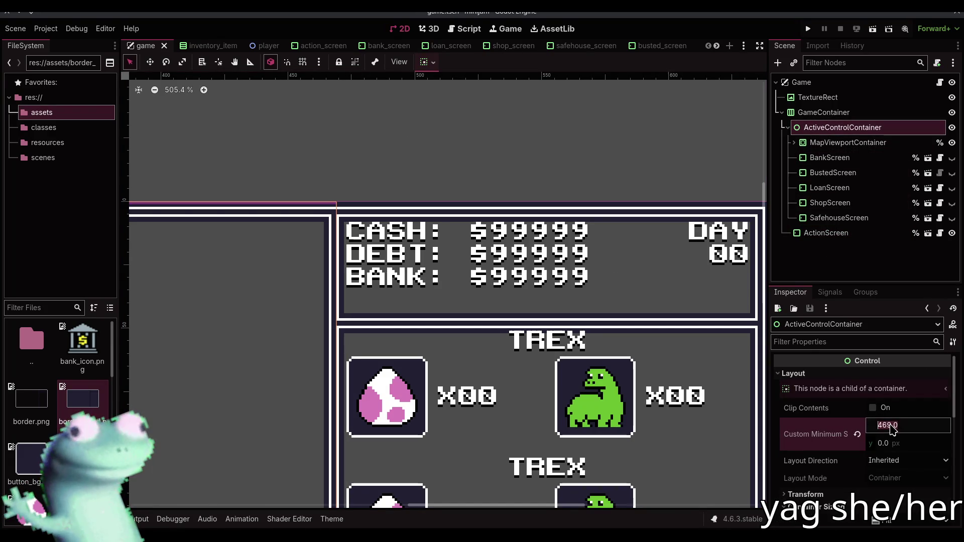
{"action": "key", "text": "Down"}
{"action": "key", "text": "Up"}
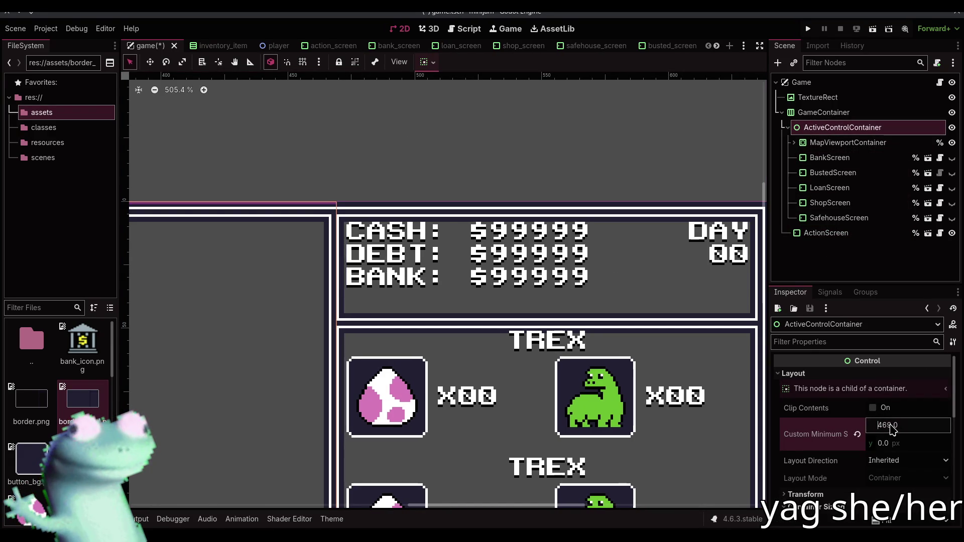
{"action": "scroll", "coordinate": [728, 246], "scroll_direction": "up", "scroll_amount": 3}
{"action": "left_click", "coordinate": [826, 232]}
{"action": "scroll", "coordinate": [729, 244], "scroll_direction": "down", "scroll_amount": 3}
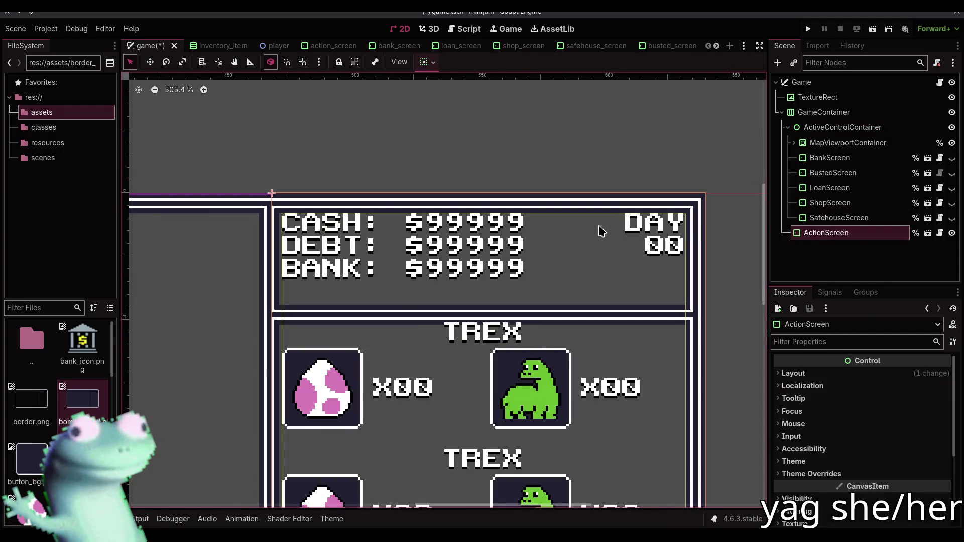
{"action": "scroll", "coordinate": [674, 153], "scroll_direction": "down", "scroll_amount": 3}
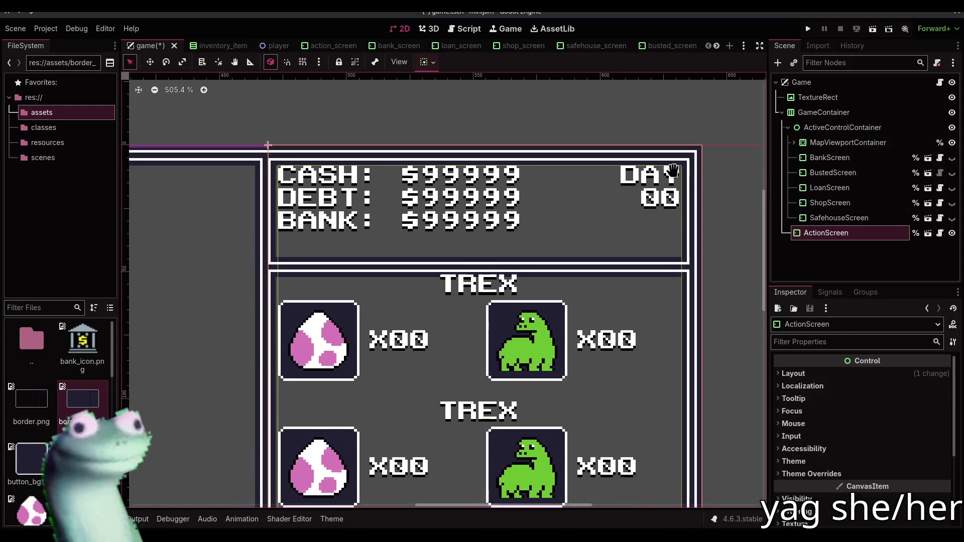
{"action": "key", "text": "ctrl+s"}
Move the action_screen tab beside the game tab and place a vertical guide against the CASH/DEBT/BANK panel edge
{"action": "left_click_drag", "start_coordinate": [451, 112], "coordinate": [453, 126]}
{"action": "scroll", "coordinate": [450, 164], "scroll_direction": "down", "scroll_amount": 2}
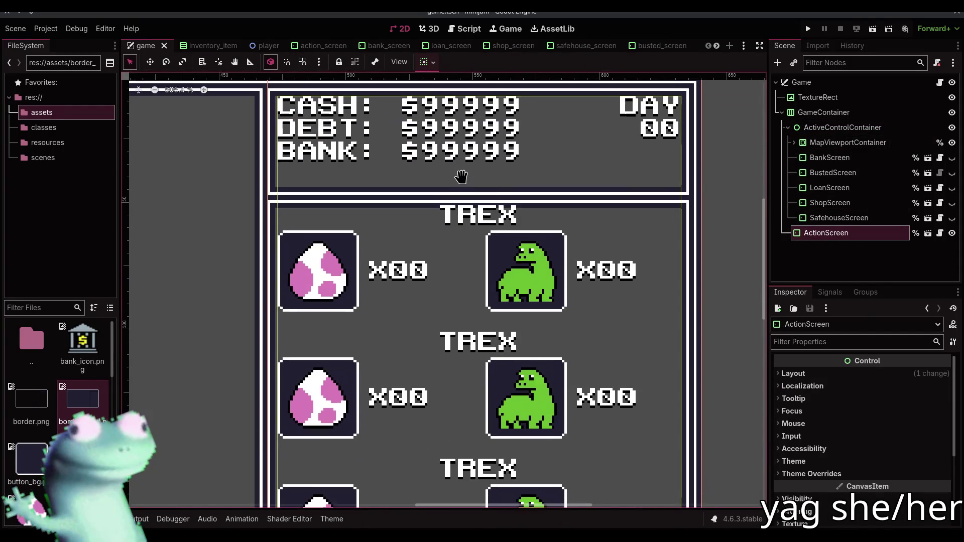
{"action": "left_click_drag", "start_coordinate": [459, 176], "coordinate": [464, 186]}
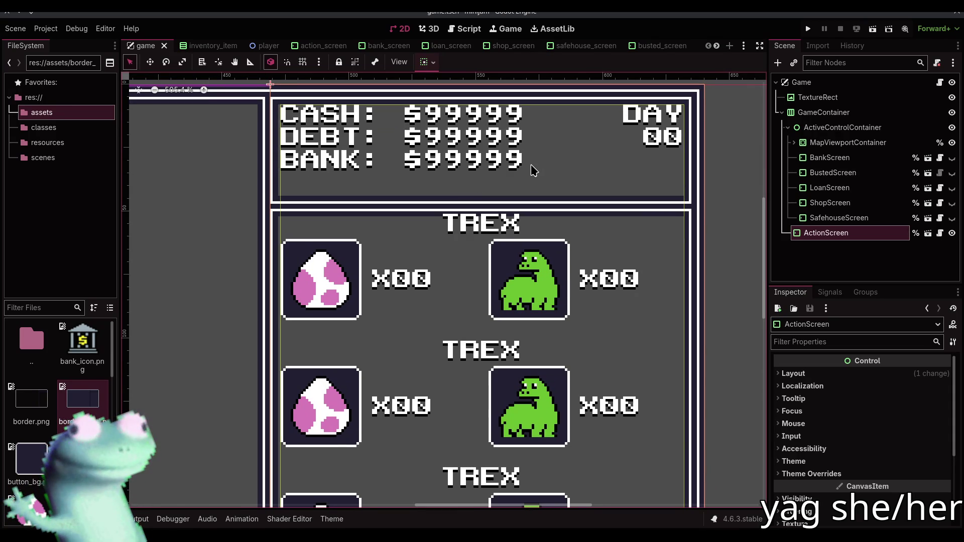
{"action": "left_click_drag", "start_coordinate": [481, 146], "coordinate": [474, 172]}
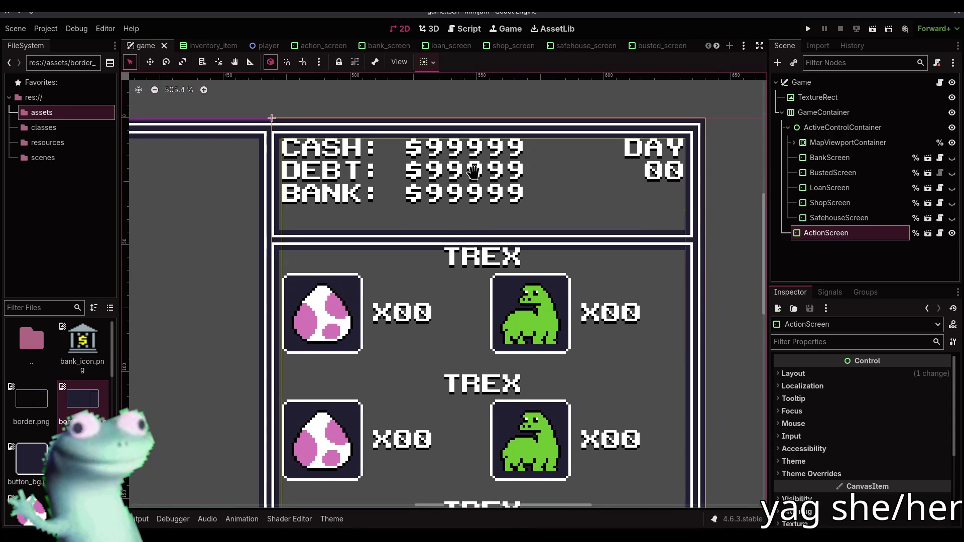
{"action": "scroll", "coordinate": [370, 156], "scroll_direction": "up", "scroll_amount": 2}
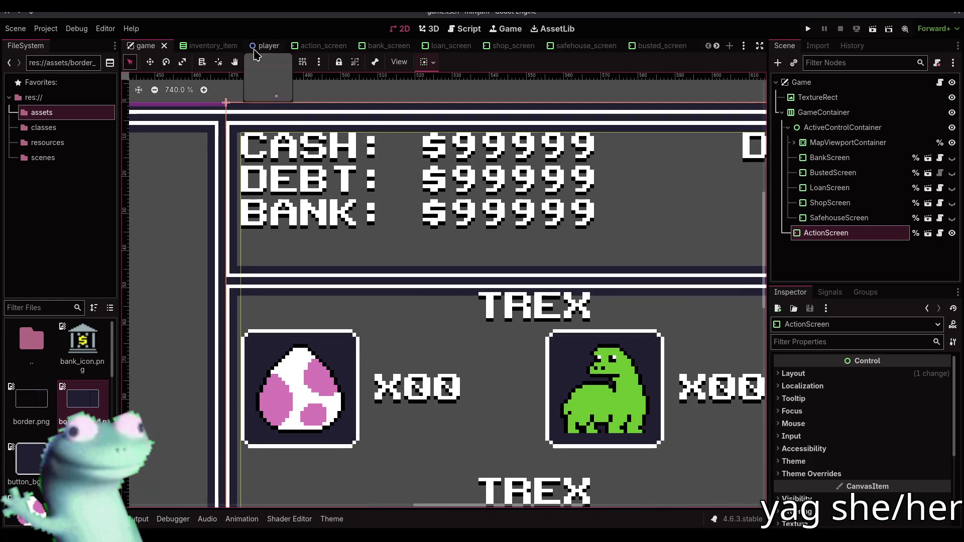
{"action": "scroll", "coordinate": [236, 141], "scroll_direction": "up", "scroll_amount": 2}
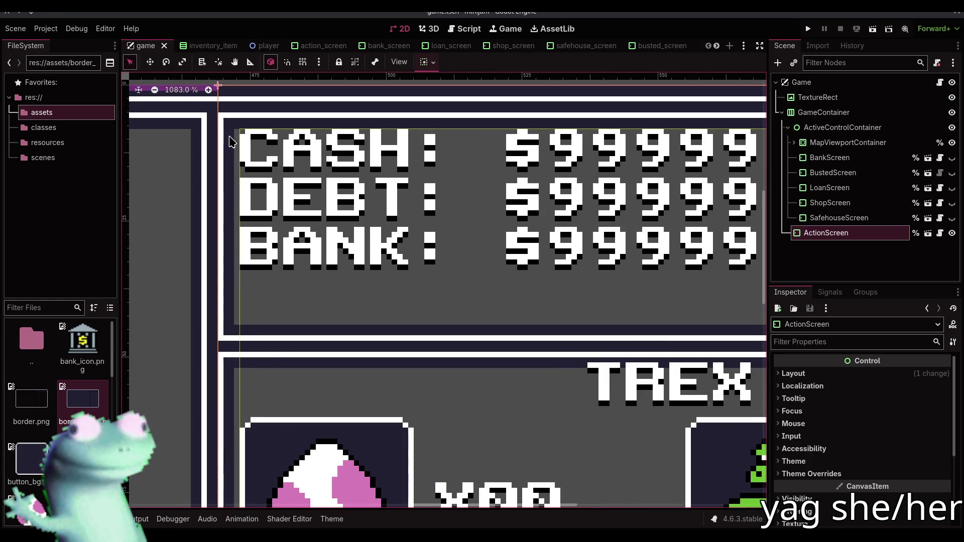
{"action": "left_click", "coordinate": [201, 45]}
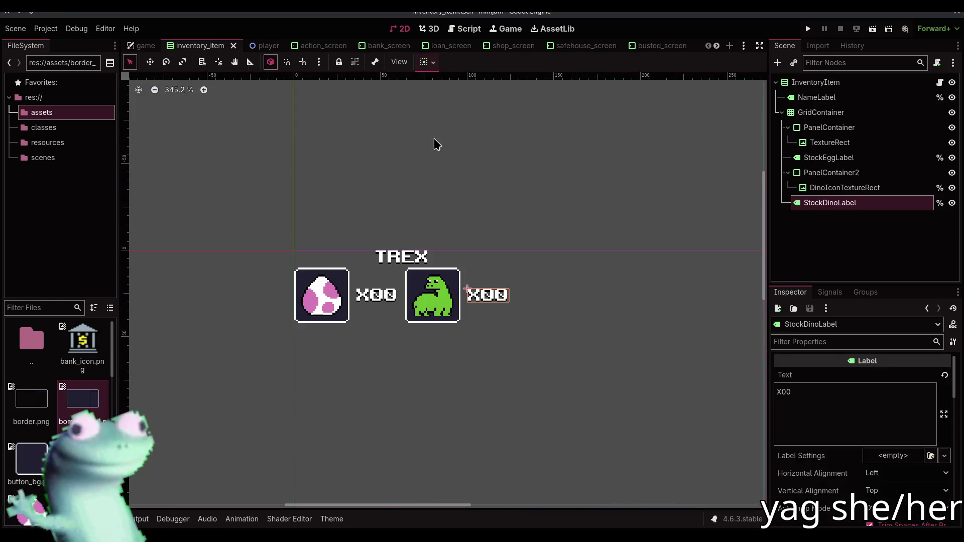
{"action": "left_click", "coordinate": [813, 81]}
{"action": "left_click_drag", "start_coordinate": [321, 46], "coordinate": [164, 51]}
{"action": "left_click", "coordinate": [149, 45]}
{"action": "scroll", "coordinate": [186, 146], "scroll_direction": "up", "scroll_amount": 8}
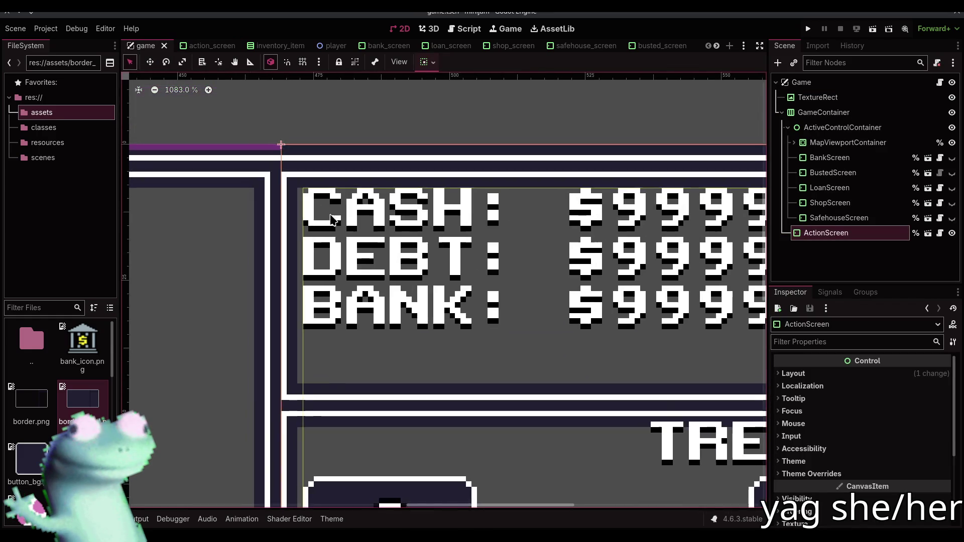
{"action": "mouse_move", "coordinate": [125, 171]}
{"action": "left_mouse_down"}
{"action": "mouse_move", "coordinate": [318, 192]}
{"action": "mouse_move", "coordinate": [269, 197]}
{"action": "mouse_move", "coordinate": [271, 170]}
{"action": "mouse_move", "coordinate": [296, 169]}
{"action": "left_mouse_up"}
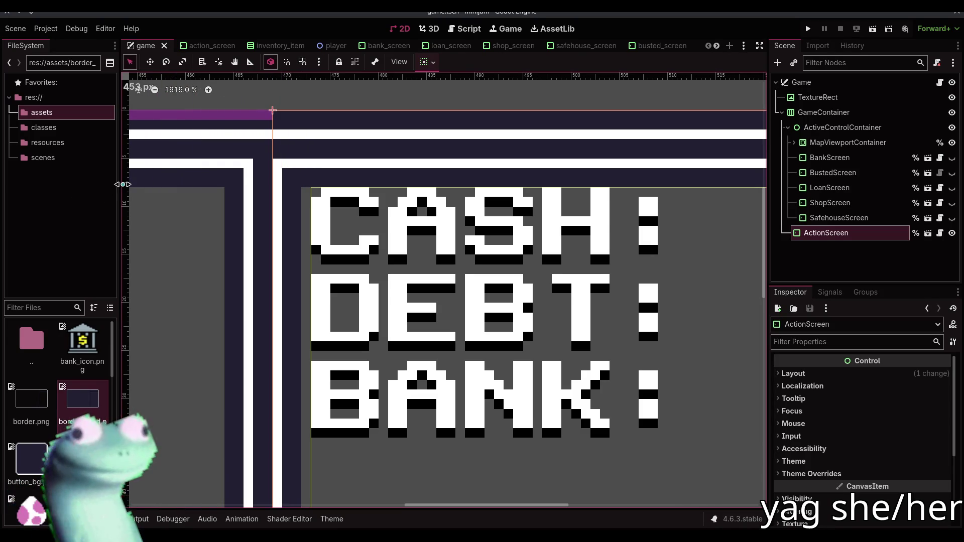
{"action": "mouse_move", "coordinate": [122, 184]}
{"action": "left_mouse_down"}
{"action": "mouse_move", "coordinate": [288, 180]}
{"action": "mouse_move", "coordinate": [114, 227]}
{"action": "left_mouse_up"}
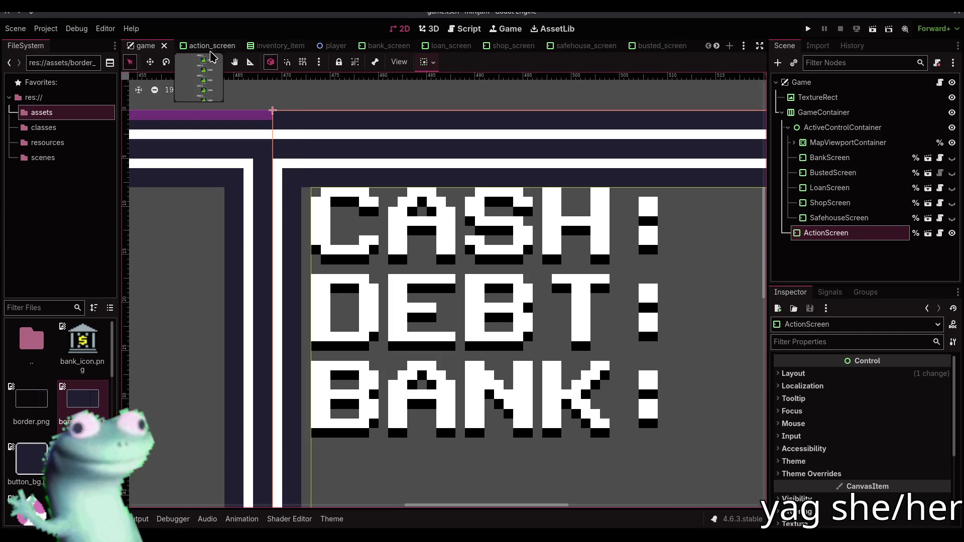
{"action": "left_click", "coordinate": [211, 46]}
{"action": "left_click", "coordinate": [902, 396]}
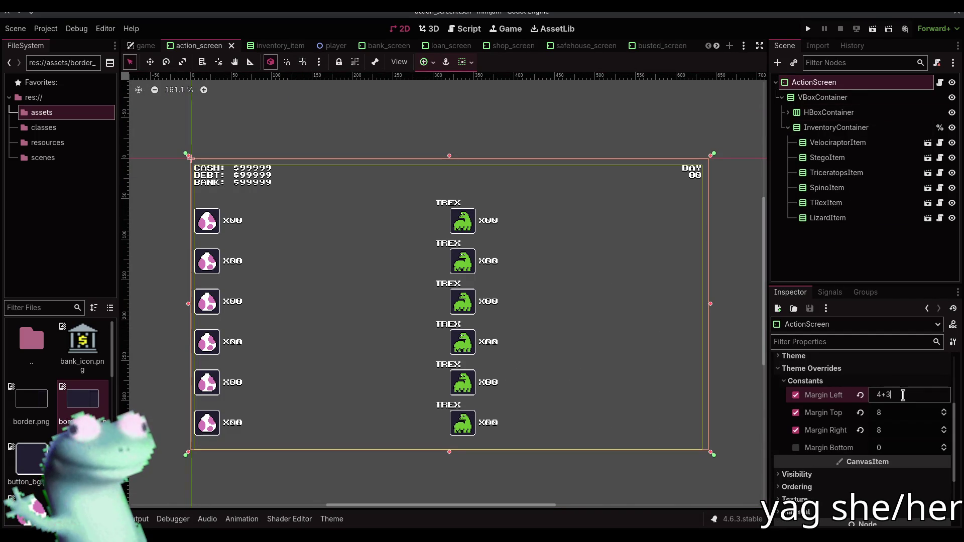
{"action": "key", "text": "Return"}
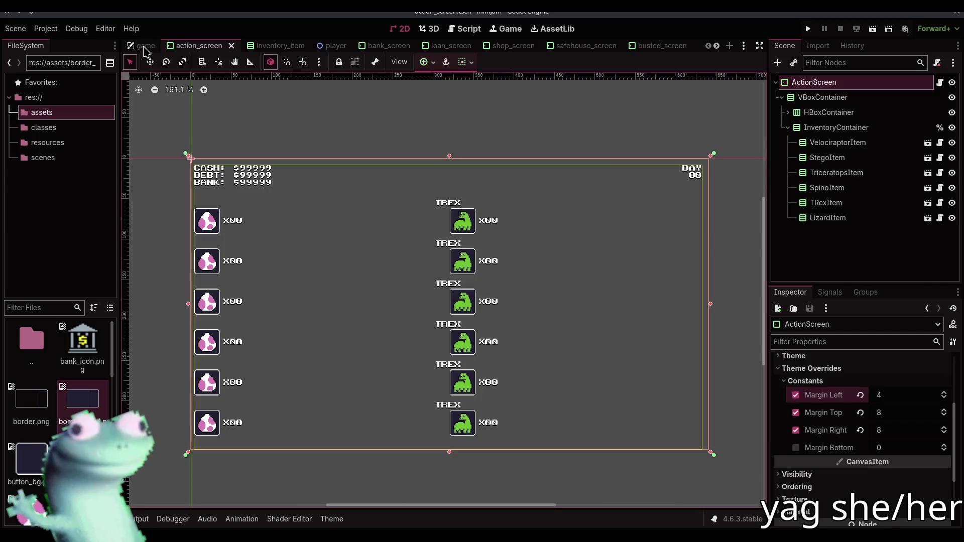
{"action": "left_click", "coordinate": [146, 46]}
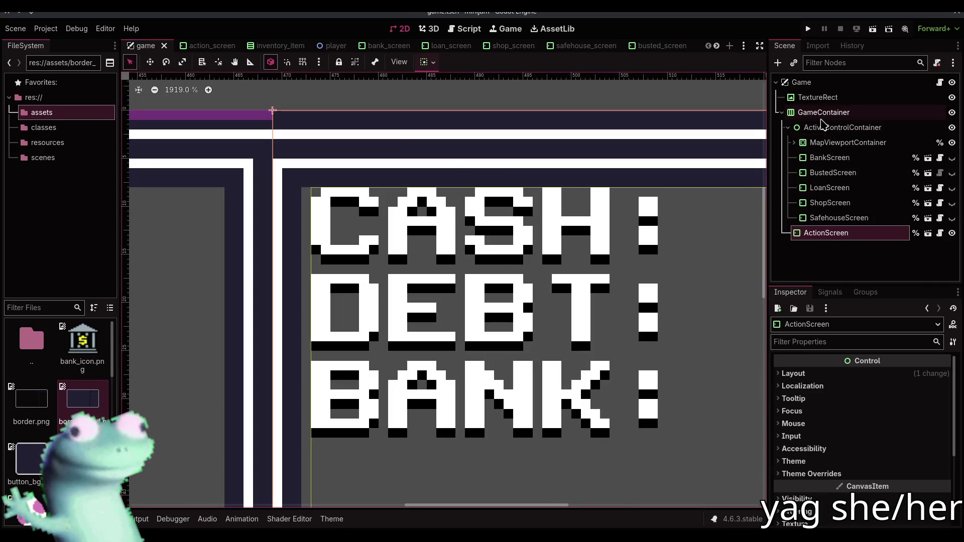
{"action": "scroll", "coordinate": [441, 251], "scroll_direction": "down", "scroll_amount": 5}
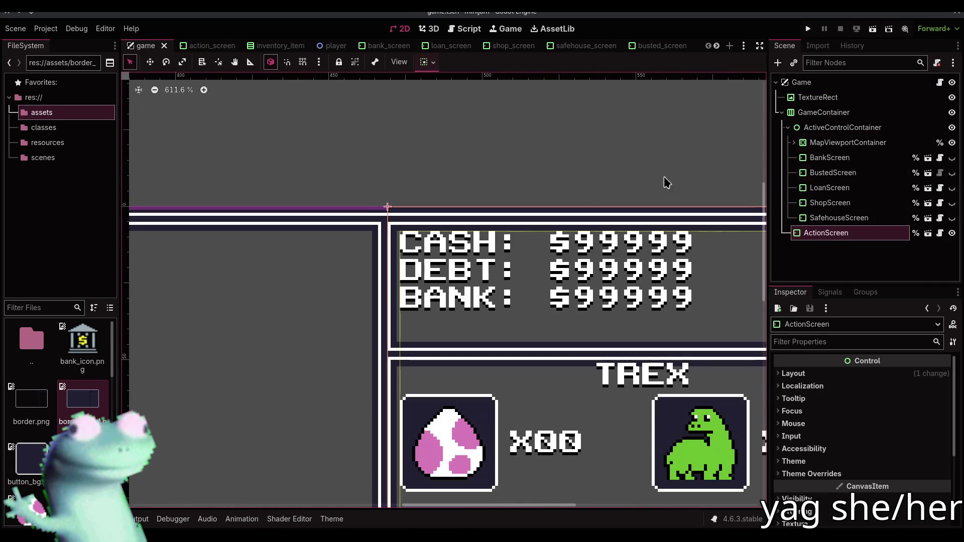
{"action": "left_click", "coordinate": [845, 131]}
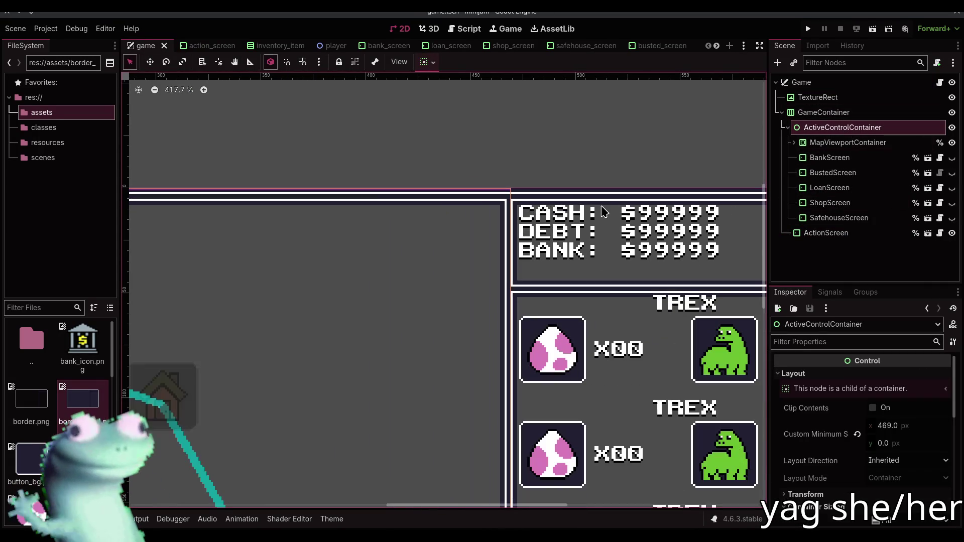
{"action": "scroll", "coordinate": [527, 291], "scroll_direction": "down", "scroll_amount": 6}
{"action": "scroll", "coordinate": [531, 281], "scroll_direction": "up", "scroll_amount": 7}
{"action": "scroll", "coordinate": [531, 281], "scroll_direction": "down", "scroll_amount": 5}
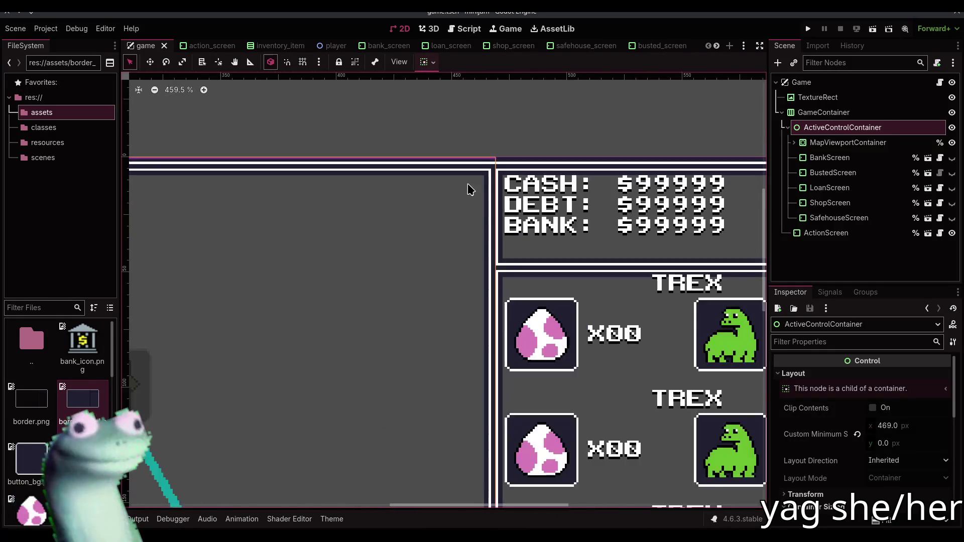
{"action": "scroll", "coordinate": [476, 292], "scroll_direction": "up", "scroll_amount": 12}
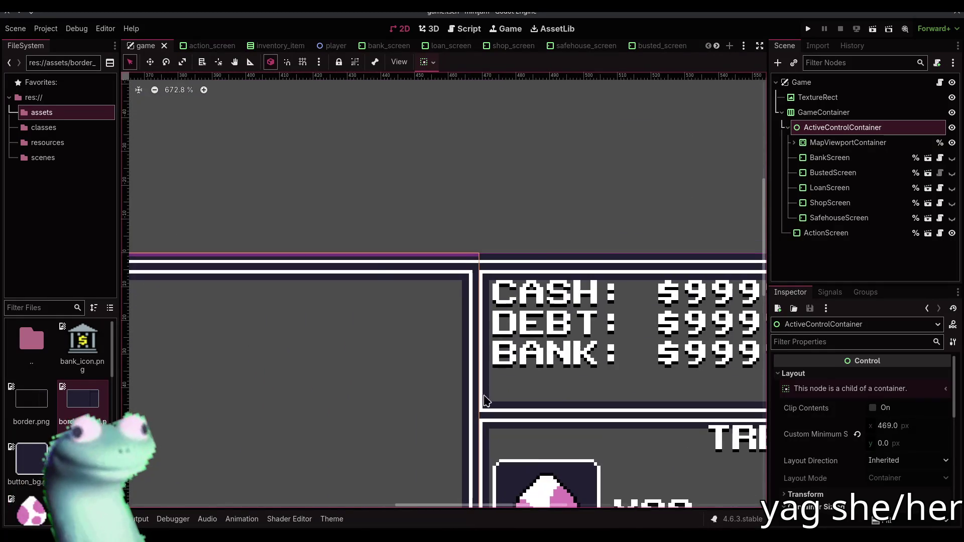
{"action": "left_click", "coordinate": [910, 427]}
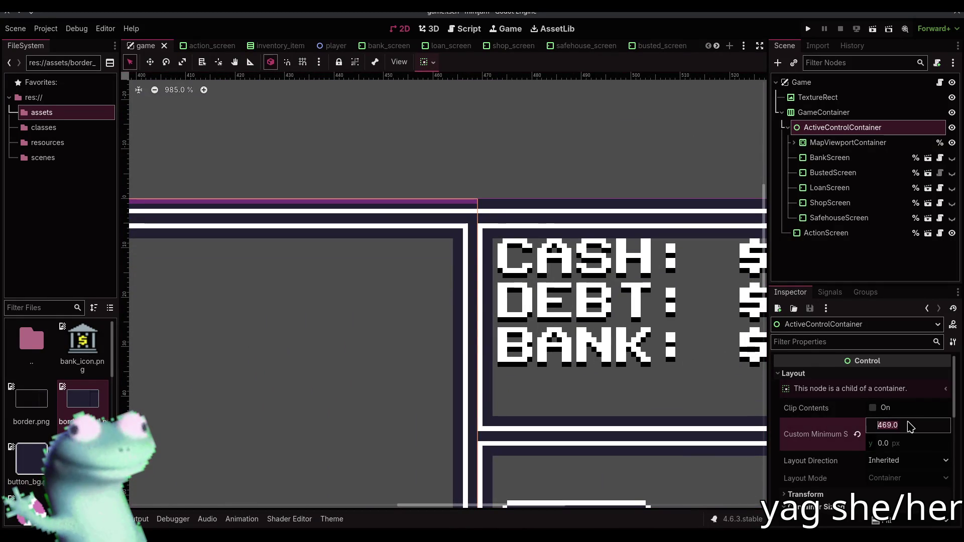
{"action": "key", "text": "Down"}
{"action": "key", "text": "Down"}
{"action": "key", "text": "Down"}
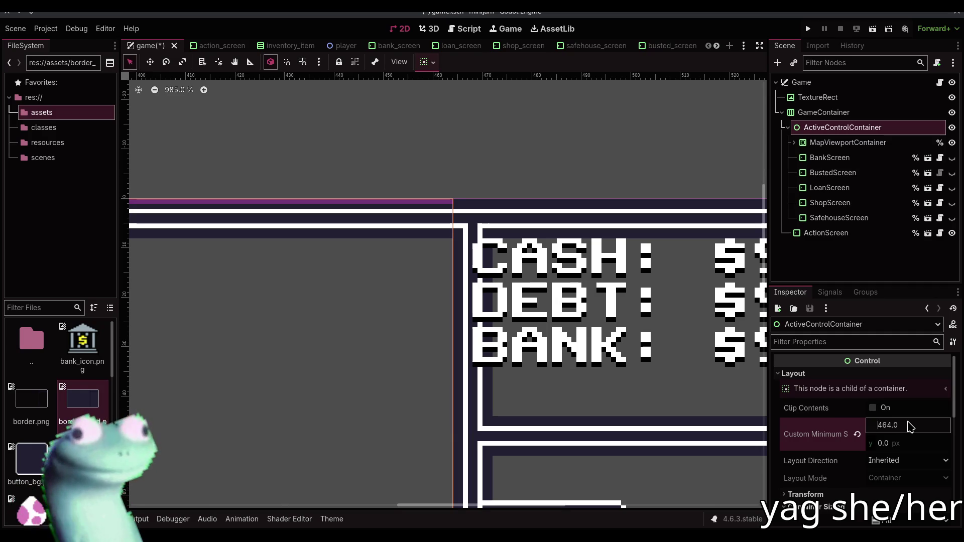
{"action": "scroll", "coordinate": [452, 241], "scroll_direction": "down", "scroll_amount": 10}
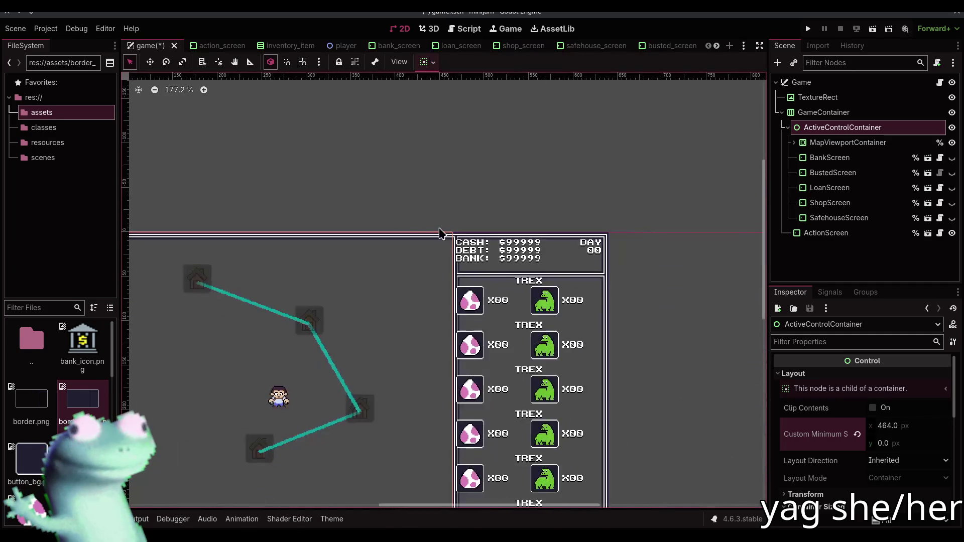
{"action": "double_click", "coordinate": [789, 128]}
{"action": "left_click", "coordinate": [834, 143]}
{"action": "left_click", "coordinate": [842, 128]}
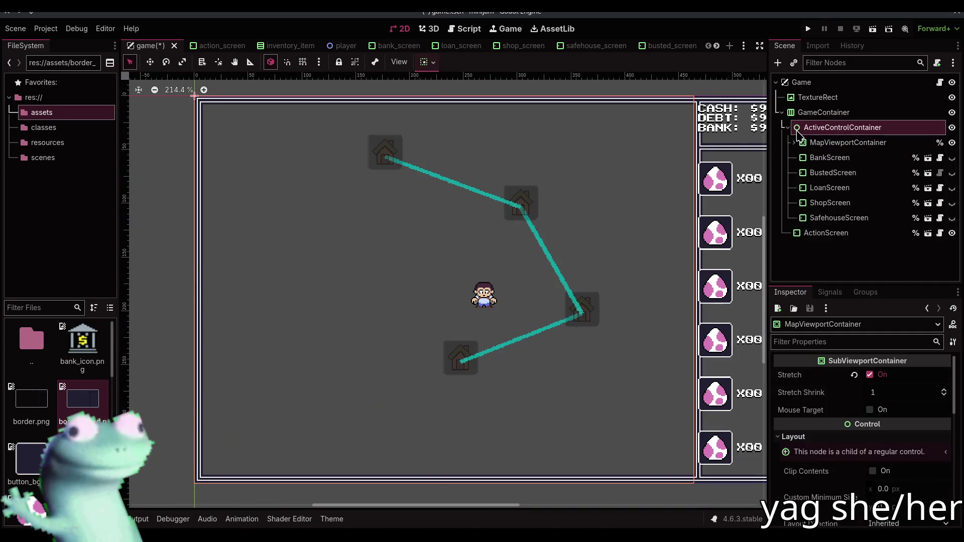
{"action": "left_click_drag", "start_coordinate": [532, 144], "coordinate": [464, 219]}
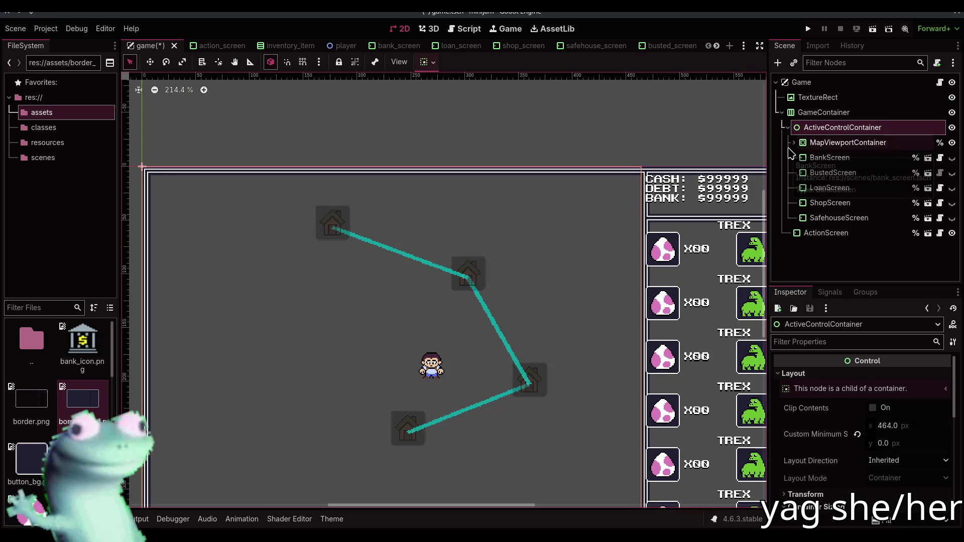
{"action": "left_click", "coordinate": [833, 143]}
{"action": "left_click", "coordinate": [842, 128]}
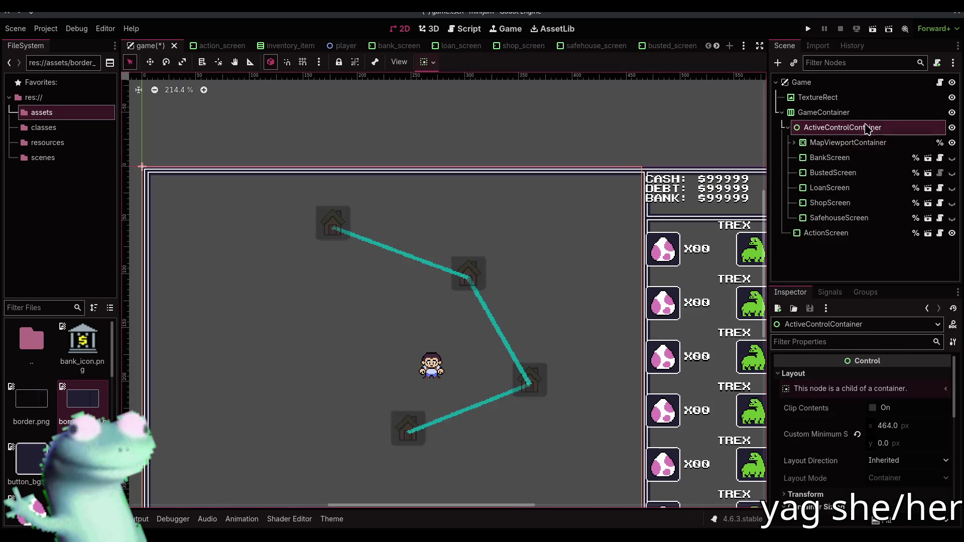
Change ActiveControlContainer's node type to MarginContainer
{"action": "right_click", "coordinate": [839, 126]}
{"action": "left_click", "coordinate": [861, 266]}
{"action": "type", "text": "margin"}
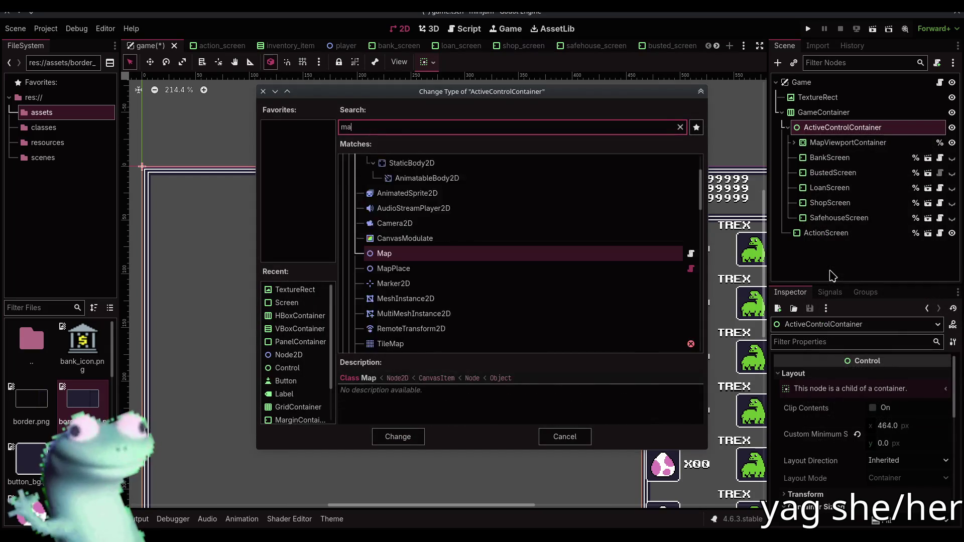
{"action": "key", "text": "Return"}
{"action": "scroll", "coordinate": [216, 157], "scroll_direction": "up", "scroll_amount": 4}
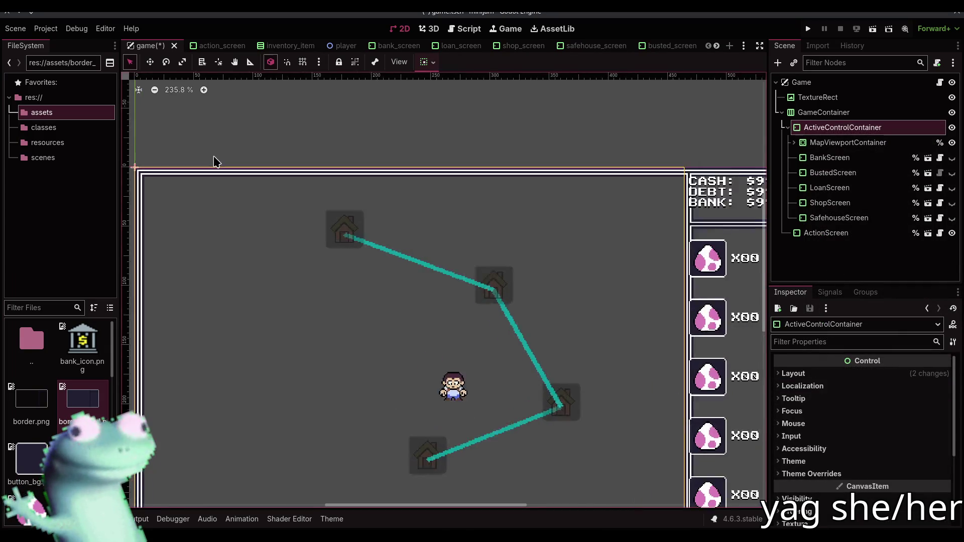
{"action": "left_click_drag", "start_coordinate": [667, 287], "coordinate": [361, 283]}
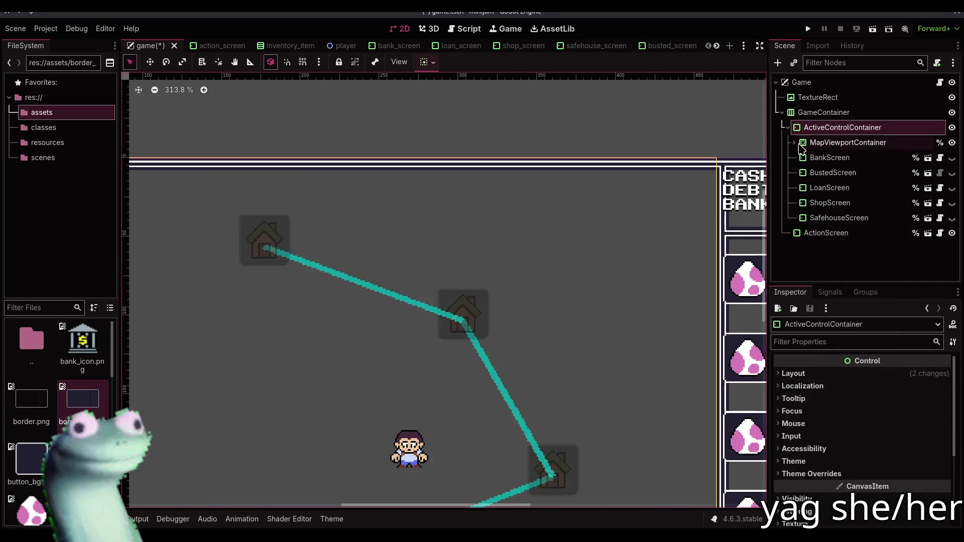
Enable the container's Margin Left theme override and raise it to 8
{"action": "left_click", "coordinate": [816, 476]}
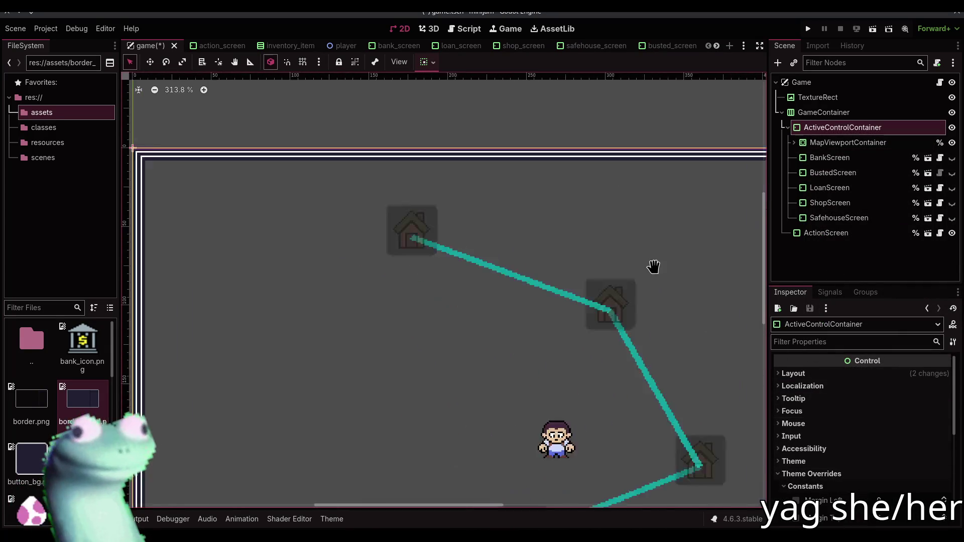
{"action": "scroll", "coordinate": [676, 369], "scroll_direction": "up", "scroll_amount": 2}
{"action": "scroll", "coordinate": [380, 241], "scroll_direction": "up", "scroll_amount": 2}
{"action": "left_click_drag", "start_coordinate": [885, 501], "coordinate": [886, 502]}
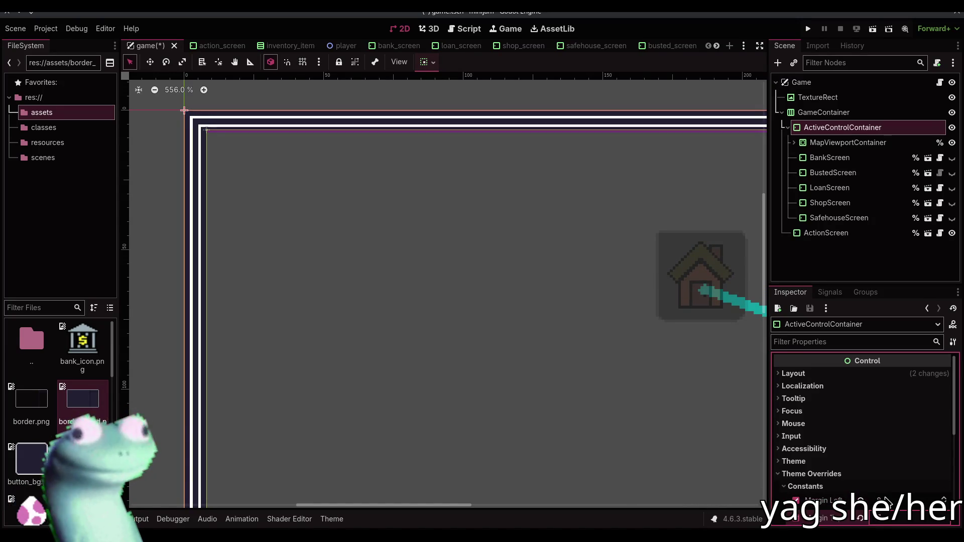
{"action": "scroll", "coordinate": [553, 157], "scroll_direction": "down", "scroll_amount": 5}
{"action": "scroll", "coordinate": [478, 148], "scroll_direction": "up", "scroll_amount": 8}
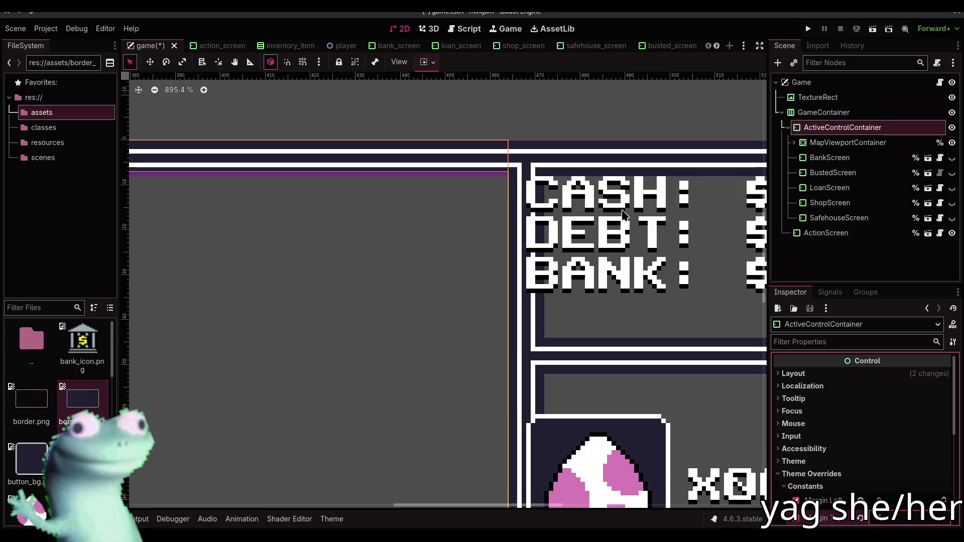
{"action": "scroll", "coordinate": [484, 125], "scroll_direction": "down", "scroll_amount": 6}
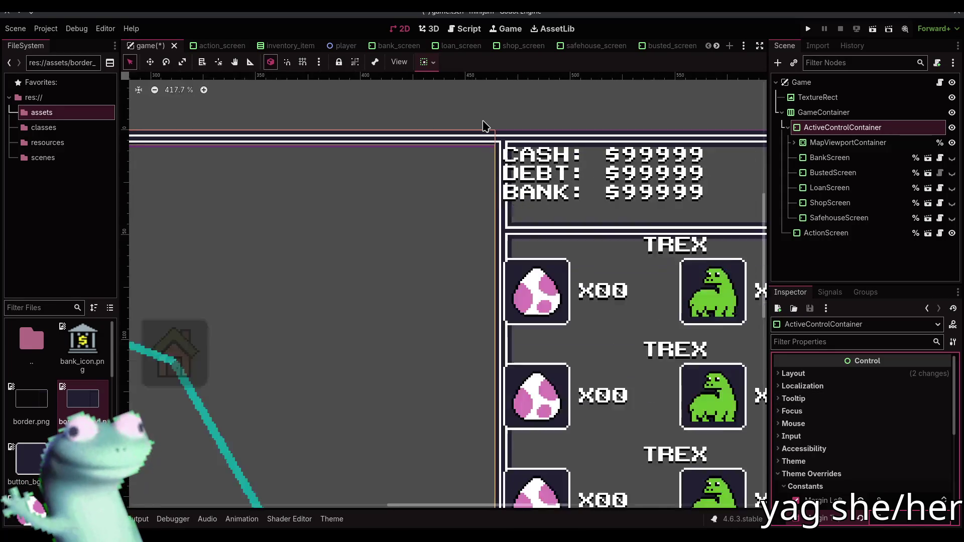
{"action": "scroll", "coordinate": [216, 344], "scroll_direction": "up", "scroll_amount": 5}
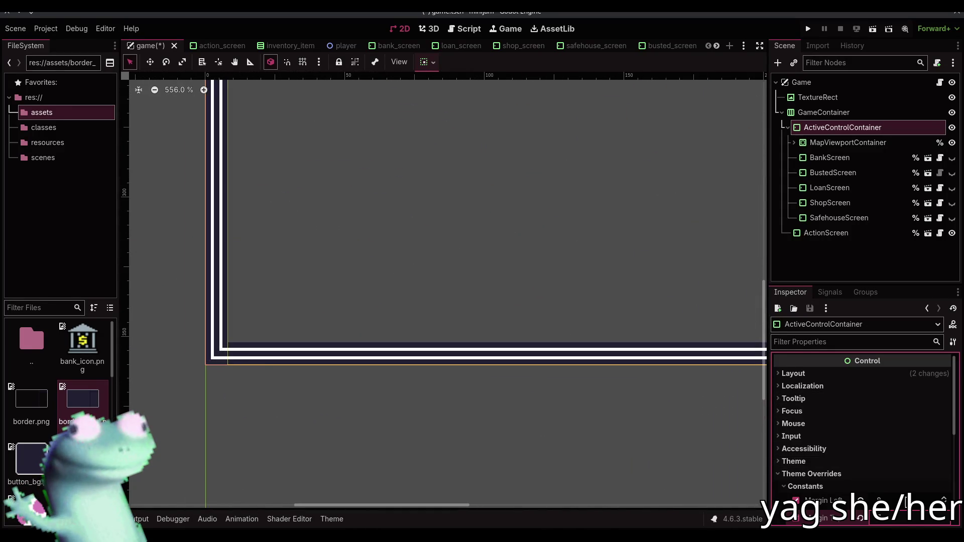
{"action": "scroll", "coordinate": [889, 452], "scroll_direction": "down", "scroll_amount": 3}
Set the Margin Bottom override to 8 and save the game scene
{"action": "left_click", "coordinate": [885, 469]}
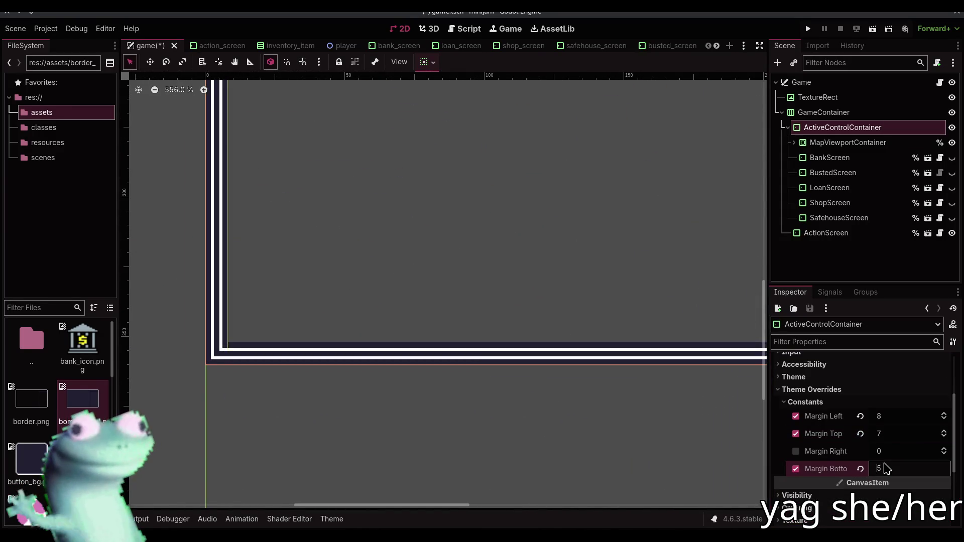
{"action": "type", "text": "8"}
{"action": "key", "text": "Return"}
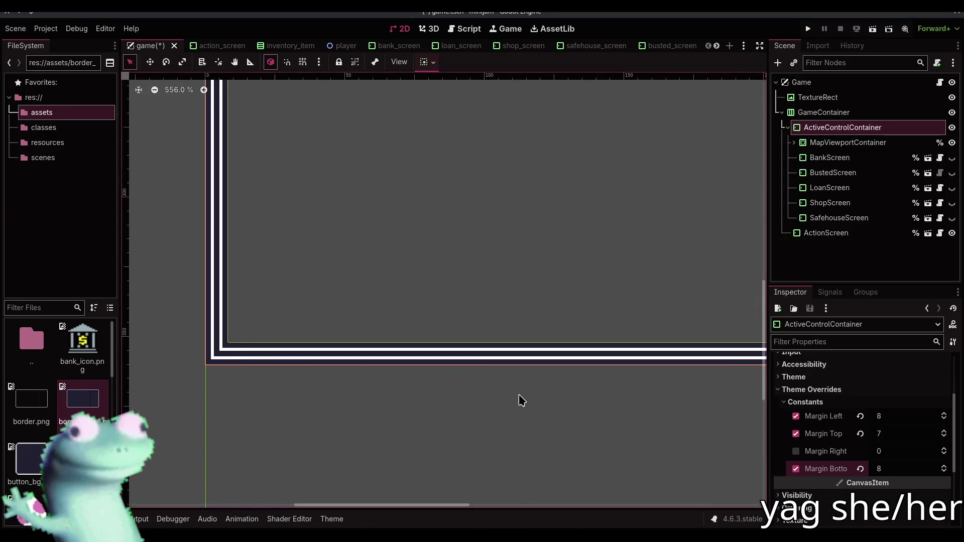
{"action": "scroll", "coordinate": [519, 398], "scroll_direction": "down", "scroll_amount": 4}
{"action": "scroll", "coordinate": [578, 190], "scroll_direction": "up", "scroll_amount": 5}
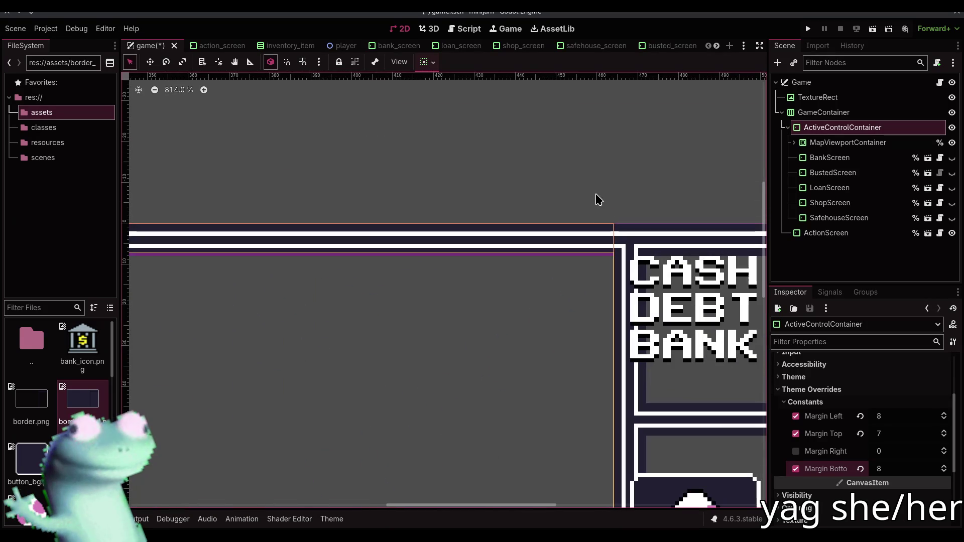
{"action": "key", "text": "ctrl+s"}
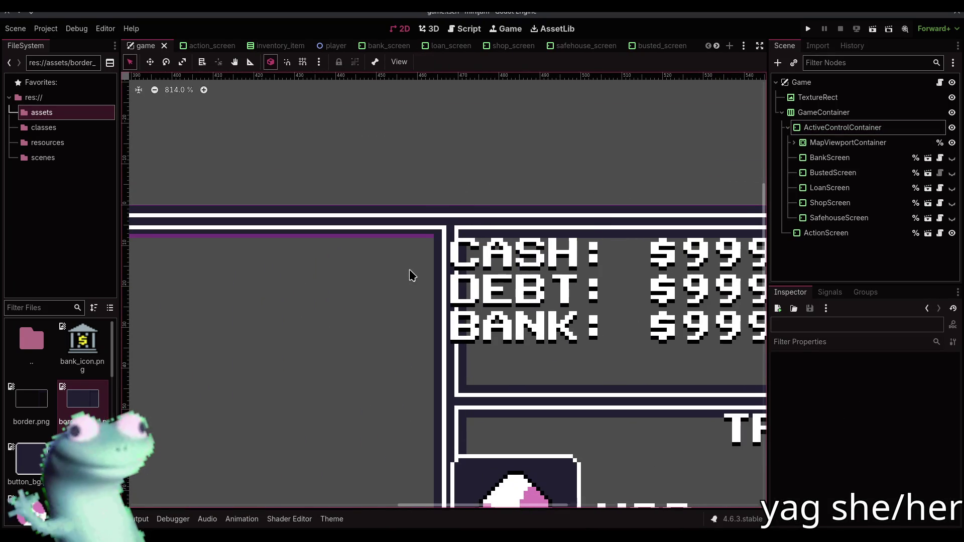
Set ActiveControlContainer's custom minimum width to 465, then fine-tune it to 464
{"action": "left_click", "coordinate": [410, 271]}
{"action": "scroll", "coordinate": [608, 234], "scroll_direction": "up", "scroll_amount": 3}
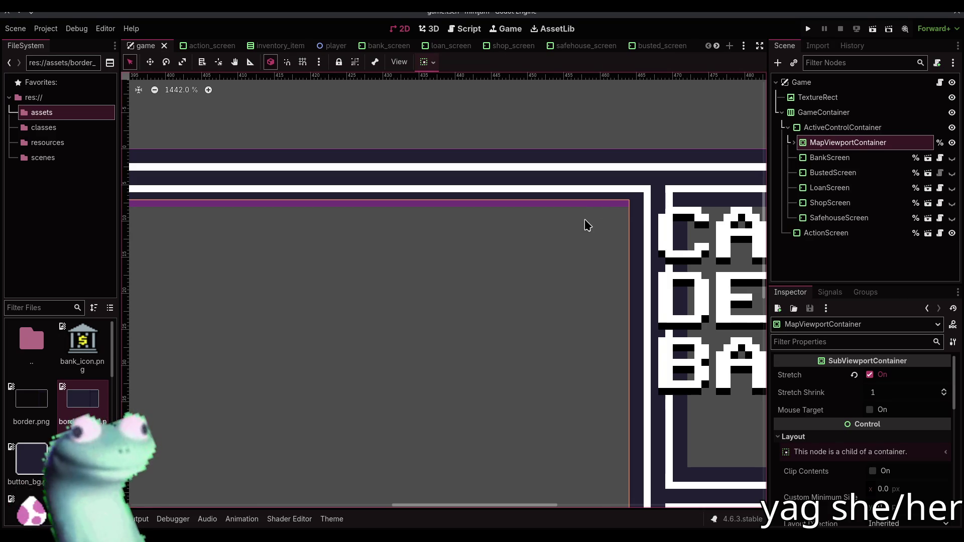
{"action": "scroll", "coordinate": [585, 218], "scroll_direction": "up", "scroll_amount": 1}
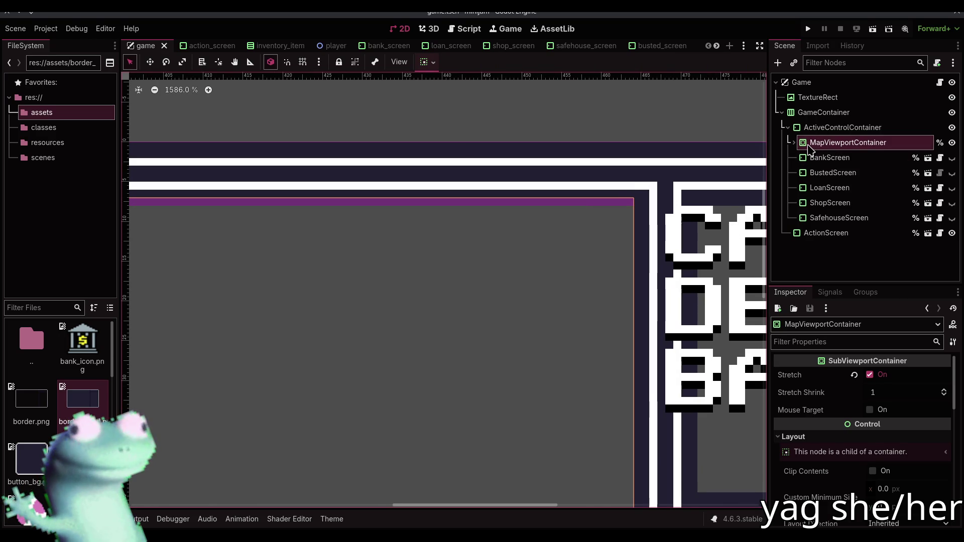
{"action": "left_click", "coordinate": [835, 127]}
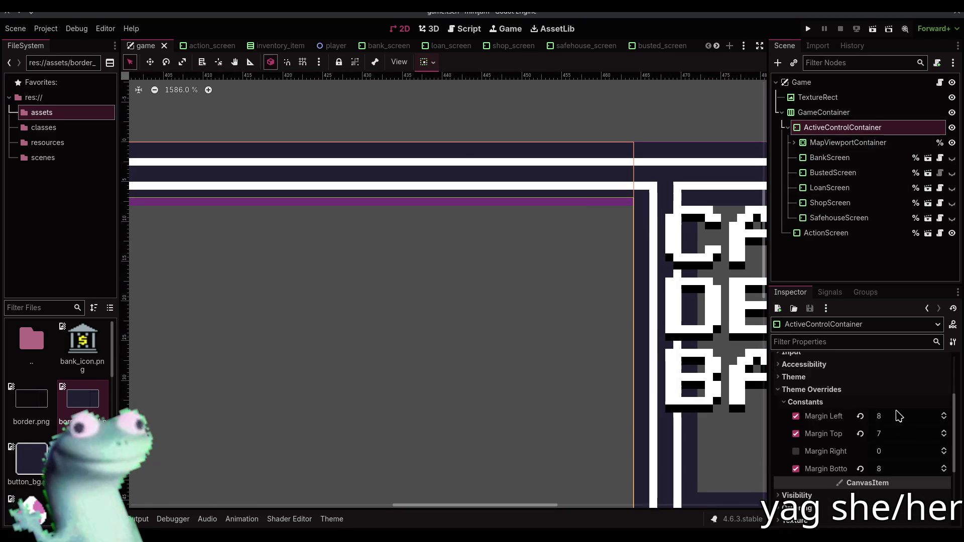
{"action": "scroll", "coordinate": [847, 421], "scroll_direction": "up", "scroll_amount": 3}
{"action": "left_click", "coordinate": [798, 373]}
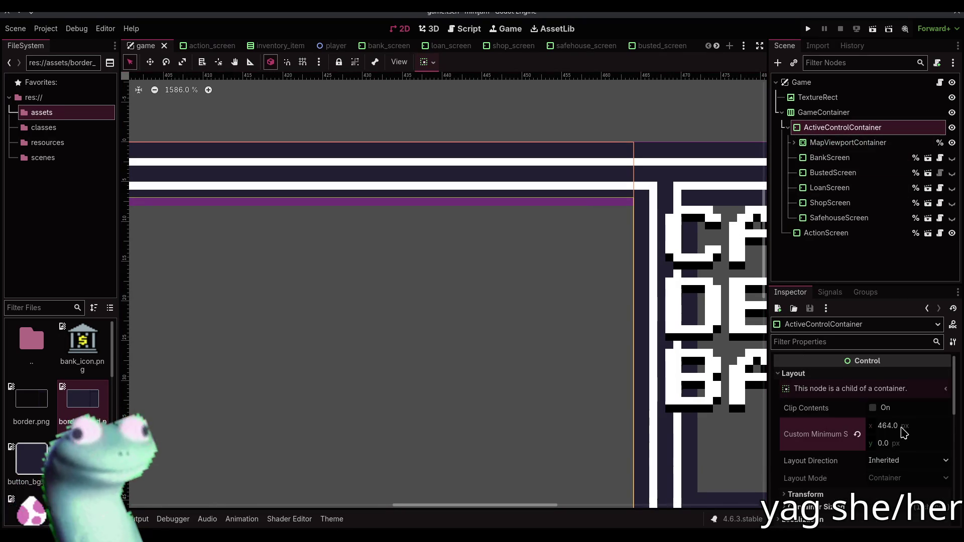
{"action": "type", "text": "465"}
{"action": "key", "text": "Return"}
{"action": "key", "text": "Up"}
{"action": "key", "text": "Up"}
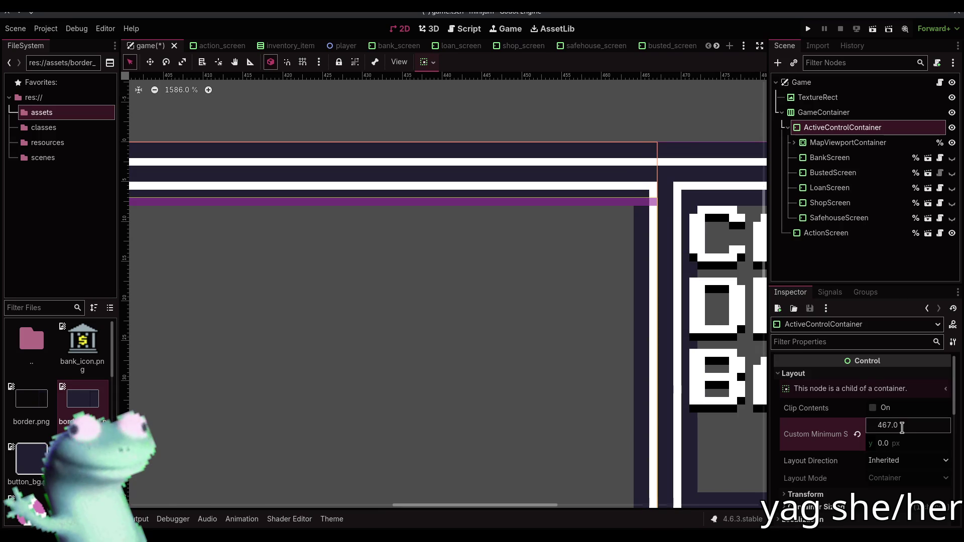
{"action": "key", "text": "Down"}
{"action": "key", "text": "Down"}
{"action": "key", "text": "Down"}
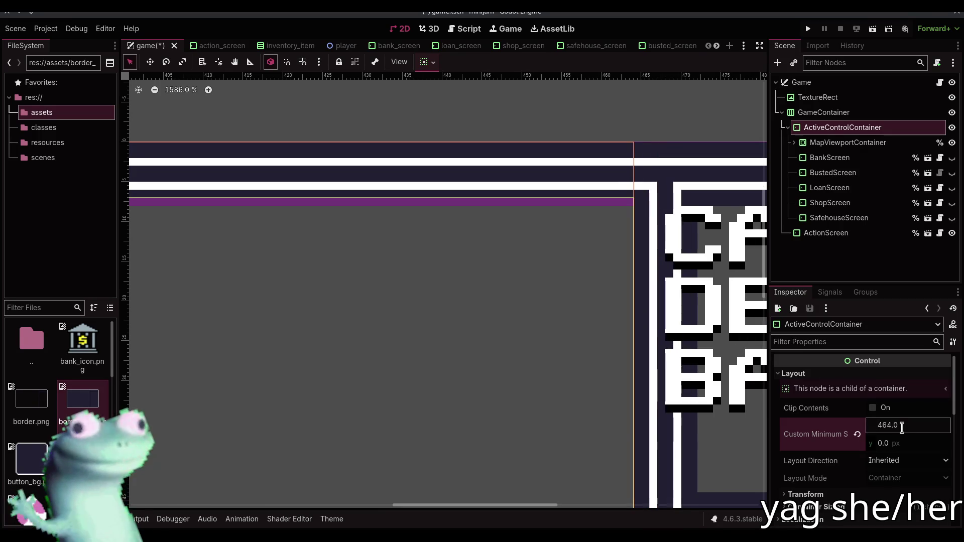
Set the Margin Top override to 8 and save the game scene
{"action": "scroll", "coordinate": [648, 200], "scroll_direction": "down", "scroll_amount": 10}
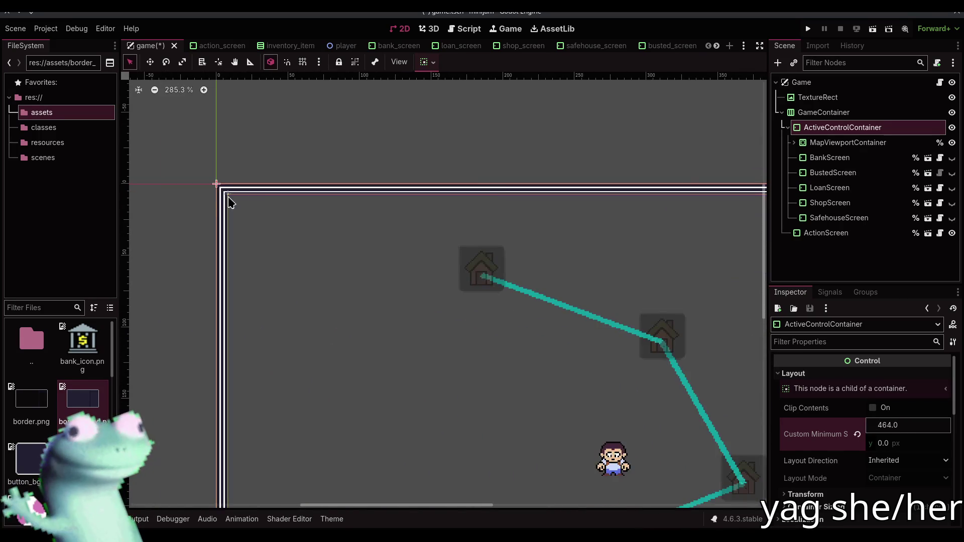
{"action": "scroll", "coordinate": [230, 201], "scroll_direction": "up", "scroll_amount": 15}
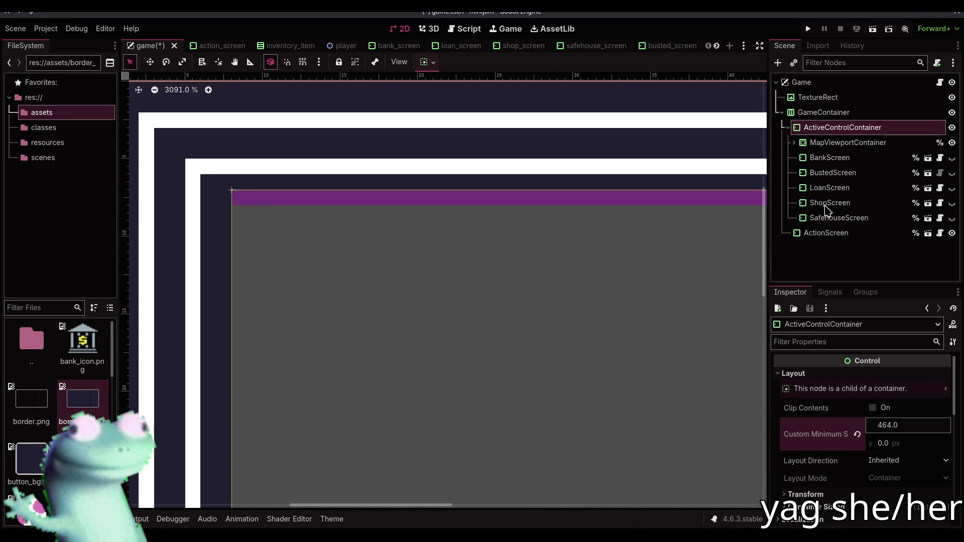
{"action": "scroll", "coordinate": [850, 428], "scroll_direction": "down", "scroll_amount": 10}
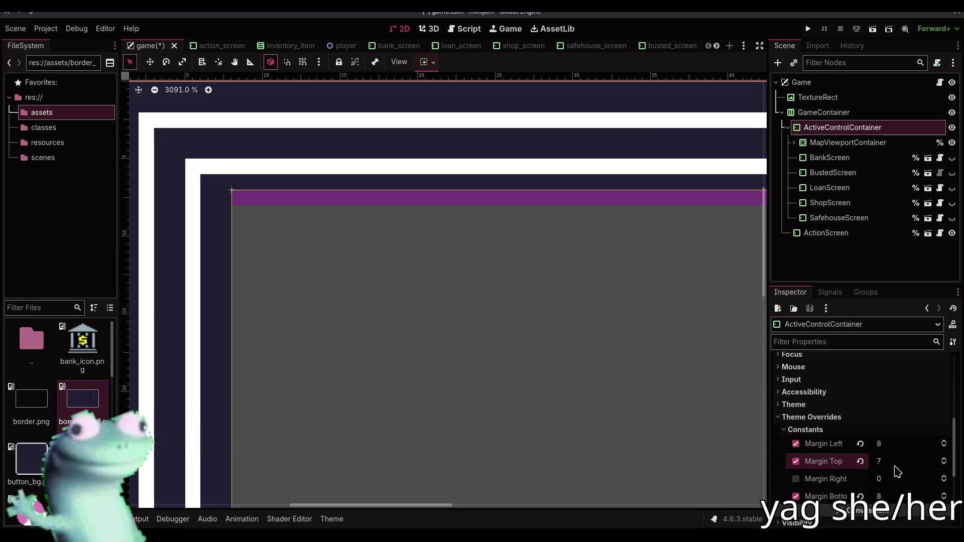
{"action": "type", "text": "8"}
{"action": "key", "text": "Return"}
{"action": "scroll", "coordinate": [332, 220], "scroll_direction": "down", "scroll_amount": 10}
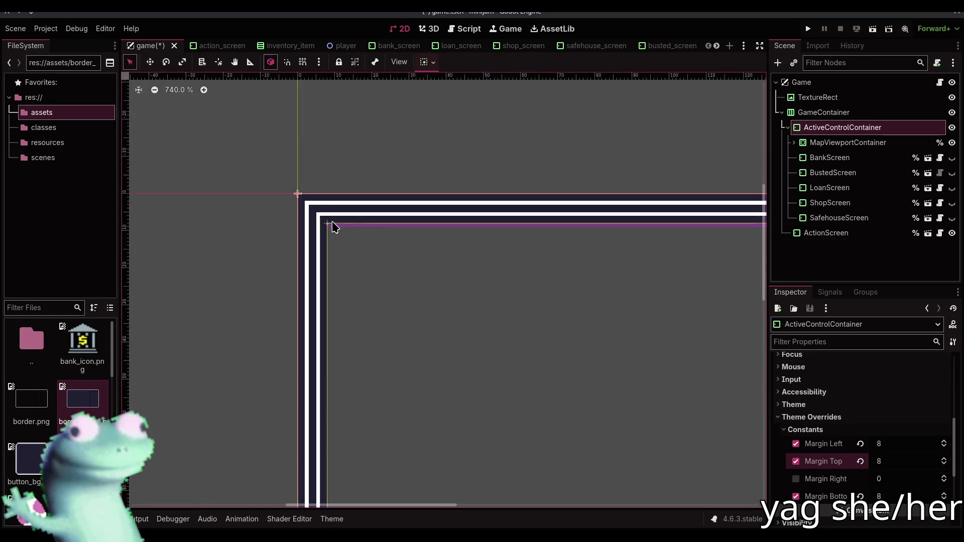
{"action": "scroll", "coordinate": [339, 223], "scroll_direction": "down", "scroll_amount": 4}
{"action": "scroll", "coordinate": [266, 251], "scroll_direction": "right", "scroll_amount": 6}
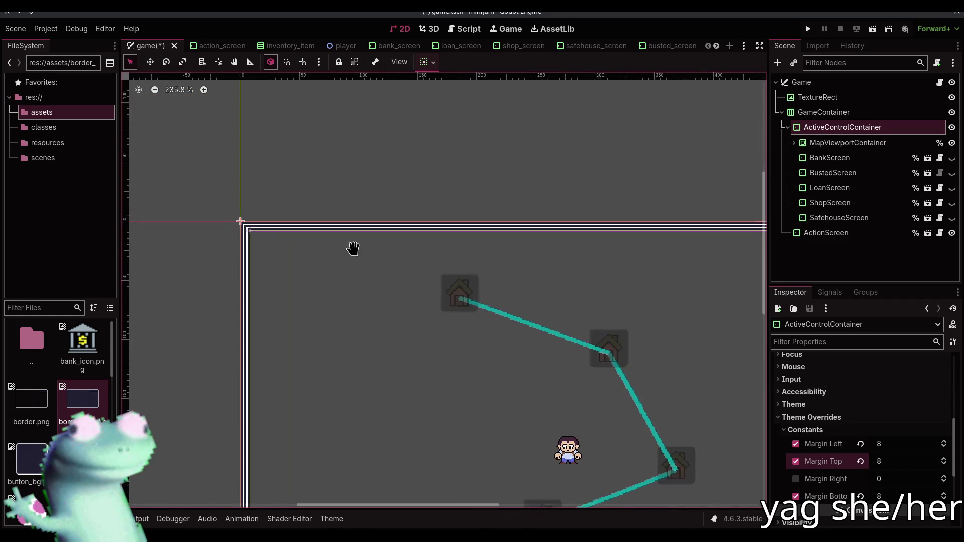
{"action": "scroll", "coordinate": [537, 253], "scroll_direction": "up", "scroll_amount": 11}
{"action": "key", "text": "ctrl+s"}
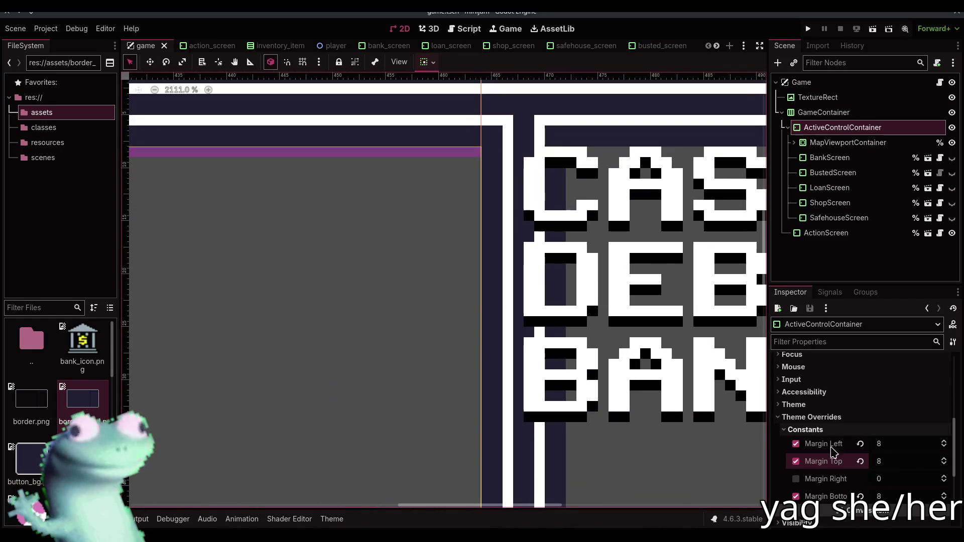
Step the minimum width up to 466 and raise the Margin Right override to 4
{"action": "scroll", "coordinate": [891, 482], "scroll_direction": "up", "scroll_amount": 5}
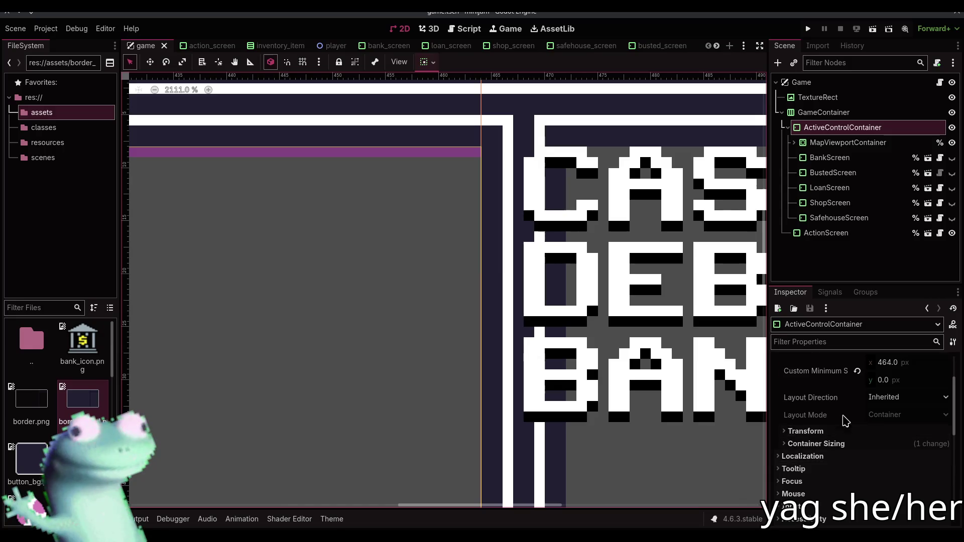
{"action": "left_click", "coordinate": [903, 433]}
{"action": "key", "text": "Up"}
{"action": "key", "text": "Up"}
{"action": "key", "text": "Up"}
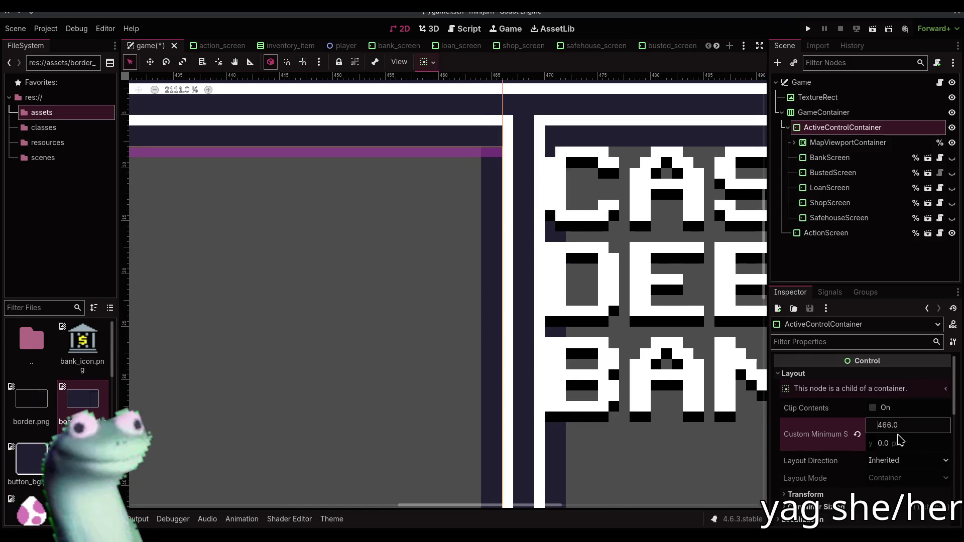
{"action": "scroll", "coordinate": [884, 441], "scroll_direction": "down", "scroll_amount": 10}
{"action": "left_click", "coordinate": [911, 438]}
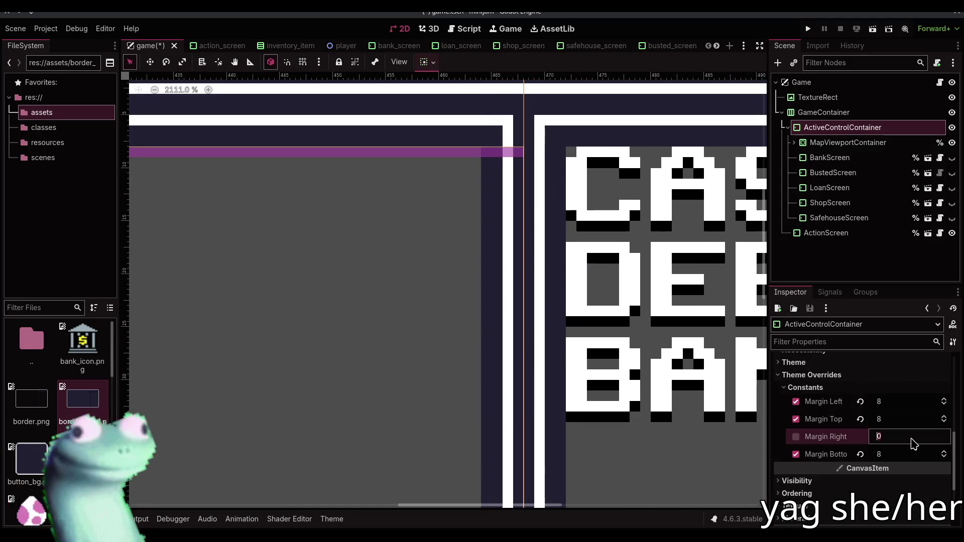
{"action": "key", "text": "Up"}
{"action": "key", "text": "Up"}
{"action": "key", "text": "Up"}
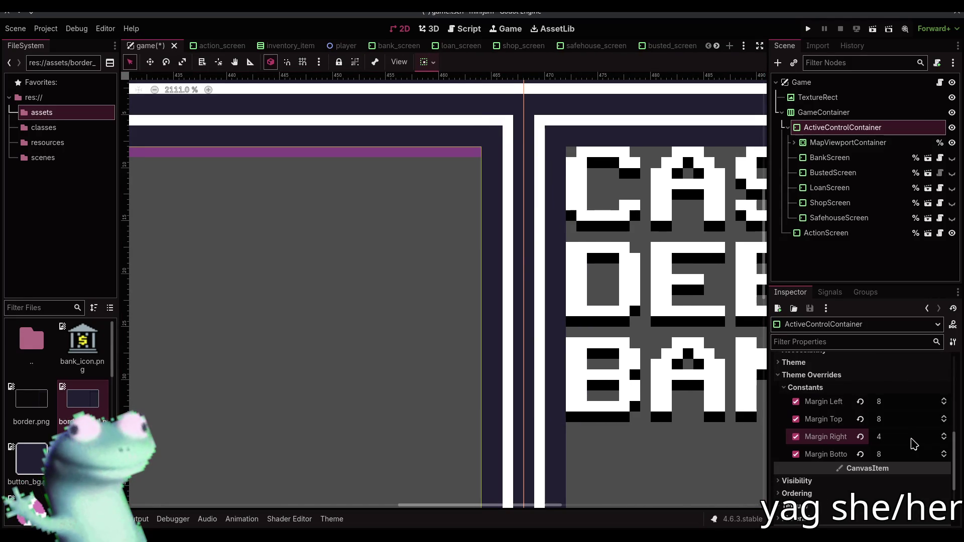
{"action": "scroll", "coordinate": [512, 250], "scroll_direction": "down", "scroll_amount": 10}
{"action": "left_click", "coordinate": [405, 159]}
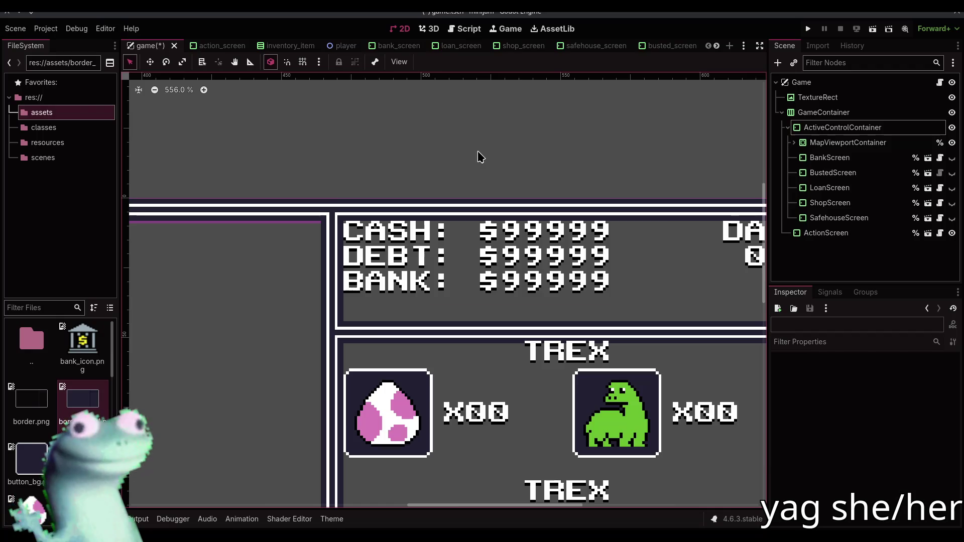
Save the game scene and compare ActiveControlContainer's margin constants
{"action": "key", "text": "ctrl+s"}
{"action": "scroll", "coordinate": [369, 139], "scroll_direction": "down", "scroll_amount": 8}
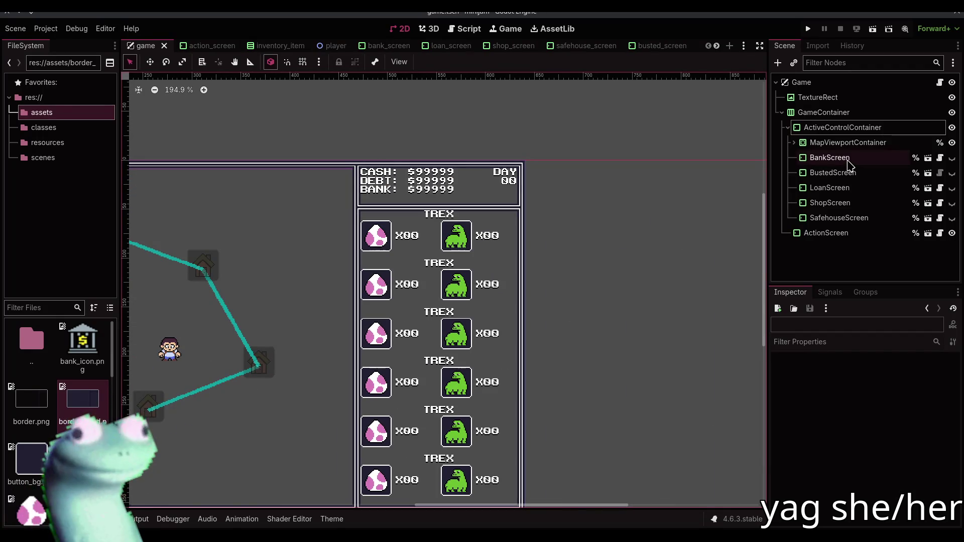
{"action": "left_click", "coordinate": [813, 158]}
{"action": "left_click", "coordinate": [848, 128]}
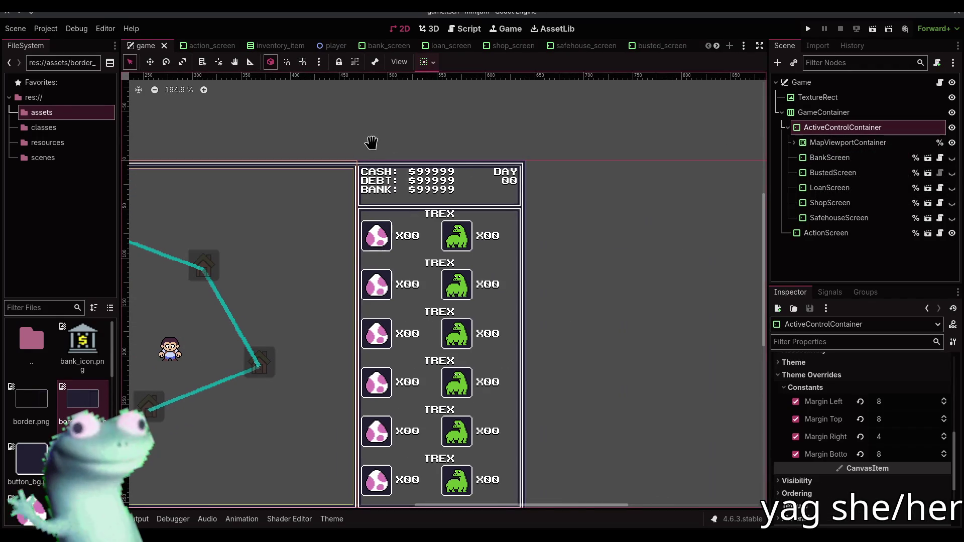
{"action": "scroll", "coordinate": [435, 147], "scroll_direction": "up", "scroll_amount": 10}
Check the action_screen scene, then select ActionScreen in the game scene and scroll to its margin constants
{"action": "left_click", "coordinate": [544, 204]}
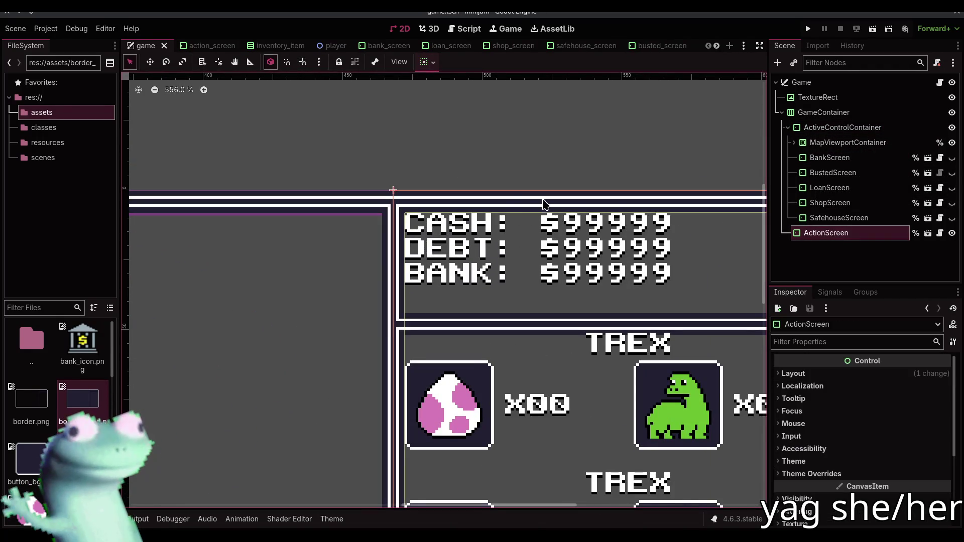
{"action": "scroll", "coordinate": [545, 203], "scroll_direction": "up", "scroll_amount": 2}
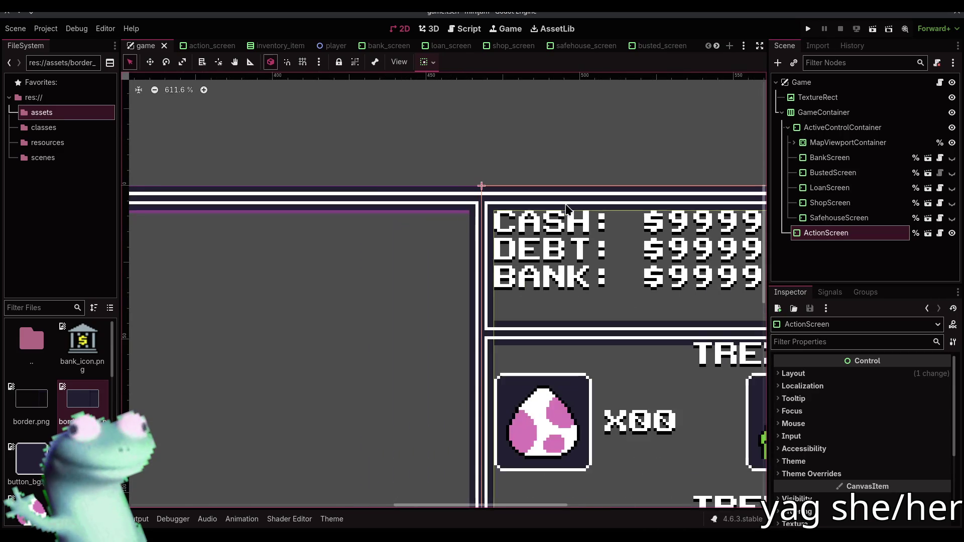
{"action": "scroll", "coordinate": [525, 207], "scroll_direction": "down", "scroll_amount": 3}
{"action": "scroll", "coordinate": [415, 166], "scroll_direction": "up", "scroll_amount": 5}
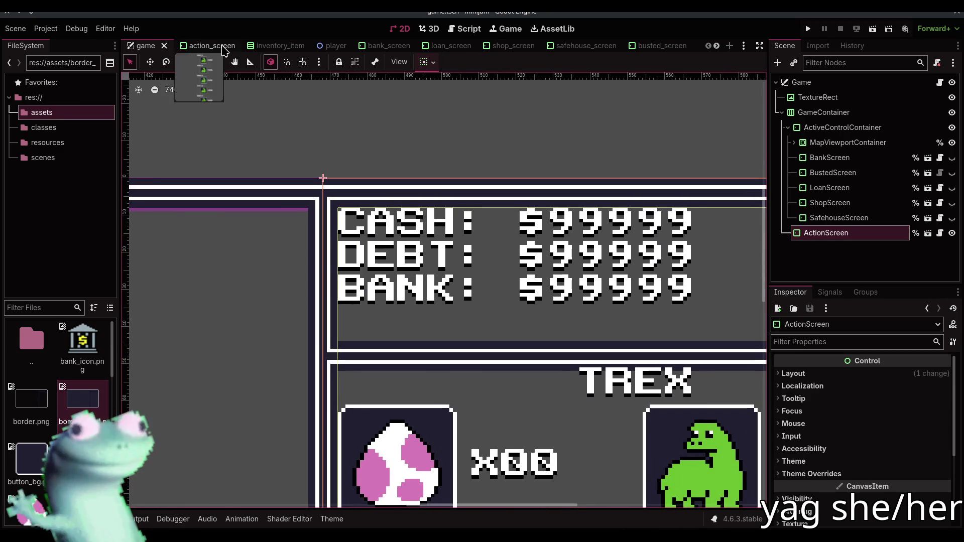
{"action": "left_click", "coordinate": [224, 50]}
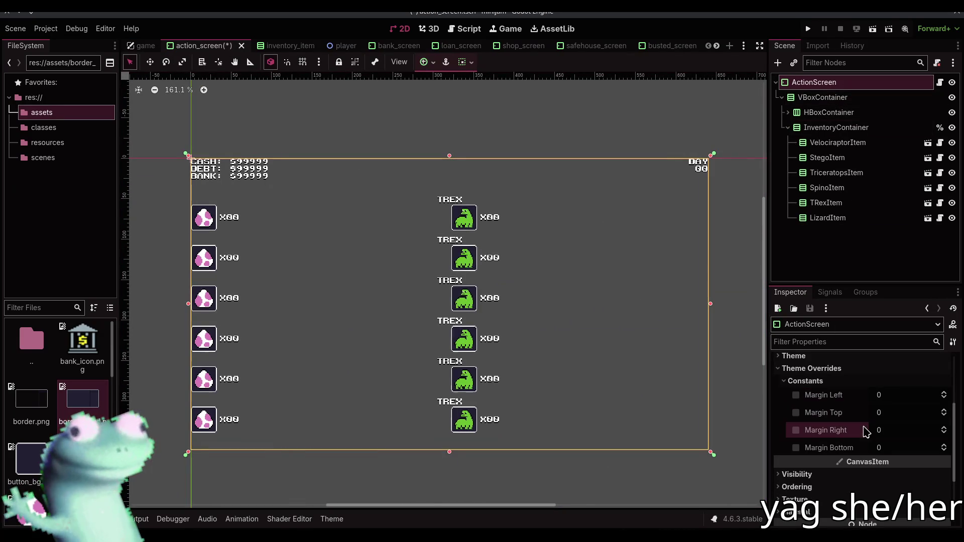
{"action": "left_click", "coordinate": [143, 46]}
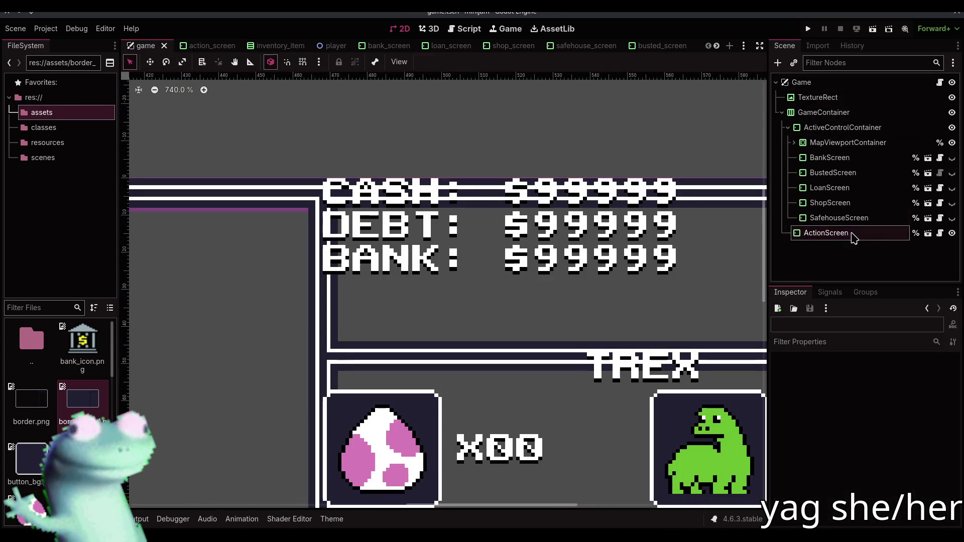
{"action": "left_click", "coordinate": [853, 234]}
{"action": "scroll", "coordinate": [863, 472], "scroll_direction": "down", "scroll_amount": 3}
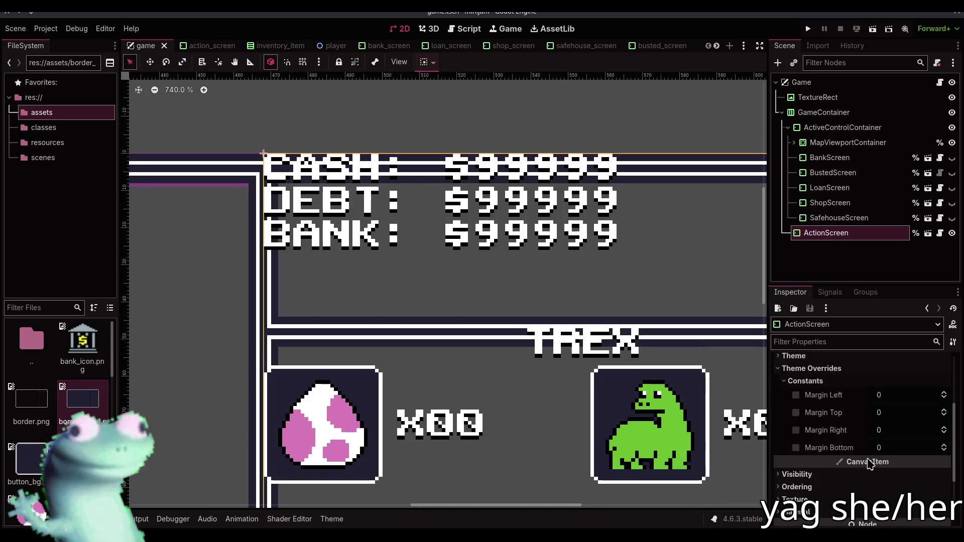
Raise ActionScreen's margin overrides: left to 6, top up one step, right to 10
{"action": "key", "text": "Up"}
{"action": "key", "text": "Up"}
{"action": "key", "text": "Up"}
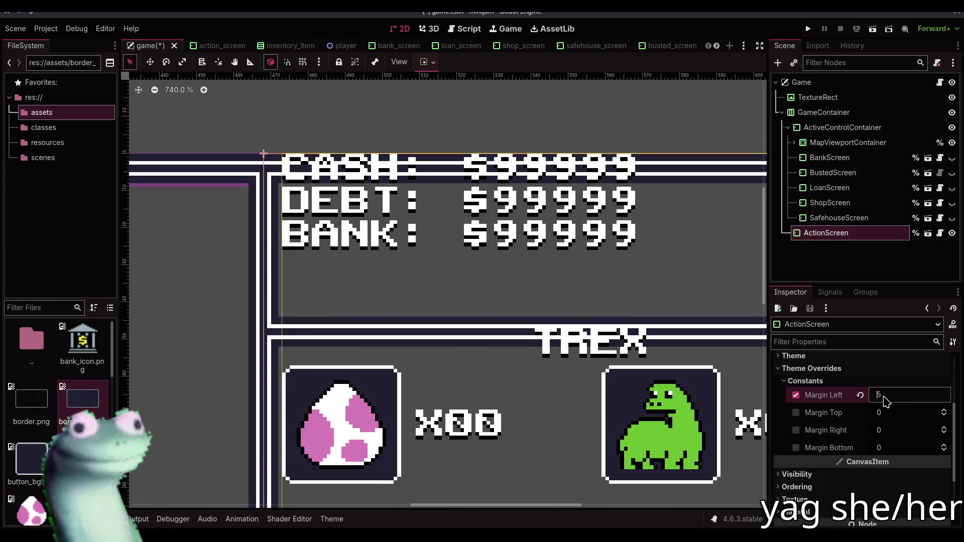
{"action": "key", "text": "Up"}
{"action": "key", "text": "Tab"}
{"action": "key", "text": "Up"}
{"action": "key", "text": "Up"}
{"action": "key", "text": "Up"}
{"action": "key", "text": "Up"}
{"action": "key", "text": "Up"}
{"action": "key", "text": "Up"}
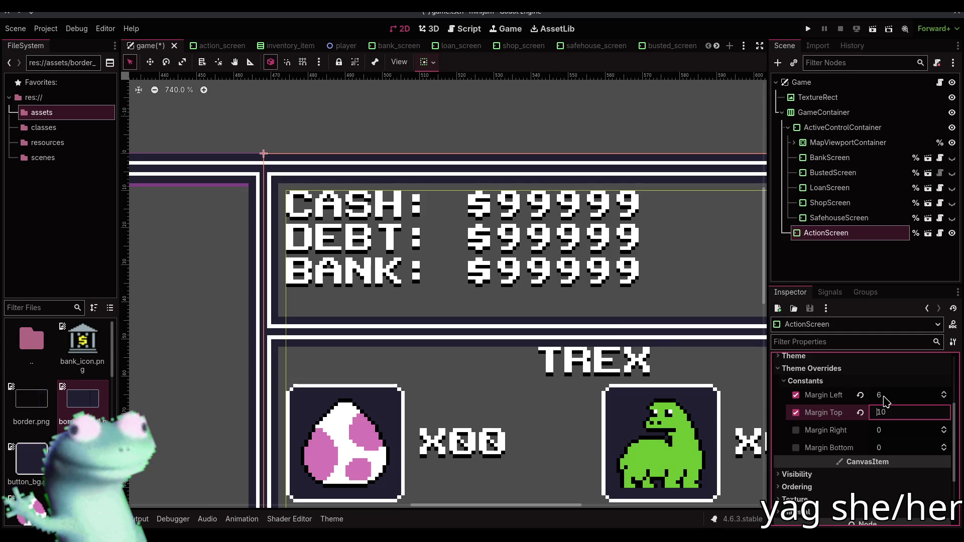
{"action": "key", "text": "Tab"}
{"action": "key", "text": "Tab"}
{"action": "key", "text": "shift+Tab"}
{"action": "key", "text": "Up"}
{"action": "key", "text": "Up"}
{"action": "key", "text": "Up"}
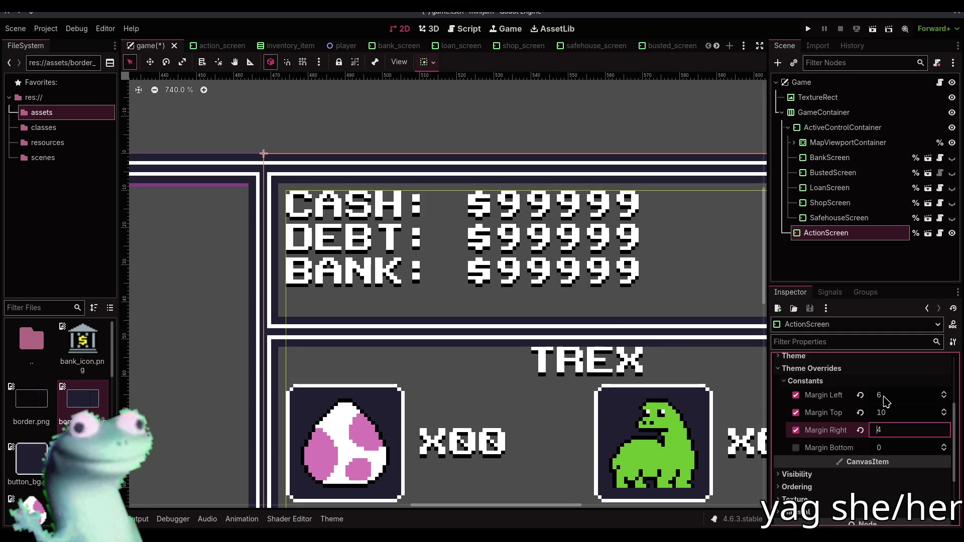
{"action": "key", "text": "Up"}
{"action": "key", "text": "Up"}
{"action": "key", "text": "Up"}
{"action": "scroll", "coordinate": [417, 301], "scroll_direction": "right", "scroll_amount": 5}
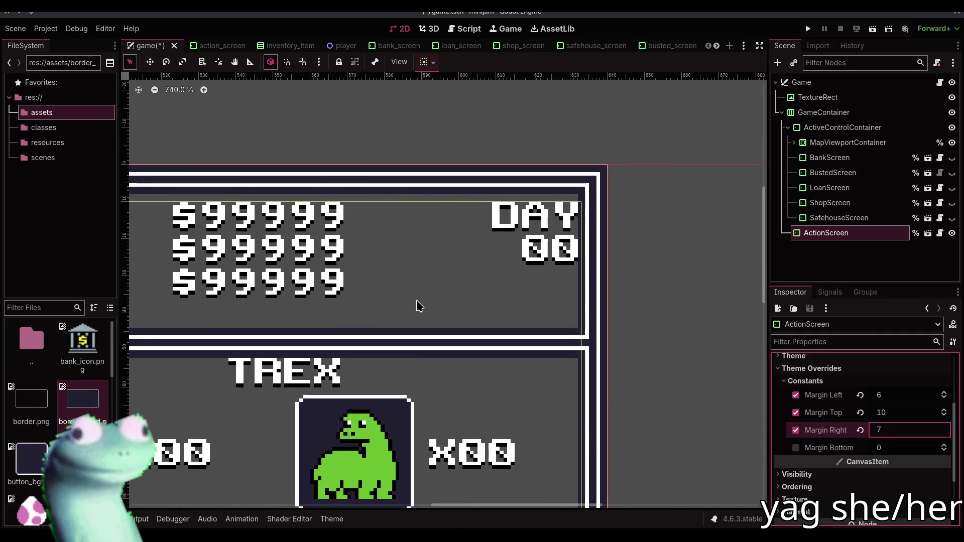
{"action": "key", "text": "Up"}
{"action": "key", "text": "Up"}
{"action": "scroll", "coordinate": [417, 302], "scroll_direction": "left", "scroll_amount": 3}
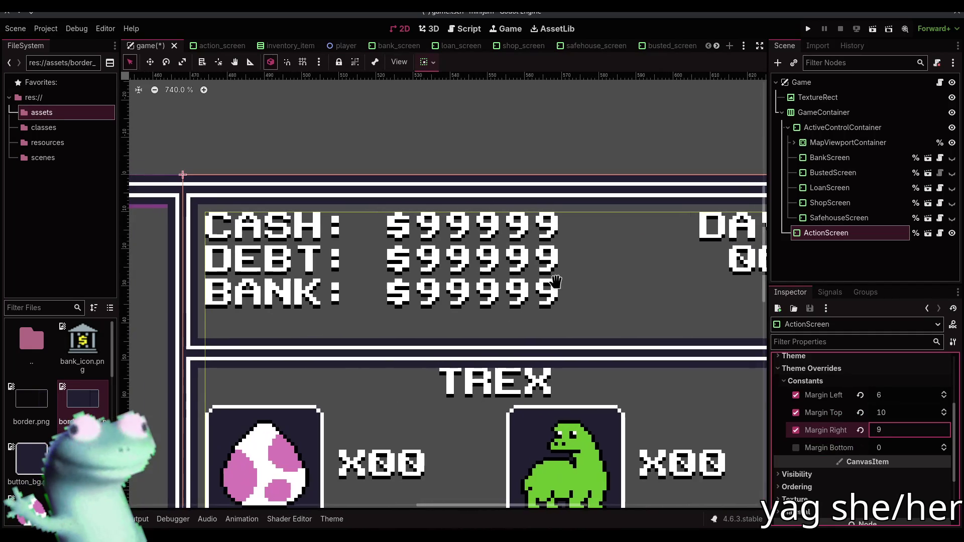
{"action": "key", "text": "Up"}
Set ActionScreen's bottom margin to 10 and save the game scene
{"action": "key", "text": "Tab"}
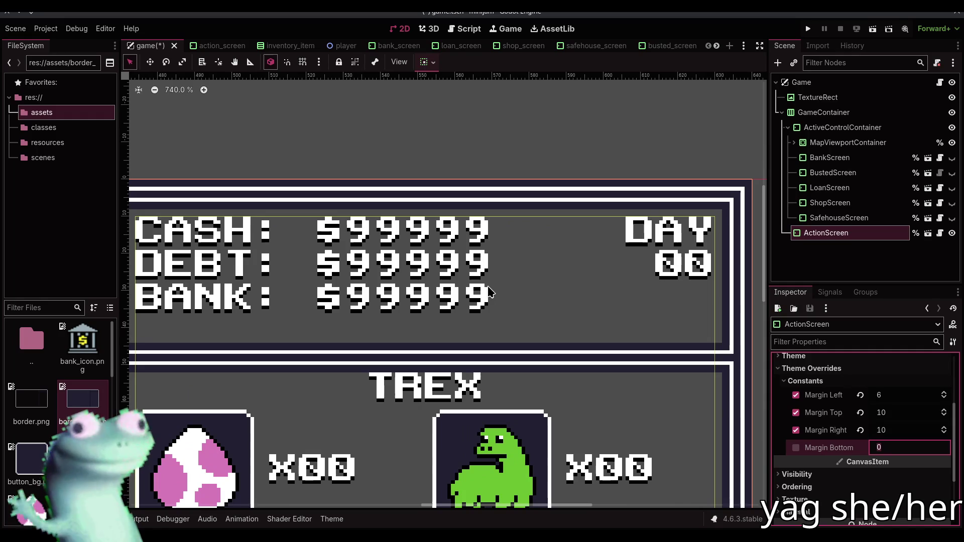
{"action": "scroll", "coordinate": [489, 293], "scroll_direction": "down", "scroll_amount": 10}
{"action": "scroll", "coordinate": [487, 403], "scroll_direction": "up", "scroll_amount": 8}
{"action": "key", "text": "Up"}
{"action": "key", "text": "Up"}
{"action": "key", "text": "Up"}
{"action": "key", "text": "Up"}
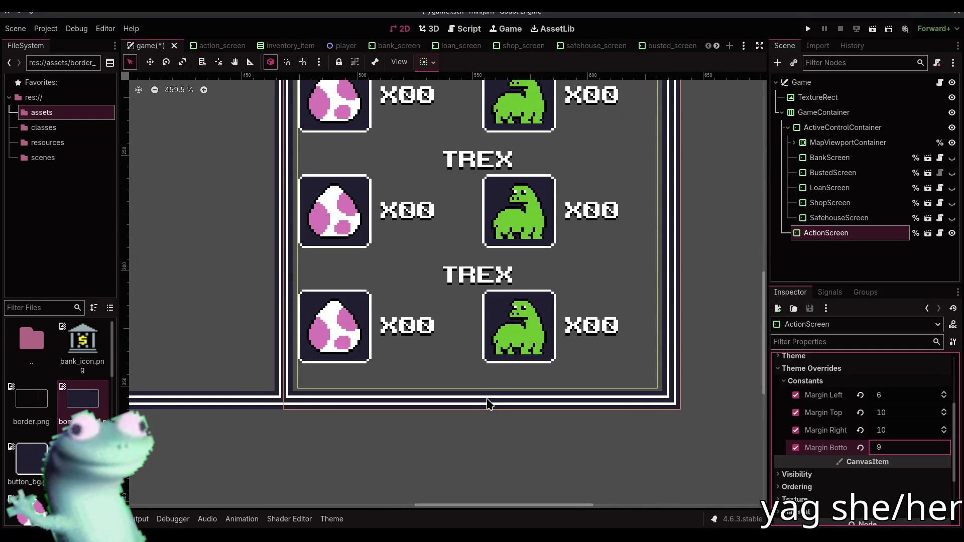
{"action": "key", "text": "Up"}
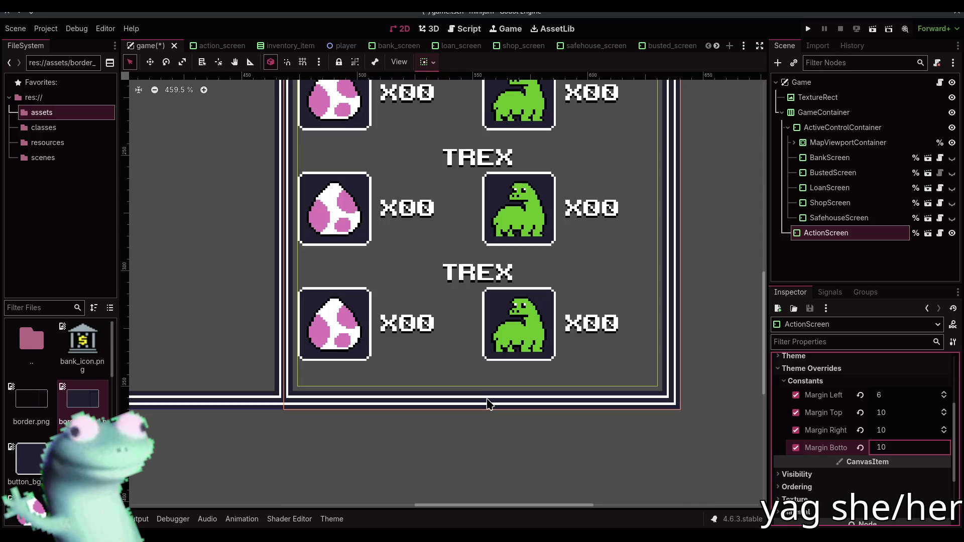
{"action": "left_click", "coordinate": [465, 420]}
{"action": "scroll", "coordinate": [465, 419], "scroll_direction": "down", "scroll_amount": 5}
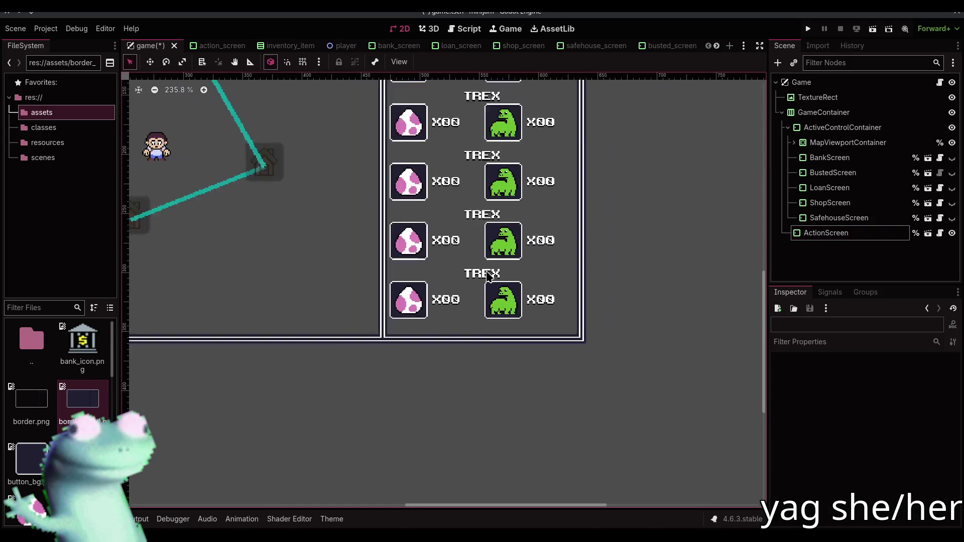
{"action": "scroll", "coordinate": [554, 198], "scroll_direction": "up", "scroll_amount": 4}
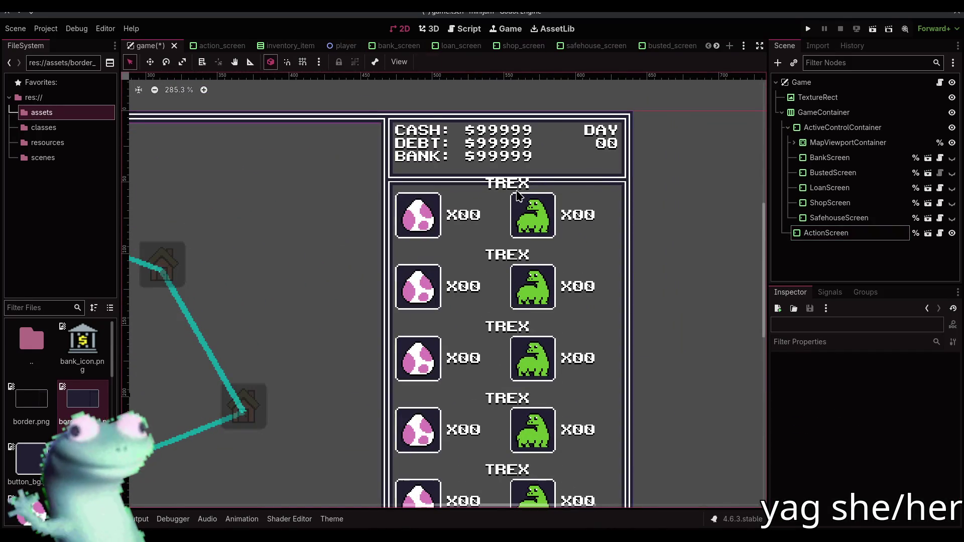
{"action": "left_click", "coordinate": [519, 195]}
{"action": "key", "text": "ctrl+s"}
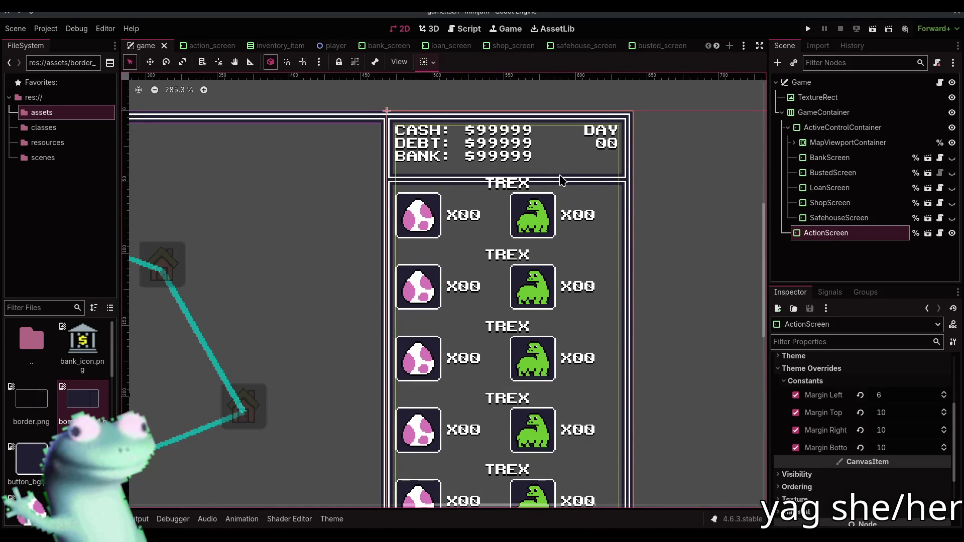
Reset ActionScreen's bottom margin to its default of 0
{"action": "left_click", "coordinate": [860, 447]}
{"action": "scroll", "coordinate": [534, 188], "scroll_direction": "up", "scroll_amount": 8}
{"action": "scroll", "coordinate": [533, 188], "scroll_direction": "down", "scroll_amount": 7}
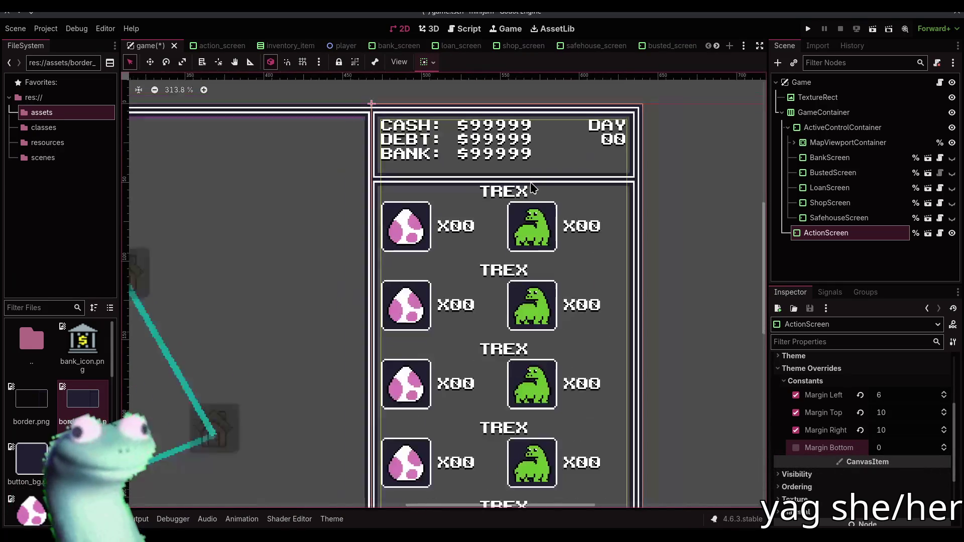
{"action": "scroll", "coordinate": [533, 188], "scroll_direction": "down", "scroll_amount": 1}
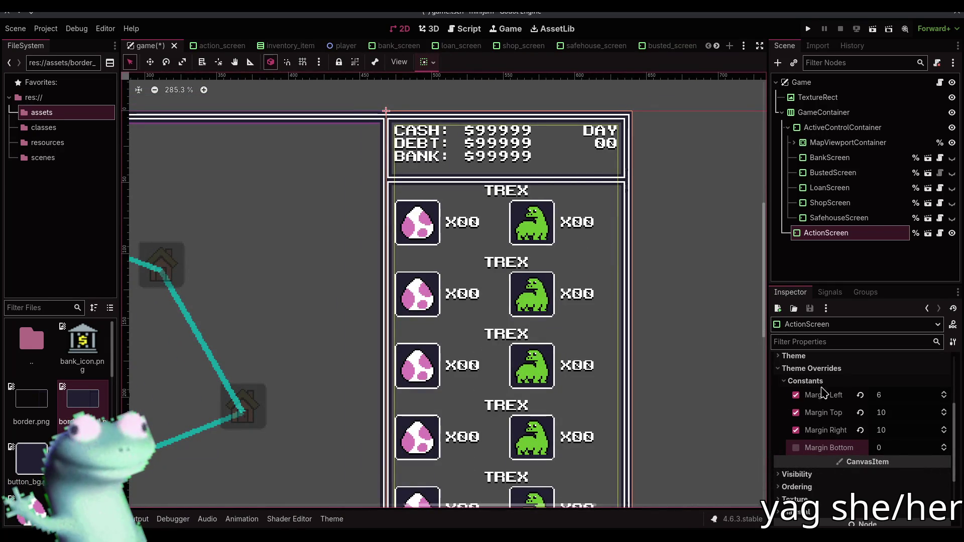
{"action": "scroll", "coordinate": [481, 121], "scroll_direction": "up", "scroll_amount": 6}
Set ActionScreen margins to top 12, right 12 and left 8, then save the game scene
{"action": "left_click", "coordinate": [896, 412]}
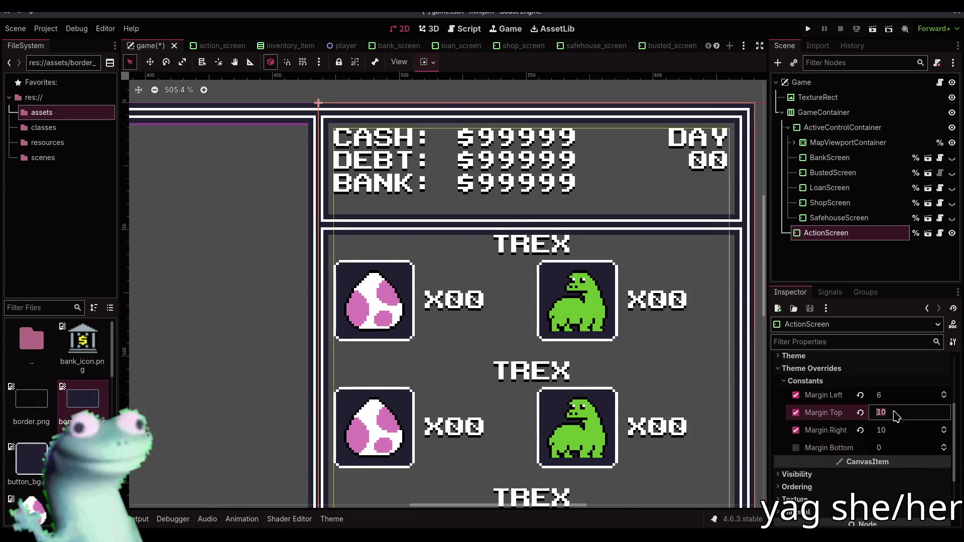
{"action": "scroll", "coordinate": [896, 412], "scroll_direction": "down", "scroll_amount": 1}
{"action": "scroll", "coordinate": [896, 416], "scroll_direction": "up", "scroll_amount": 2}
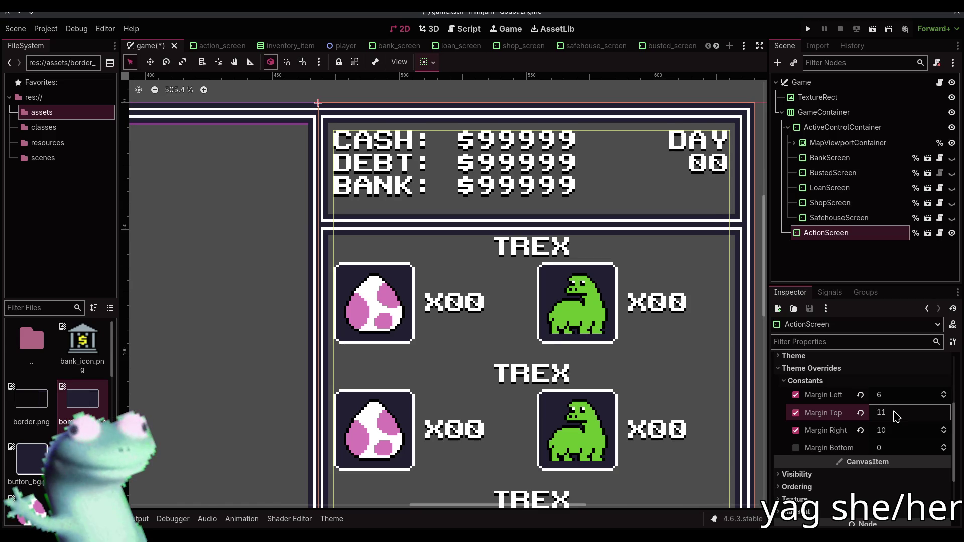
{"action": "scroll", "coordinate": [896, 415], "scroll_direction": "up", "scroll_amount": 1}
{"action": "key", "text": "Tab"}
{"action": "key", "text": "Up"}
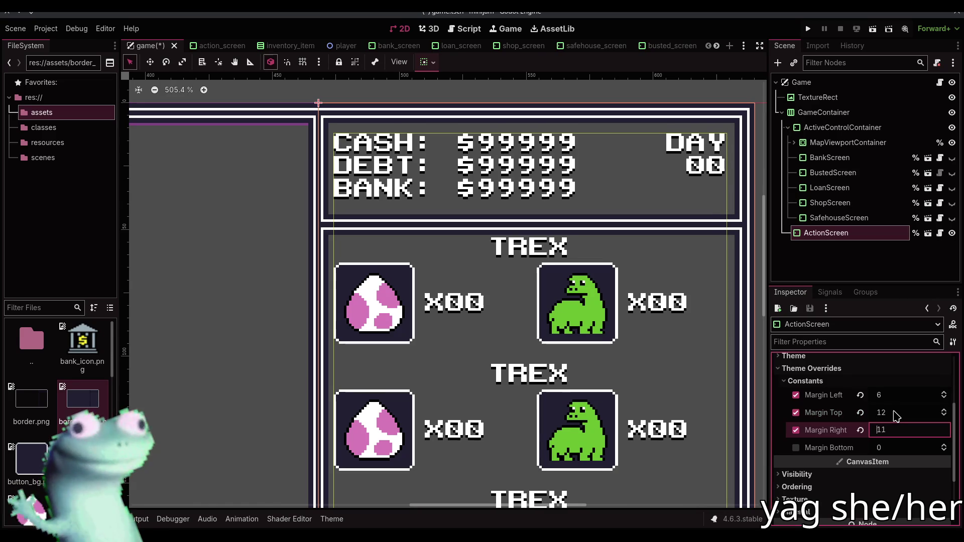
{"action": "key", "text": "Up"}
{"action": "key", "text": "Tab"}
{"action": "key", "text": "shift+Tab"}
{"action": "key", "text": "shift+Tab"}
{"action": "key", "text": "shift+Tab"}
{"action": "key", "text": "Up"}
{"action": "key", "text": "Up"}
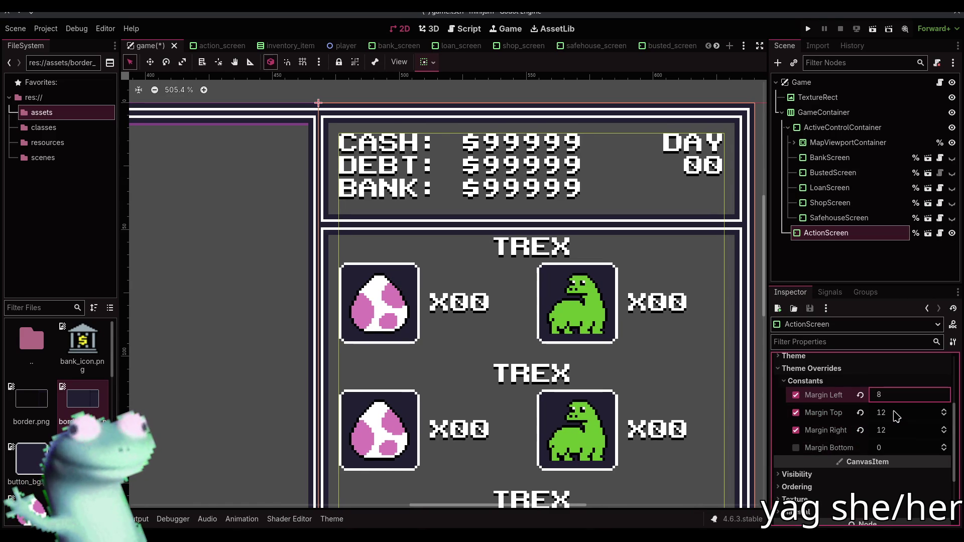
{"action": "scroll", "coordinate": [327, 110], "scroll_direction": "up", "scroll_amount": 2}
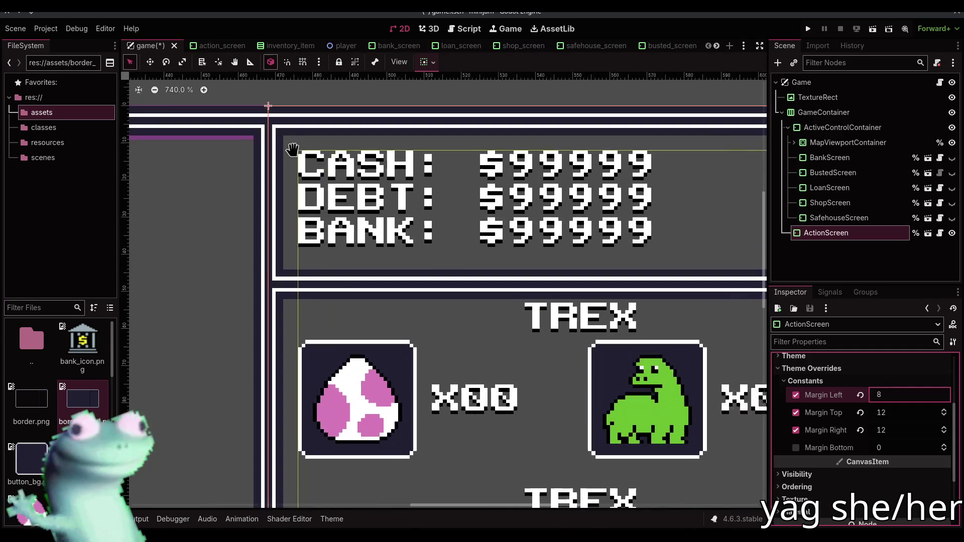
{"action": "scroll", "coordinate": [248, 133], "scroll_direction": "down", "scroll_amount": 2}
{"action": "scroll", "coordinate": [248, 133], "scroll_direction": "down", "scroll_amount": 2}
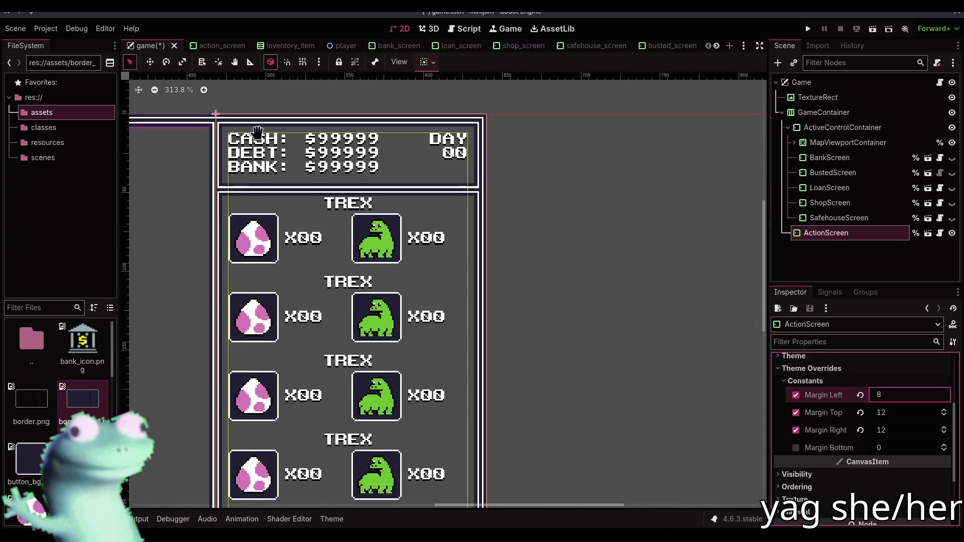
{"action": "scroll", "coordinate": [502, 236], "scroll_direction": "up", "scroll_amount": 6}
{"action": "scroll", "coordinate": [462, 188], "scroll_direction": "down", "scroll_amount": 8}
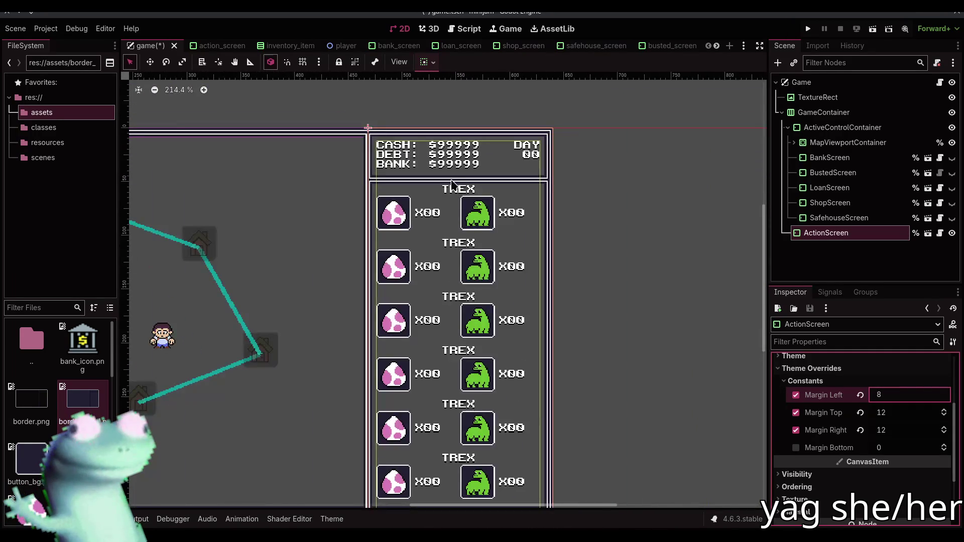
{"action": "scroll", "coordinate": [441, 141], "scroll_direction": "up", "scroll_amount": 4}
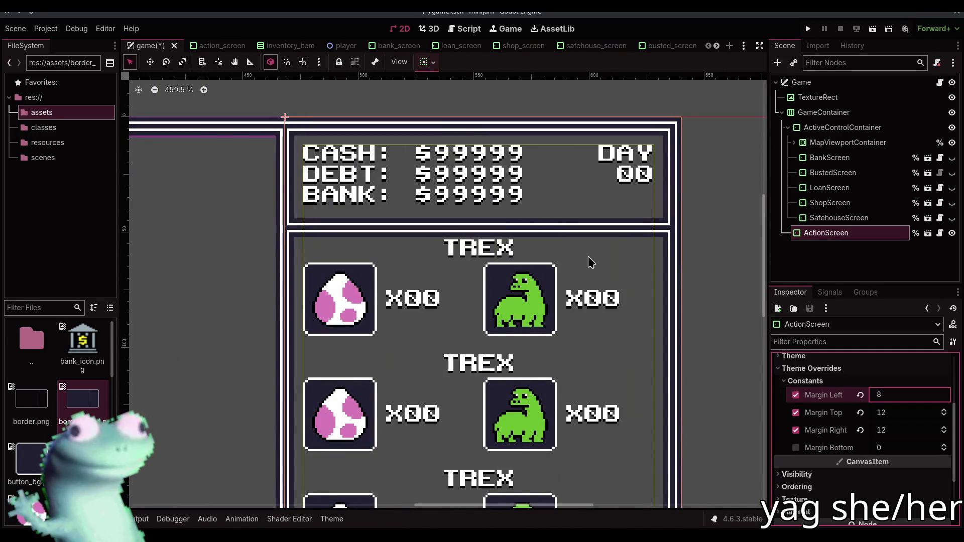
{"action": "scroll", "coordinate": [588, 256], "scroll_direction": "down", "scroll_amount": 6}
{"action": "scroll", "coordinate": [587, 421], "scroll_direction": "up", "scroll_amount": 4}
{"action": "key", "text": "ctrl+s"}
In action_screen, give InventoryContainer a new vertical alignment, then return to the game scene
{"action": "left_click", "coordinate": [200, 46]}
{"action": "left_click", "coordinate": [835, 128]}
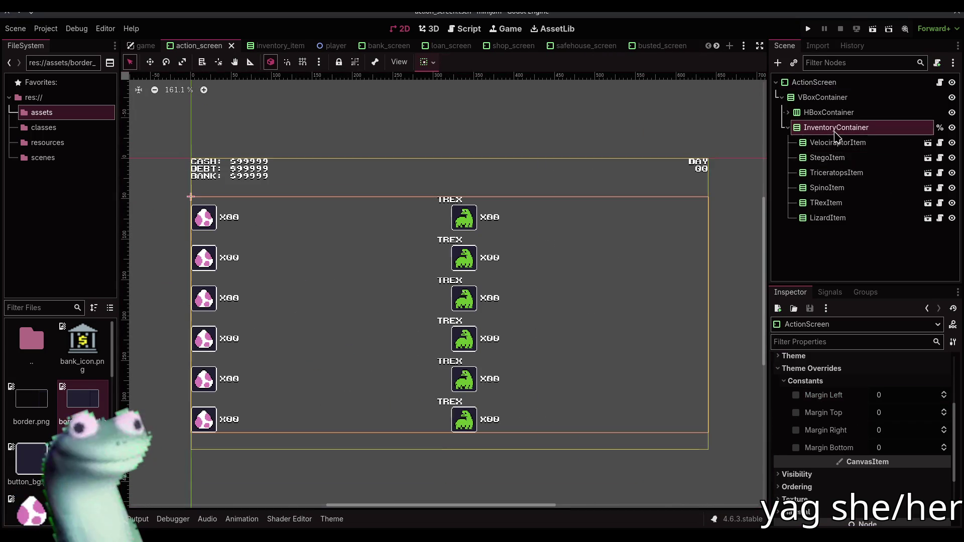
{"action": "left_click", "coordinate": [422, 62]}
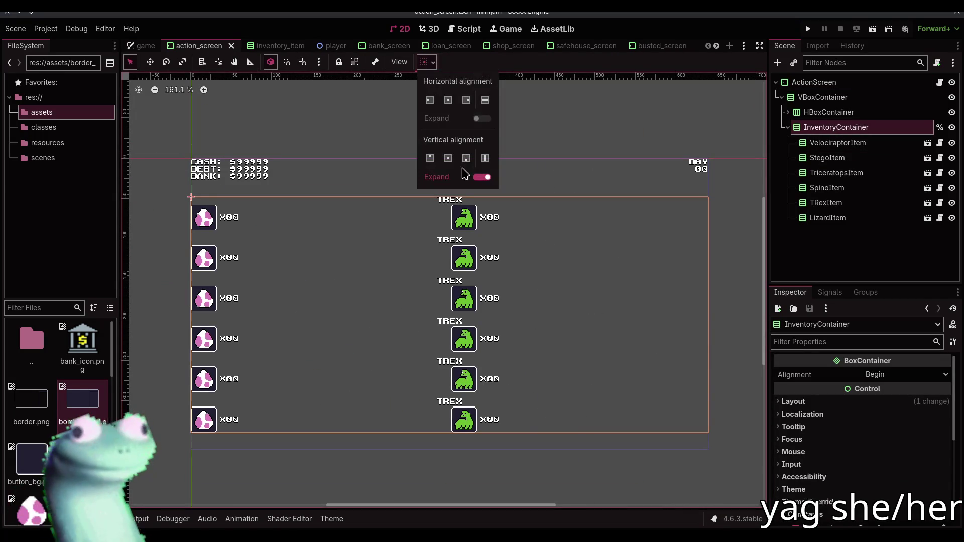
{"action": "left_click", "coordinate": [467, 159]}
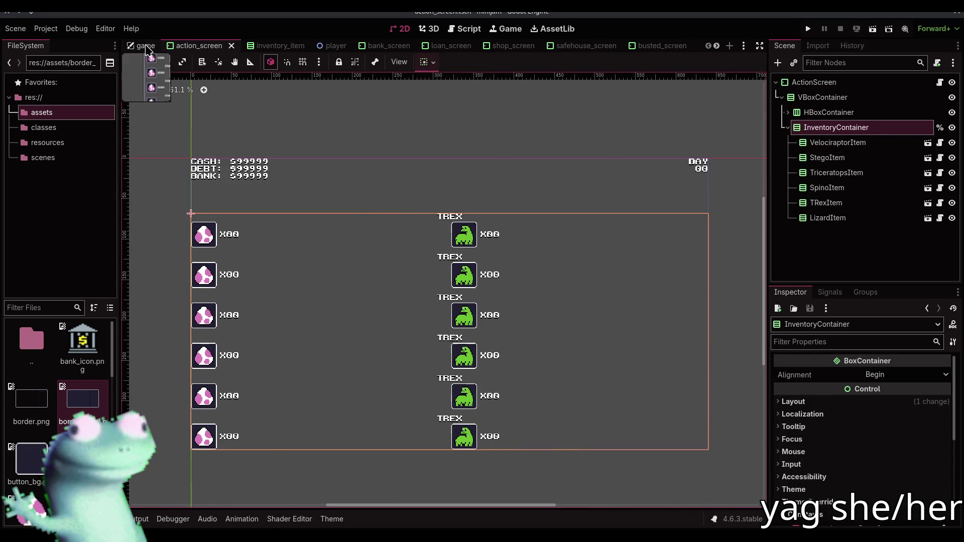
{"action": "left_click", "coordinate": [146, 46]}
{"action": "scroll", "coordinate": [520, 192], "scroll_direction": "down", "scroll_amount": 2}
{"action": "scroll", "coordinate": [492, 243], "scroll_direction": "up", "scroll_amount": 4}
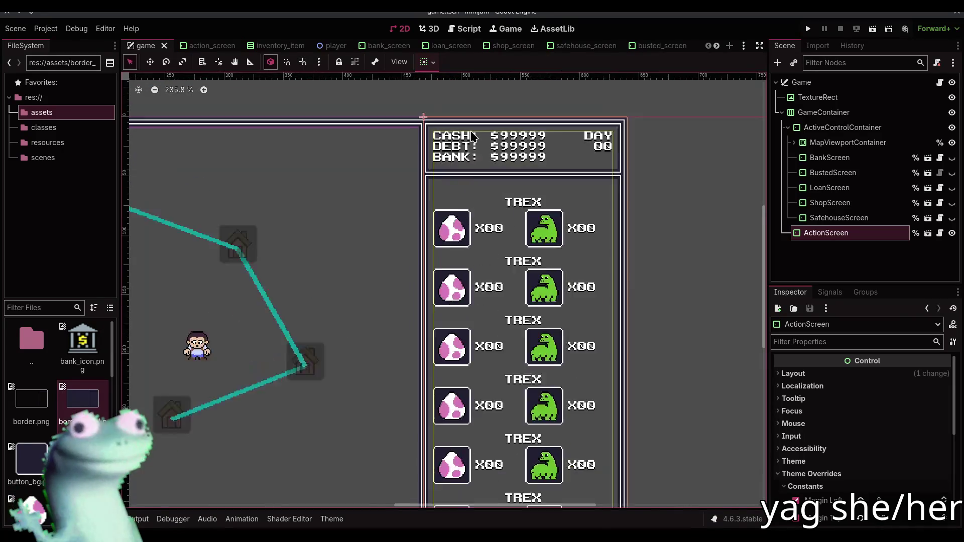
Adjust ActionScreen's top margin to 10 and its left margin to 7
{"action": "scroll", "coordinate": [862, 391], "scroll_direction": "down", "scroll_amount": 3}
{"action": "left_click", "coordinate": [898, 433]}
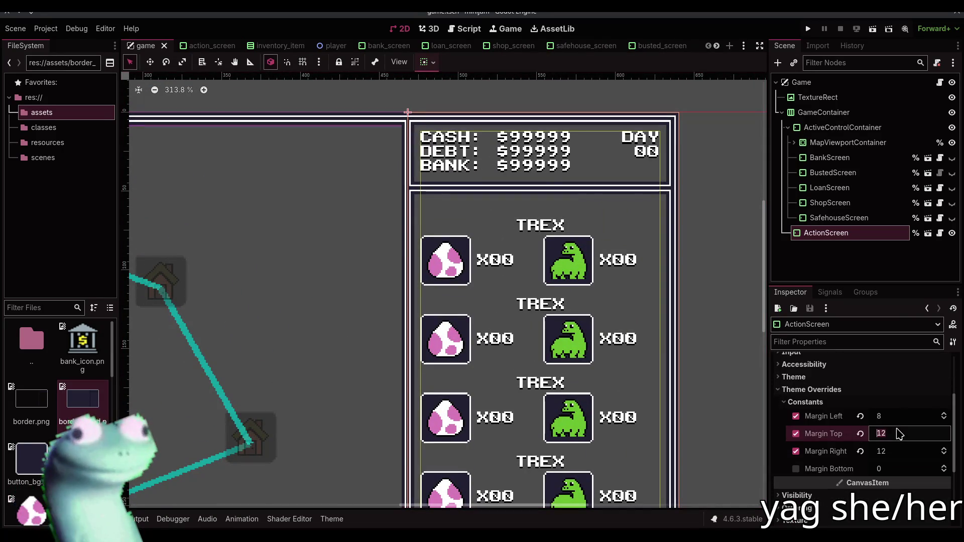
{"action": "key", "text": "Down"}
{"action": "key", "text": "Down"}
{"action": "key", "text": "Down"}
{"action": "key", "text": "Down"}
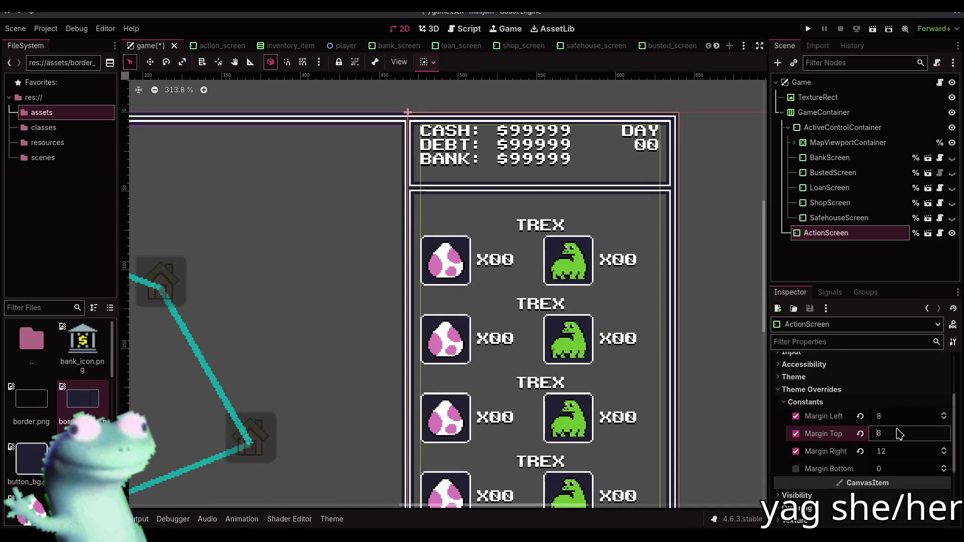
{"action": "key", "text": "Up"}
{"action": "key", "text": "Up"}
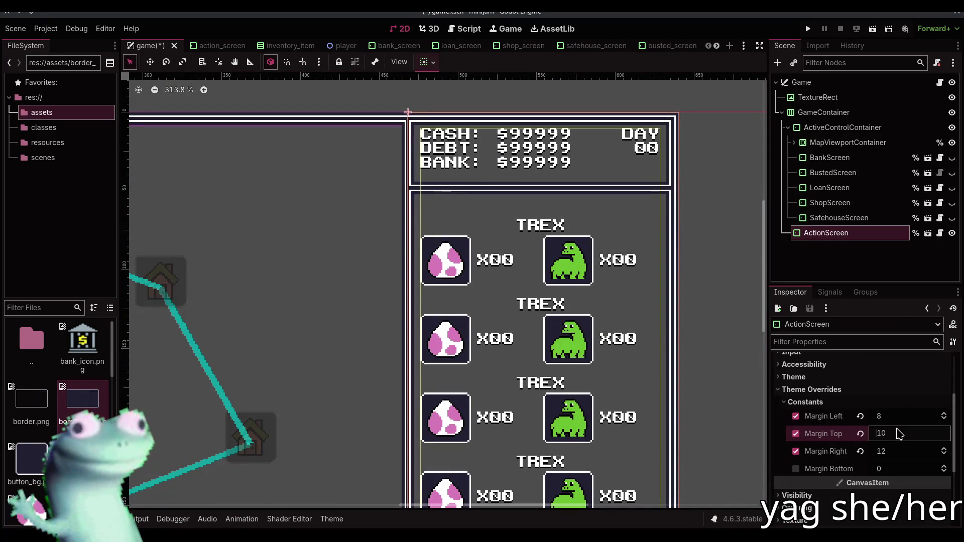
{"action": "key", "text": "shift+Tab"}
{"action": "key", "text": "Down"}
{"action": "key", "text": "Down"}
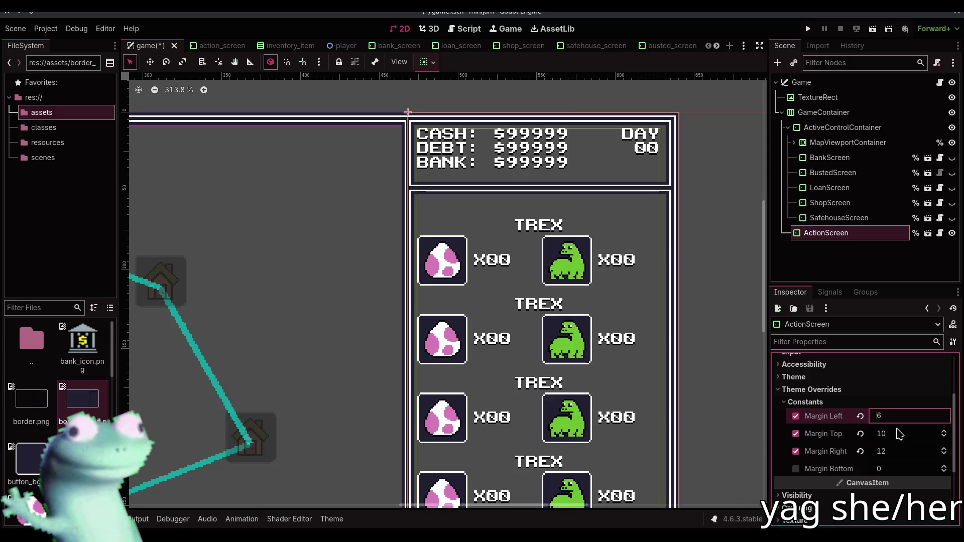
{"action": "key", "text": "Down"}
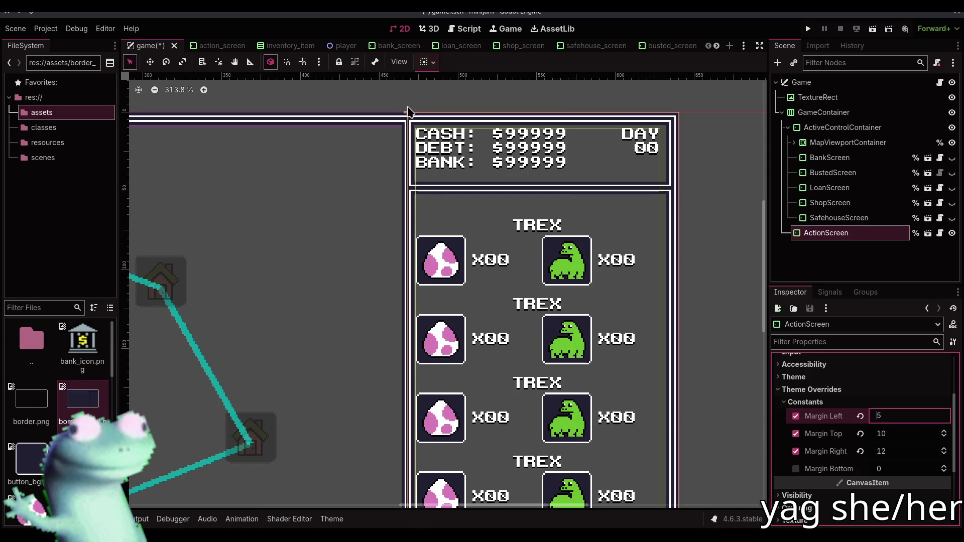
{"action": "scroll", "coordinate": [407, 110], "scroll_direction": "up", "scroll_amount": 8}
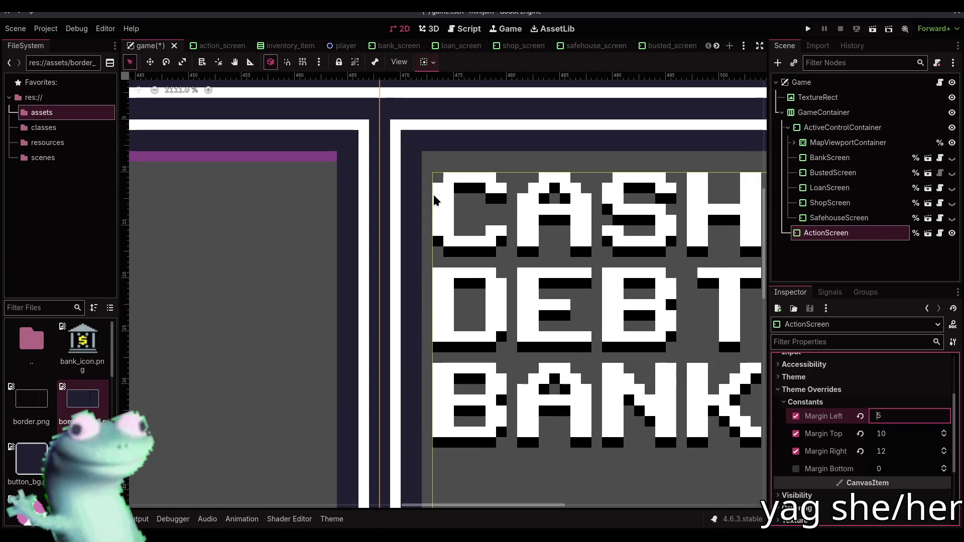
{"action": "key", "text": "Up"}
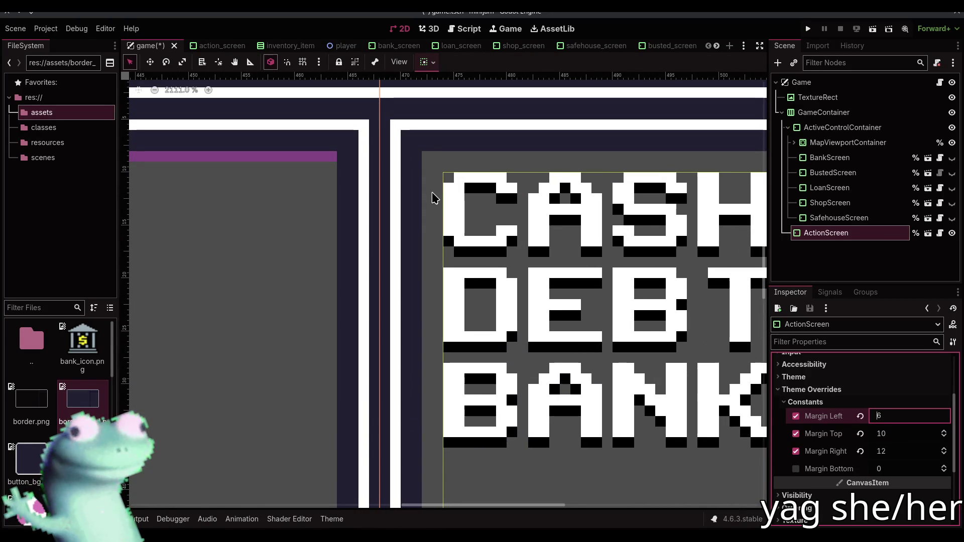
{"action": "key", "text": "Up"}
{"action": "key", "text": "Up"}
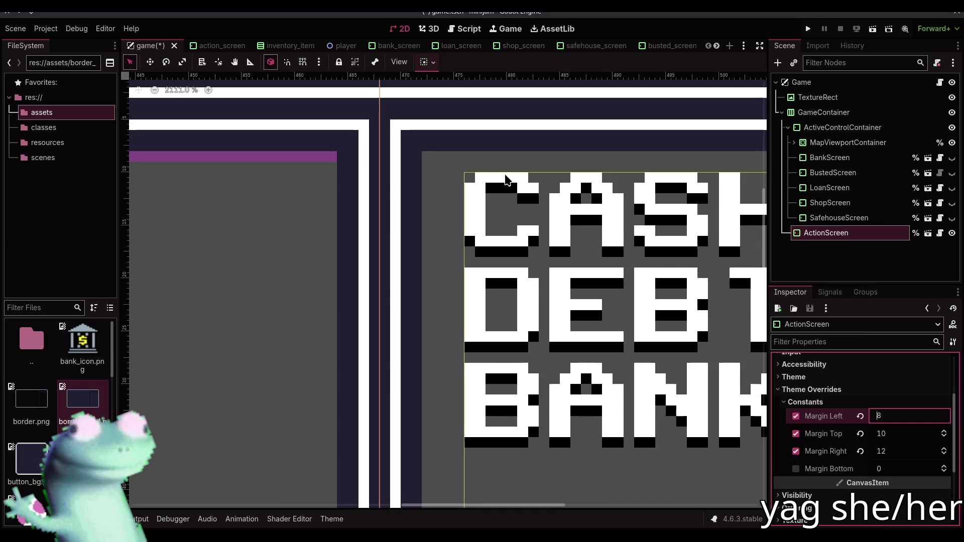
{"action": "scroll", "coordinate": [431, 195], "scroll_direction": "down", "scroll_amount": 1}
{"action": "scroll", "coordinate": [317, 232], "scroll_direction": "down", "scroll_amount": 10}
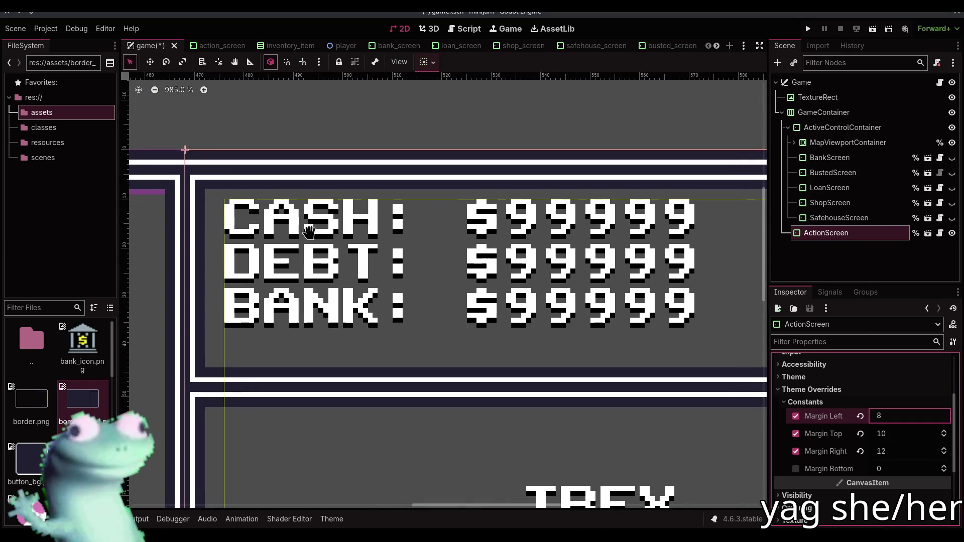
Raise the top margin to 12 and set the right margin to 11
{"action": "key", "text": "Tab"}
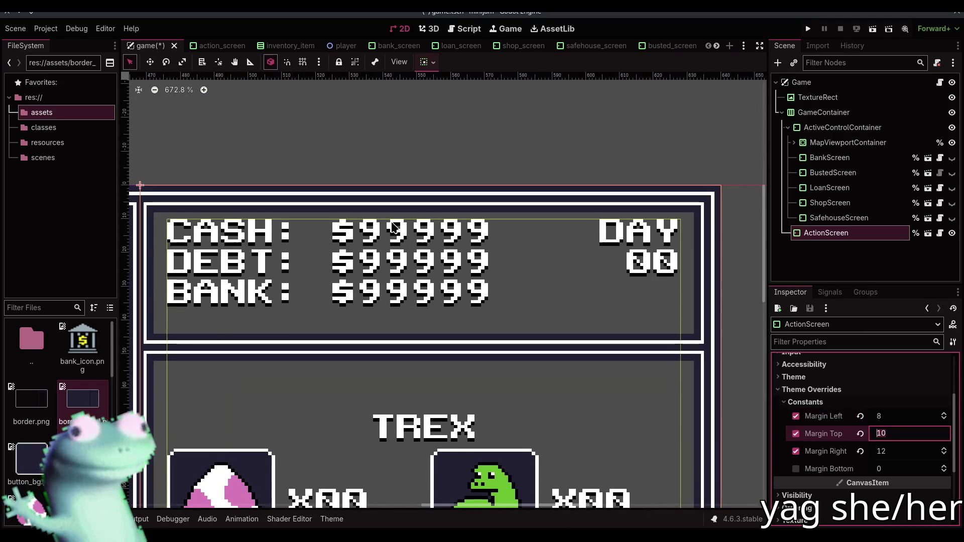
{"action": "key", "text": "Up"}
{"action": "key", "text": "Up"}
{"action": "key", "text": "Tab"}
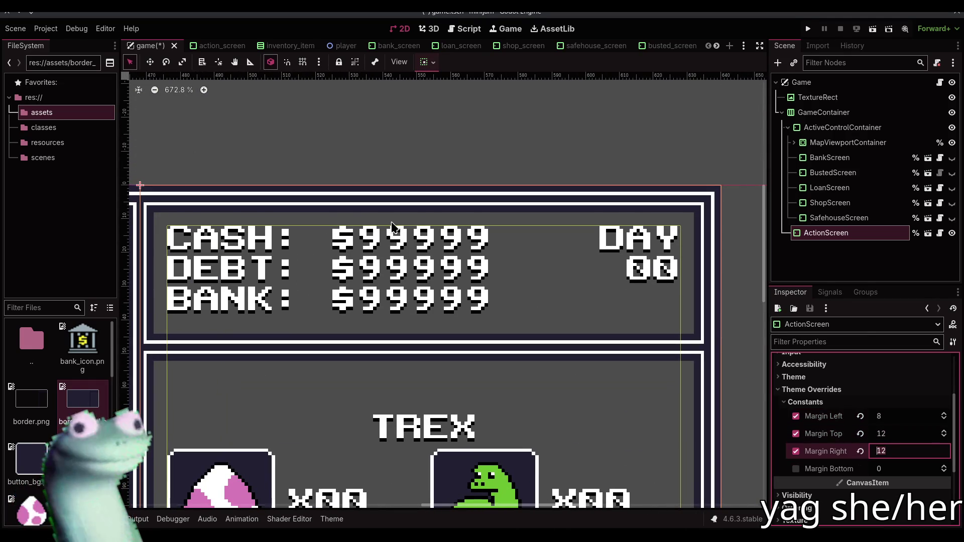
{"action": "key", "text": "Down"}
{"action": "key", "text": "Down"}
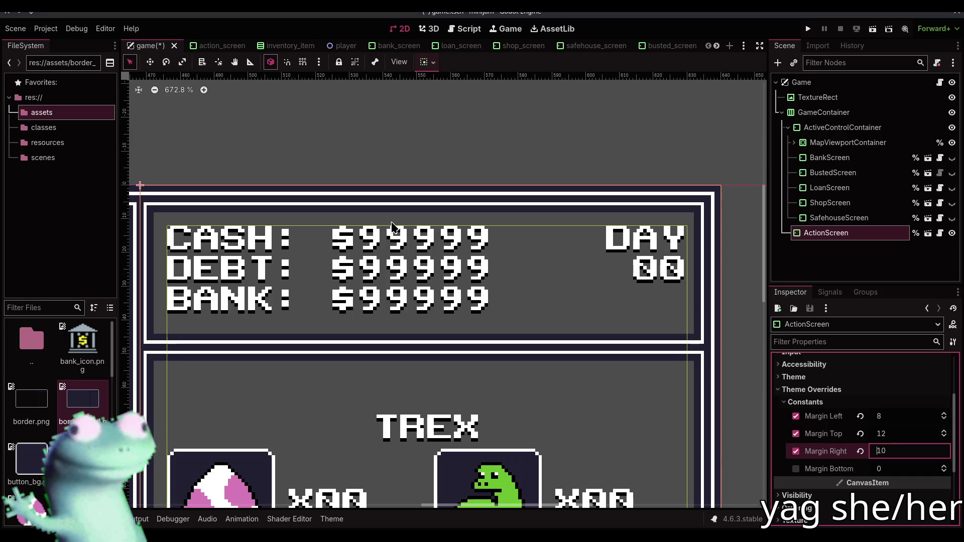
{"action": "scroll", "coordinate": [619, 205], "scroll_direction": "up", "scroll_amount": 8}
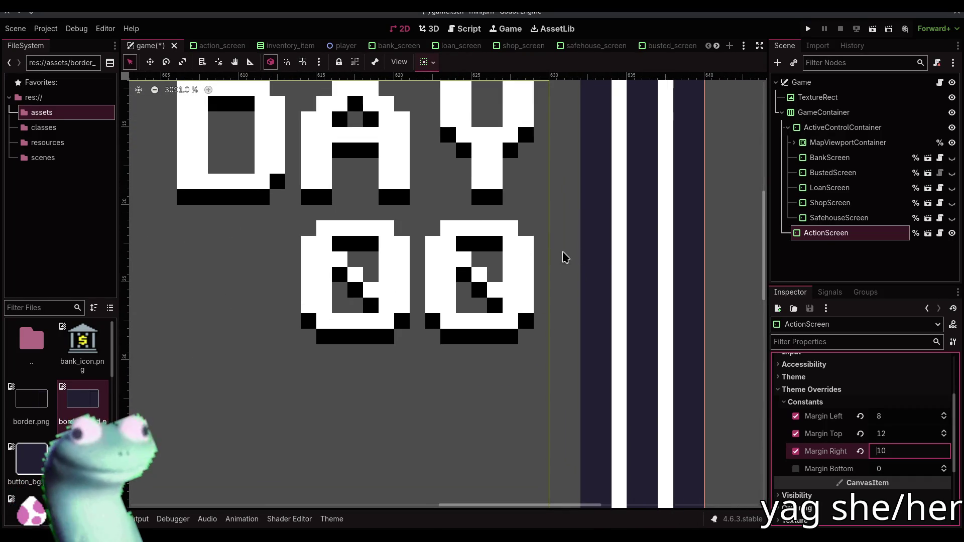
{"action": "key", "text": "Up"}
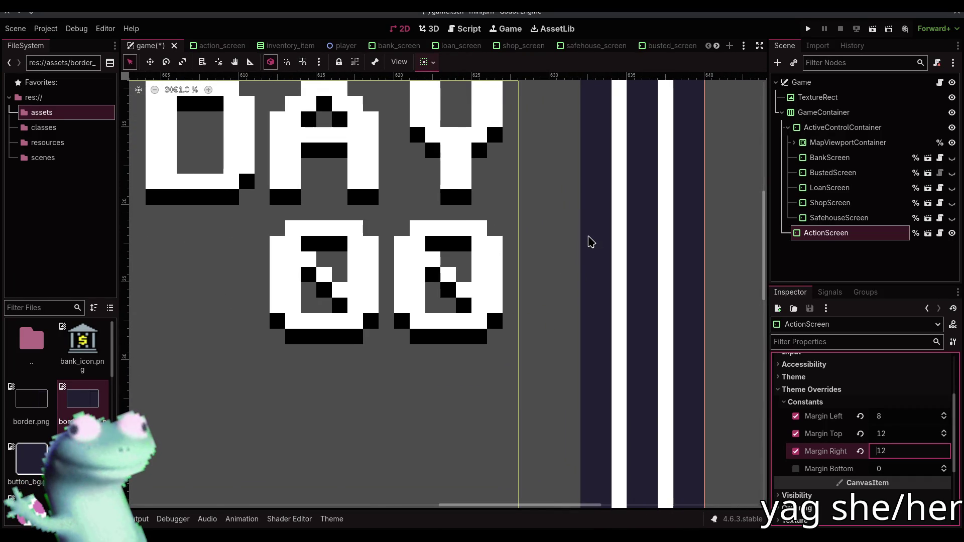
{"action": "scroll", "coordinate": [582, 238], "scroll_direction": "down", "scroll_amount": 3}
{"action": "scroll", "coordinate": [577, 236], "scroll_direction": "down", "scroll_amount": 7}
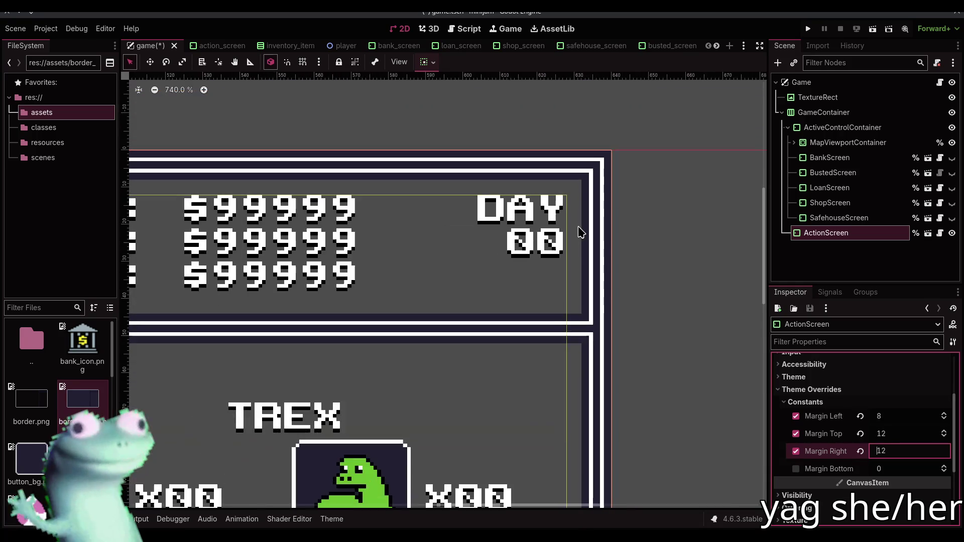
{"action": "scroll", "coordinate": [453, 307], "scroll_direction": "up", "scroll_amount": 1}
{"action": "scroll", "coordinate": [453, 307], "scroll_direction": "down", "scroll_amount": 10}
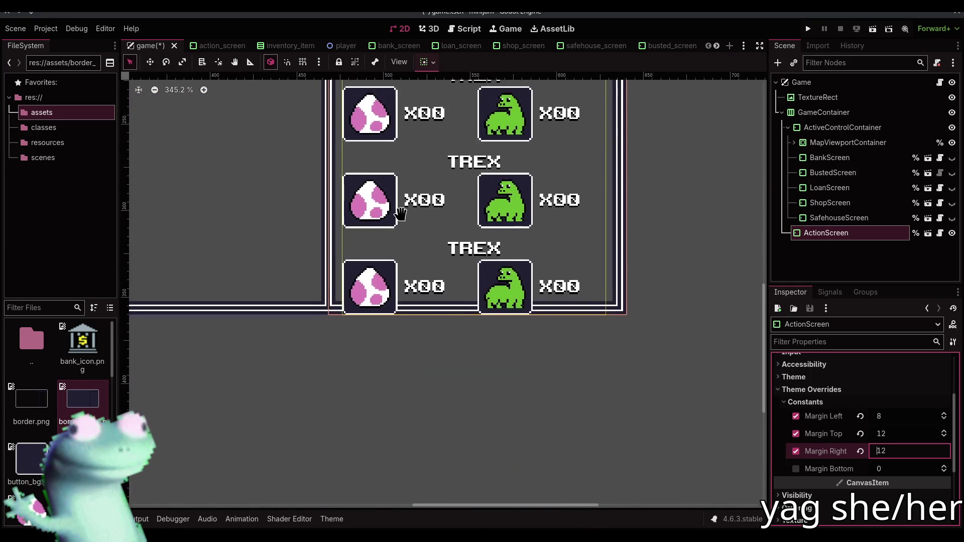
{"action": "scroll", "coordinate": [459, 120], "scroll_direction": "up", "scroll_amount": 5}
{"action": "left_click", "coordinate": [904, 468]}
{"action": "scroll", "coordinate": [652, 379], "scroll_direction": "up", "scroll_amount": 1}
{"action": "scroll", "coordinate": [470, 304], "scroll_direction": "up", "scroll_amount": 2}
{"action": "scroll", "coordinate": [470, 304], "scroll_direction": "down", "scroll_amount": 2}
{"action": "scroll", "coordinate": [471, 304], "scroll_direction": "down", "scroll_amount": 3}
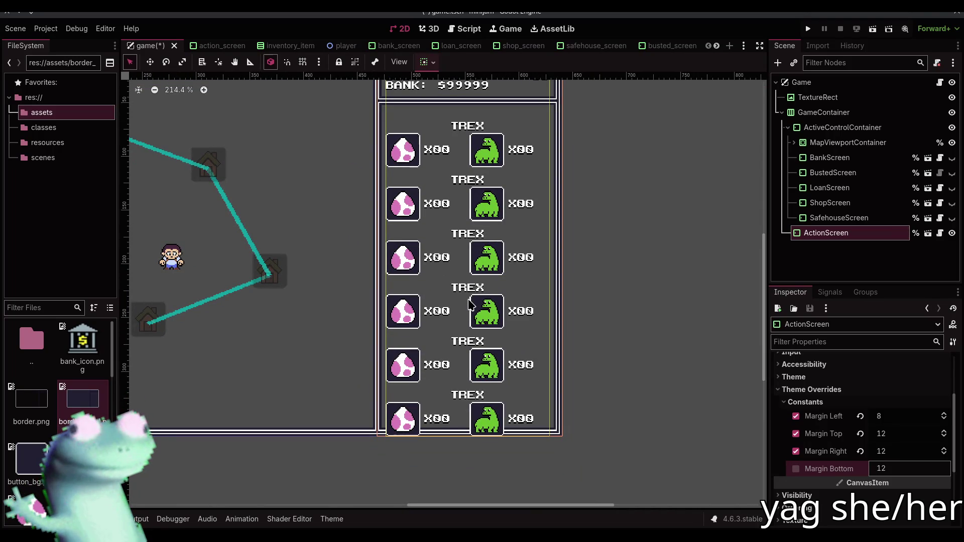
Set the bottom margin to 12, add a horizontal guide, and save the game scene
{"action": "key", "text": "Return"}
{"action": "scroll", "coordinate": [422, 426], "scroll_direction": "up", "scroll_amount": 10}
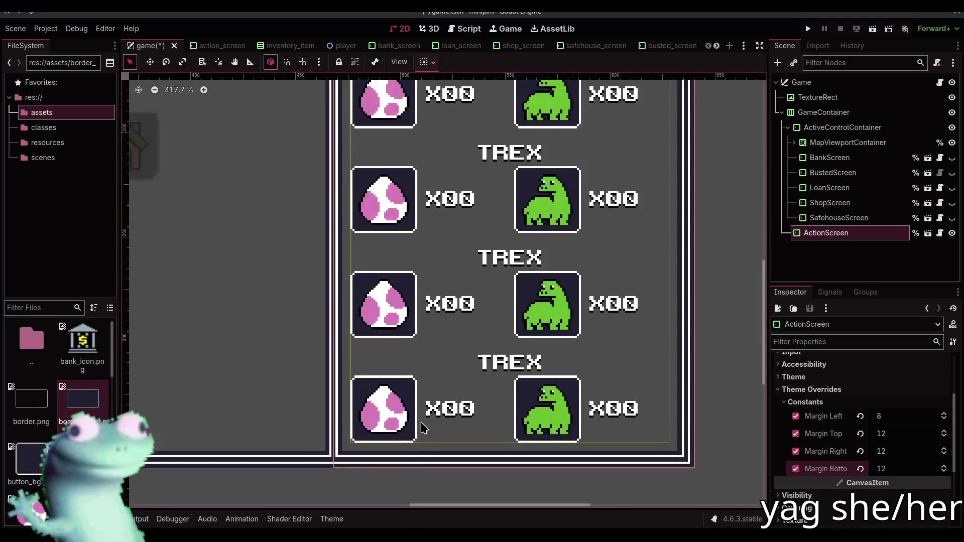
{"action": "left_click_drag", "start_coordinate": [396, 77], "coordinate": [340, 458]}
{"action": "scroll", "coordinate": [333, 396], "scroll_direction": "down", "scroll_amount": 5}
{"action": "scroll", "coordinate": [333, 397], "scroll_direction": "down", "scroll_amount": 6}
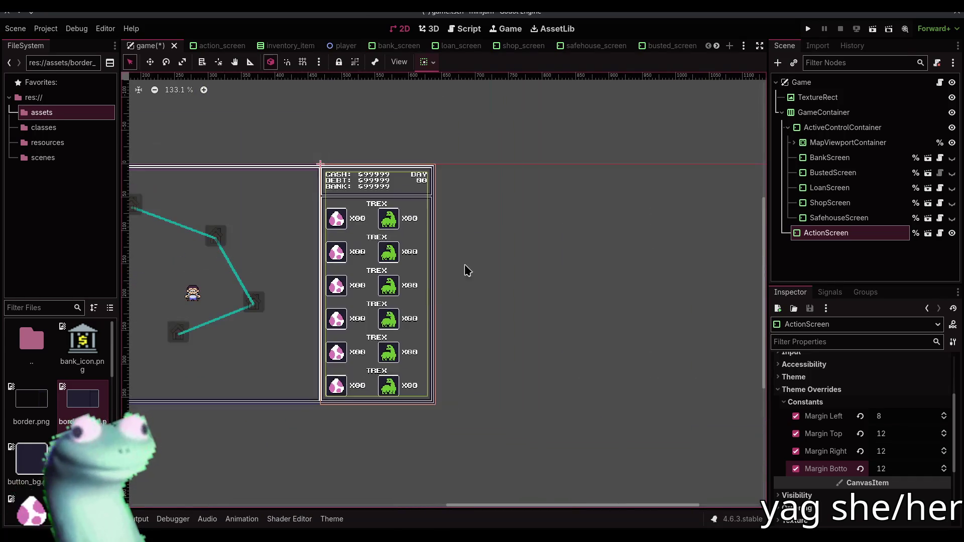
{"action": "key", "text": "ctrl+s"}
Pan the canvas to centre the map and show the bank screen
{"action": "scroll", "coordinate": [351, 209], "scroll_direction": "up", "scroll_amount": 3}
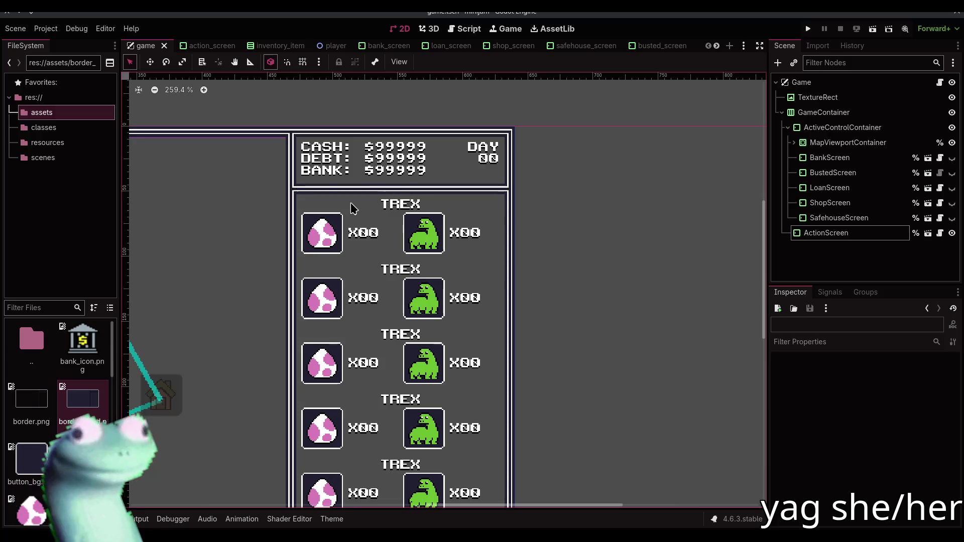
{"action": "left_click_drag", "start_coordinate": [423, 200], "coordinate": [490, 209]}
{"action": "scroll", "coordinate": [490, 209], "scroll_direction": "down", "scroll_amount": 4}
{"action": "mouse_move", "coordinate": [439, 175]}
{"action": "left_mouse_down"}
{"action": "mouse_move", "coordinate": [482, 167]}
{"action": "mouse_move", "coordinate": [516, 183]}
{"action": "left_mouse_up"}
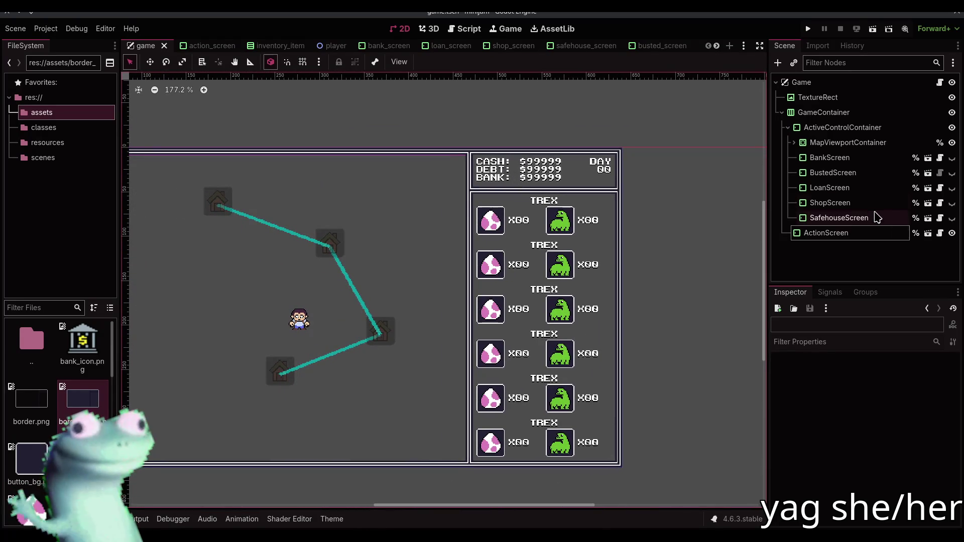
{"action": "left_click", "coordinate": [952, 158]}
Set the background TextureRect's texture to border_filled.png and save the game scene
{"action": "left_click", "coordinate": [952, 158]}
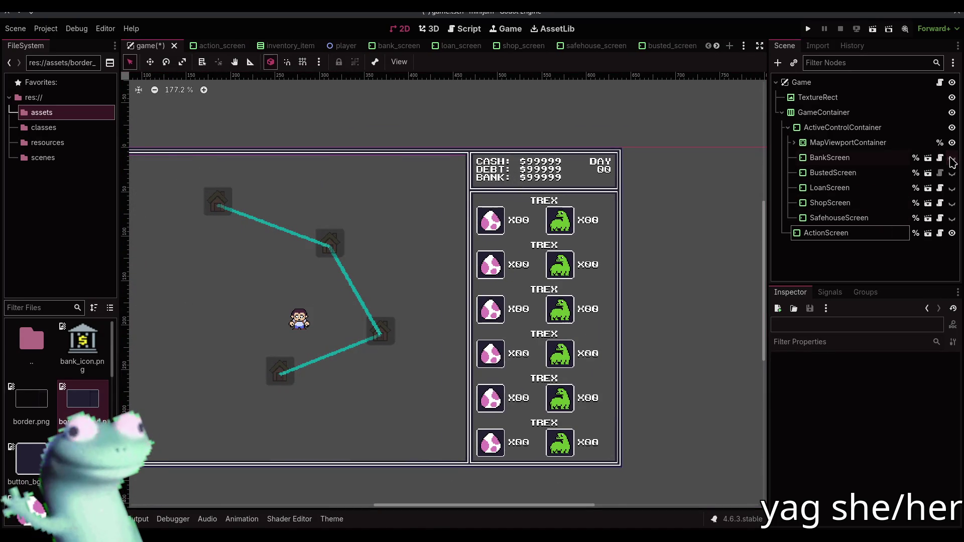
{"action": "left_click", "coordinate": [818, 97]}
{"action": "left_click_drag", "start_coordinate": [60, 421], "coordinate": [907, 384]}
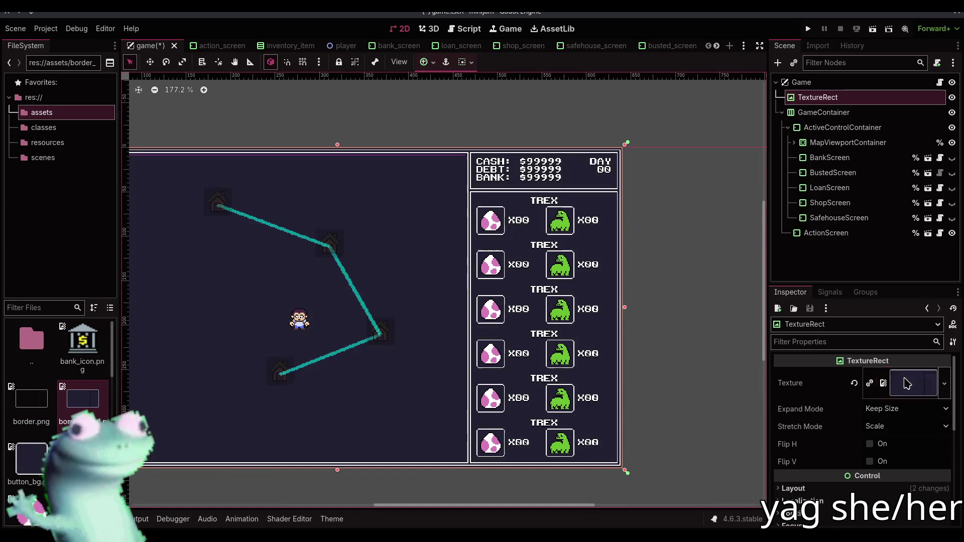
{"action": "scroll", "coordinate": [482, 226], "scroll_direction": "left", "scroll_amount": 3}
{"action": "key", "text": "ctrl+s"}
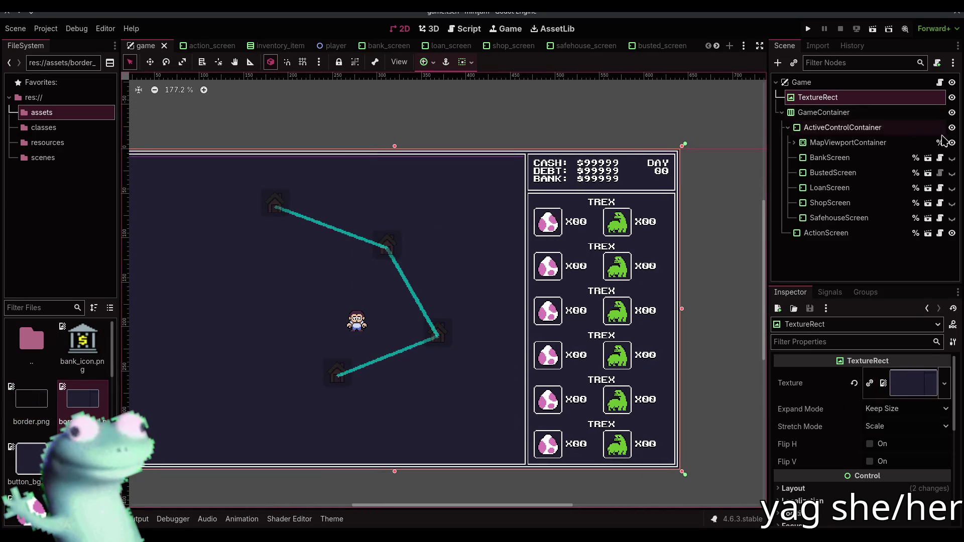
Toggle the bank screen's visibility to check the new background, then save
{"action": "left_click", "coordinate": [952, 159]}
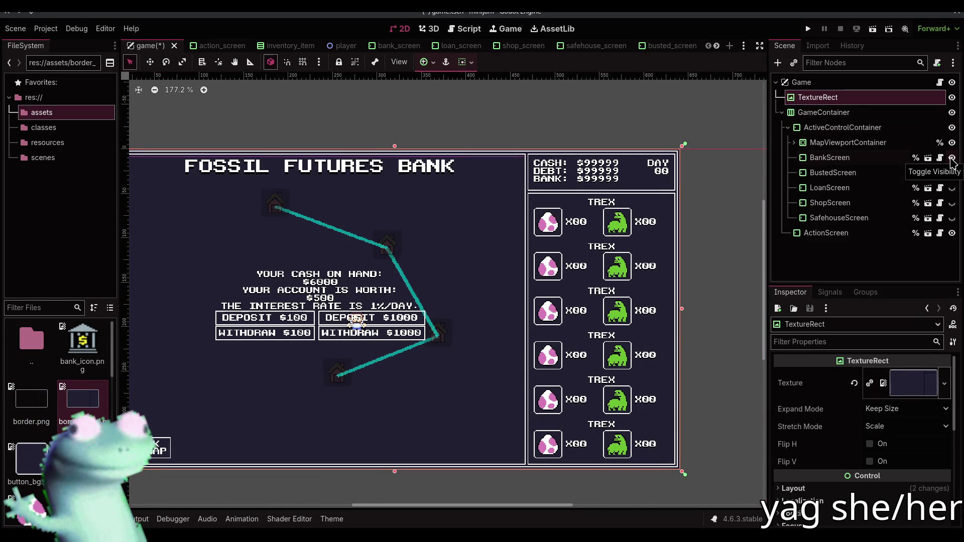
{"action": "left_click", "coordinate": [951, 157]}
{"action": "left_click", "coordinate": [952, 143]}
{"action": "left_click", "coordinate": [952, 158]}
{"action": "scroll", "coordinate": [484, 206], "scroll_direction": "left", "scroll_amount": 5}
{"action": "scroll", "coordinate": [360, 142], "scroll_direction": "up", "scroll_amount": 3}
{"action": "scroll", "coordinate": [360, 143], "scroll_direction": "down", "scroll_amount": 3}
{"action": "scroll", "coordinate": [256, 395], "scroll_direction": "up", "scroll_amount": 3}
{"action": "scroll", "coordinate": [263, 429], "scroll_direction": "up", "scroll_amount": 4}
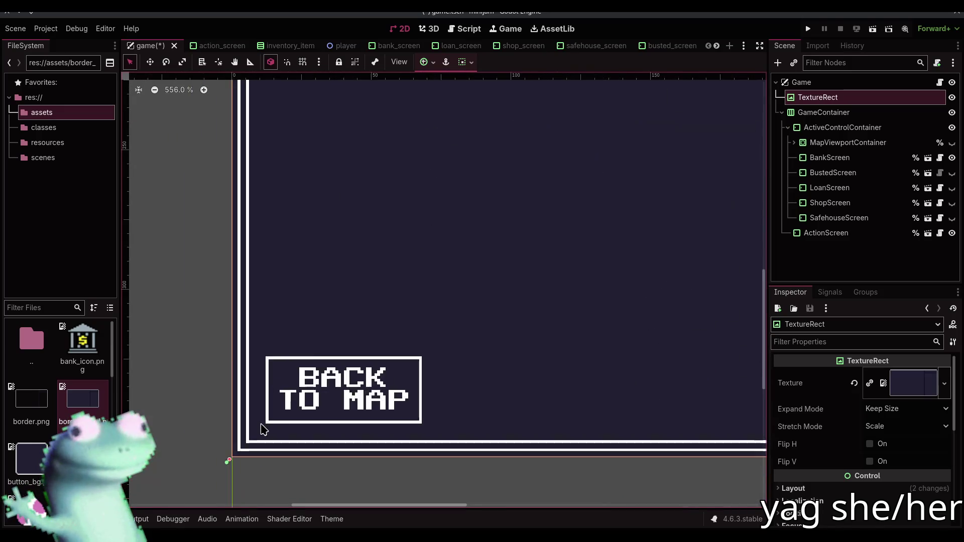
{"action": "scroll", "coordinate": [262, 430], "scroll_direction": "up", "scroll_amount": 5}
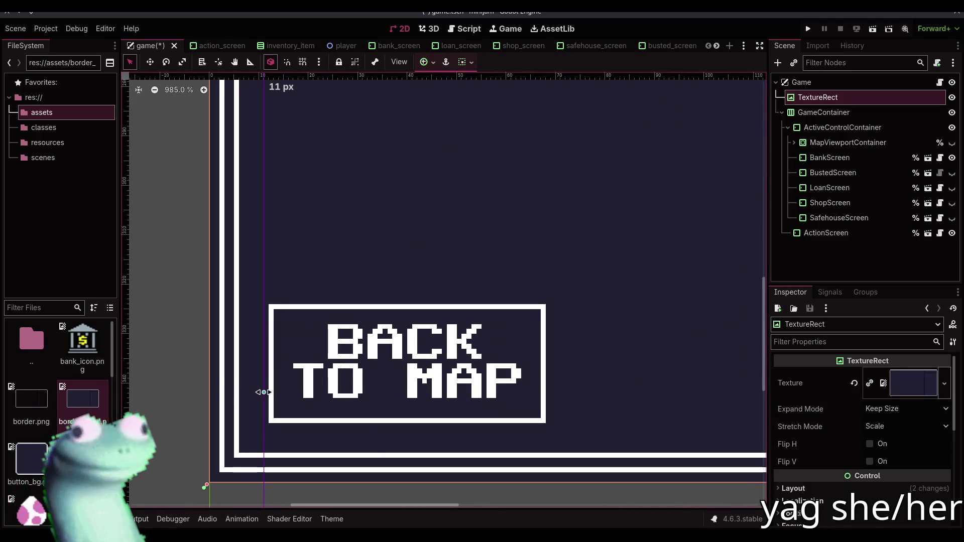
{"action": "left_click", "coordinate": [155, 201]}
{"action": "key", "text": "ctrl+s"}
Raise the busted screen's top margin to 10 px, save, and show the bank screen again
{"action": "scroll", "coordinate": [278, 279], "scroll_direction": "down", "scroll_amount": 12}
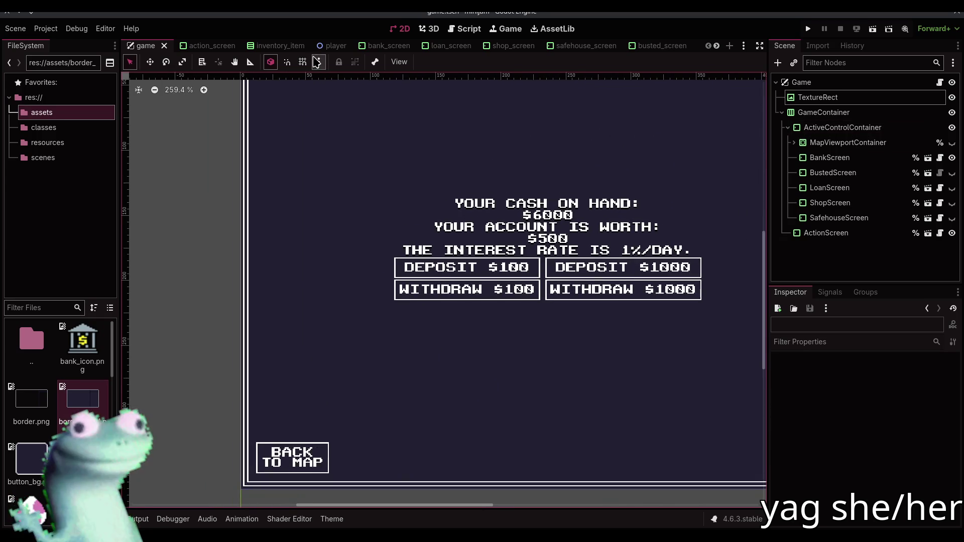
{"action": "scroll", "coordinate": [401, 286], "scroll_direction": "down", "scroll_amount": 4}
{"action": "left_click", "coordinate": [952, 158]}
{"action": "left_click", "coordinate": [952, 173]}
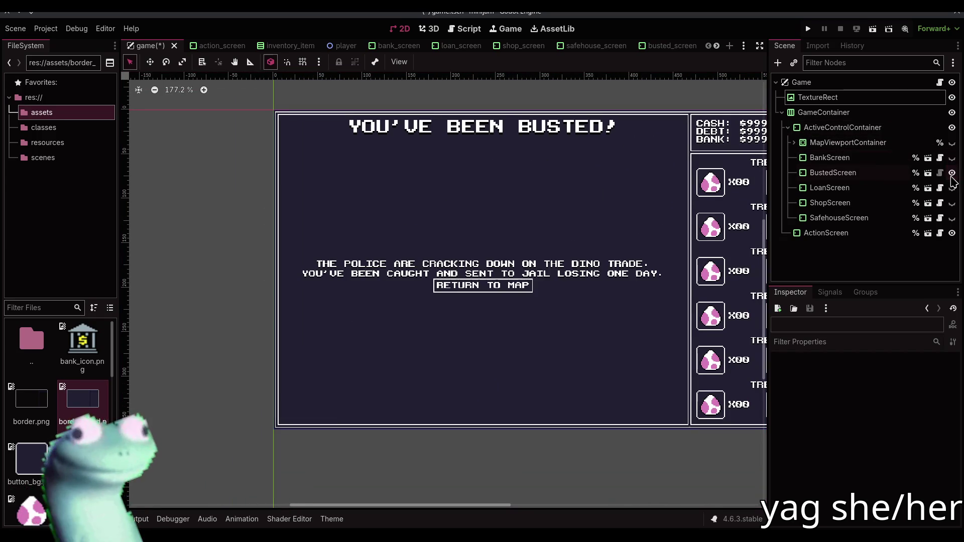
{"action": "scroll", "coordinate": [549, 121], "scroll_direction": "up", "scroll_amount": 13}
{"action": "scroll", "coordinate": [548, 121], "scroll_direction": "up", "scroll_amount": 5}
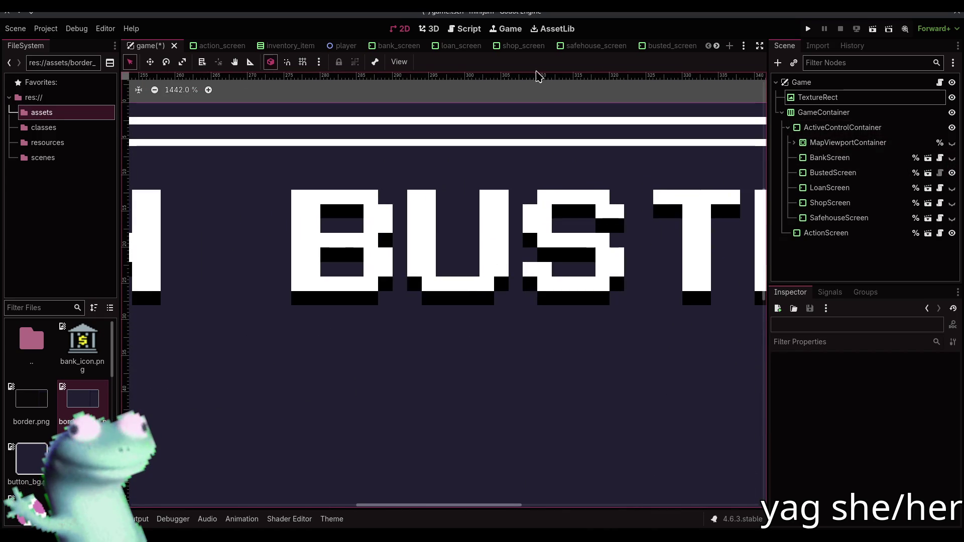
{"action": "left_click_drag", "start_coordinate": [509, 162], "coordinate": [509, 177]}
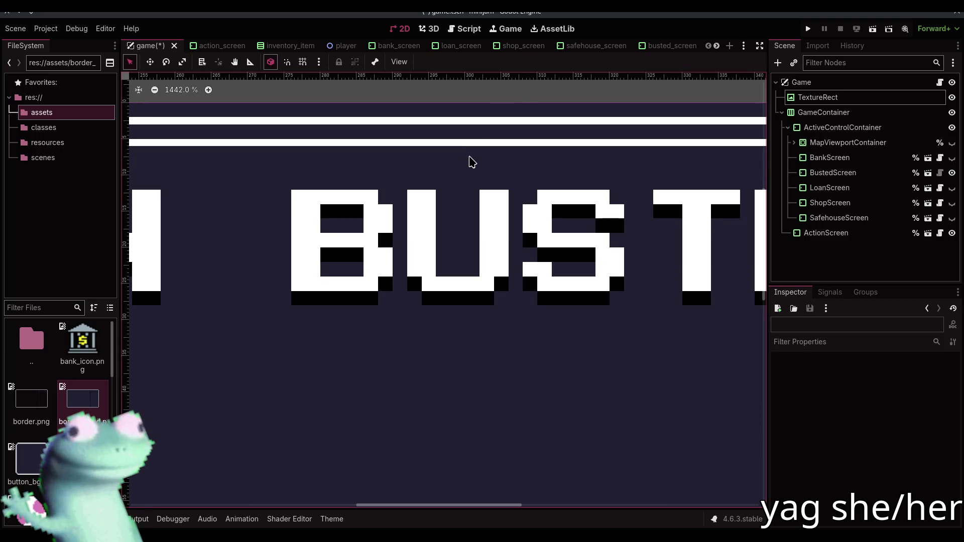
{"action": "key", "text": "ctrl+s"}
{"action": "scroll", "coordinate": [473, 161], "scroll_direction": "down", "scroll_amount": 14}
{"action": "left_click", "coordinate": [952, 173]}
{"action": "left_click", "coordinate": [952, 158]}
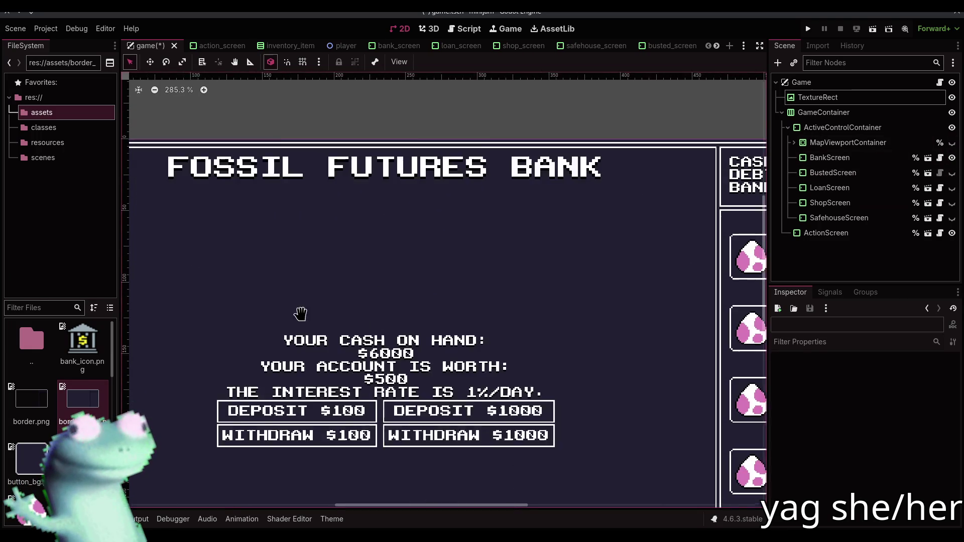
Place a vertical guide near the BACK TO MAP button's left edge and save
{"action": "scroll", "coordinate": [280, 457], "scroll_direction": "up", "scroll_amount": 13}
{"action": "mouse_move", "coordinate": [126, 377]}
{"action": "left_mouse_down"}
{"action": "mouse_move", "coordinate": [232, 376]}
{"action": "mouse_move", "coordinate": [125, 385]}
{"action": "left_mouse_up"}
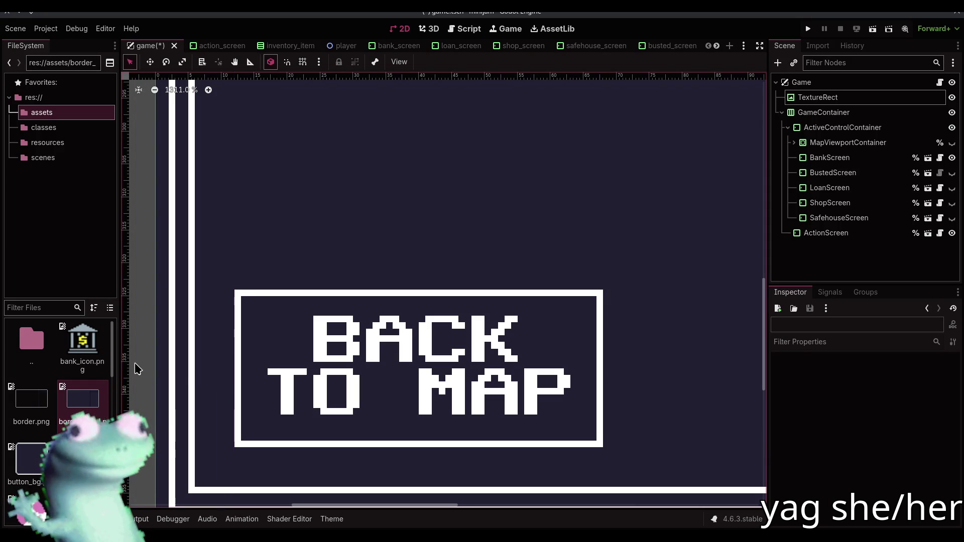
{"action": "left_click_drag", "start_coordinate": [129, 370], "coordinate": [198, 379]}
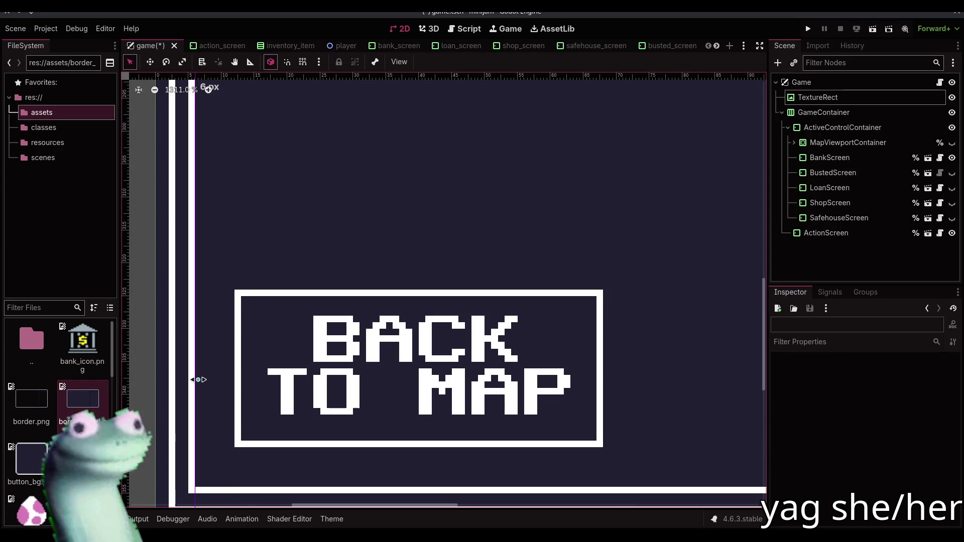
{"action": "scroll", "coordinate": [249, 354], "scroll_direction": "down", "scroll_amount": 3}
{"action": "scroll", "coordinate": [249, 355], "scroll_direction": "down", "scroll_amount": 6}
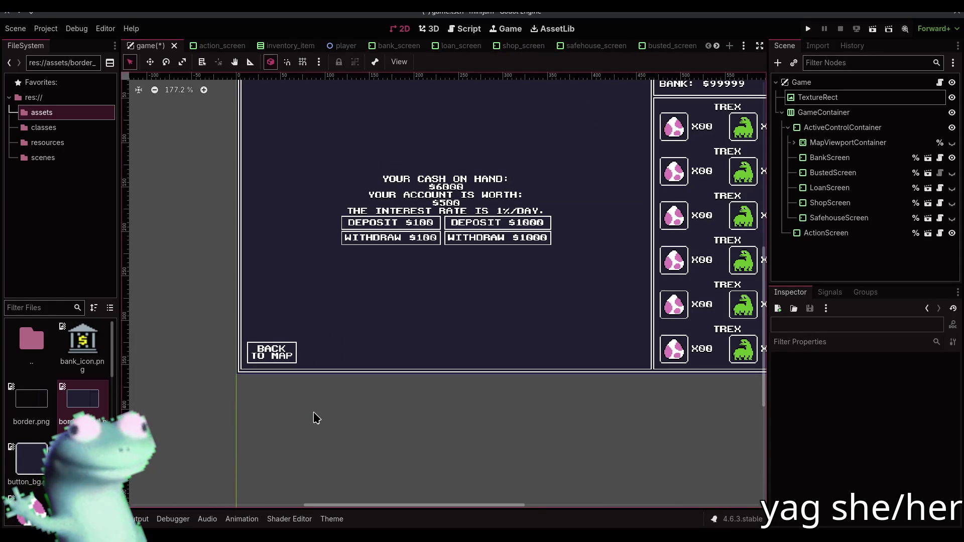
{"action": "key", "text": "ctrl+s"}
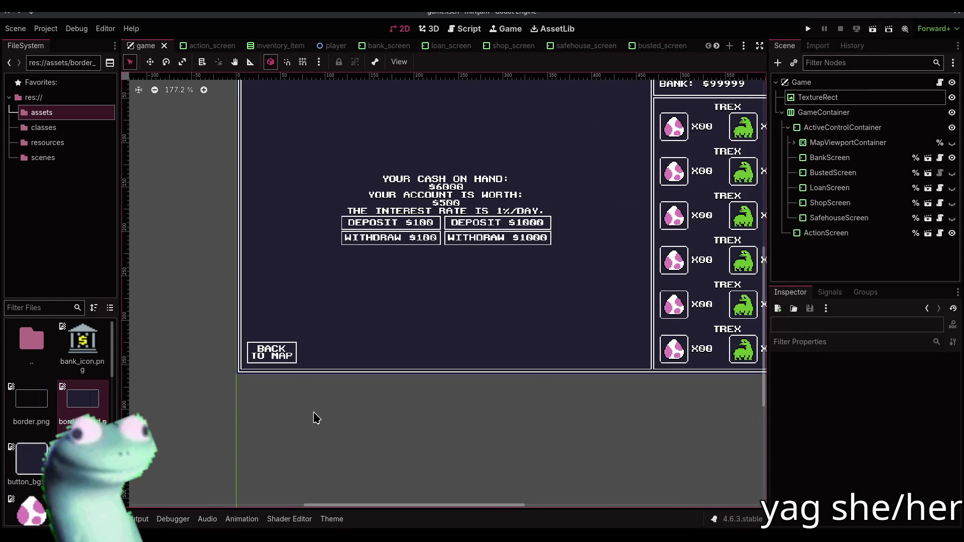
Line guides up with the button's left edge and the screen border at 0 px, then save
{"action": "scroll", "coordinate": [313, 413], "scroll_direction": "up", "scroll_amount": 6}
{"action": "scroll", "coordinate": [308, 298], "scroll_direction": "down", "scroll_amount": 2}
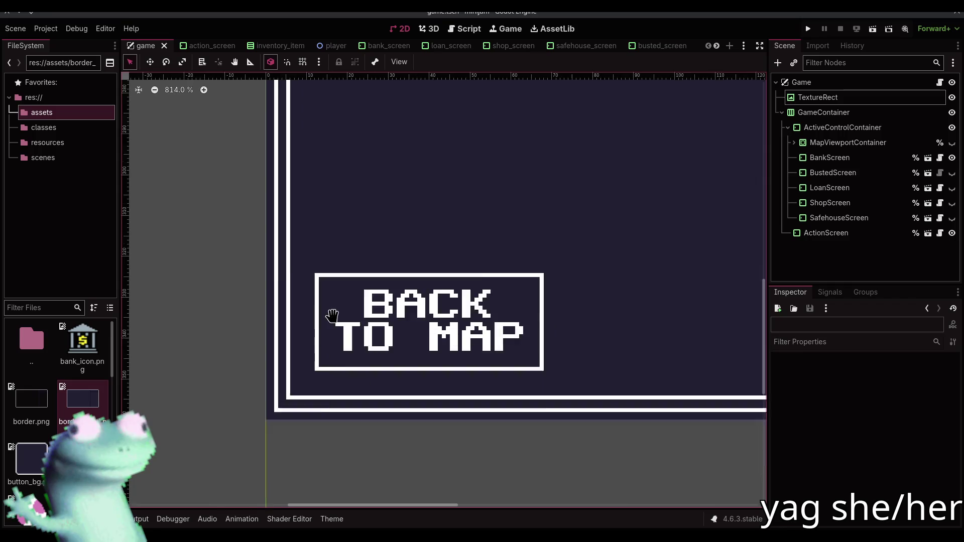
{"action": "scroll", "coordinate": [292, 261], "scroll_direction": "up", "scroll_amount": 4}
{"action": "mouse_move", "coordinate": [130, 334]}
{"action": "left_mouse_down"}
{"action": "mouse_move", "coordinate": [276, 325]}
{"action": "mouse_move", "coordinate": [284, 314]}
{"action": "left_mouse_up"}
{"action": "mouse_move", "coordinate": [314, 158]}
{"action": "left_mouse_down"}
{"action": "mouse_move", "coordinate": [323, 155]}
{"action": "mouse_move", "coordinate": [305, 151]}
{"action": "left_mouse_up"}
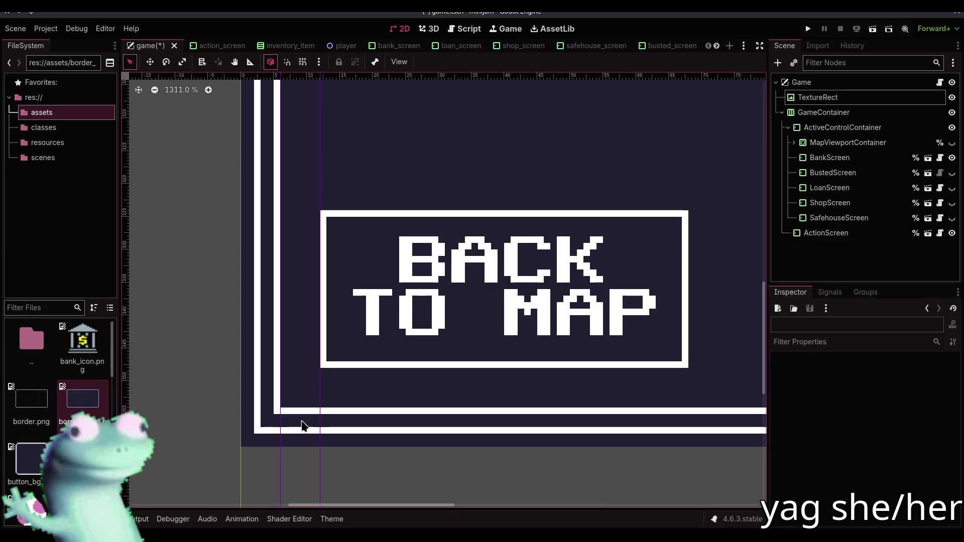
{"action": "left_click_drag", "start_coordinate": [325, 467], "coordinate": [320, 481]}
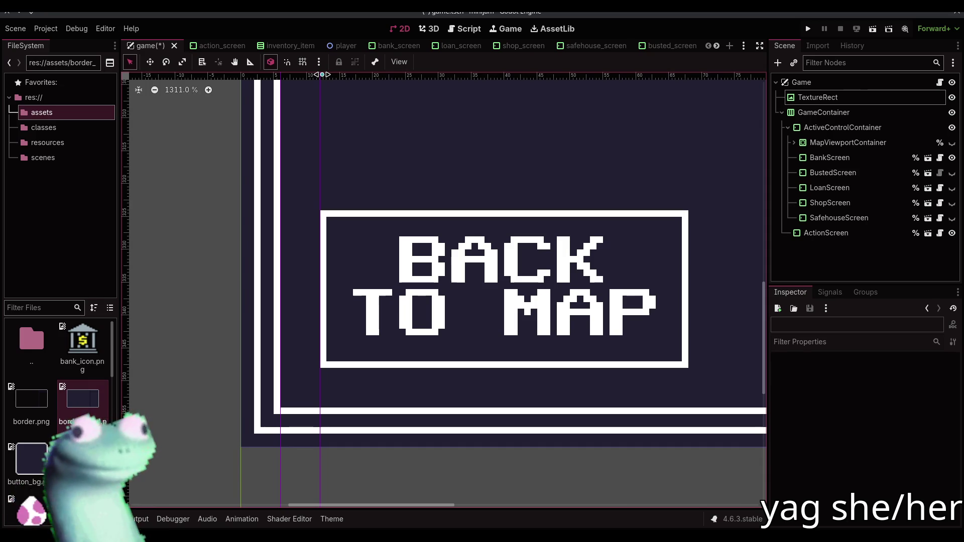
{"action": "mouse_move", "coordinate": [322, 75]}
{"action": "left_mouse_down"}
{"action": "mouse_move", "coordinate": [241, 82]}
{"action": "mouse_move", "coordinate": [317, 76]}
{"action": "left_mouse_up"}
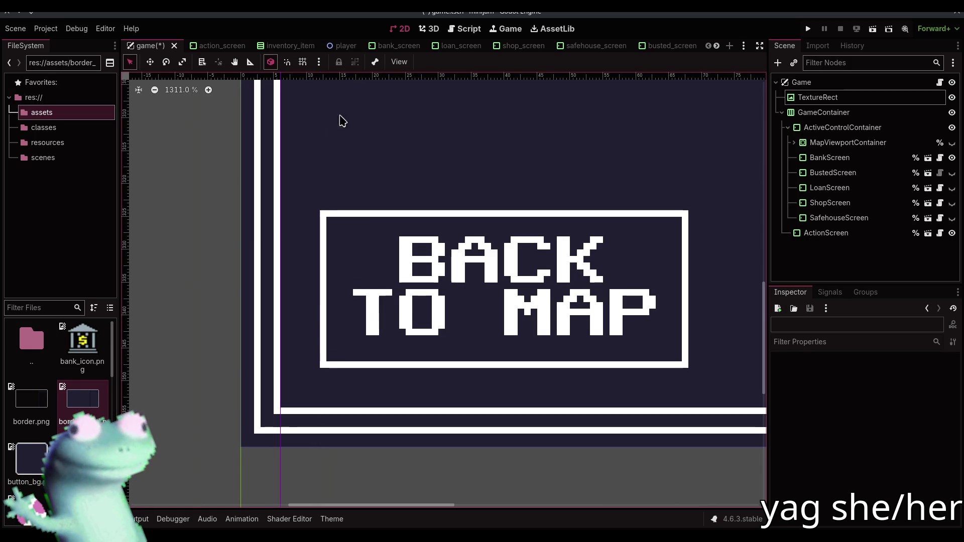
{"action": "scroll", "coordinate": [255, 405], "scroll_direction": "down", "scroll_amount": 8}
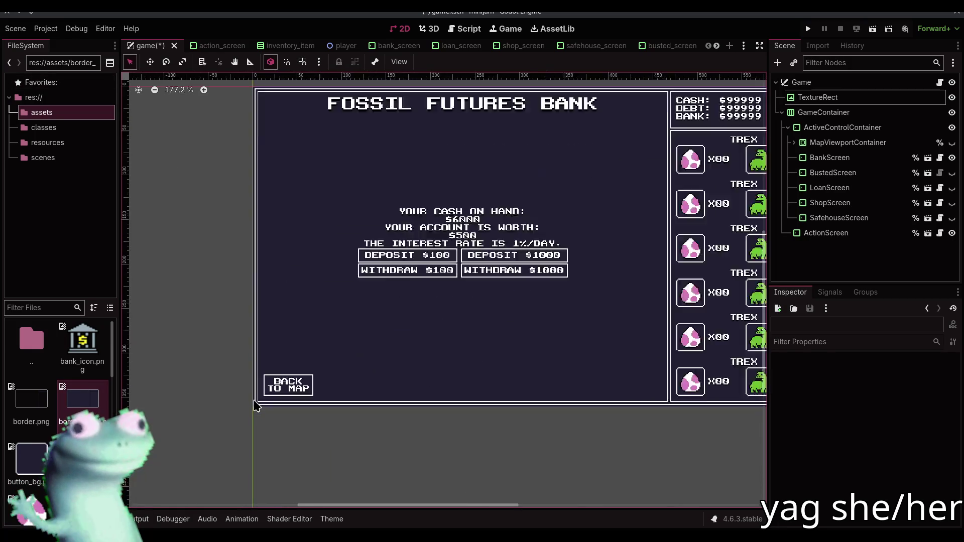
{"action": "scroll", "coordinate": [255, 405], "scroll_direction": "up", "scroll_amount": 3}
{"action": "scroll", "coordinate": [247, 313], "scroll_direction": "down", "scroll_amount": 4}
{"action": "key", "text": "ctrl+s"}
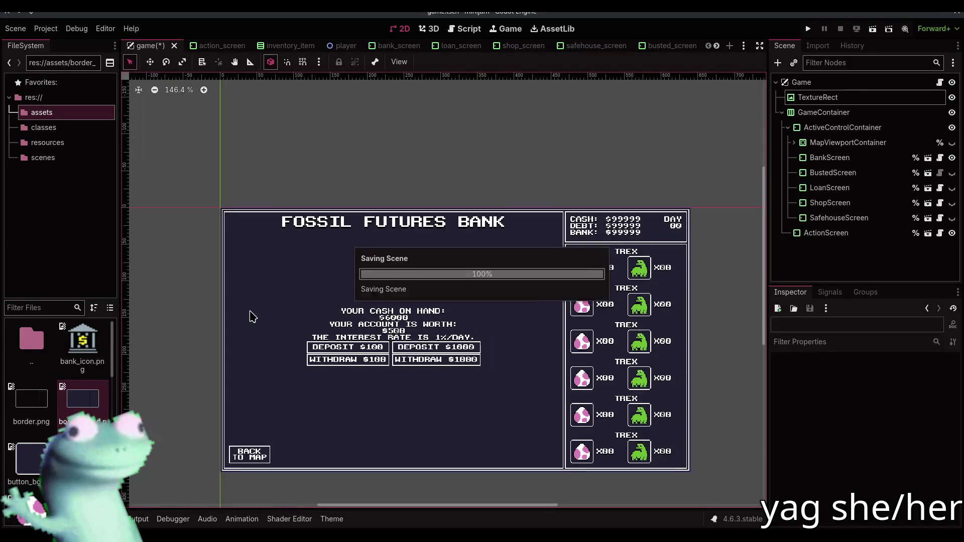
Back in the game scene, check BankScreen's Theme Overrides margin constants
{"action": "left_click", "coordinate": [203, 49]}
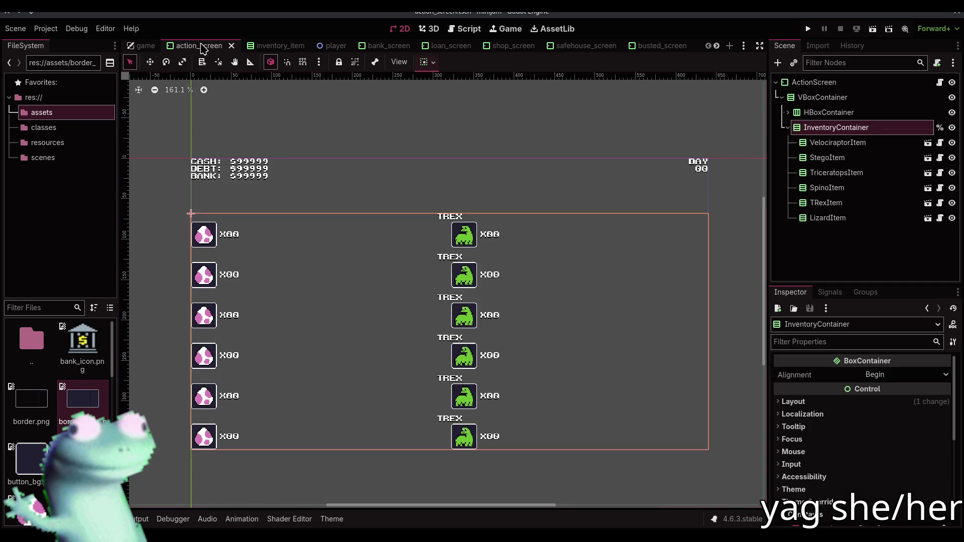
{"action": "left_click", "coordinate": [273, 46]}
{"action": "left_click", "coordinate": [144, 45]}
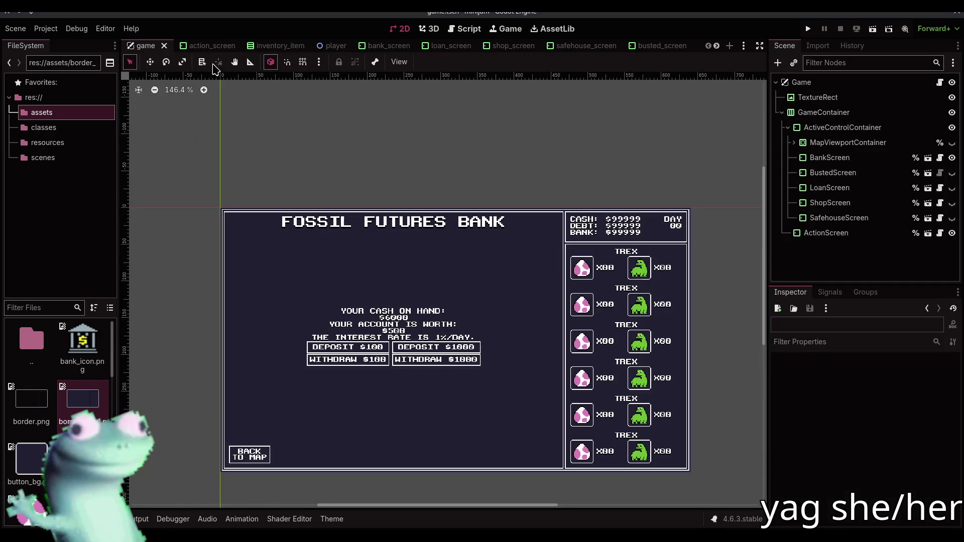
{"action": "left_click", "coordinate": [830, 158]}
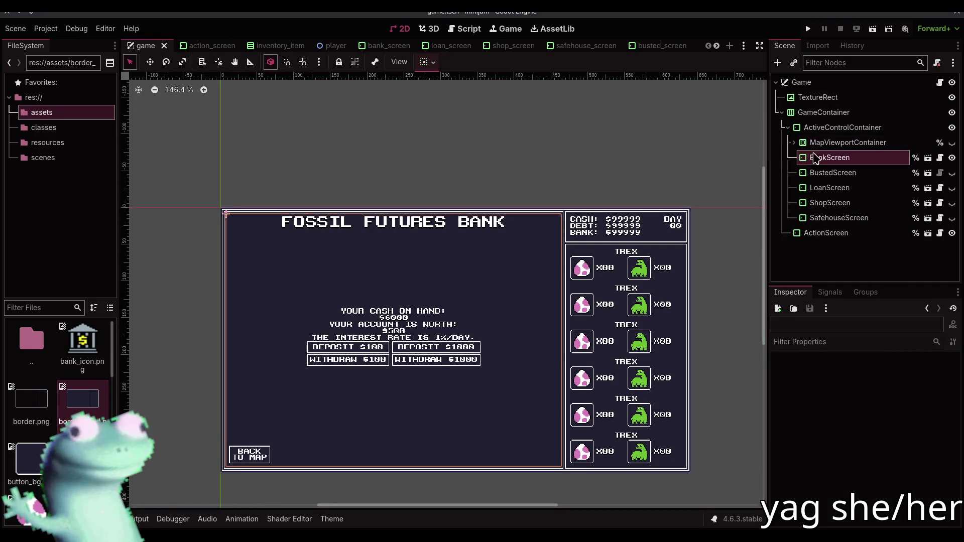
{"action": "scroll", "coordinate": [831, 469], "scroll_direction": "up", "scroll_amount": 3}
{"action": "left_click", "coordinate": [818, 410]}
{"action": "left_click", "coordinate": [818, 409]}
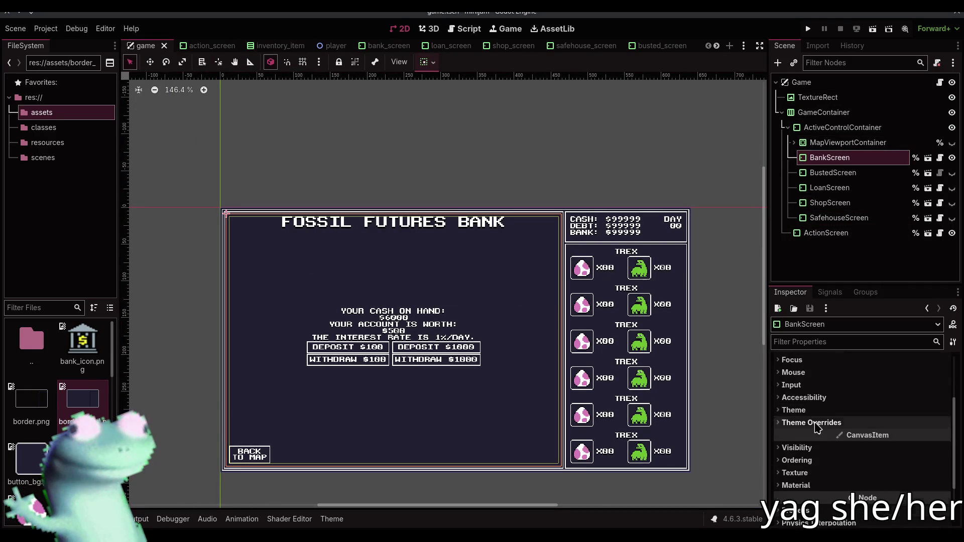
{"action": "left_click", "coordinate": [818, 423]}
{"action": "left_click", "coordinate": [818, 434]}
Check the BustedScreen and LoanScreen margin constants are 4
{"action": "left_click", "coordinate": [832, 173]}
{"action": "scroll", "coordinate": [823, 444], "scroll_direction": "down", "scroll_amount": 5}
{"action": "left_click", "coordinate": [829, 396]}
{"action": "left_click", "coordinate": [831, 409]}
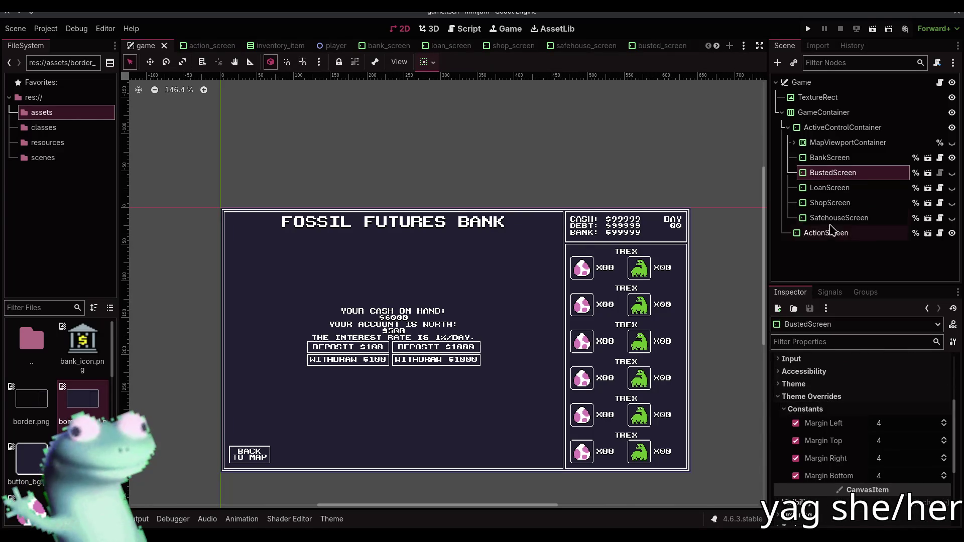
{"action": "left_click", "coordinate": [829, 188]}
{"action": "scroll", "coordinate": [853, 427], "scroll_direction": "down", "scroll_amount": 3}
{"action": "left_click", "coordinate": [811, 417]}
{"action": "left_click", "coordinate": [805, 430]}
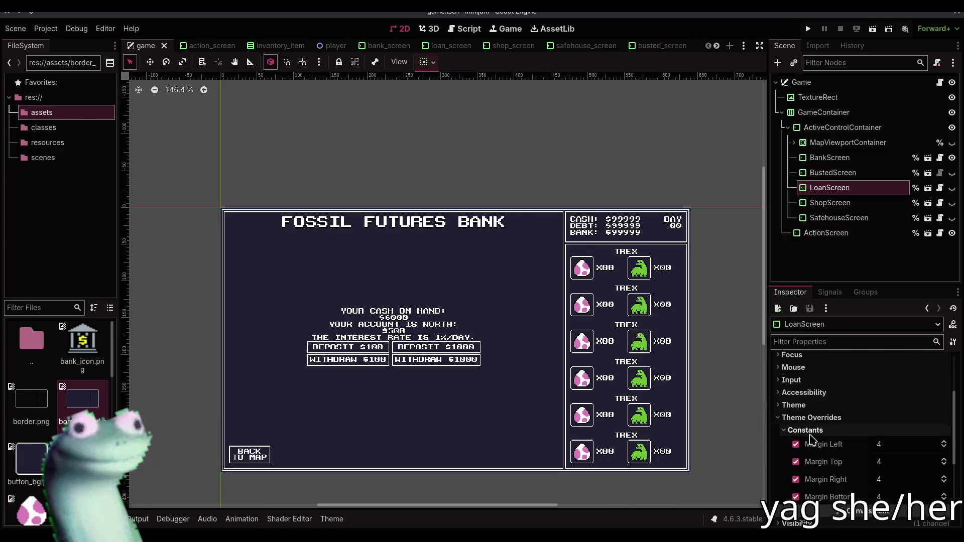
Check the ShopScreen and SafehouseScreen margins, then view action_screen.gd in the Script editor
{"action": "left_click", "coordinate": [829, 203]}
{"action": "left_click", "coordinate": [819, 458]}
{"action": "left_click", "coordinate": [824, 470]}
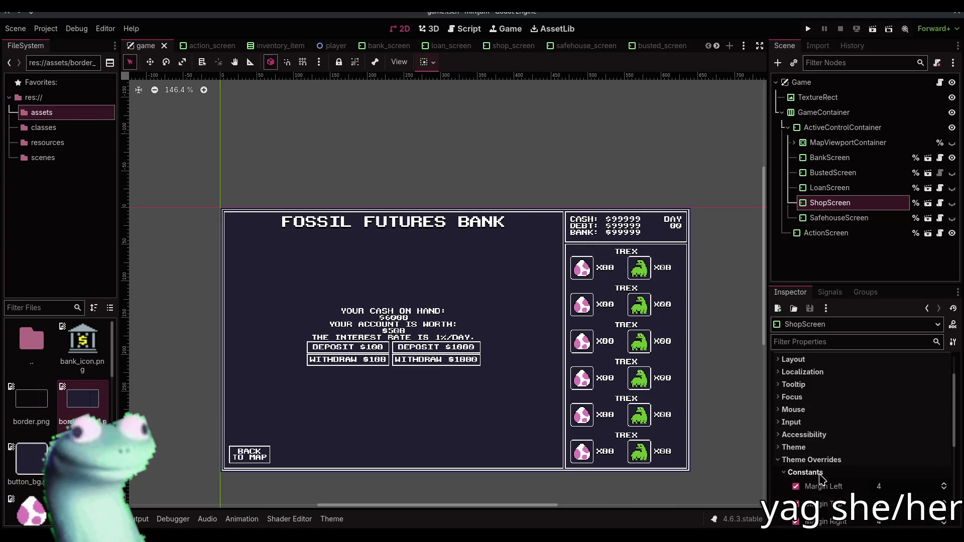
{"action": "scroll", "coordinate": [821, 479], "scroll_direction": "down", "scroll_amount": 2}
{"action": "left_click", "coordinate": [838, 218]}
{"action": "scroll", "coordinate": [818, 457], "scroll_direction": "down", "scroll_amount": 2}
{"action": "left_click", "coordinate": [824, 438]}
{"action": "left_click", "coordinate": [822, 450]}
{"action": "scroll", "coordinate": [822, 456], "scroll_direction": "down", "scroll_amount": 3}
{"action": "left_click", "coordinate": [402, 173]}
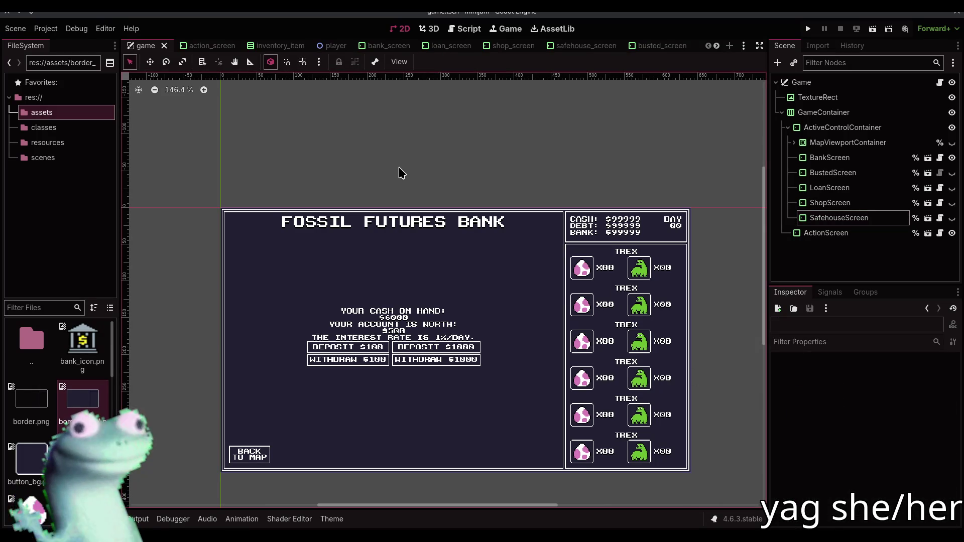
{"action": "left_click", "coordinate": [463, 29]}
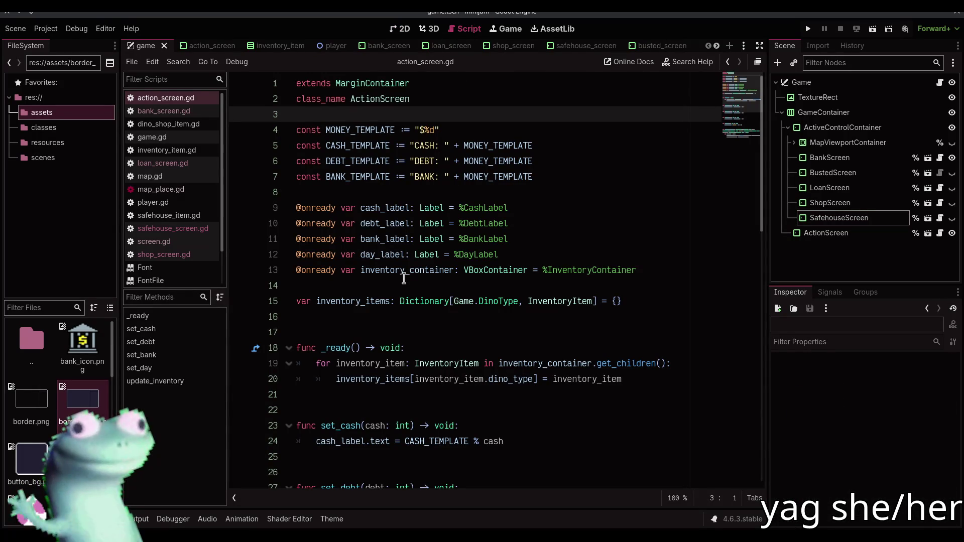
{"action": "scroll", "coordinate": [404, 278], "scroll_direction": "down", "scroll_amount": 9}
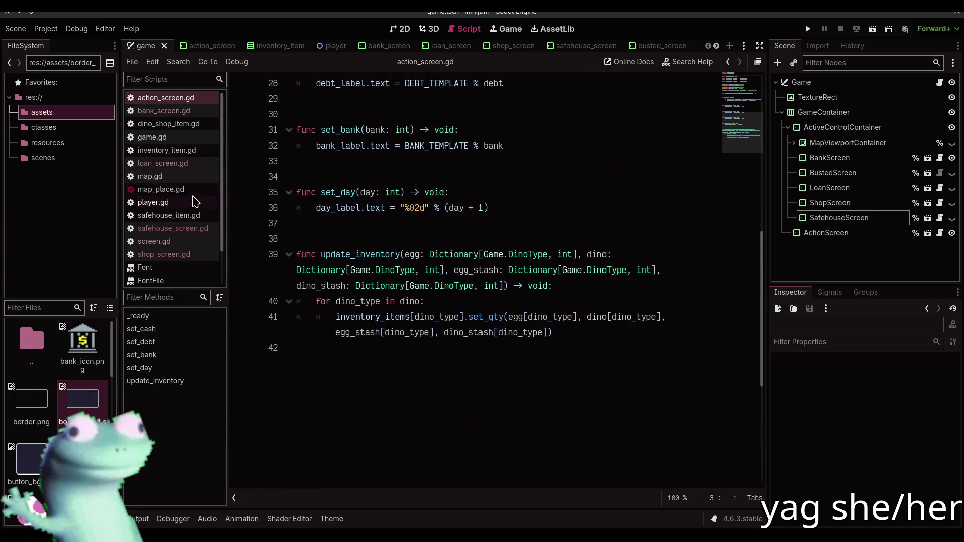
{"action": "left_click", "coordinate": [201, 231]}
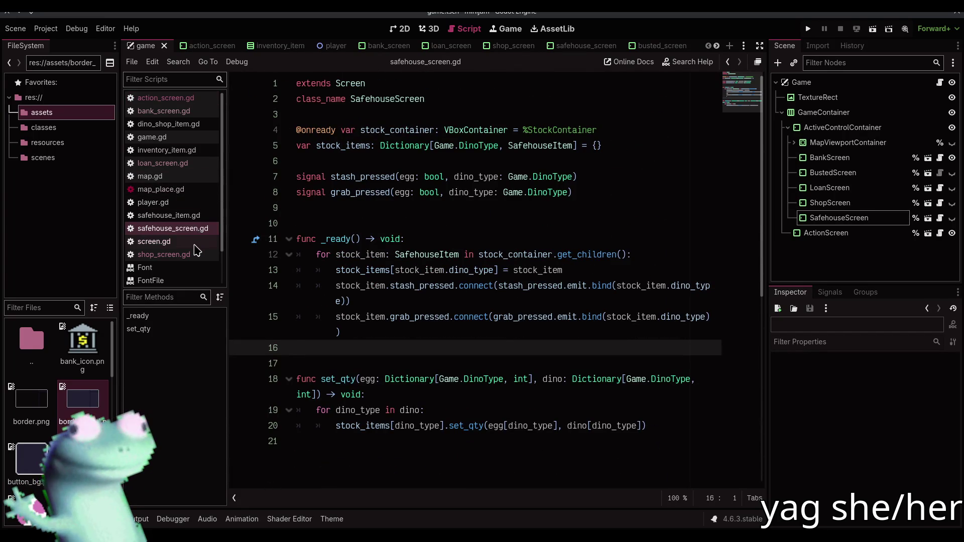
{"action": "left_click", "coordinate": [201, 137]}
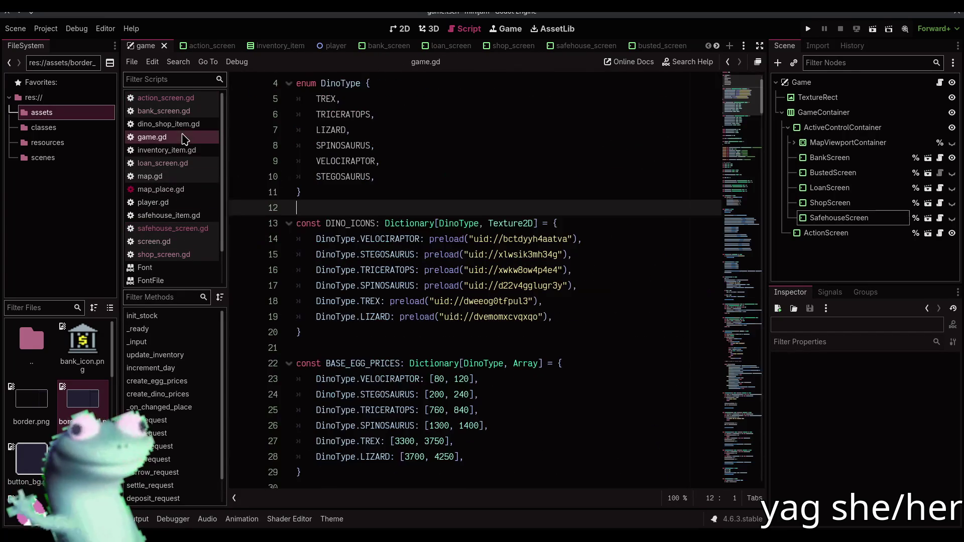
{"action": "scroll", "coordinate": [592, 286], "scroll_direction": "down", "scroll_amount": 5}
{"action": "scroll", "coordinate": [592, 285], "scroll_direction": "down", "scroll_amount": 20}
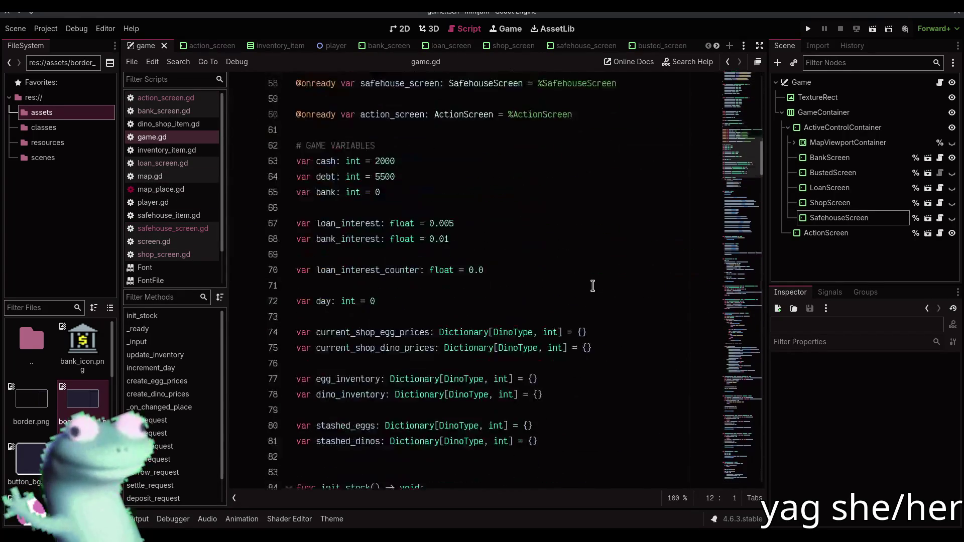
{"action": "scroll", "coordinate": [593, 285], "scroll_direction": "down", "scroll_amount": 15}
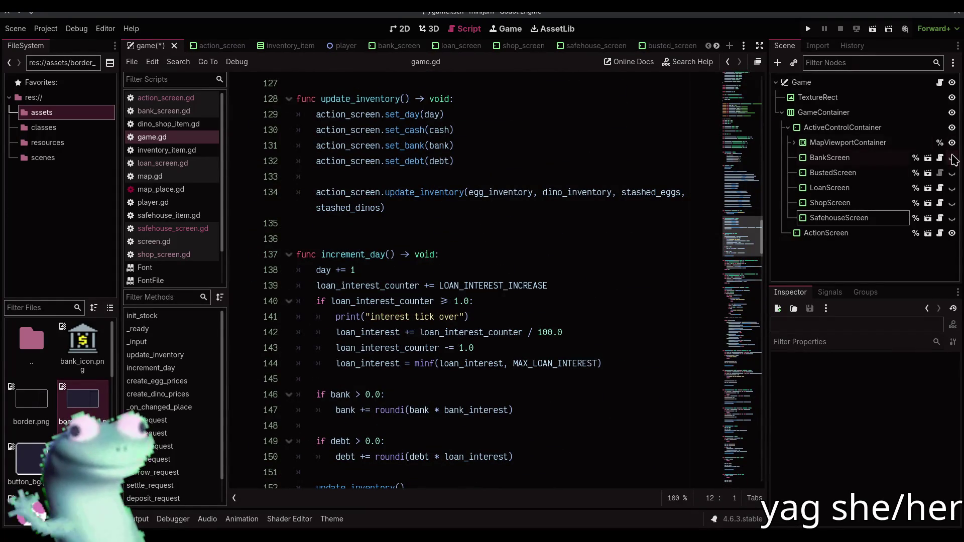
{"action": "scroll", "coordinate": [466, 214], "scroll_direction": "down", "scroll_amount": 6}
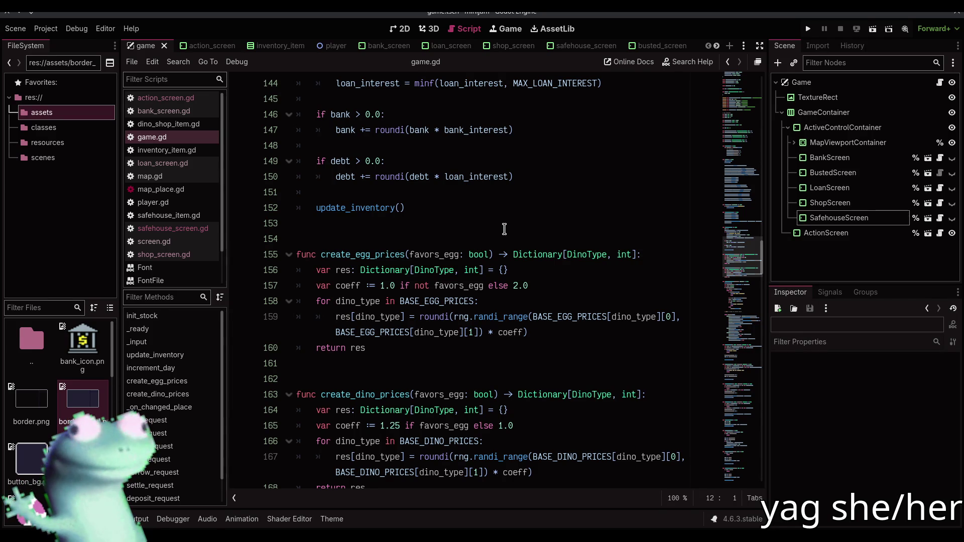
{"action": "scroll", "coordinate": [504, 229], "scroll_direction": "down", "scroll_amount": 12}
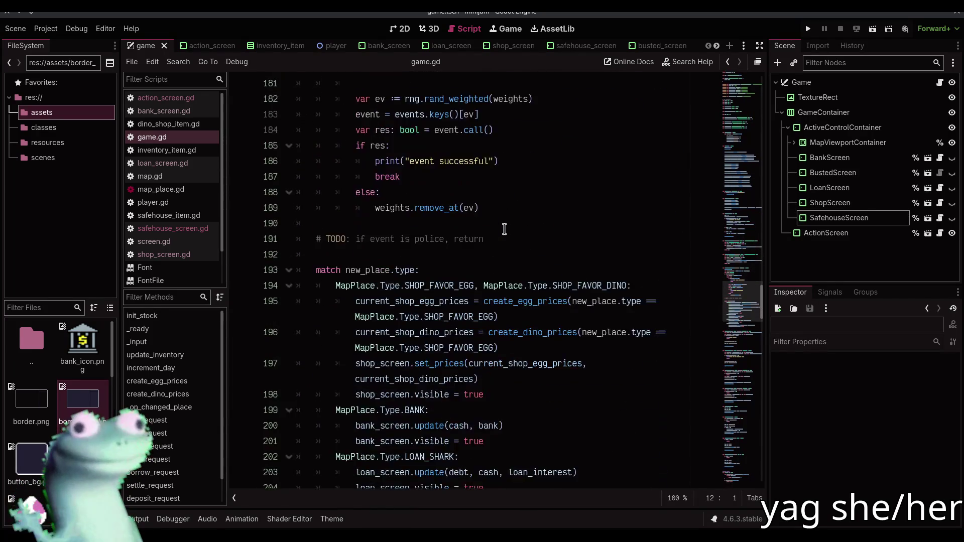
{"action": "scroll", "coordinate": [504, 229], "scroll_direction": "down", "scroll_amount": 7}
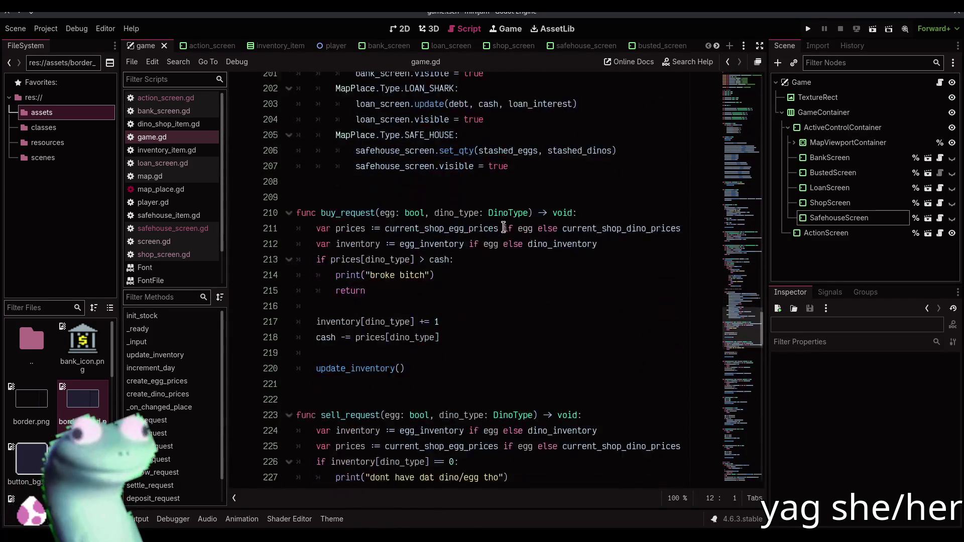
{"action": "scroll", "coordinate": [504, 229], "scroll_direction": "down", "scroll_amount": 2}
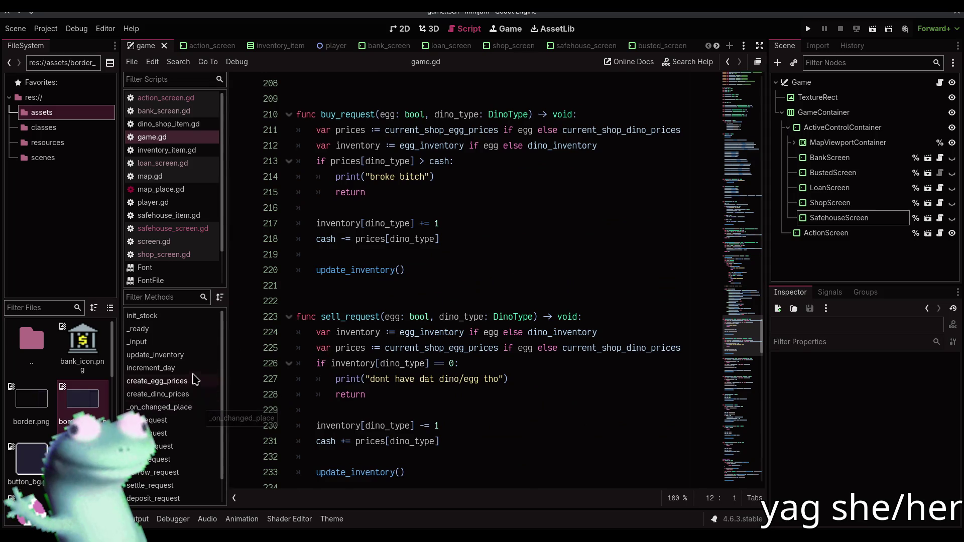
{"action": "scroll", "coordinate": [206, 385], "scroll_direction": "down", "scroll_amount": 1}
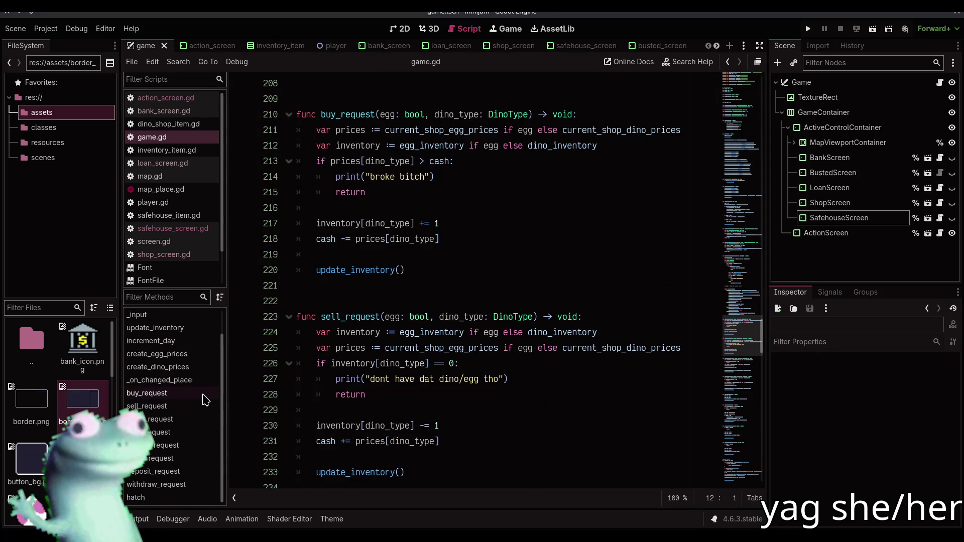
{"action": "scroll", "coordinate": [487, 362], "scroll_direction": "up", "scroll_amount": 20}
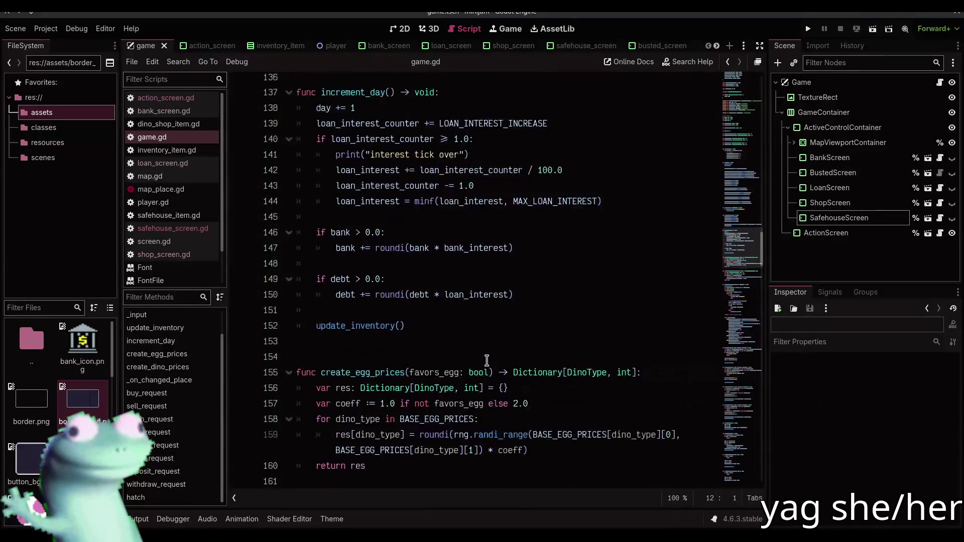
{"action": "scroll", "coordinate": [487, 361], "scroll_direction": "up", "scroll_amount": 9}
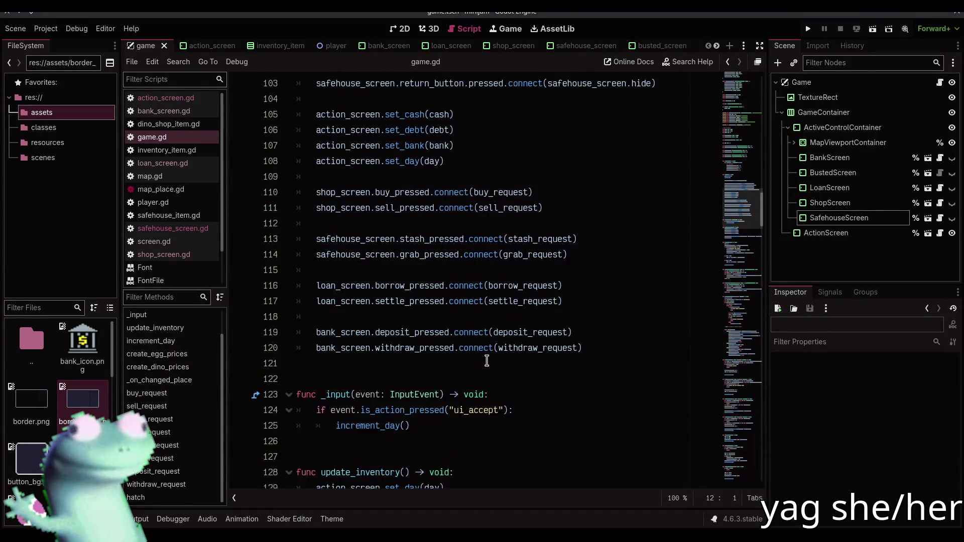
{"action": "scroll", "coordinate": [487, 360], "scroll_direction": "up", "scroll_amount": 2}
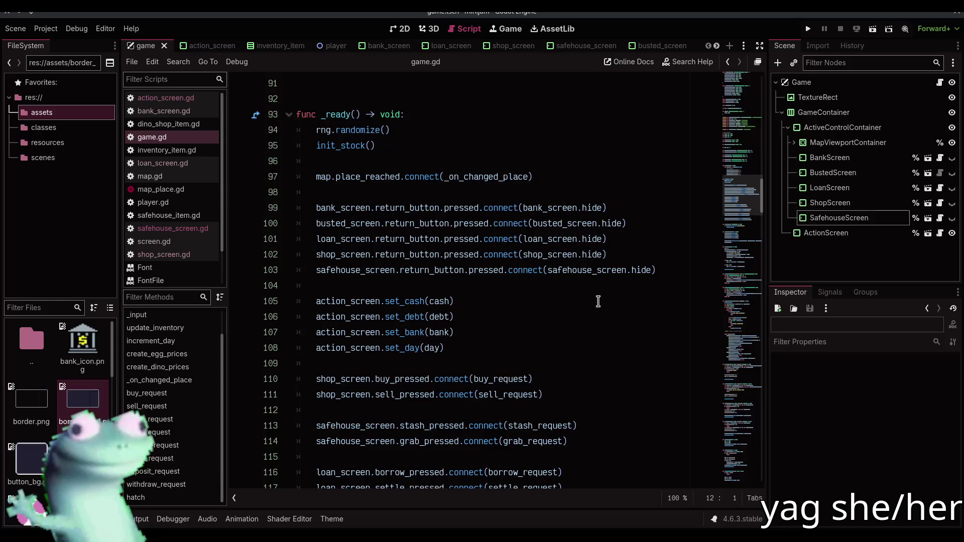
{"action": "left_click", "coordinate": [659, 267]}
{"action": "scroll", "coordinate": [360, 184], "scroll_direction": "up", "scroll_amount": 2}
{"action": "scroll", "coordinate": [371, 232], "scroll_direction": "down", "scroll_amount": 9}
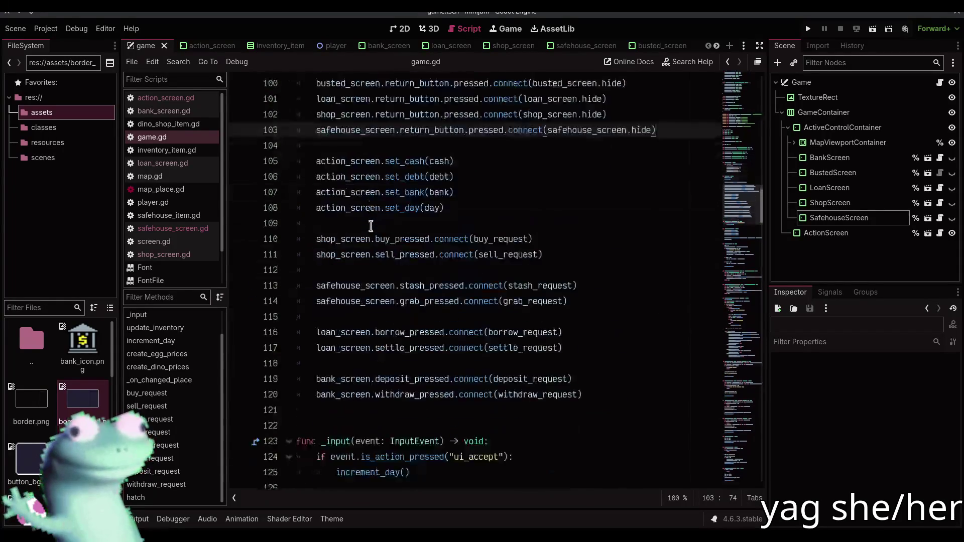
Add stub functions show_game() and hide_game(screen_to_show) with pass bodies after _ready
{"action": "left_click", "coordinate": [368, 178]}
{"action": "key", "text": "Return"}
{"action": "key", "text": "Return"}
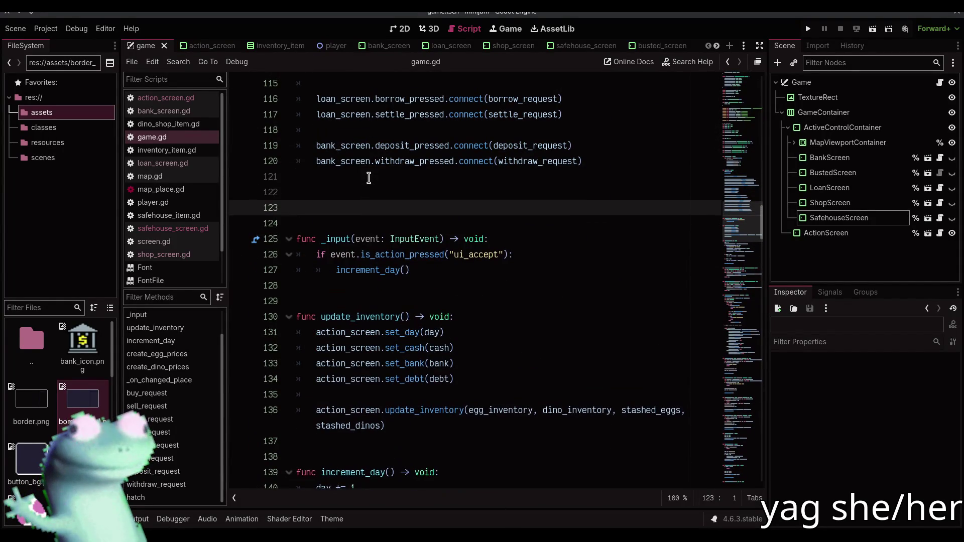
{"action": "type", "text": "funcs"}
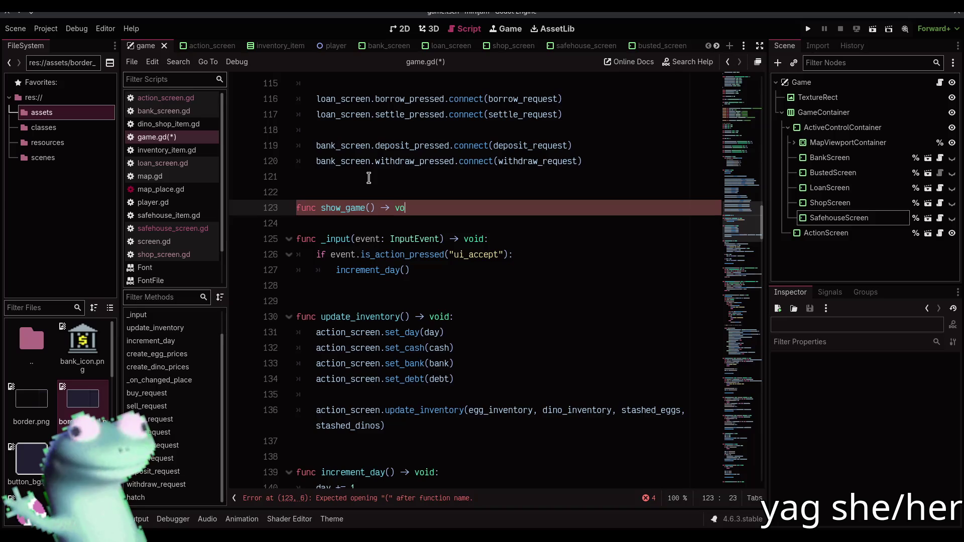
{"action": "key", "text": "Return"}
{"action": "type", "text": "pass"}
{"action": "key", "text": "Return"}
{"action": "key", "text": "Return"}
{"action": "key", "text": "Return"}
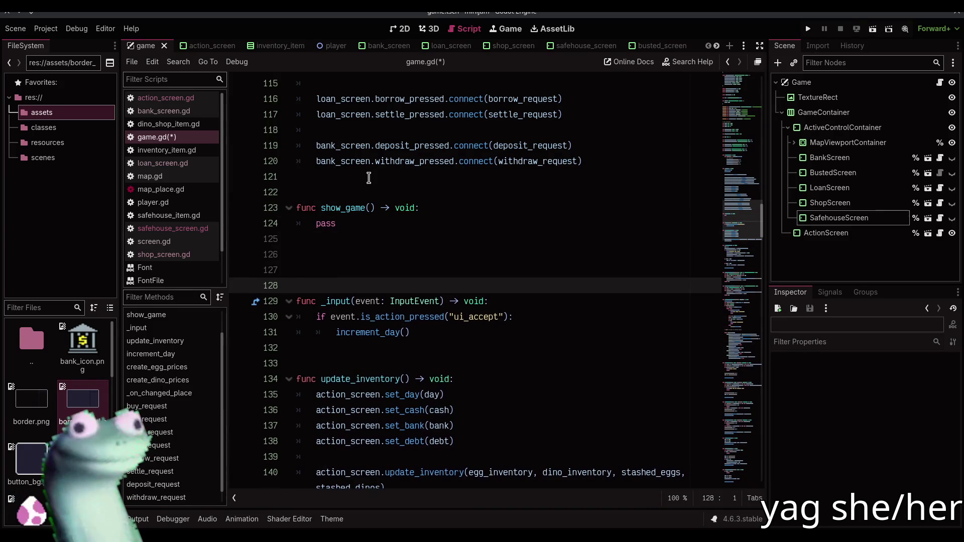
{"action": "type", "text": "func hide_game"}
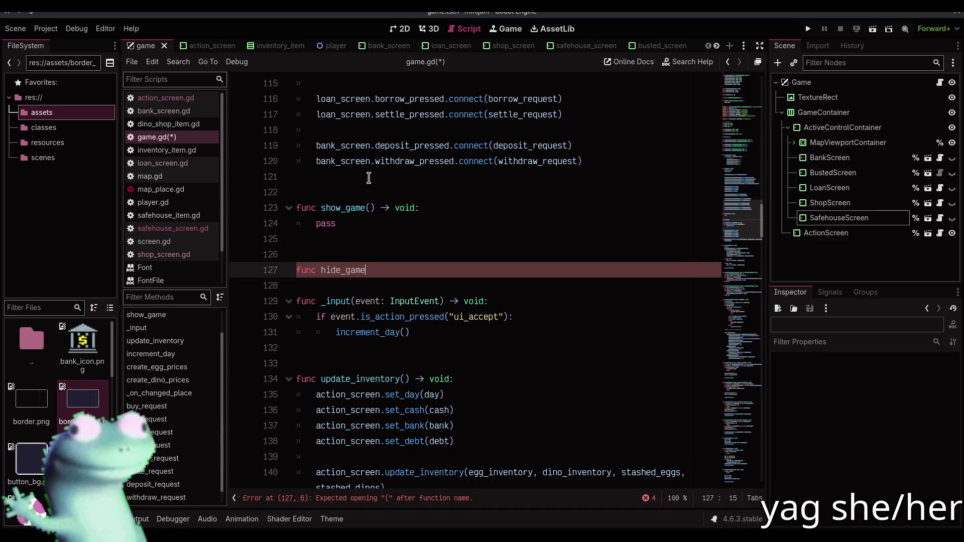
{"action": "type", "text": "screen_to_show: Scre"}
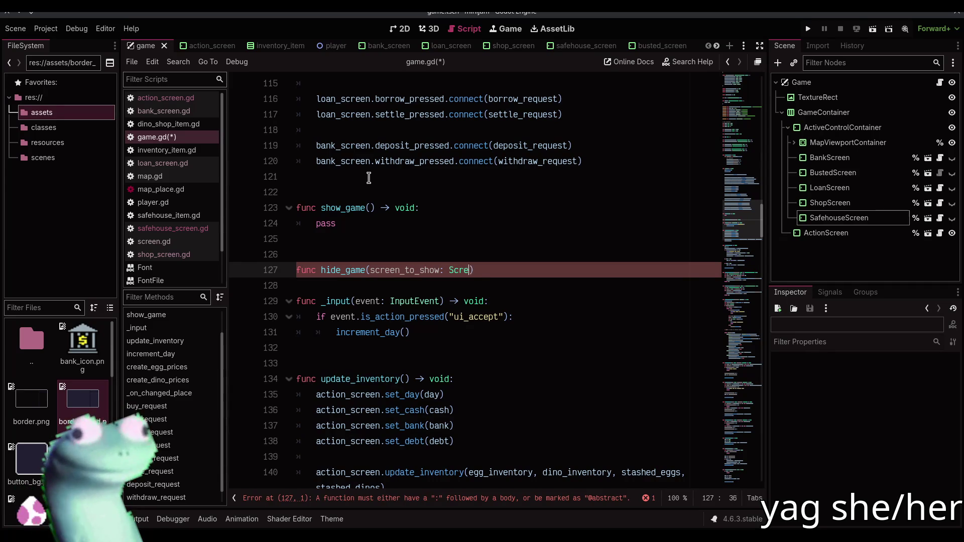
{"action": "type", "text": ":"}
{"action": "key", "text": "Return"}
{"action": "type", "text": "pass"}
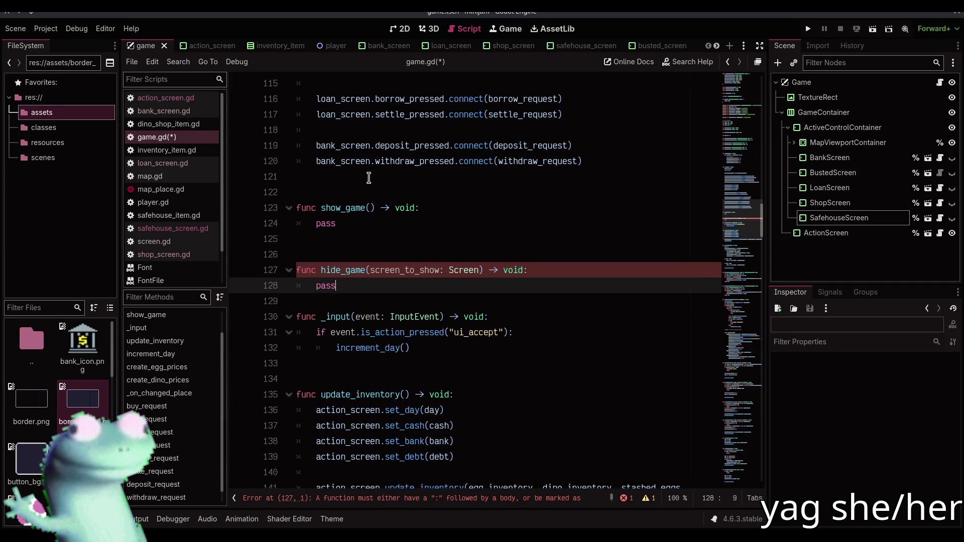
{"action": "key", "text": "Down"}
{"action": "key", "text": "Return"}
Fill show_game with .hide() calls for all five screen variables
{"action": "scroll", "coordinate": [369, 177], "scroll_direction": "up", "scroll_amount": 8}
{"action": "scroll", "coordinate": [370, 176], "scroll_direction": "down", "scroll_amount": 3}
{"action": "scroll", "coordinate": [443, 175], "scroll_direction": "up", "scroll_amount": 2}
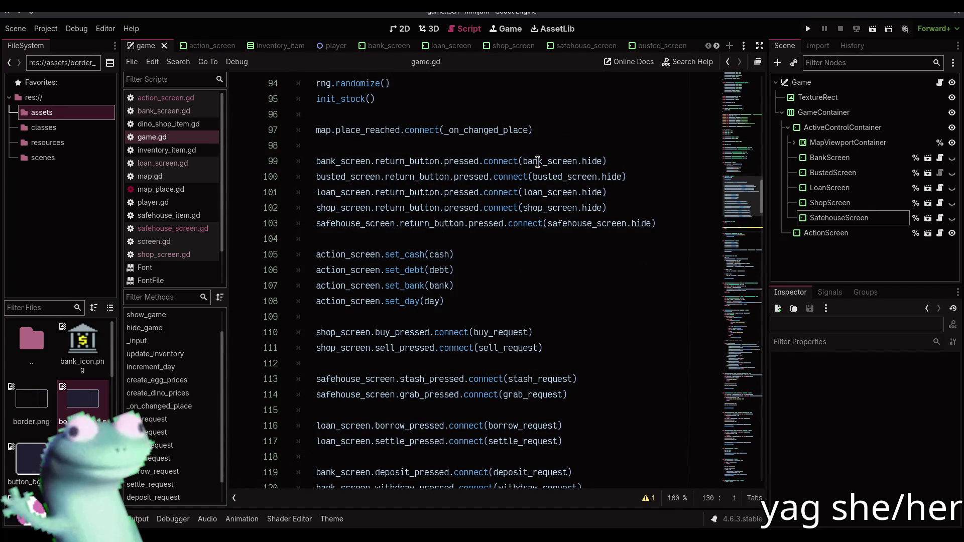
{"action": "left_click", "coordinate": [318, 161]}
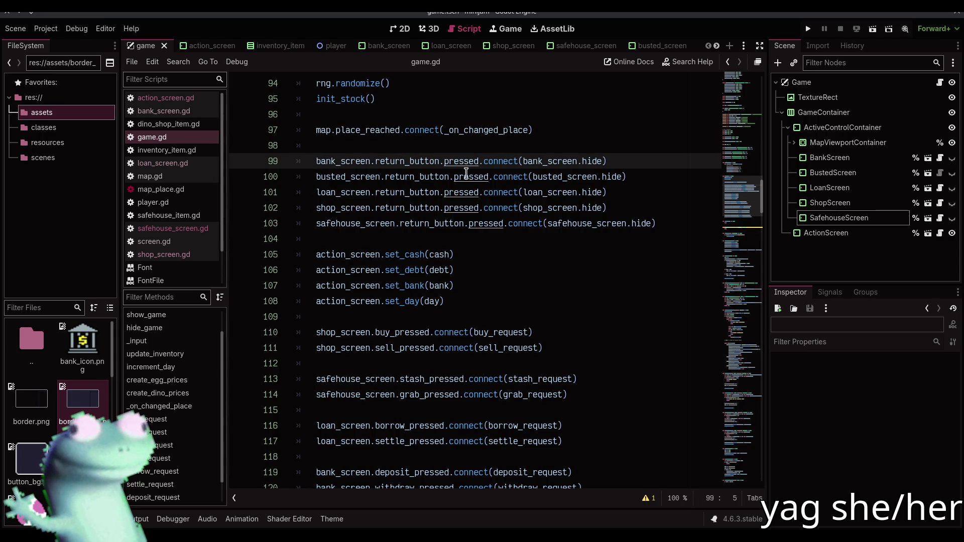
{"action": "key", "text": "shift+alt+Down"}
{"action": "key", "text": "shift+alt+Down"}
{"action": "key", "text": "shift+alt+Down"}
{"action": "key", "text": "ctrl+shift+Right"}
{"action": "key", "text": "ctrl+c"}
{"action": "scroll", "coordinate": [427, 226], "scroll_direction": "down", "scroll_amount": 9}
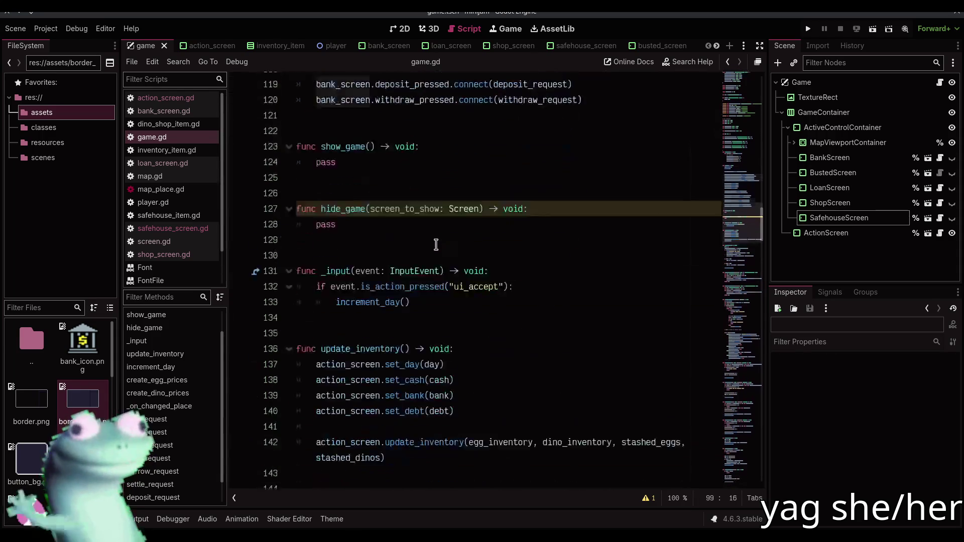
{"action": "double_click", "coordinate": [345, 131]}
{"action": "key", "text": "ctrl+v"}
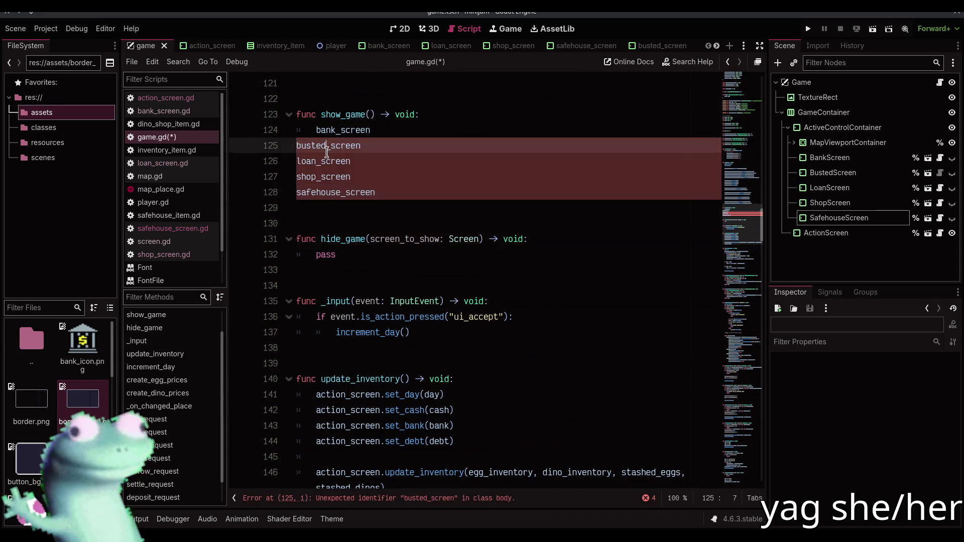
{"action": "left_click", "coordinate": [394, 131]}
{"action": "key", "text": "shift+alt+Down"}
{"action": "key", "text": "shift+alt+Down"}
{"action": "key", "text": "shift+alt+Down"}
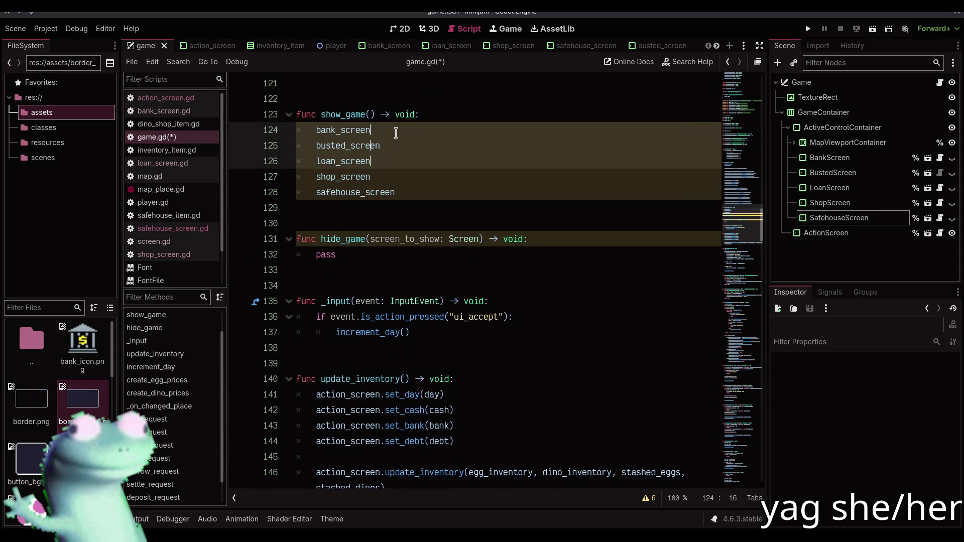
{"action": "key", "text": "End"}
{"action": "type", "text": "/"}
{"action": "key", "text": "BackSpace"}
{"action": "type", "text": ".hide()"}
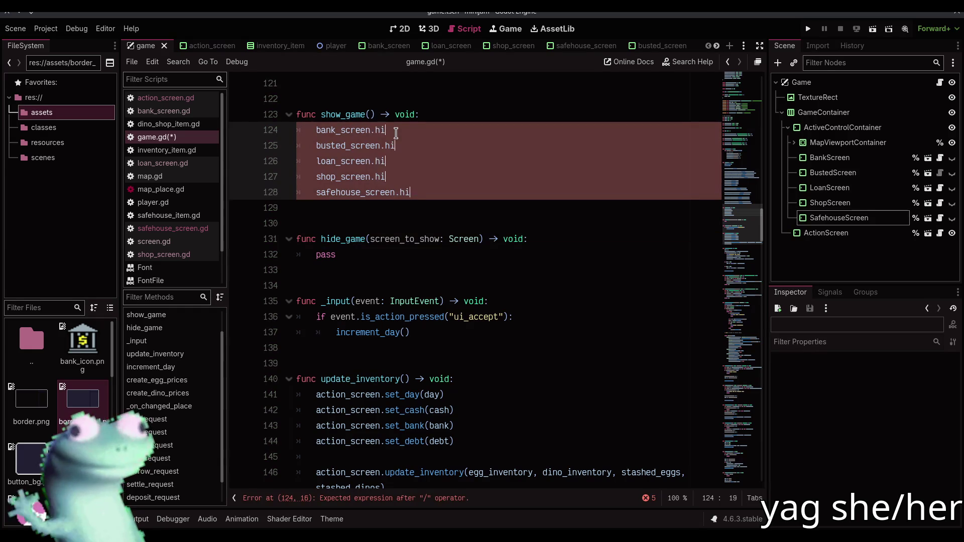
{"action": "key", "text": "Return"}
{"action": "key", "text": "BackSpace"}
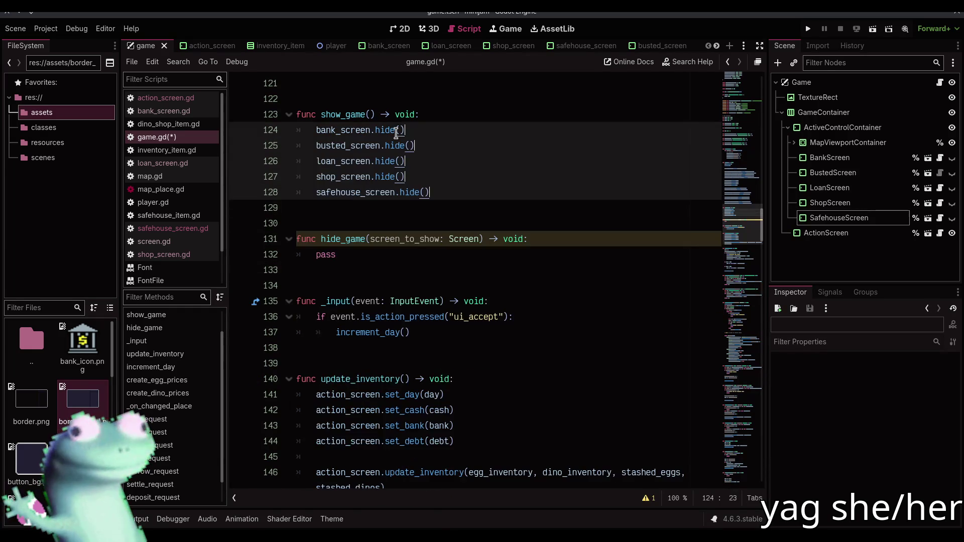
{"action": "key", "text": "Escape"}
{"action": "key", "text": "Down"}
{"action": "key", "text": "Down"}
{"action": "key", "text": "Down"}
End show_game with map_viewport_container.show()
{"action": "key", "text": "Return"}
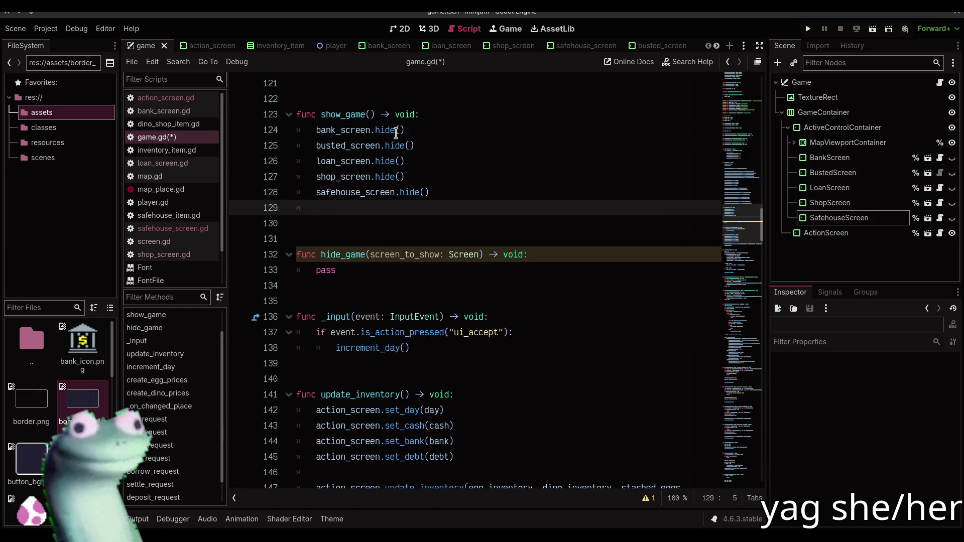
{"action": "type", "text": "map_viewport_container"}
{"action": "key", "text": "Return"}
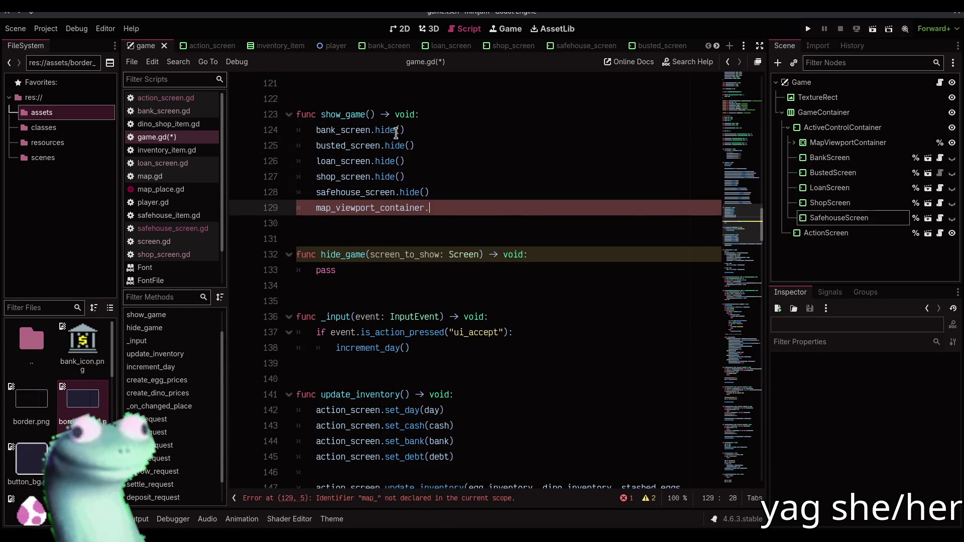
{"action": "type", "text": ".sh"}
{"action": "key", "text": "Down"}
{"action": "key", "text": "Return"}
Make hide_game call map_viewport_container.hide() and screen_to_show.show(), then save game.gd
{"action": "key", "text": "Down"}
{"action": "key", "text": "Down"}
{"action": "key", "text": "Down"}
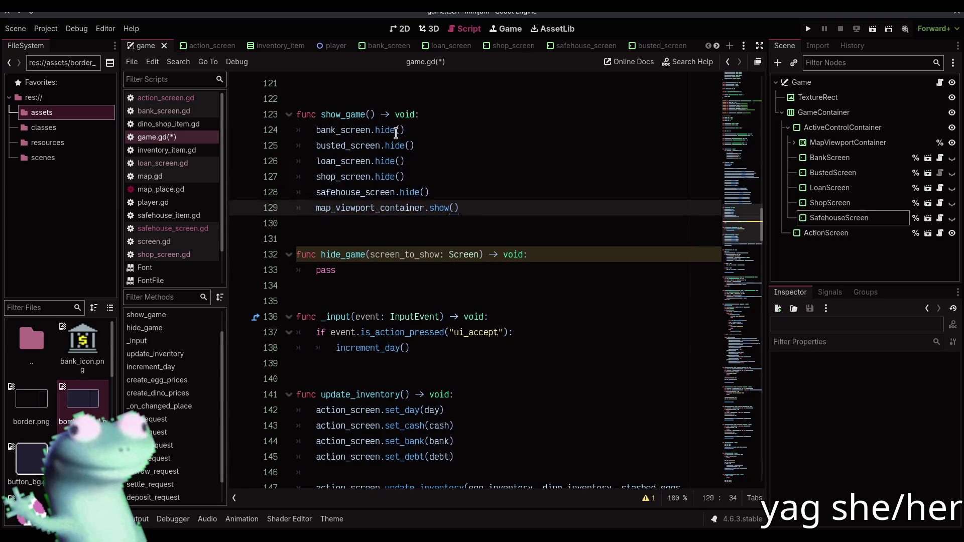
{"action": "key", "text": "shift+Home"}
{"action": "type", "text": "map"}
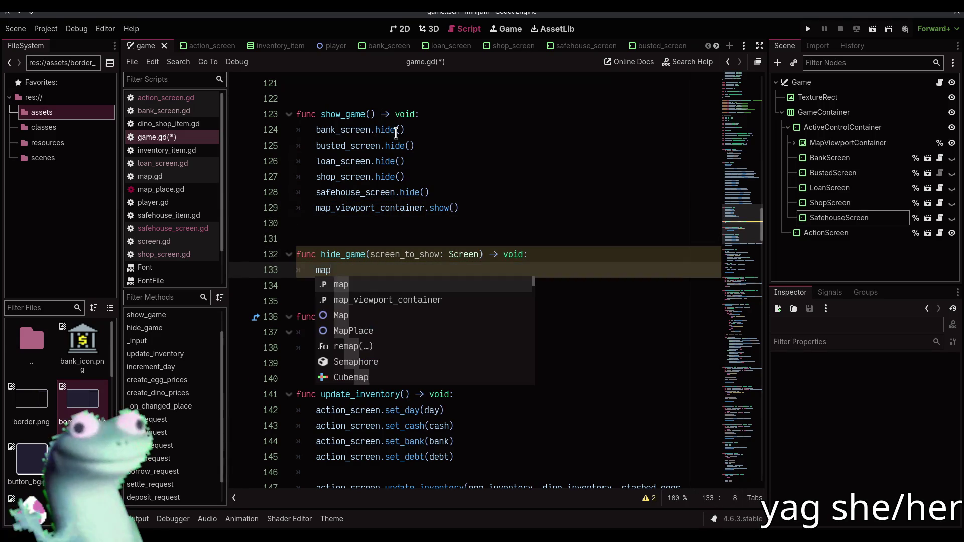
{"action": "key", "text": "Down"}
{"action": "key", "text": "Return"}
{"action": "type", "text": ".hi"}
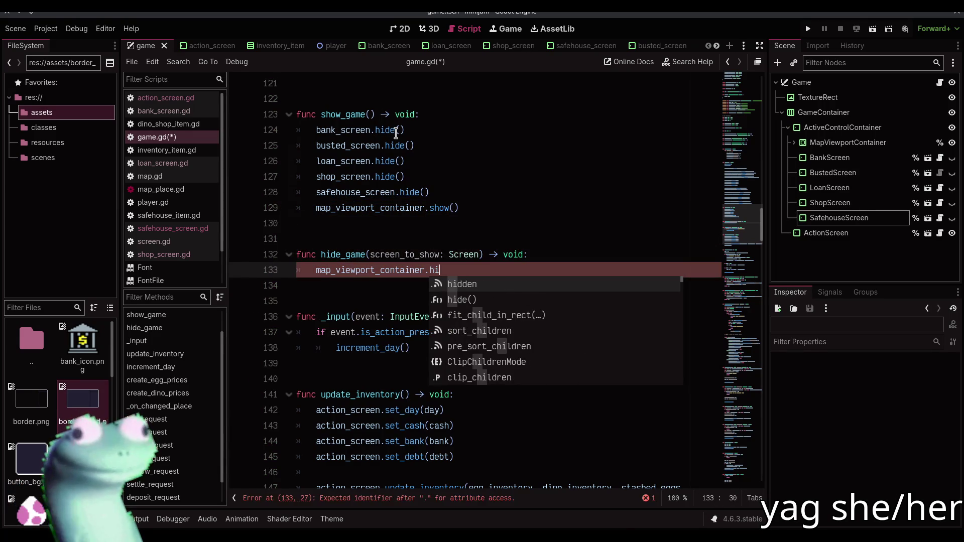
{"action": "key", "text": "Down"}
{"action": "key", "text": "Return"}
{"action": "key", "text": "Return"}
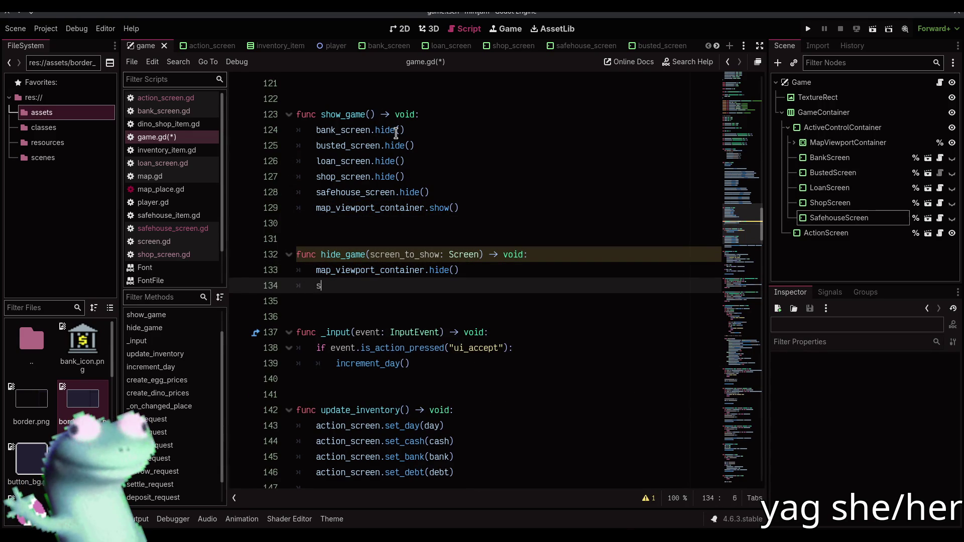
{"action": "type", "text": "c"}
{"action": "key", "text": "Return"}
{"action": "type", "text": ".sh"}
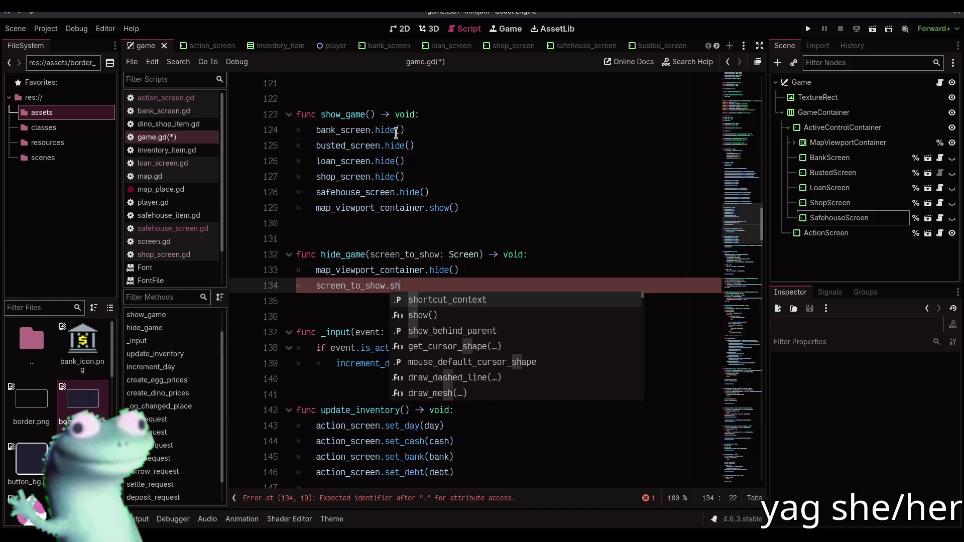
{"action": "type", "text": "ow"}
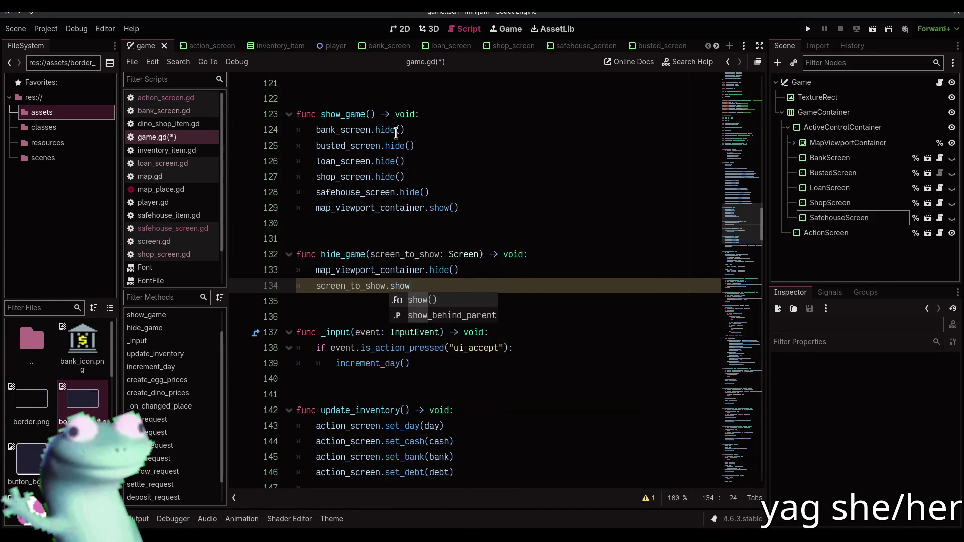
{"action": "key", "text": "Return"}
{"action": "key", "text": "ctrl+s"}
{"action": "scroll", "coordinate": [419, 187], "scroll_direction": "down", "scroll_amount": 6}
{"action": "scroll", "coordinate": [419, 187], "scroll_direction": "up", "scroll_amount": 16}
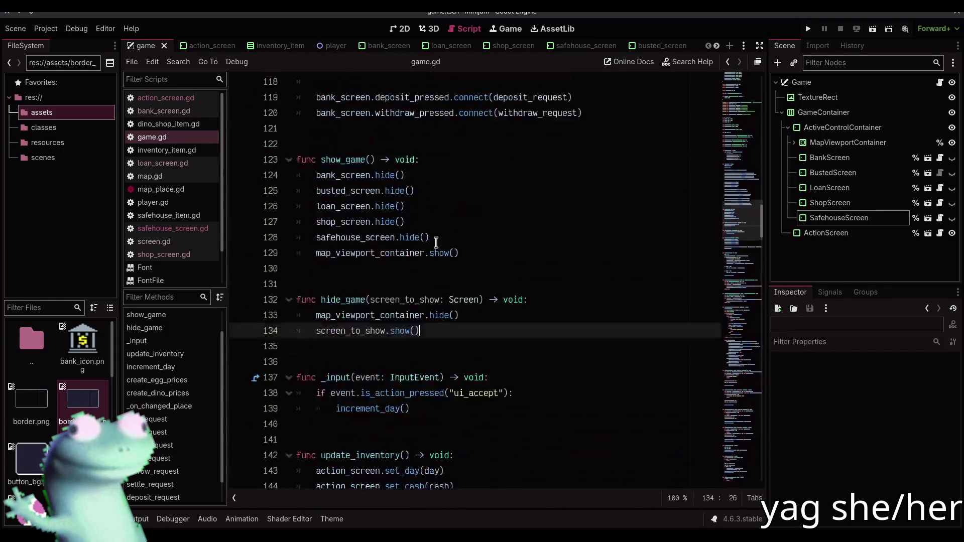
Multi-caret the five return-button connect() lines and select their callback arguments
{"action": "left_click", "coordinate": [530, 208]}
{"action": "key", "text": "shift+Page_Up"}
{"action": "scroll", "coordinate": [613, 207], "scroll_direction": "up", "scroll_amount": 4}
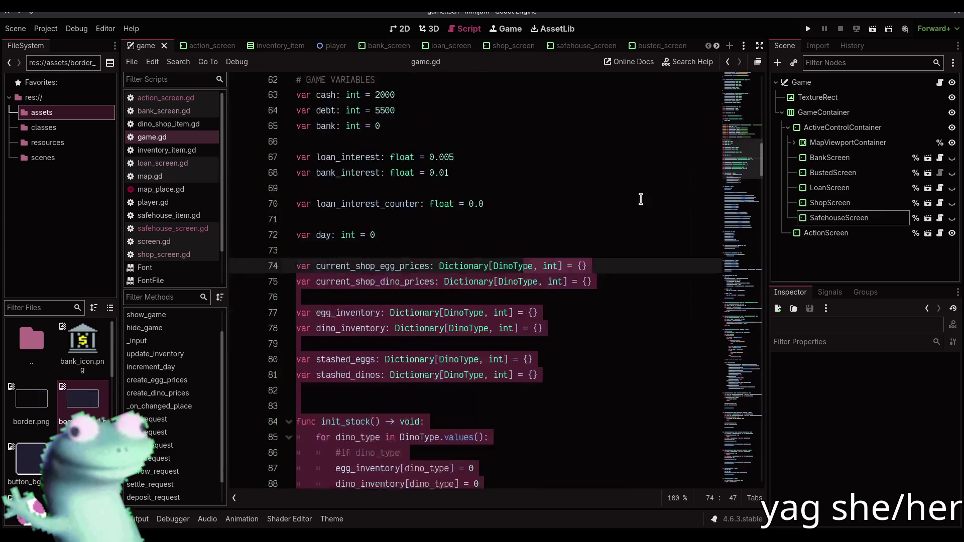
{"action": "scroll", "coordinate": [609, 216], "scroll_direction": "down", "scroll_amount": 11}
{"action": "scroll", "coordinate": [538, 186], "scroll_direction": "up", "scroll_amount": 2}
{"action": "left_click", "coordinate": [523, 238]}
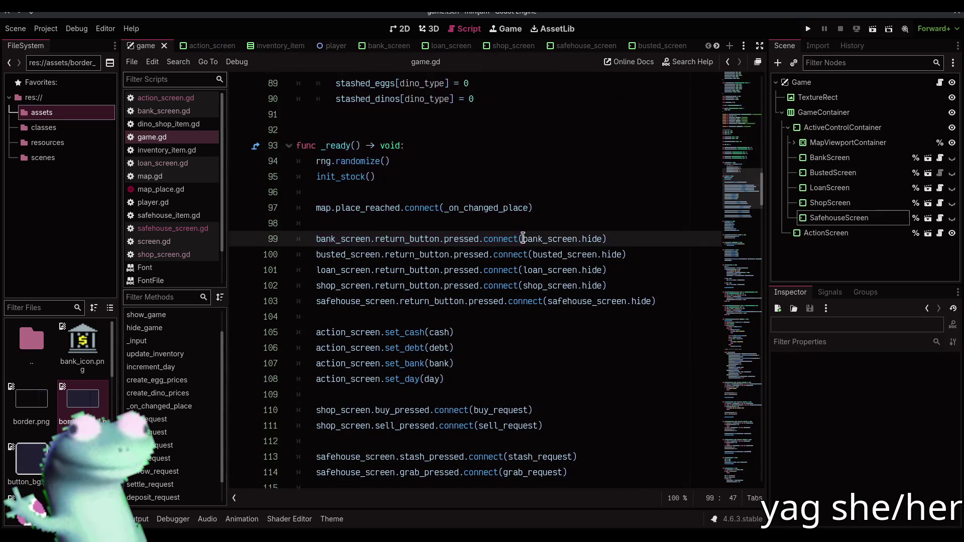
{"action": "key", "text": "Left"}
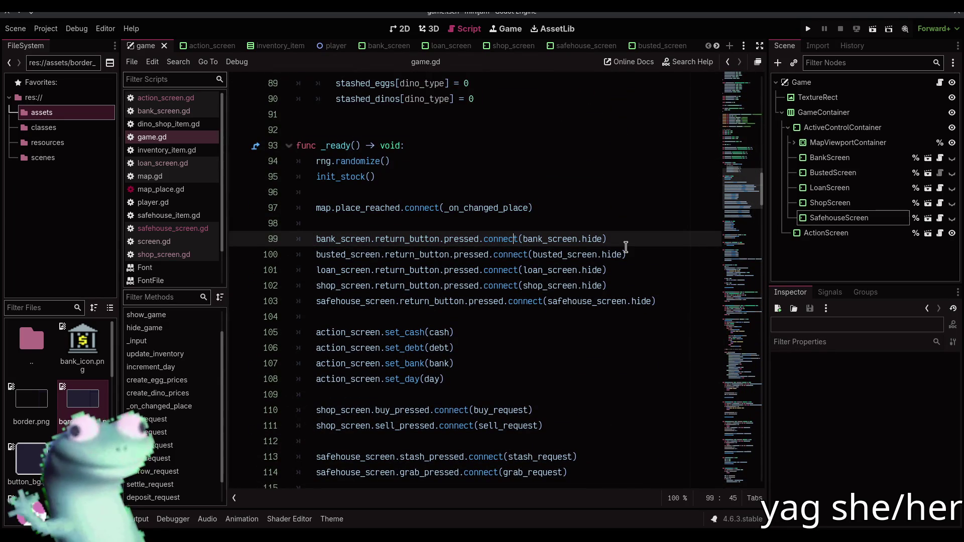
{"action": "key", "text": "shift+alt+Down"}
{"action": "key", "text": "shift+alt+Down"}
{"action": "key", "text": "shift+alt+Down"}
{"action": "key", "text": "Right"}
{"action": "key", "text": "Right"}
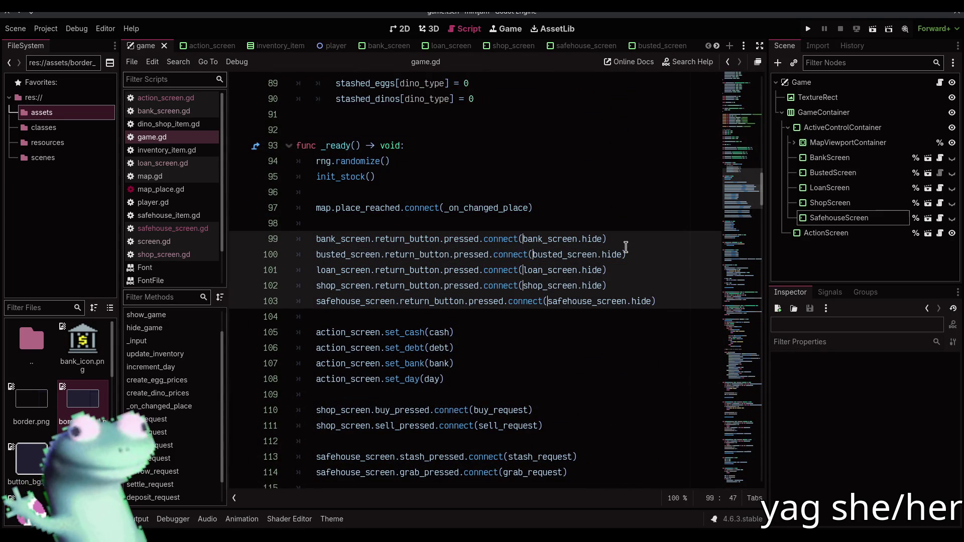
{"action": "key", "text": "shift+End"}
{"action": "key", "text": "shift+Left"}
{"action": "type", "text": "hide"}
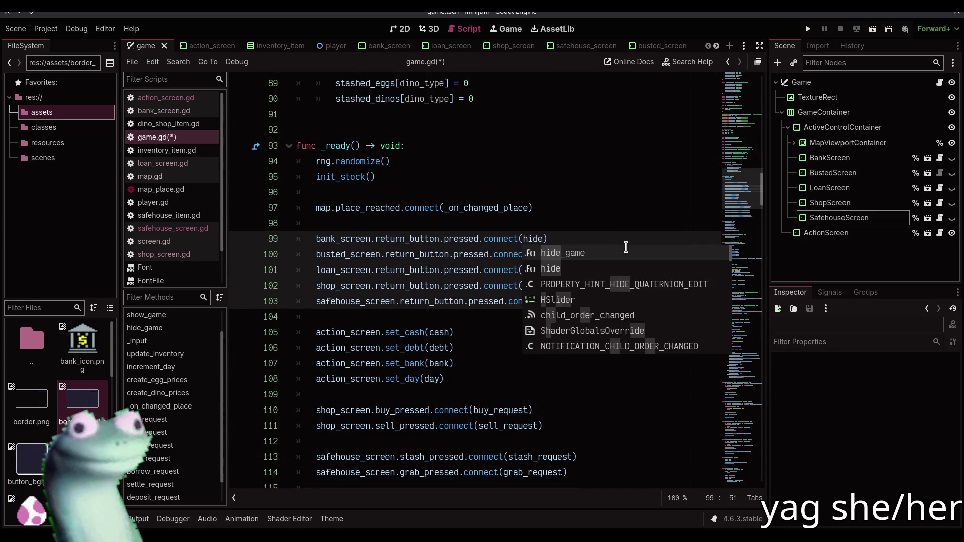
{"action": "key", "text": "Return"}
Set all five return-button callbacks to show_game and save the script
{"action": "key", "text": "ctrl+shift+Left"}
{"action": "type", "text": "sho"}
{"action": "key", "text": "Down"}
{"action": "key", "text": "Return"}
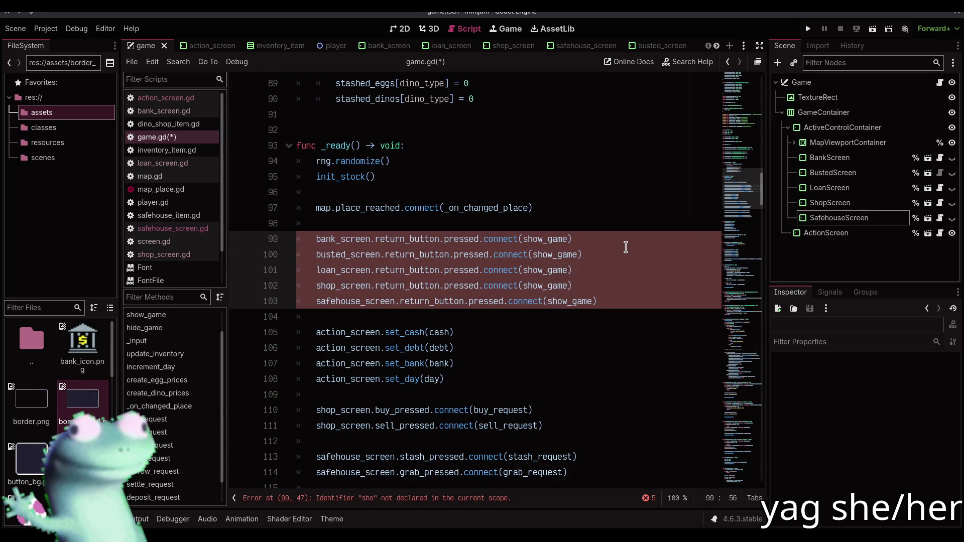
{"action": "scroll", "coordinate": [562, 284], "scroll_direction": "down", "scroll_amount": 6}
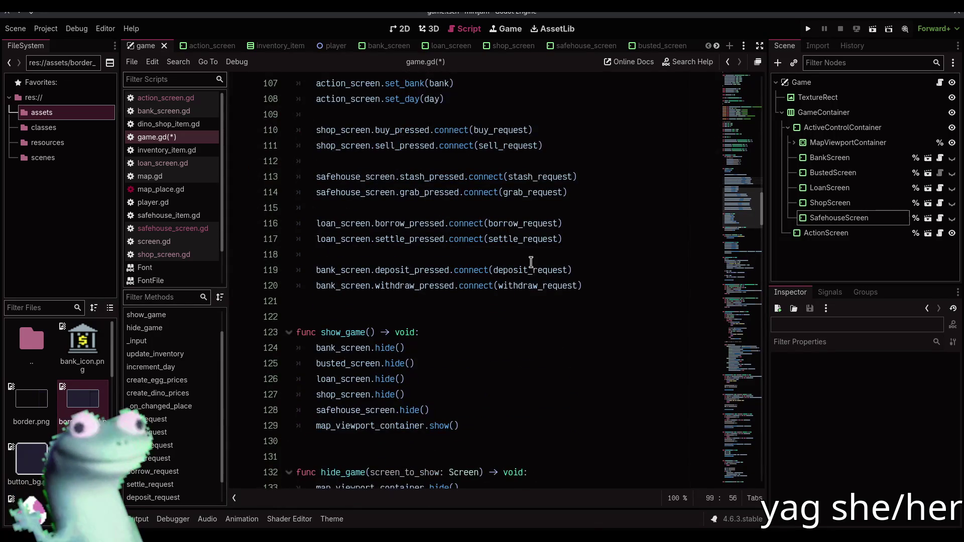
{"action": "key", "text": "ctrl+s"}
{"action": "scroll", "coordinate": [531, 262], "scroll_direction": "down", "scroll_amount": 14}
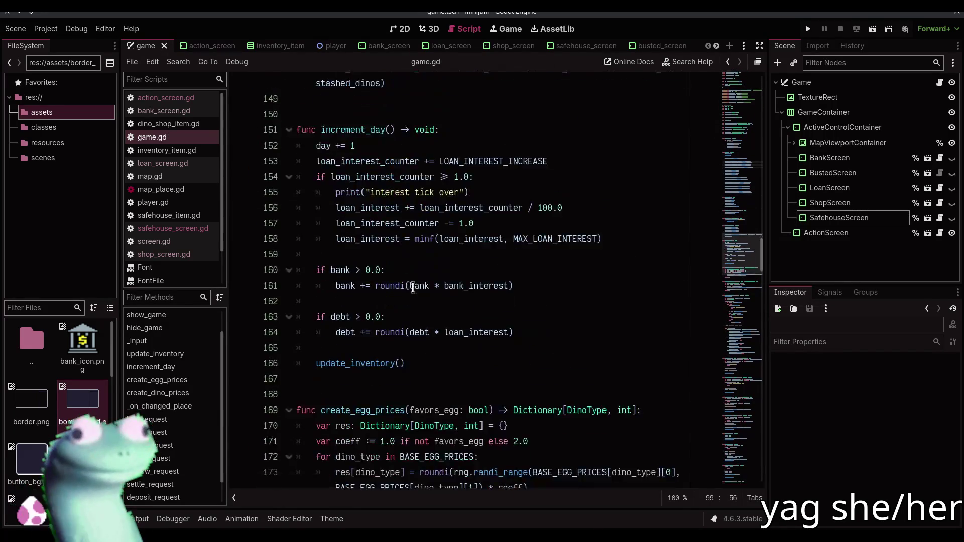
{"action": "scroll", "coordinate": [413, 287], "scroll_direction": "down", "scroll_amount": 19}
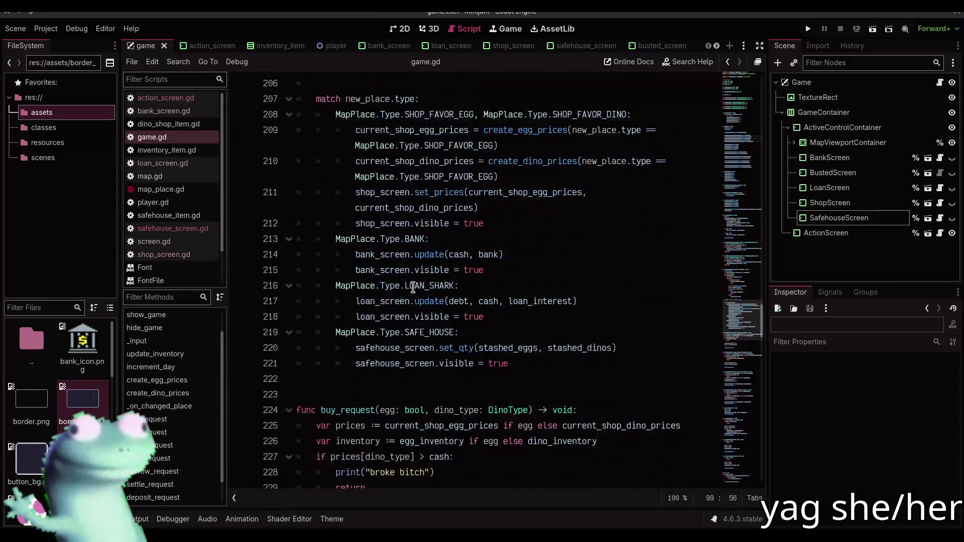
{"action": "scroll", "coordinate": [413, 287], "scroll_direction": "up", "scroll_amount": 2}
In distraction-free mode, strip '.visible = true' from the shop, bank, loan and safehouse lines
{"action": "left_click", "coordinate": [759, 46]}
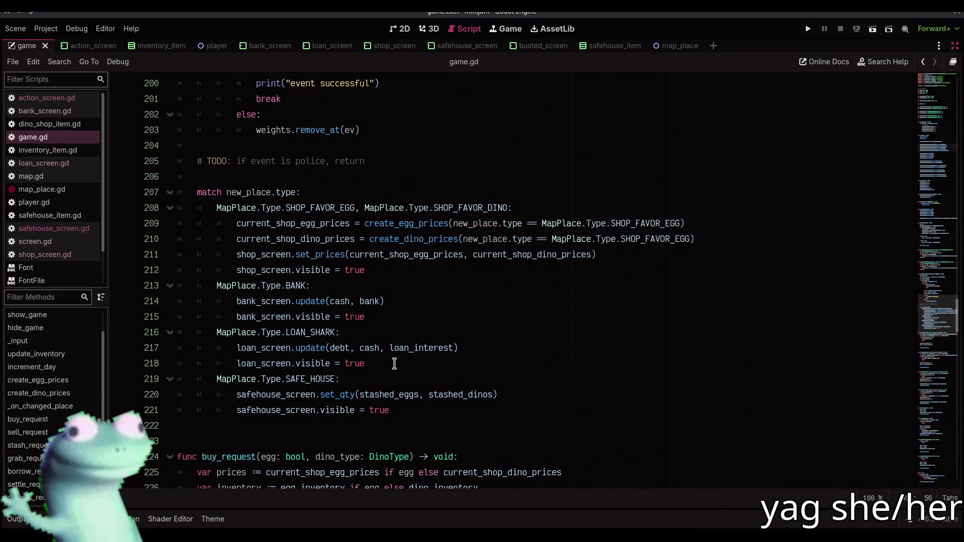
{"action": "left_click", "coordinate": [388, 266]}
{"action": "left_click", "coordinate": [373, 315], "text": "alt"}
{"action": "left_click", "coordinate": [372, 359], "text": "alt"}
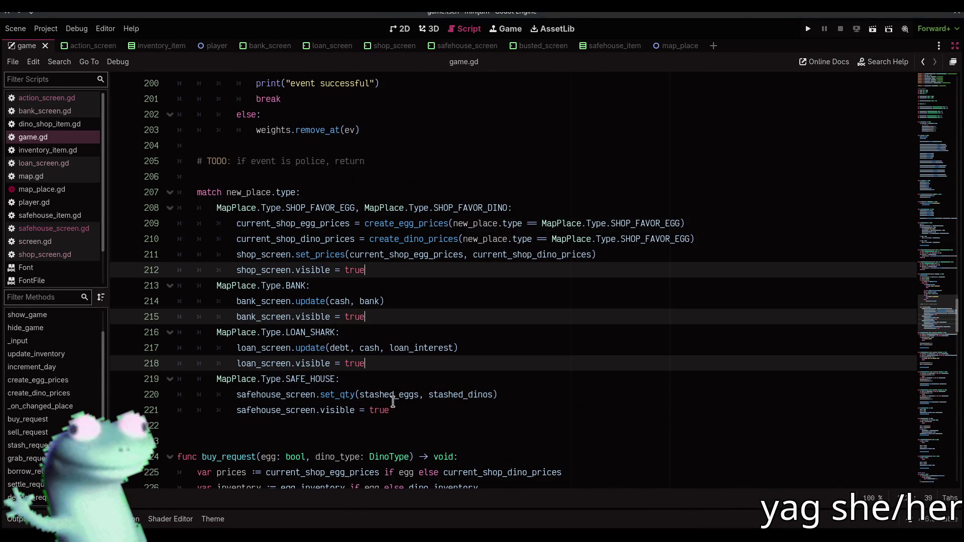
{"action": "left_click", "coordinate": [390, 408], "text": "alt"}
{"action": "key", "text": "shift+Home"}
{"action": "key", "text": "End"}
{"action": "key", "text": "ctrl+BackSpace"}
{"action": "key", "text": "ctrl+BackSpace"}
{"action": "key", "text": "ctrl+BackSpace"}
{"action": "key", "text": "Home"}
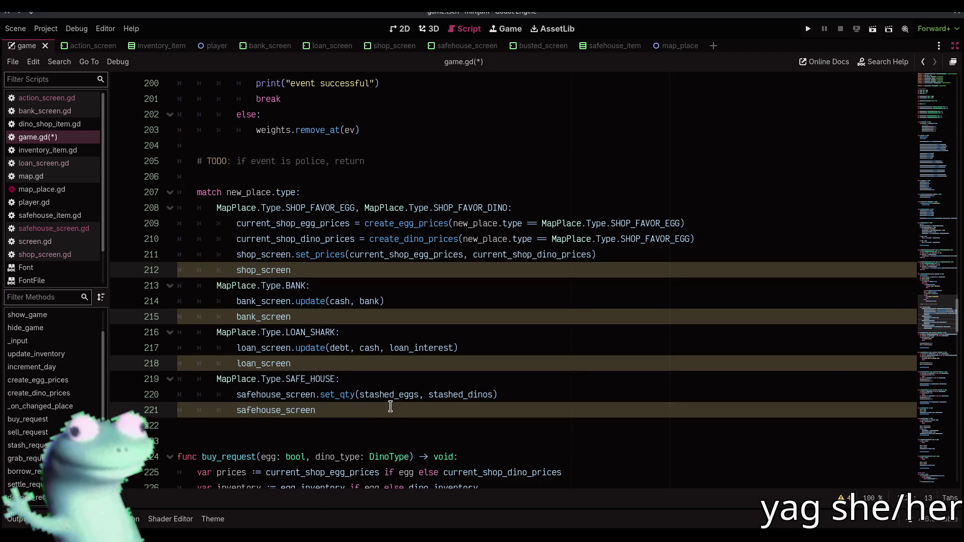
Wrap each of those screens in a hide_game(...) call, save, and run the game
{"action": "type", "text": "show_sc"}
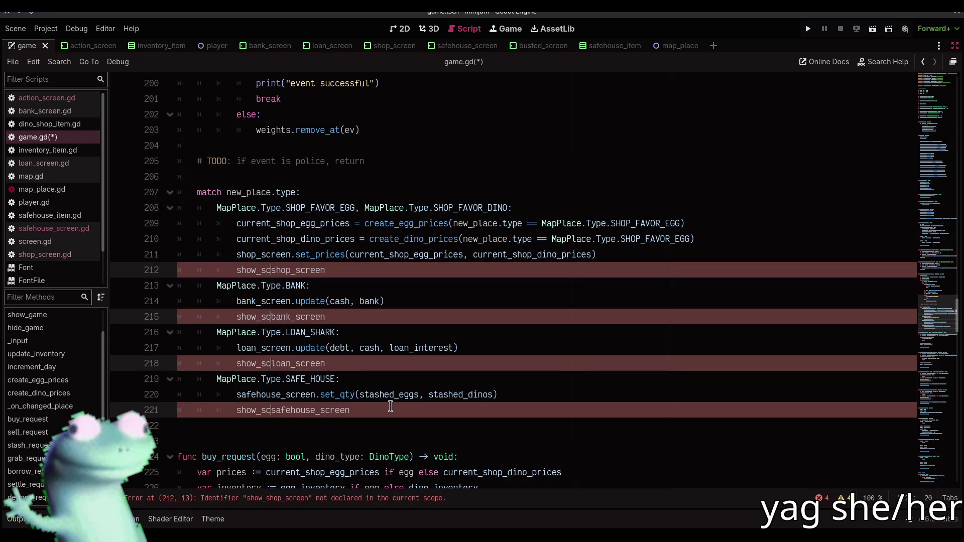
{"action": "key", "text": "BackSpace"}
{"action": "key", "text": "BackSpace"}
{"action": "key", "text": "BackSpace"}
{"action": "type", "text": "hide_game("}
{"action": "key", "text": "End"}
{"action": "type", "text": ")"}
{"action": "key", "text": "ctrl+s"}
{"action": "left_click", "coordinate": [354, 435]}
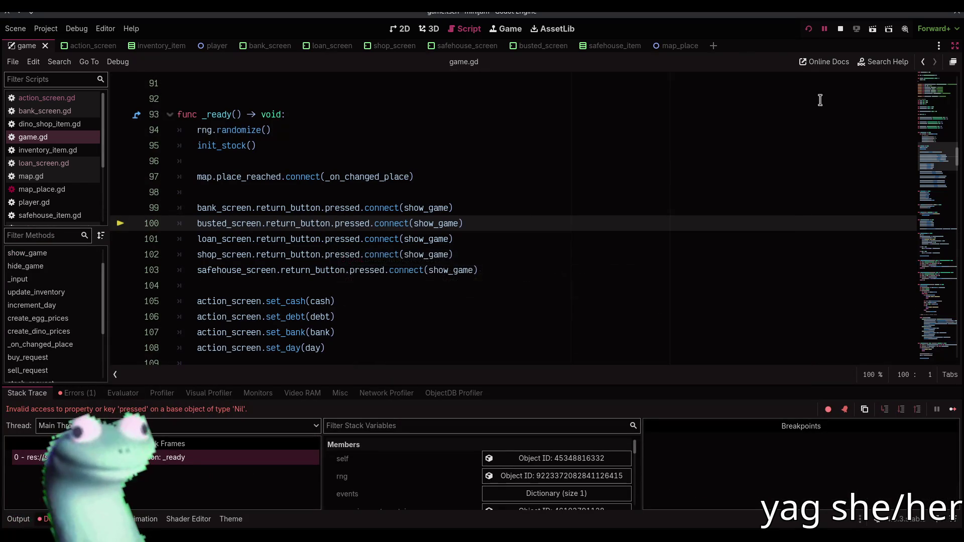
Stop the crashed run, close the debugger, jump to busted_screen's declaration, and restore the side docks
{"action": "left_click", "coordinate": [841, 28]}
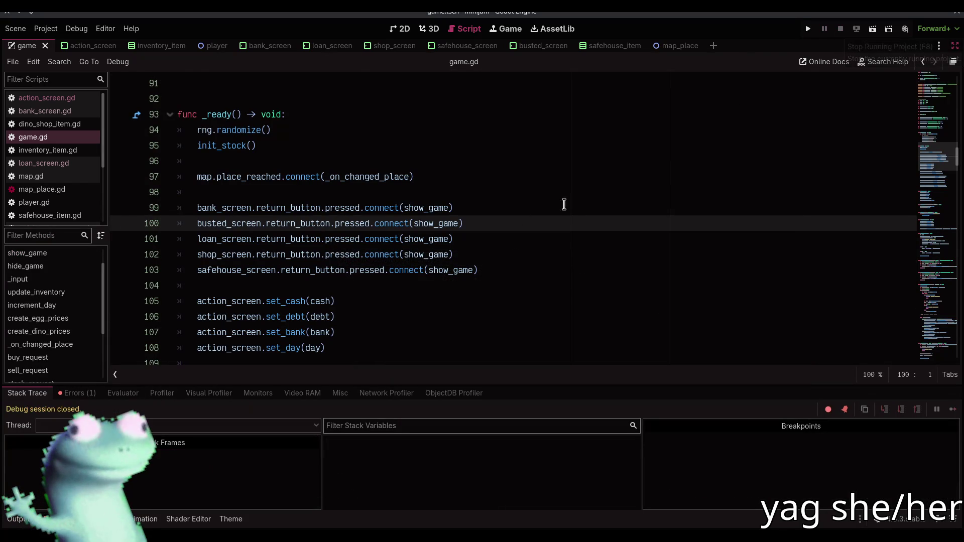
{"action": "scroll", "coordinate": [553, 221], "scroll_direction": "up", "scroll_amount": 10}
{"action": "left_click", "coordinate": [47, 519]}
{"action": "scroll", "coordinate": [354, 341], "scroll_direction": "up", "scroll_amount": 18}
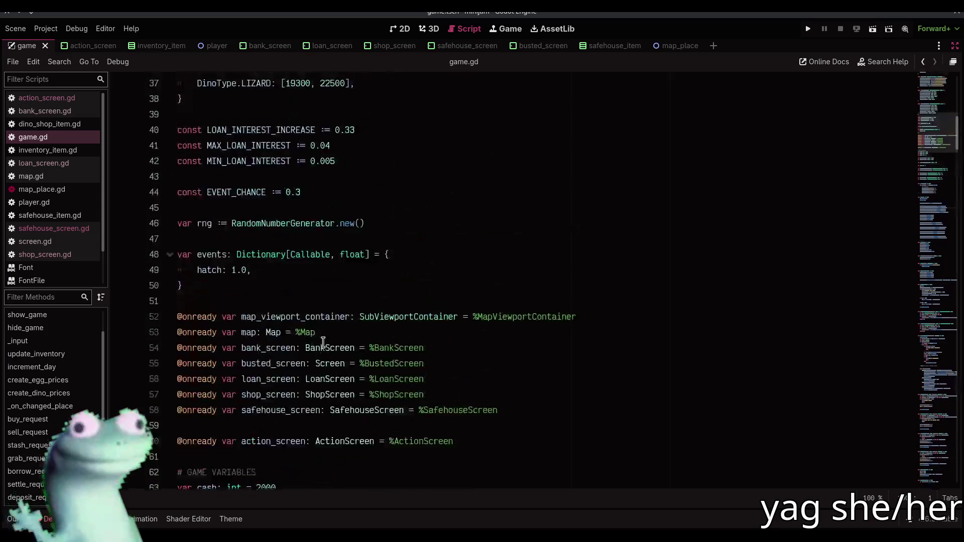
{"action": "scroll", "coordinate": [352, 331], "scroll_direction": "down", "scroll_amount": 20}
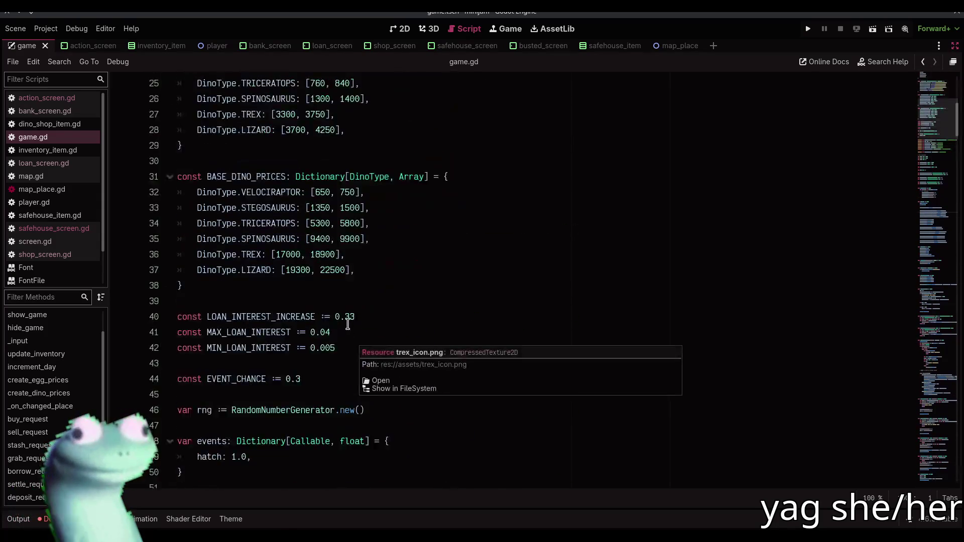
{"action": "scroll", "coordinate": [348, 323], "scroll_direction": "down", "scroll_amount": 2}
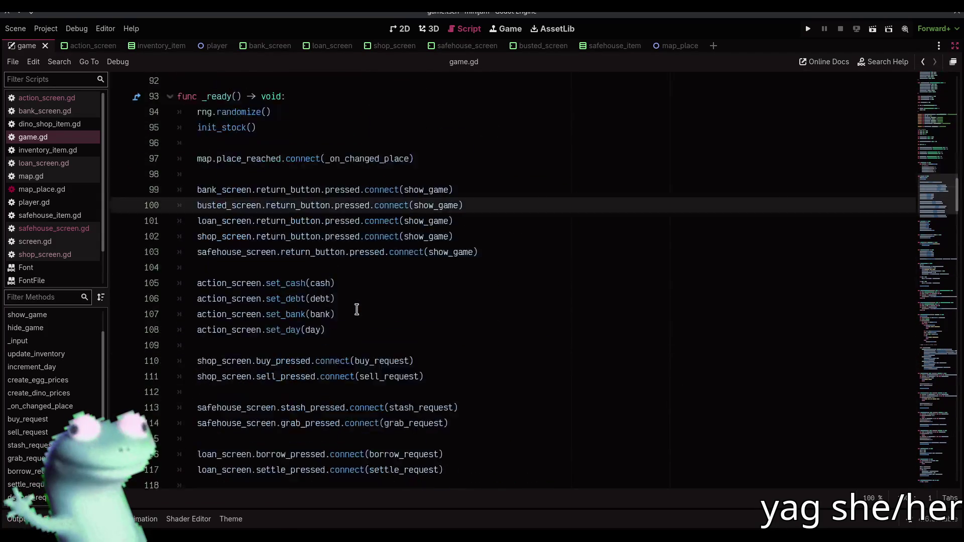
{"action": "left_click", "coordinate": [246, 273], "text": "ctrl"}
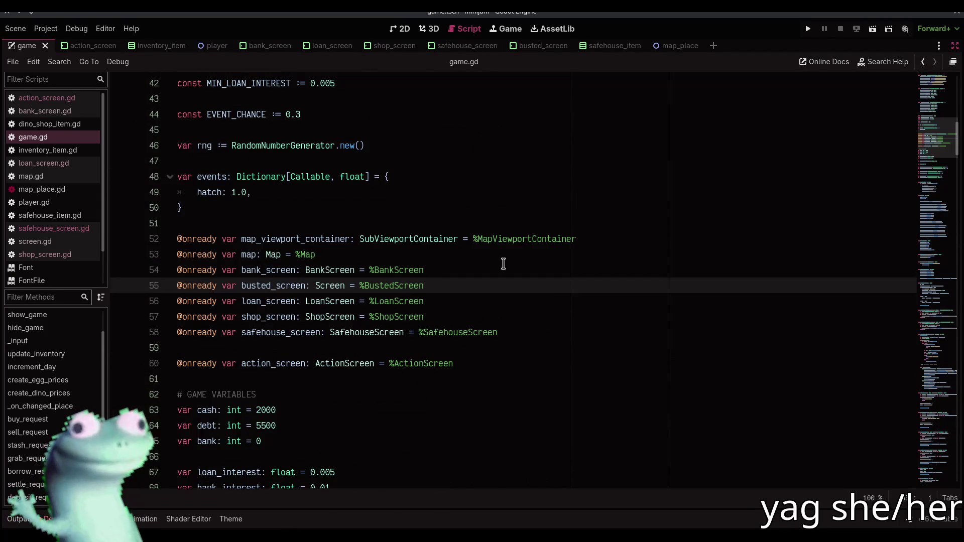
{"action": "left_click", "coordinate": [954, 45]}
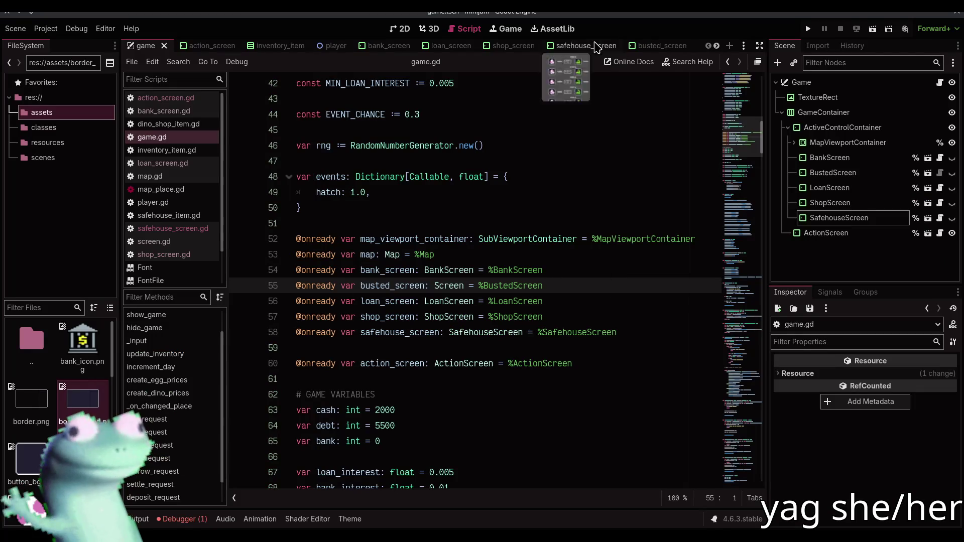
Assign ReturnButton as the busted screen's Return Button and save the scene
{"action": "left_click", "coordinate": [653, 46]}
{"action": "mouse_move", "coordinate": [833, 158]}
{"action": "left_mouse_down"}
{"action": "mouse_move", "coordinate": [915, 376]}
{"action": "mouse_move", "coordinate": [866, 372]}
{"action": "left_mouse_up"}
{"action": "key", "text": "ctrl+s"}
Set the SafehouseScreen root's Return Button to its ReturnButton node
{"action": "left_click", "coordinate": [573, 45]}
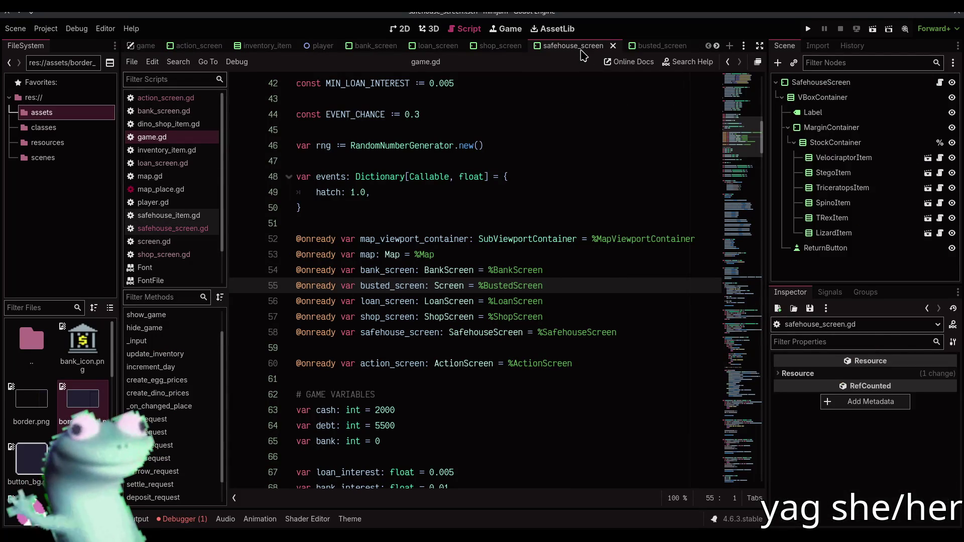
{"action": "left_click", "coordinate": [837, 82]}
{"action": "mouse_move", "coordinate": [826, 248]}
{"action": "left_mouse_down"}
{"action": "mouse_move", "coordinate": [853, 288]}
{"action": "mouse_move", "coordinate": [883, 374]}
{"action": "left_mouse_up"}
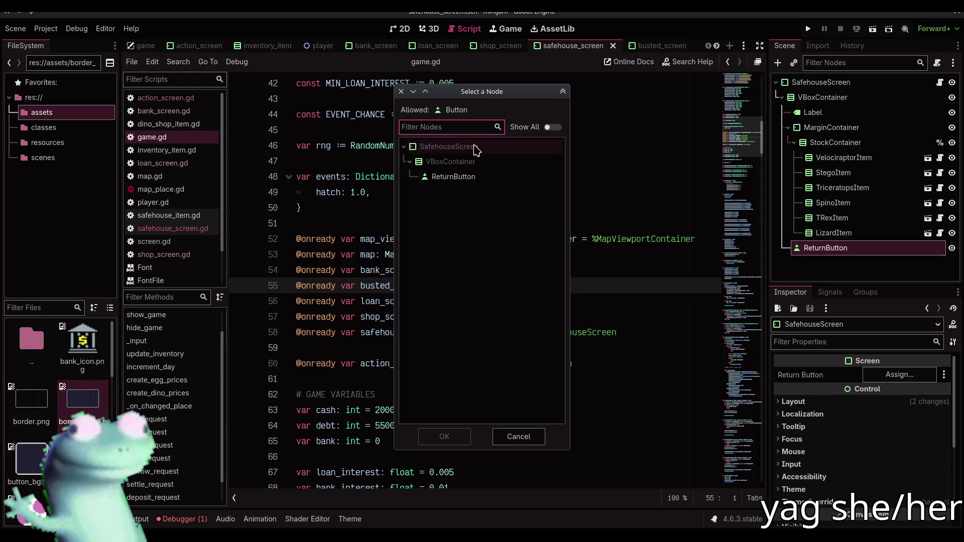
{"action": "key", "text": "Escape"}
{"action": "scroll", "coordinate": [643, 45], "scroll_direction": "down", "scroll_amount": 3}
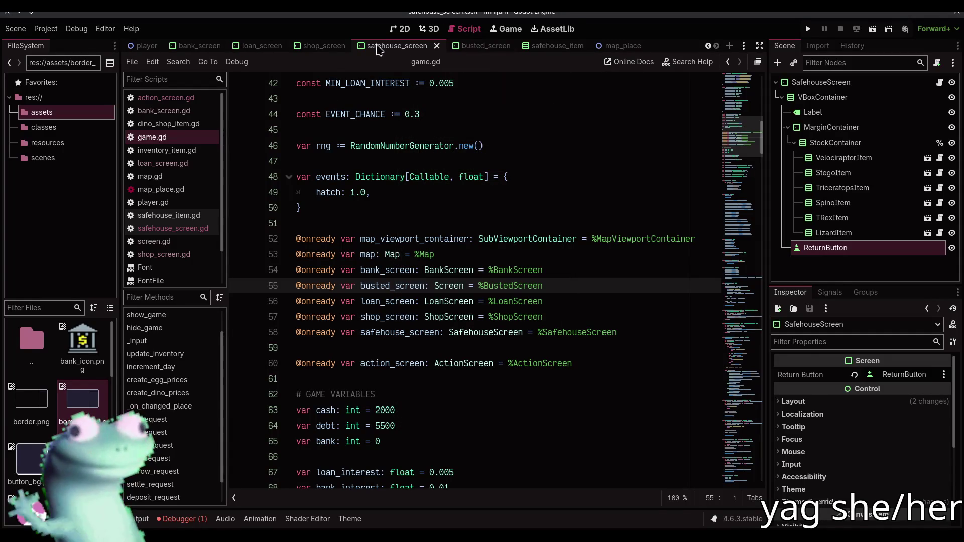
Pick ReturnButton as the ShopScreen's Return Button and save the shop scene
{"action": "left_click", "coordinate": [324, 45]}
{"action": "left_click", "coordinate": [812, 83]}
{"action": "left_click", "coordinate": [903, 375]}
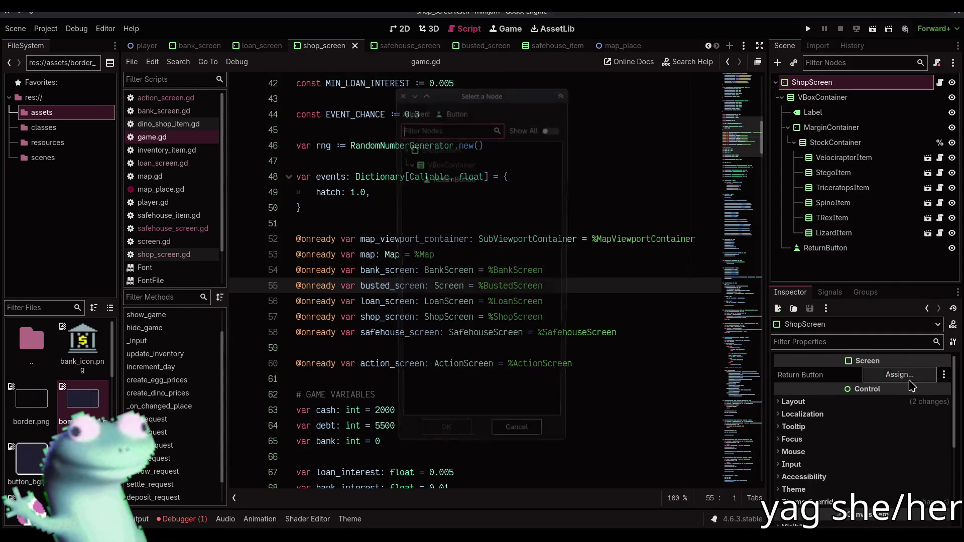
{"action": "double_click", "coordinate": [467, 186]}
{"action": "key", "text": "ctrl+s"}
Check the loan and bank screens' Return Button, then run the game with F5
{"action": "left_click", "coordinate": [261, 46]}
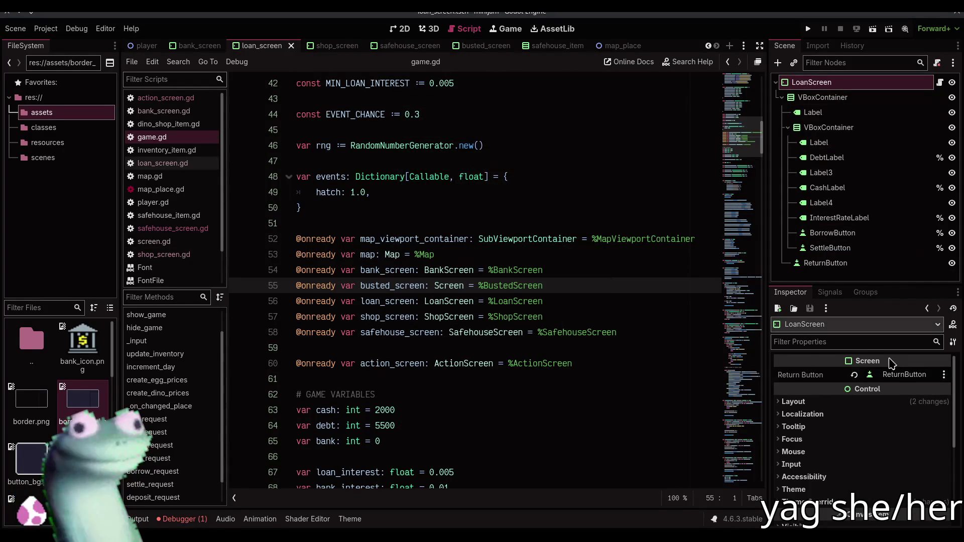
{"action": "left_click", "coordinate": [199, 45]}
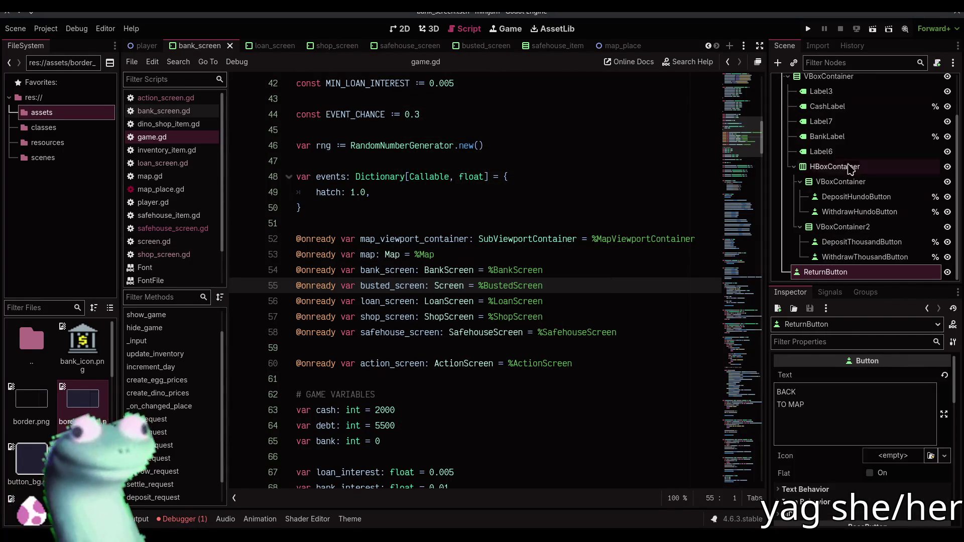
{"action": "scroll", "coordinate": [849, 168], "scroll_direction": "up", "scroll_amount": 5}
{"action": "left_click", "coordinate": [812, 82]}
{"action": "key", "text": "F5"}
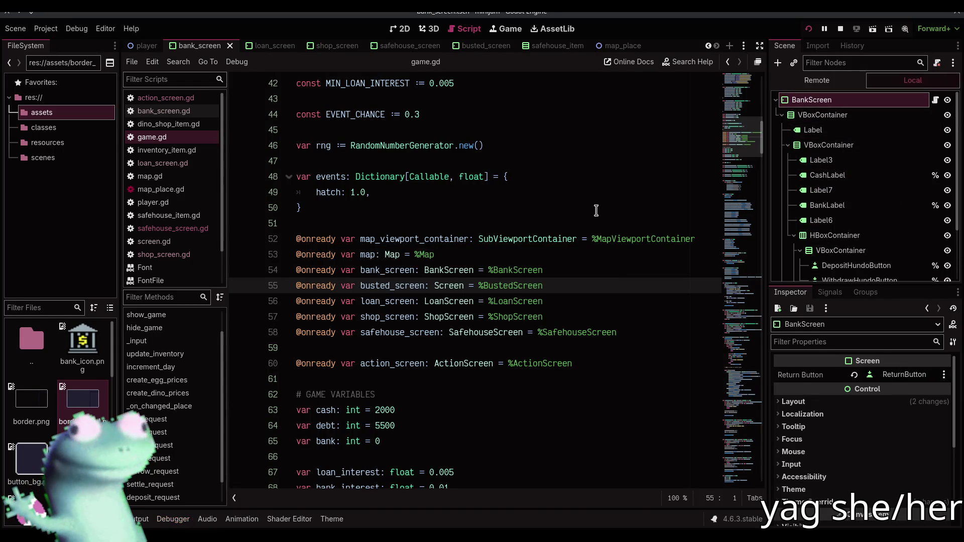
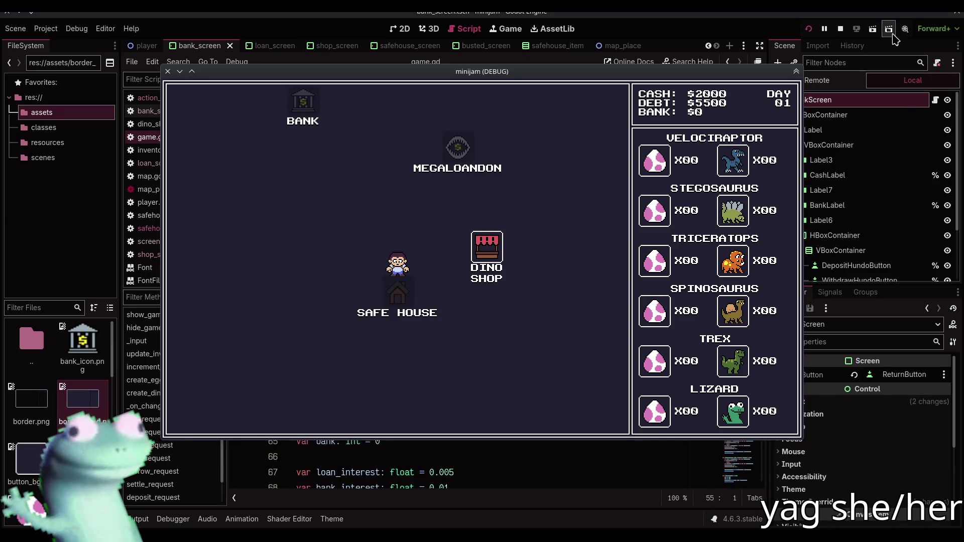
Stop the running game, return to the 2D view, and open the inventory_item scene
{"action": "left_click", "coordinate": [840, 29]}
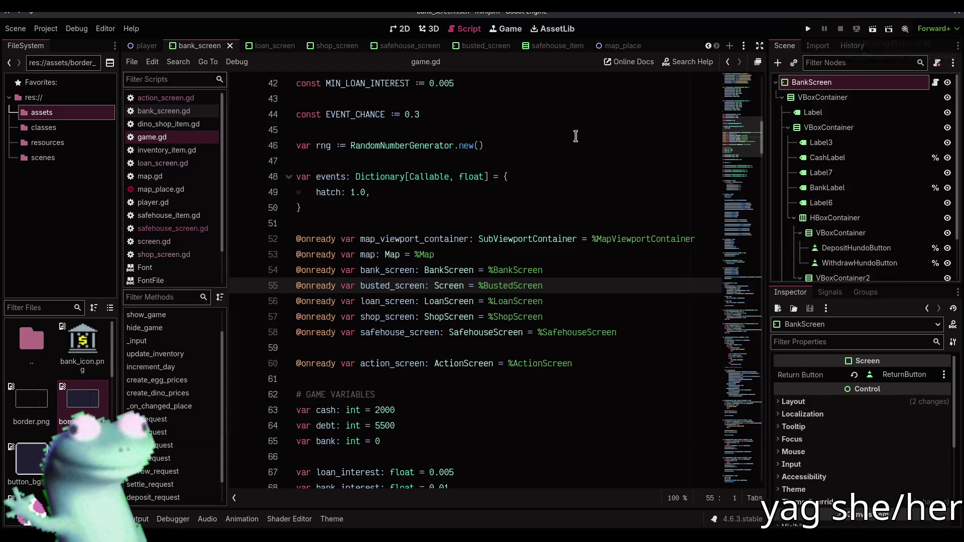
{"action": "left_click", "coordinate": [401, 29]}
{"action": "left_click_drag", "start_coordinate": [375, 118], "coordinate": [391, 120]}
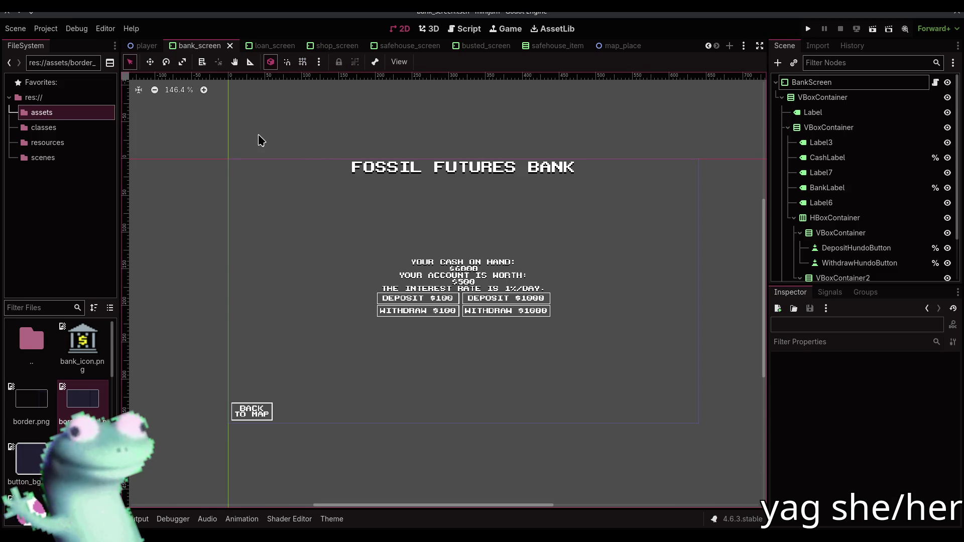
{"action": "scroll", "coordinate": [59, 394], "scroll_direction": "down", "scroll_amount": 6}
{"action": "scroll", "coordinate": [59, 395], "scroll_direction": "down", "scroll_amount": 5}
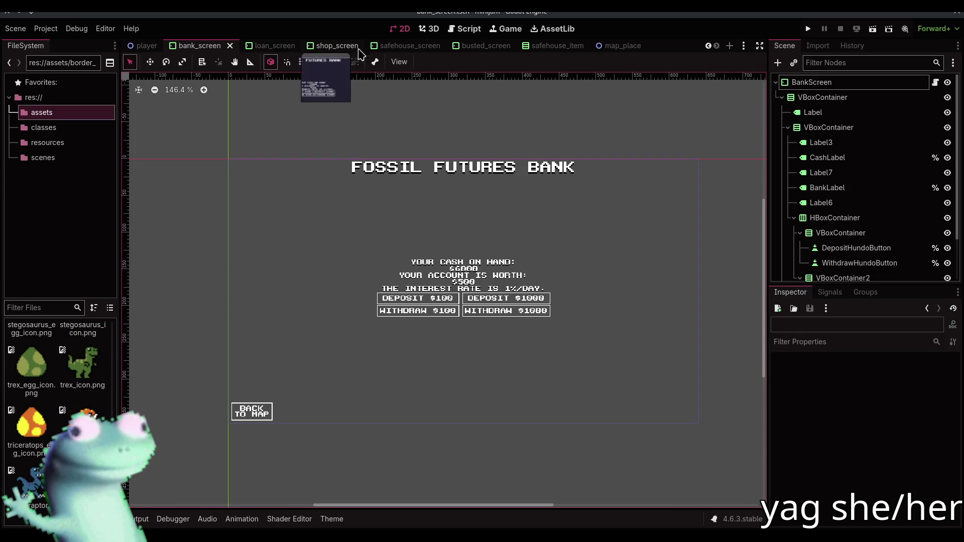
{"action": "scroll", "coordinate": [361, 52], "scroll_direction": "up", "scroll_amount": 3}
{"action": "left_click", "coordinate": [261, 45]}
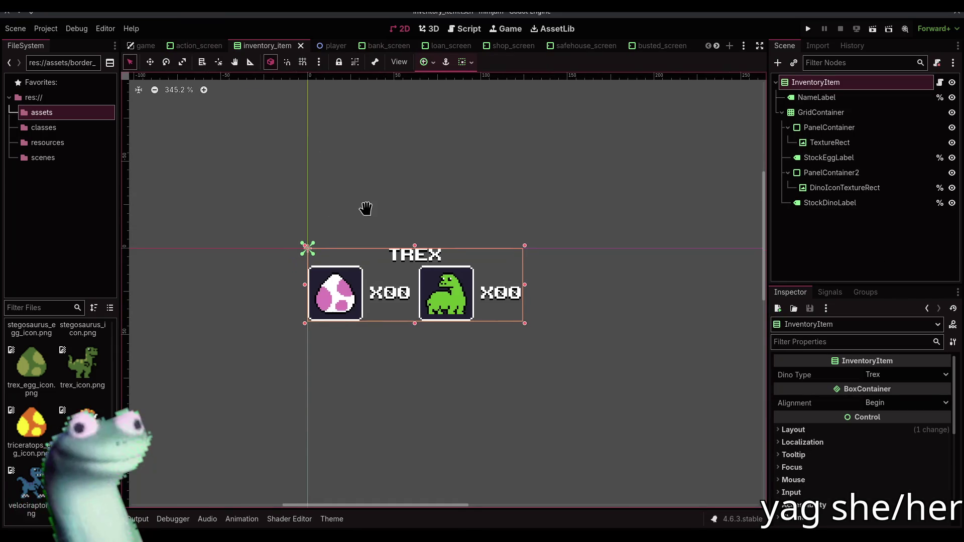
Add a second line '(X00)' to the egg count label's text and save
{"action": "left_click_drag", "start_coordinate": [365, 208], "coordinate": [394, 202]}
{"action": "left_click", "coordinate": [424, 296]}
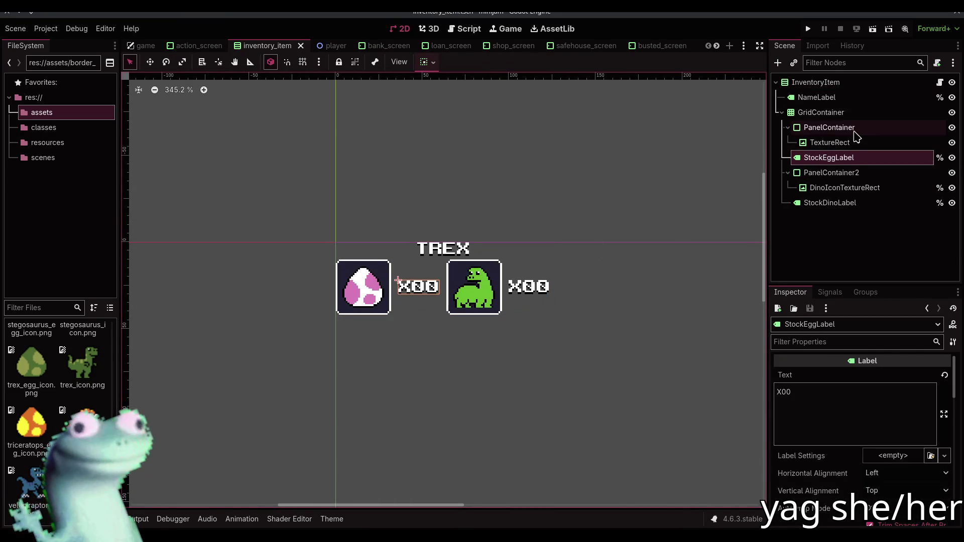
{"action": "left_click", "coordinate": [818, 410]}
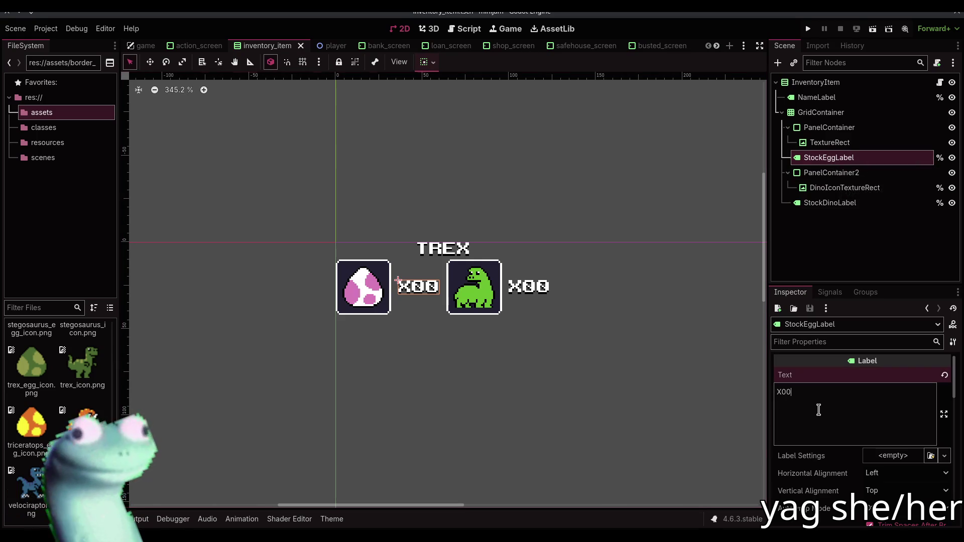
{"action": "key", "text": "Return"}
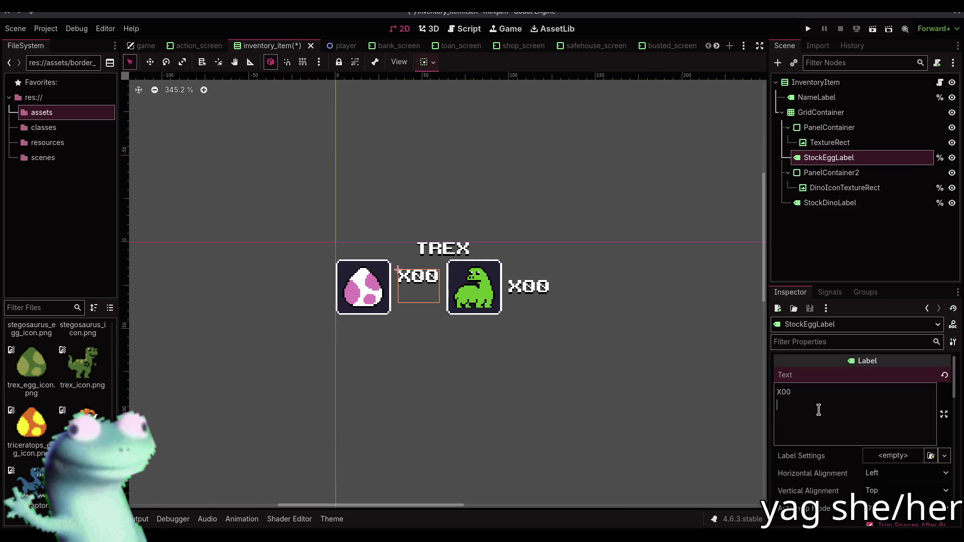
{"action": "type", "text": "X"}
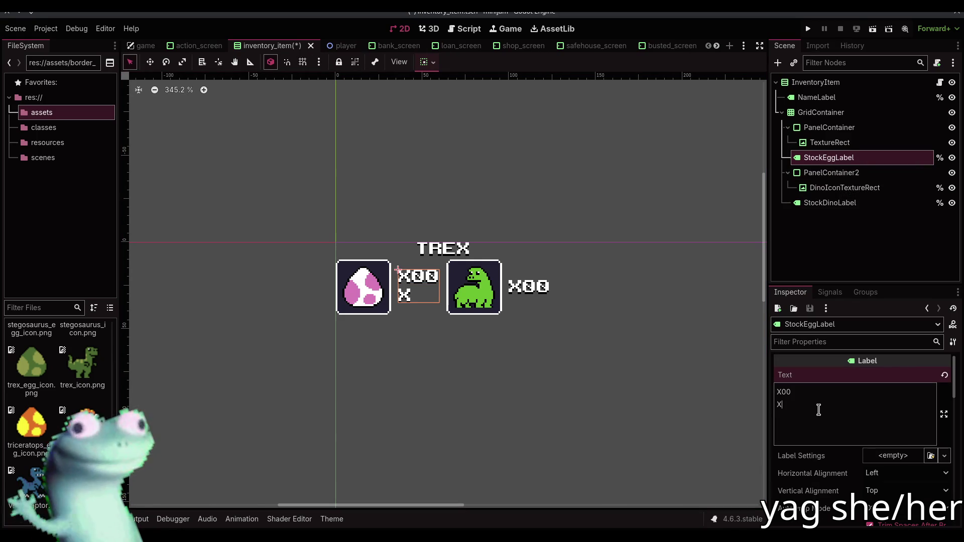
{"action": "key", "text": "BackSpace"}
{"action": "type", "text": "(x"}
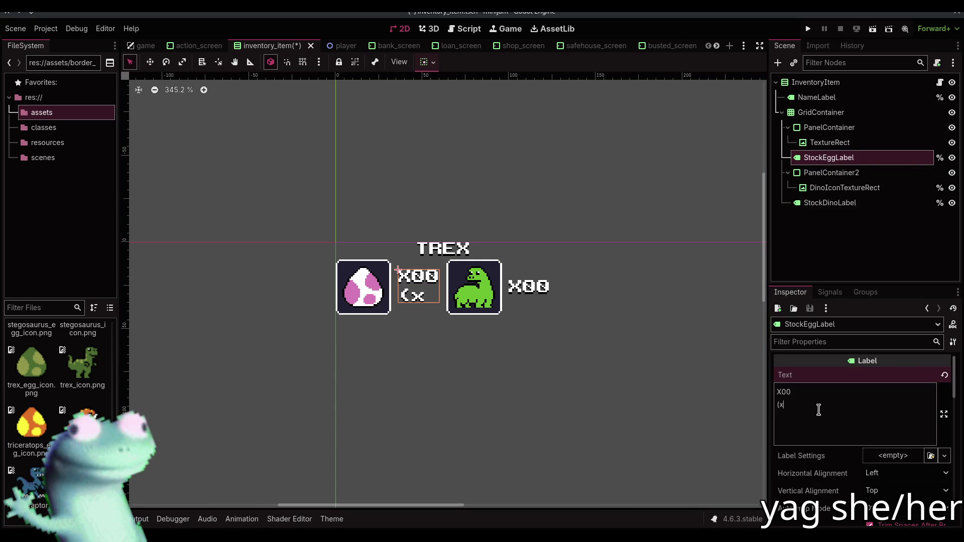
{"action": "type", "text": "X"}
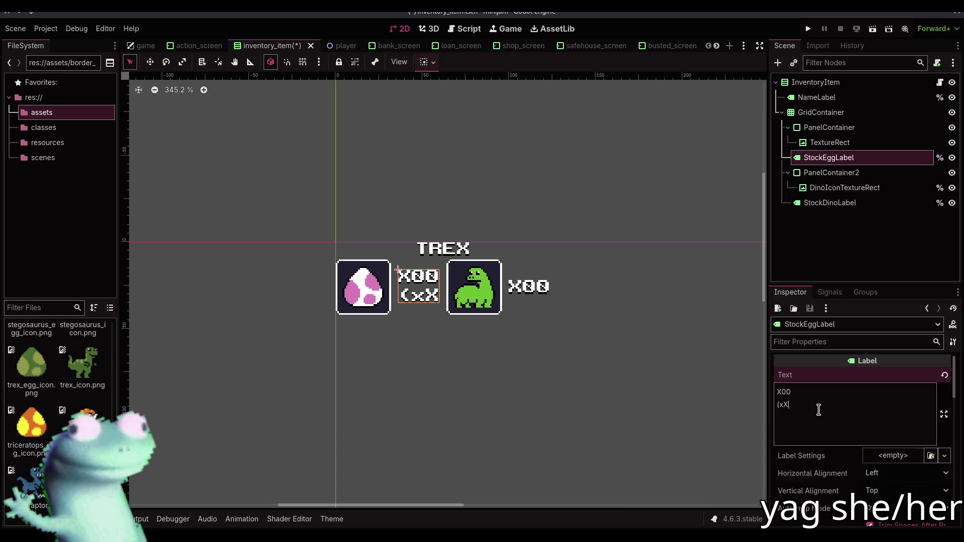
{"action": "key", "text": "BackSpace"}
{"action": "key", "text": "BackSpace"}
{"action": "type", "text": "X00)"}
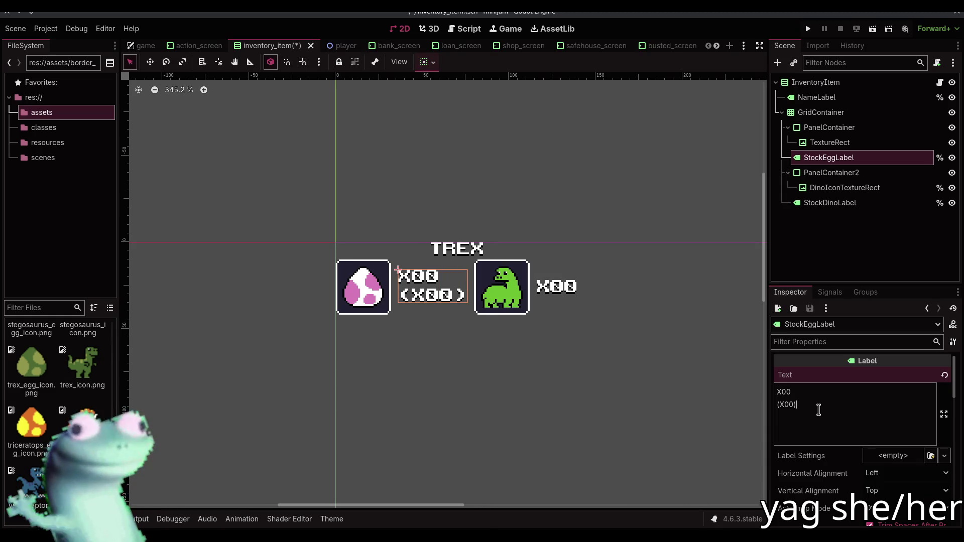
{"action": "key", "text": "ctrl+s"}
Add a second line '(X00)' to the dino count label's text and save
{"action": "left_click", "coordinate": [559, 285]}
{"action": "left_click", "coordinate": [847, 416]}
{"action": "key", "text": "Return"}
{"action": "type", "text": "(X00)"}
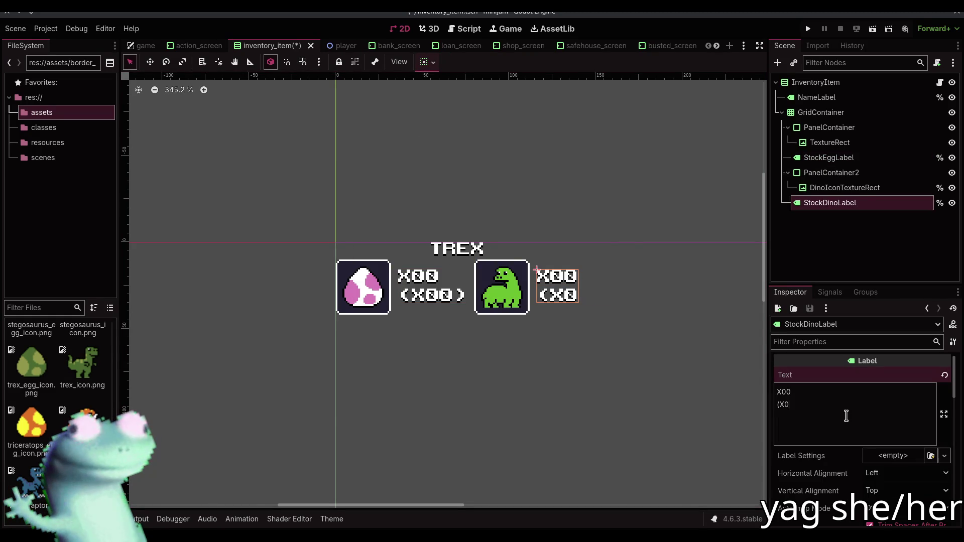
{"action": "key", "text": "ctrl+s"}
{"action": "left_click", "coordinate": [146, 46]}
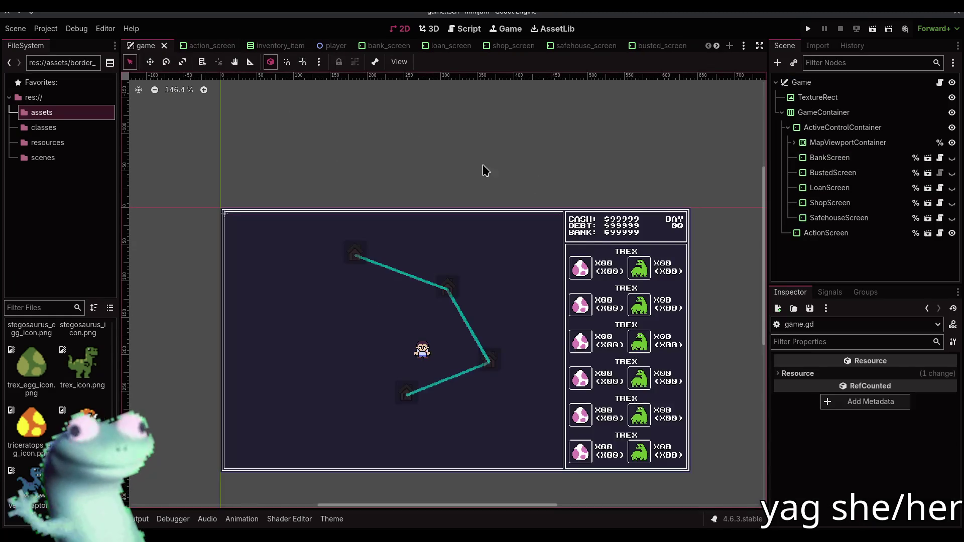
Inspect the ActionScreen in the game scene and look over the action_screen scene
{"action": "scroll", "coordinate": [494, 251], "scroll_direction": "up", "scroll_amount": 6}
{"action": "scroll", "coordinate": [493, 251], "scroll_direction": "up", "scroll_amount": 2}
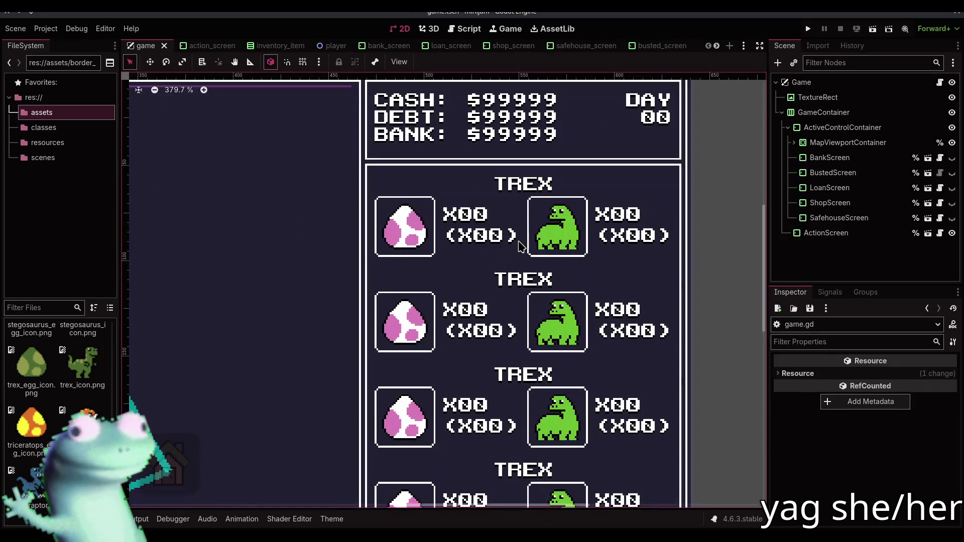
{"action": "left_click", "coordinate": [630, 226]}
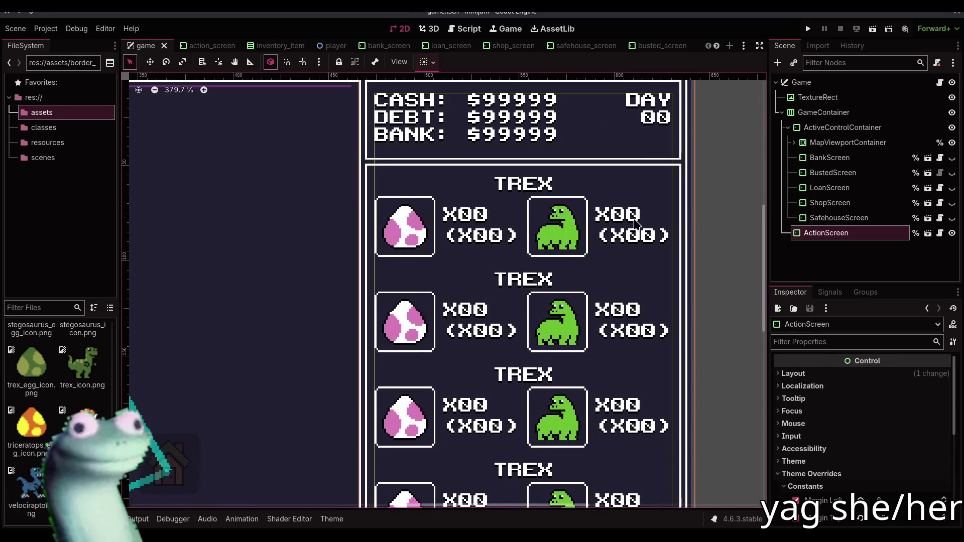
{"action": "scroll", "coordinate": [635, 223], "scroll_direction": "down", "scroll_amount": 4}
{"action": "left_click", "coordinate": [695, 168]}
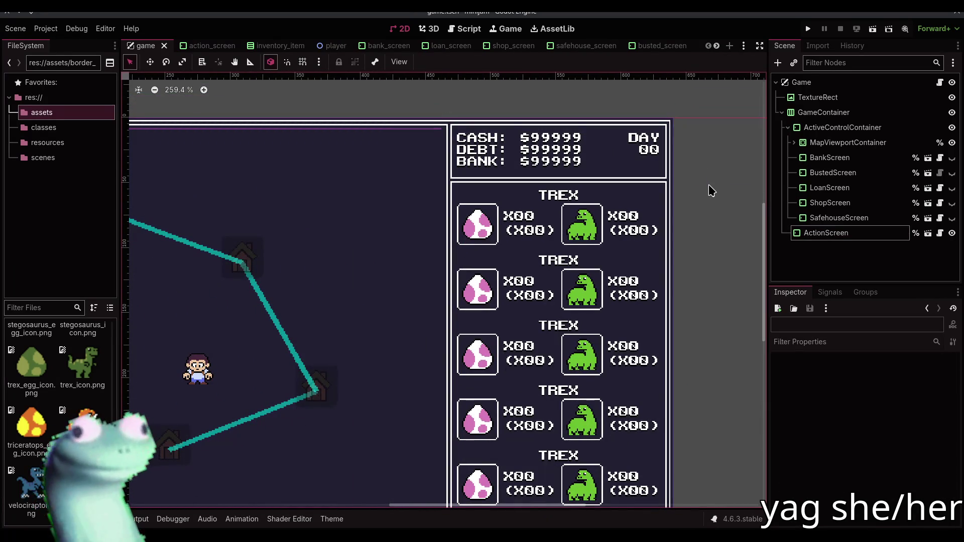
{"action": "left_click", "coordinate": [181, 46]}
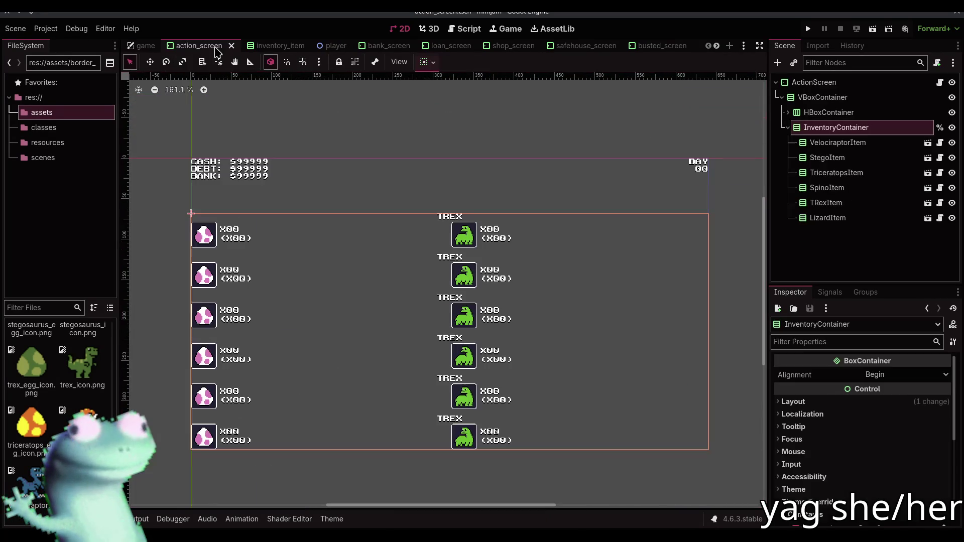
{"action": "left_click", "coordinate": [276, 46]}
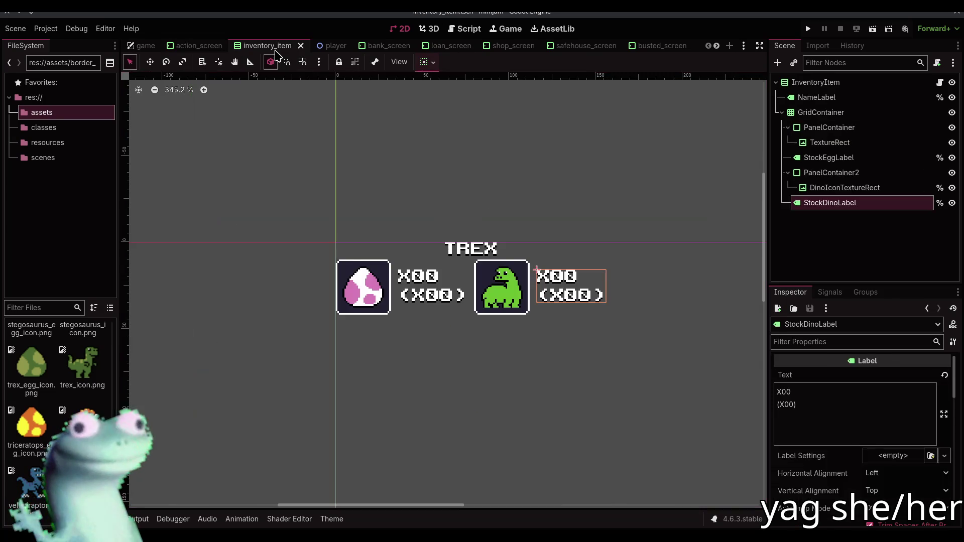
Set Horizontal Alignment to Center on the egg and dino count labels, then save
{"action": "left_click", "coordinate": [436, 277]}
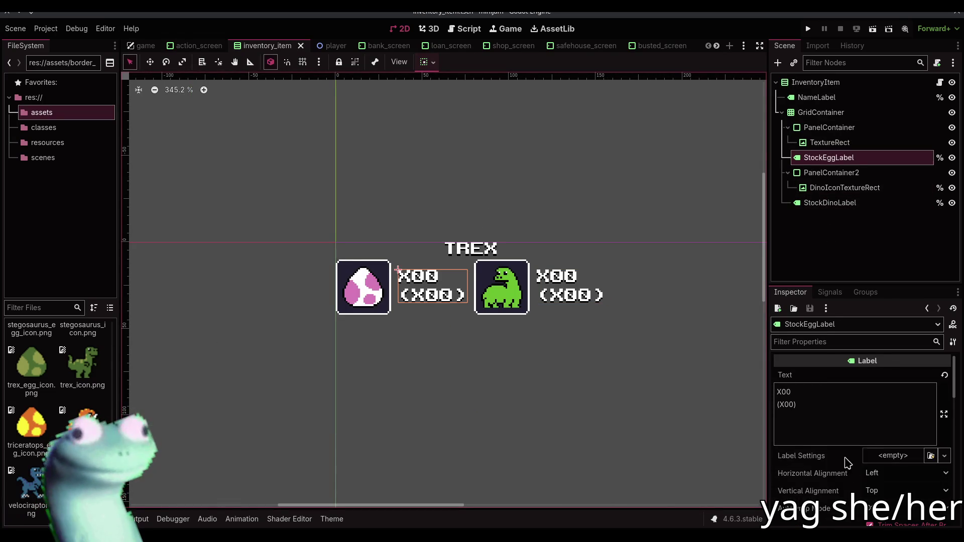
{"action": "scroll", "coordinate": [847, 462], "scroll_direction": "down", "scroll_amount": 3}
{"action": "left_click", "coordinate": [888, 410]}
{"action": "left_click", "coordinate": [876, 434]}
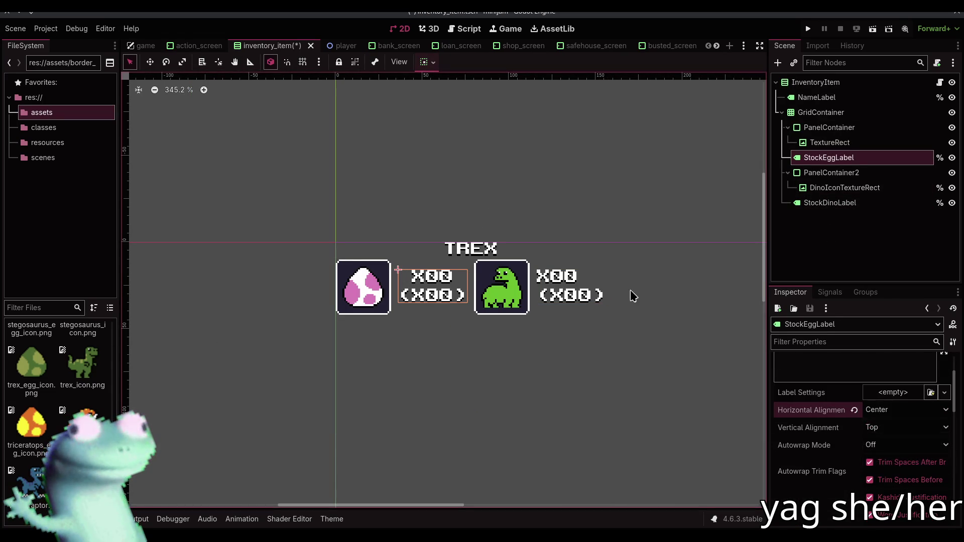
{"action": "left_click", "coordinate": [572, 281]}
{"action": "left_click", "coordinate": [893, 472]}
{"action": "left_click", "coordinate": [886, 497]}
{"action": "key", "text": "ctrl+s"}
{"action": "left_click", "coordinate": [617, 186]}
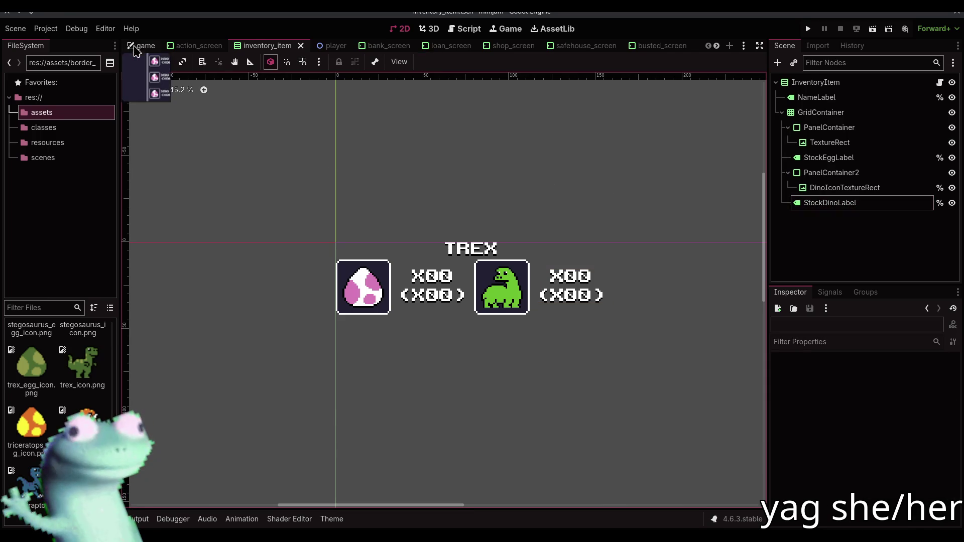
Check the updated labels in the game and action_screen scenes, then open inventory_item.gd
{"action": "left_click", "coordinate": [136, 48]}
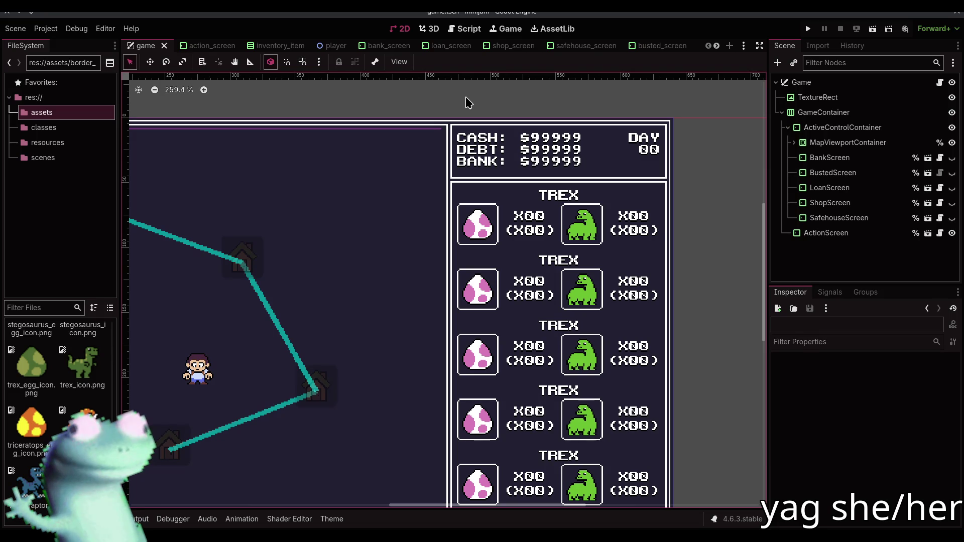
{"action": "left_click", "coordinate": [198, 46]}
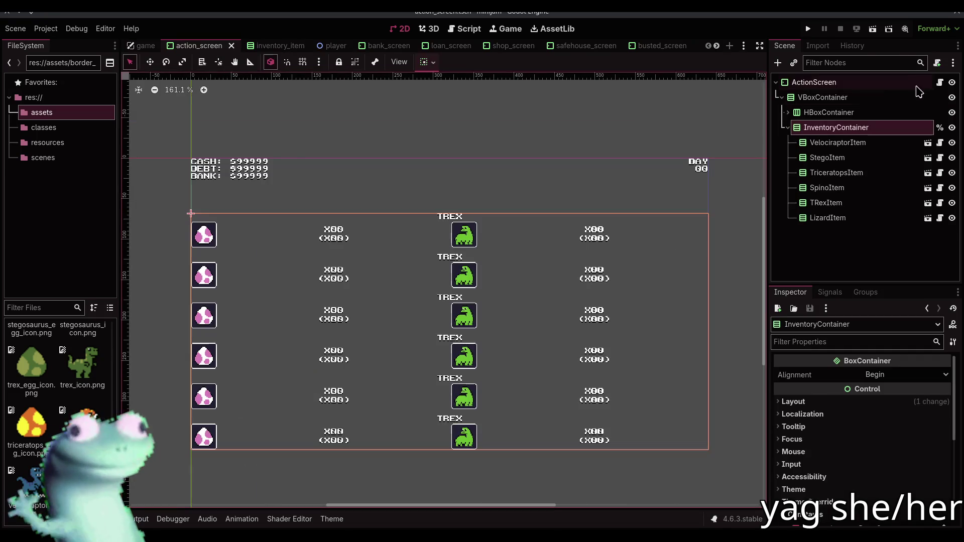
{"action": "left_click", "coordinate": [268, 46]}
{"action": "left_click", "coordinate": [940, 82]}
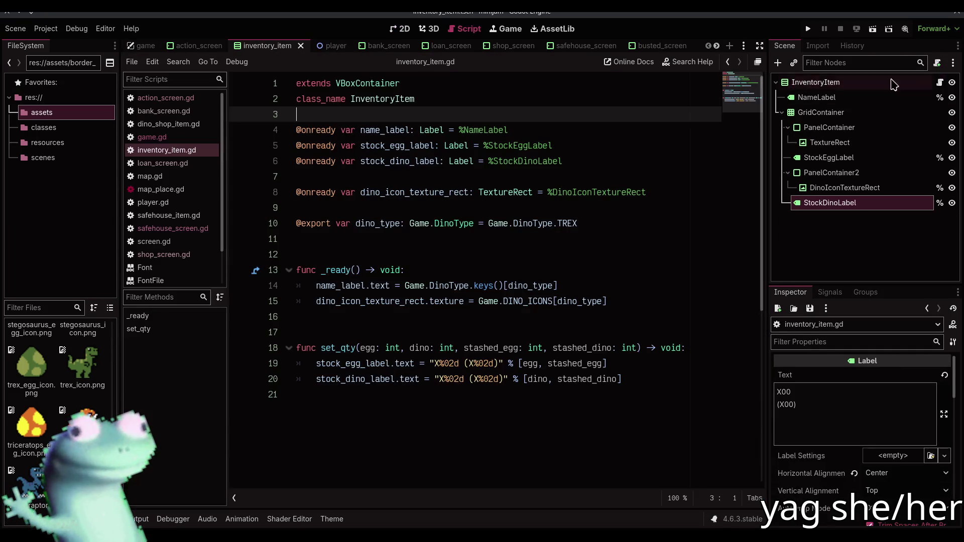
Put the stashed egg count on its own line in line 19 and run the game
{"action": "left_click", "coordinate": [466, 363]}
{"action": "key", "text": "BackSpace"}
{"action": "key", "text": "F5"}
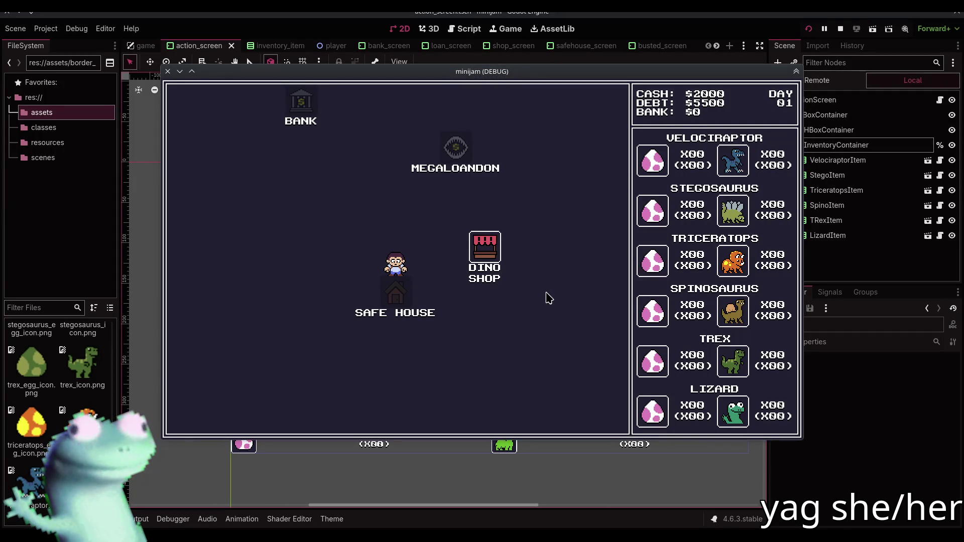
Check the count layout in the Dino Shop, stop the game, and select InventoryContainer
{"action": "left_click", "coordinate": [479, 252]}
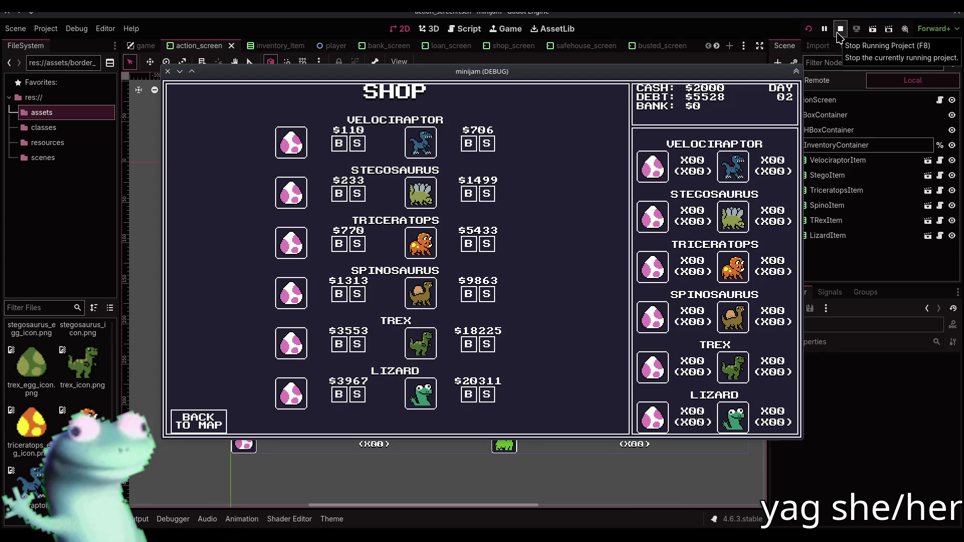
{"action": "left_click", "coordinate": [839, 30]}
{"action": "left_click", "coordinate": [829, 128]}
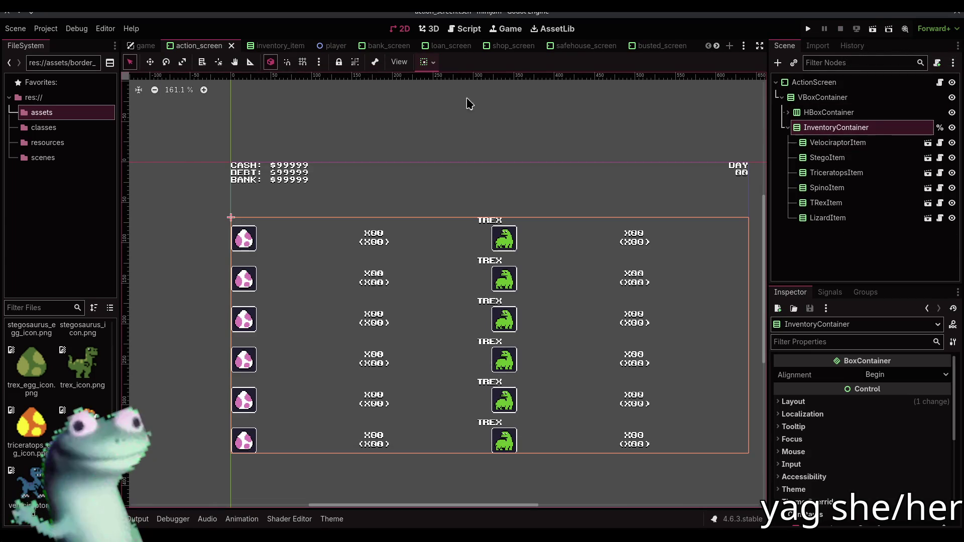
In the game scene, inspect the screen container nodes and briefly toggle BankScreen's visibility
{"action": "left_click", "coordinate": [146, 46]}
{"action": "left_click", "coordinate": [842, 128]}
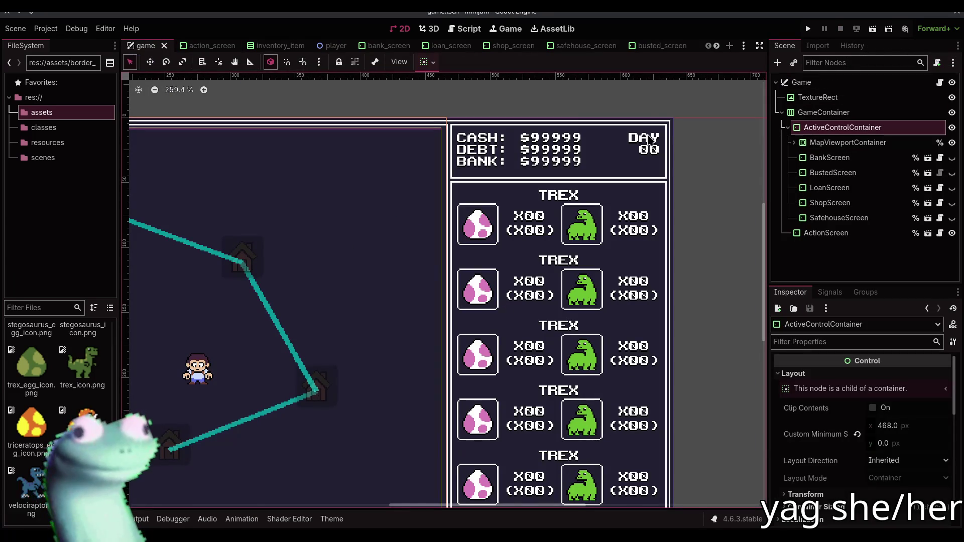
{"action": "scroll", "coordinate": [674, 112], "scroll_direction": "down", "scroll_amount": 3}
{"action": "left_click", "coordinate": [428, 62]}
{"action": "left_click", "coordinate": [834, 143]}
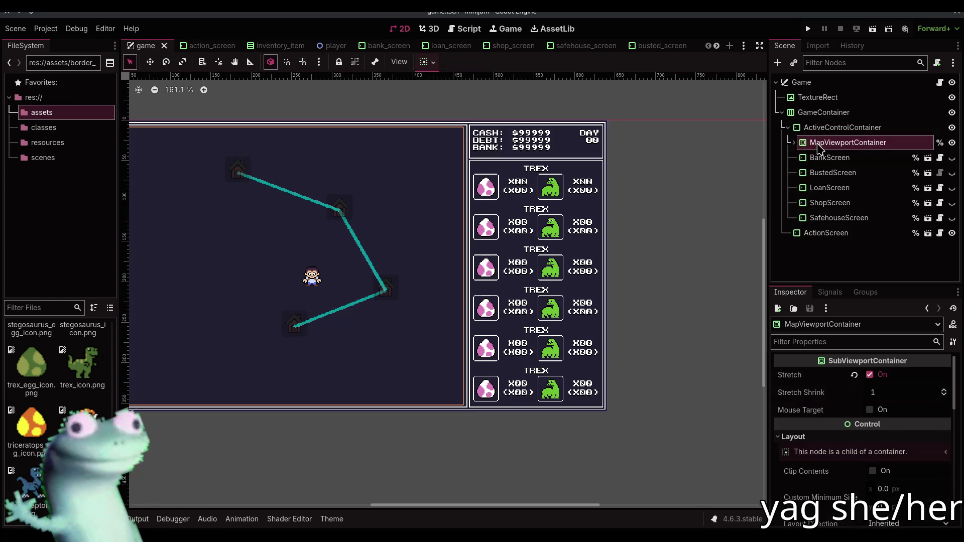
{"action": "left_click", "coordinate": [824, 159]}
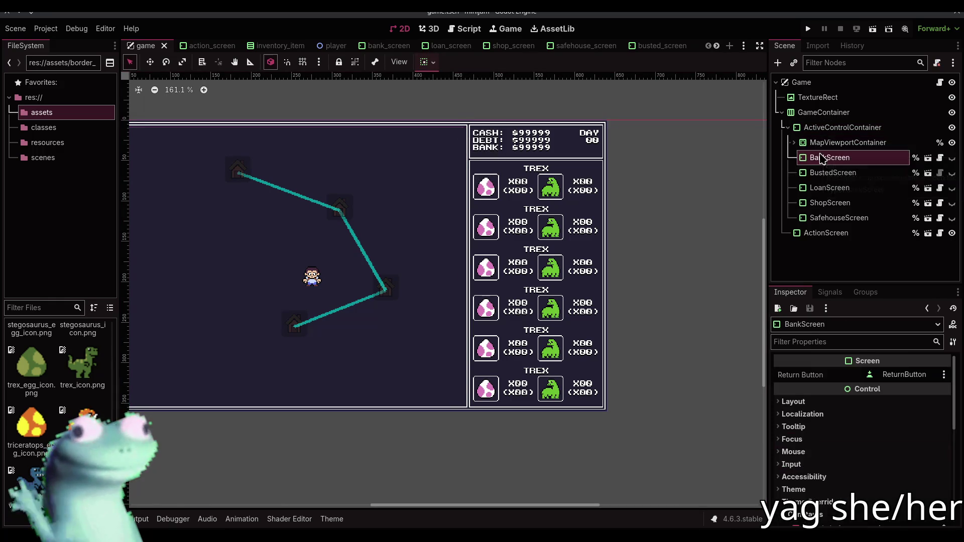
{"action": "left_click", "coordinate": [952, 158]}
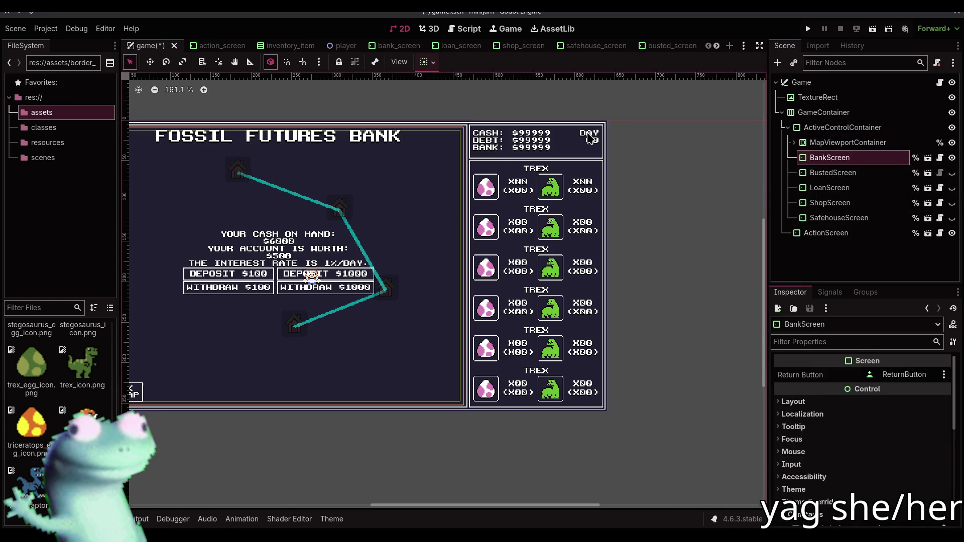
{"action": "left_click", "coordinate": [951, 158]}
{"action": "left_click", "coordinate": [826, 233]}
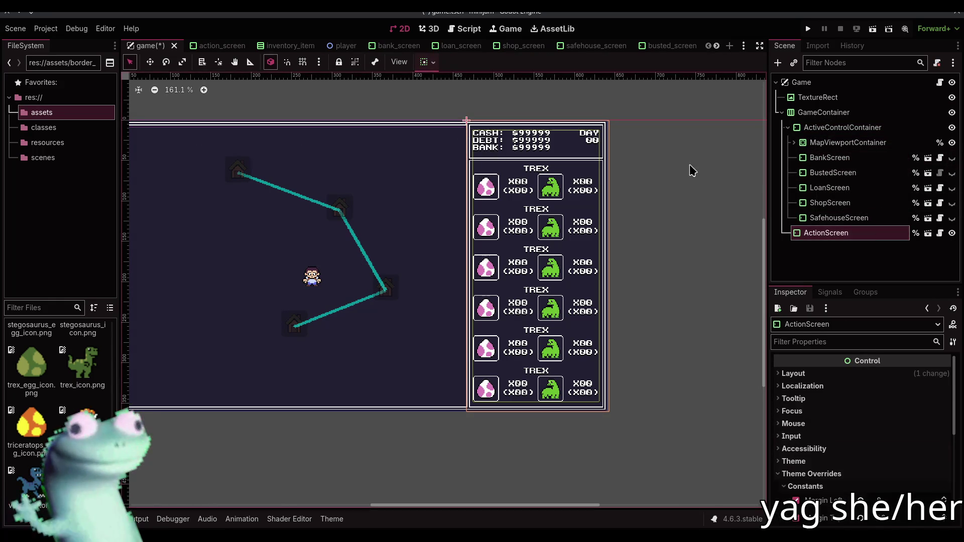
{"action": "left_click", "coordinate": [435, 62]}
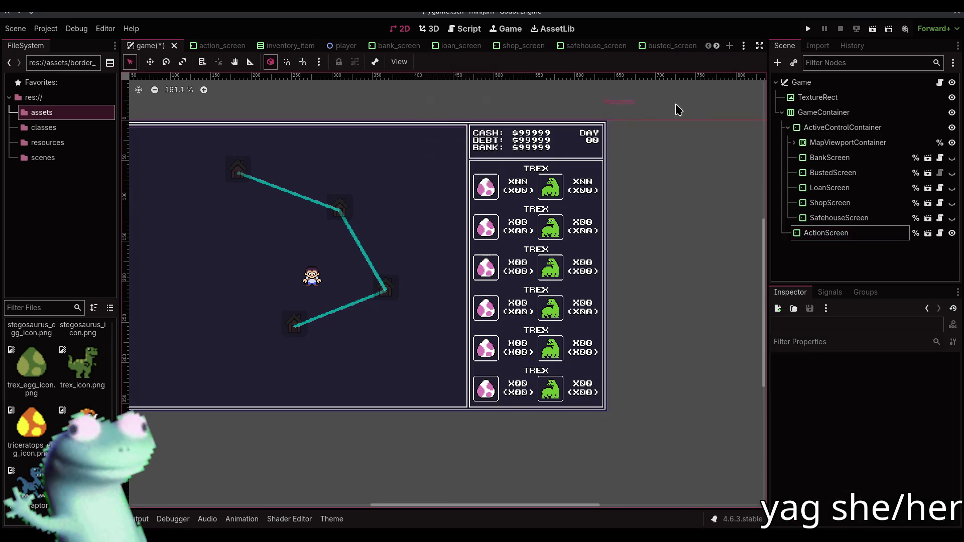
Playtest the game by entering the dino shop, then stop it
{"action": "left_click", "coordinate": [807, 29]}
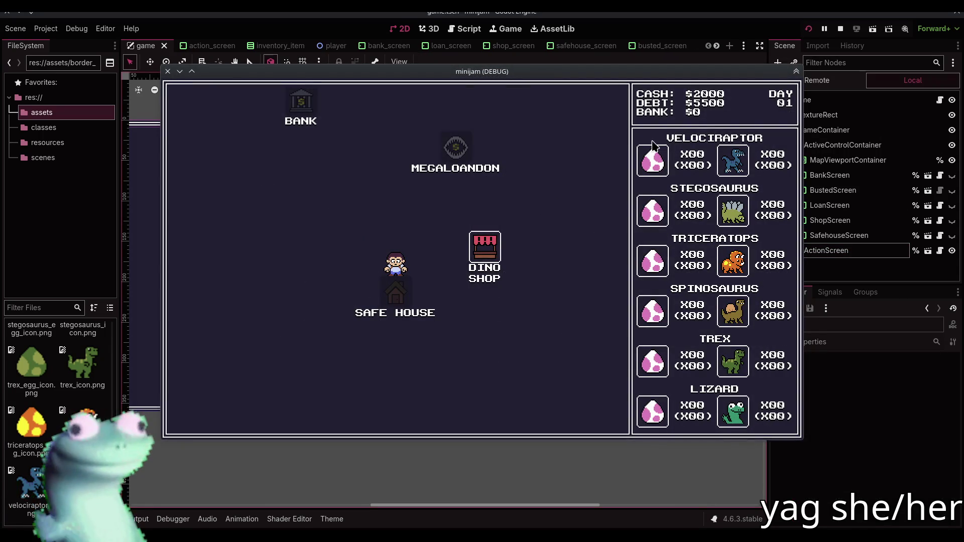
{"action": "left_click", "coordinate": [480, 246]}
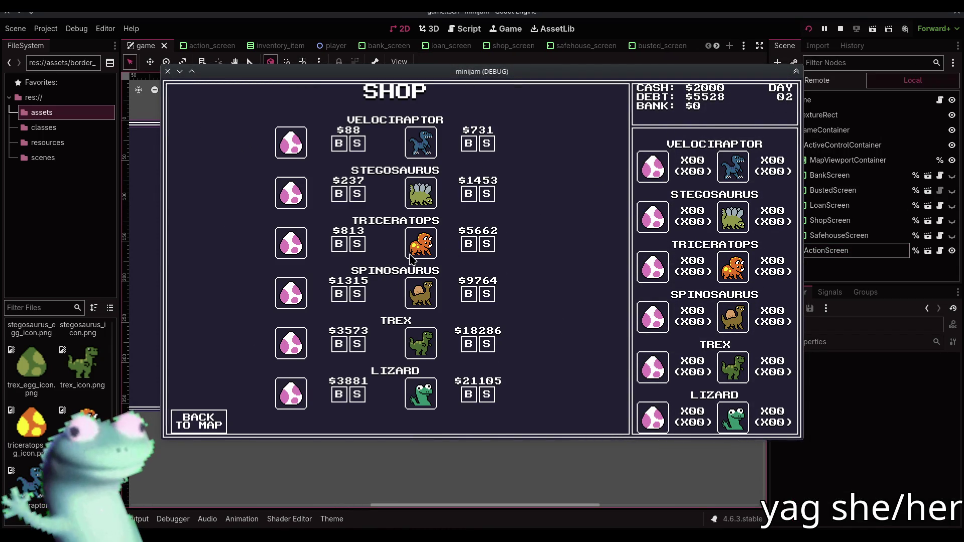
{"action": "left_click", "coordinate": [839, 29]}
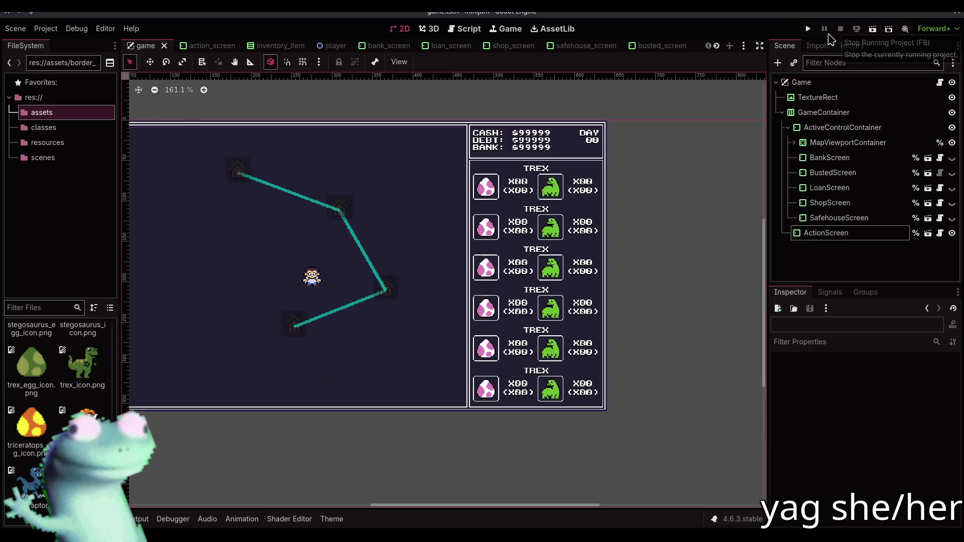
Hide MapViewportContainer and show ShopScreen in the main panel
{"action": "left_click", "coordinate": [951, 158]}
{"action": "left_click", "coordinate": [952, 158]}
{"action": "left_click", "coordinate": [952, 143]}
{"action": "left_click", "coordinate": [952, 157]}
{"action": "left_click", "coordinate": [952, 158]}
{"action": "left_click", "coordinate": [951, 143]}
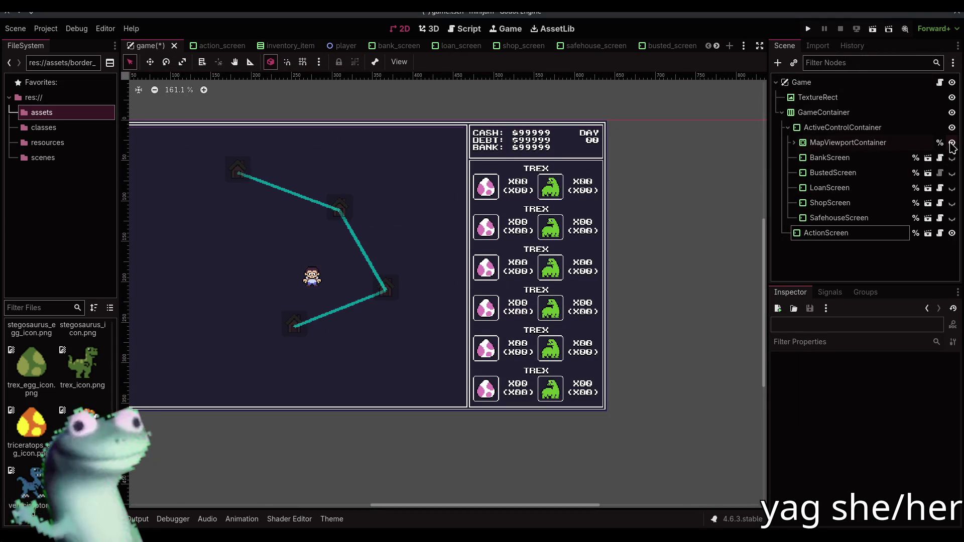
{"action": "left_click", "coordinate": [952, 142]}
{"action": "left_click", "coordinate": [952, 203]}
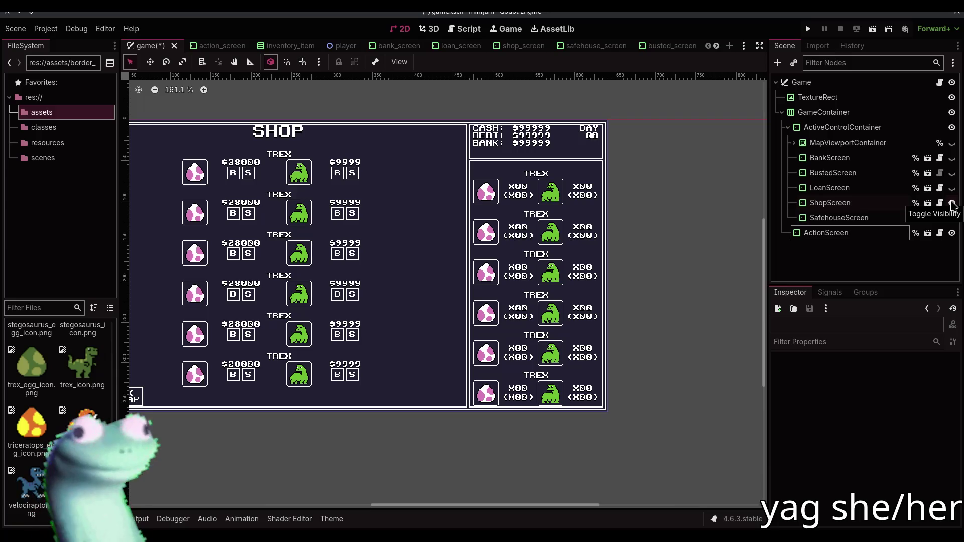
{"action": "left_click_drag", "start_coordinate": [237, 181], "coordinate": [347, 195]}
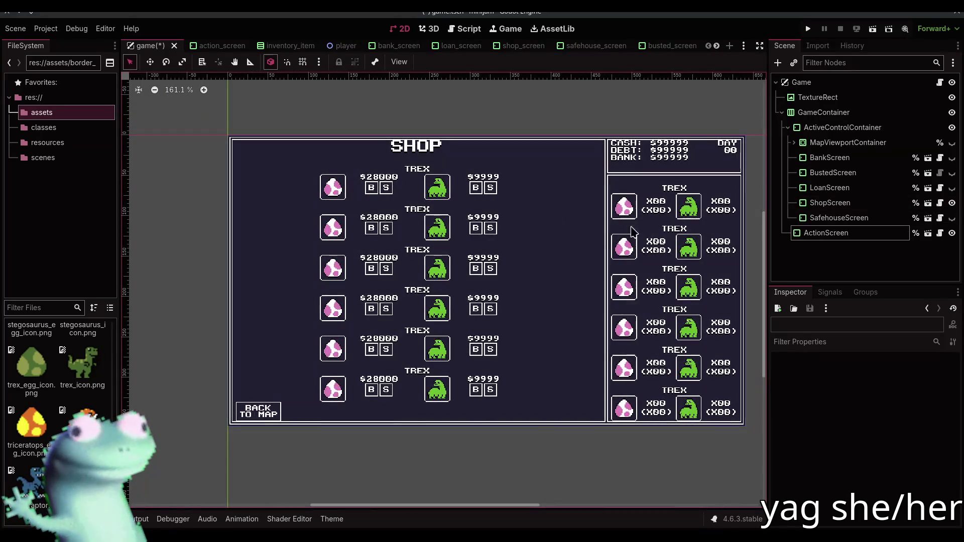
Hide ShopScreen, preview the Safehouse, Loan and Busted screens in turn, and save
{"action": "left_click", "coordinate": [952, 203]}
{"action": "left_click", "coordinate": [952, 218]}
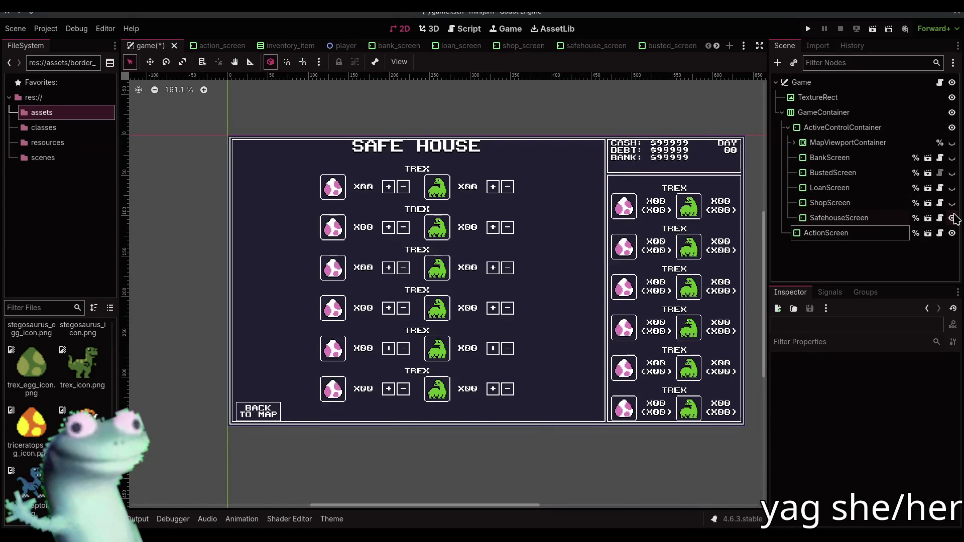
{"action": "left_click", "coordinate": [952, 218]}
{"action": "left_click", "coordinate": [952, 188]}
{"action": "left_click", "coordinate": [952, 188]}
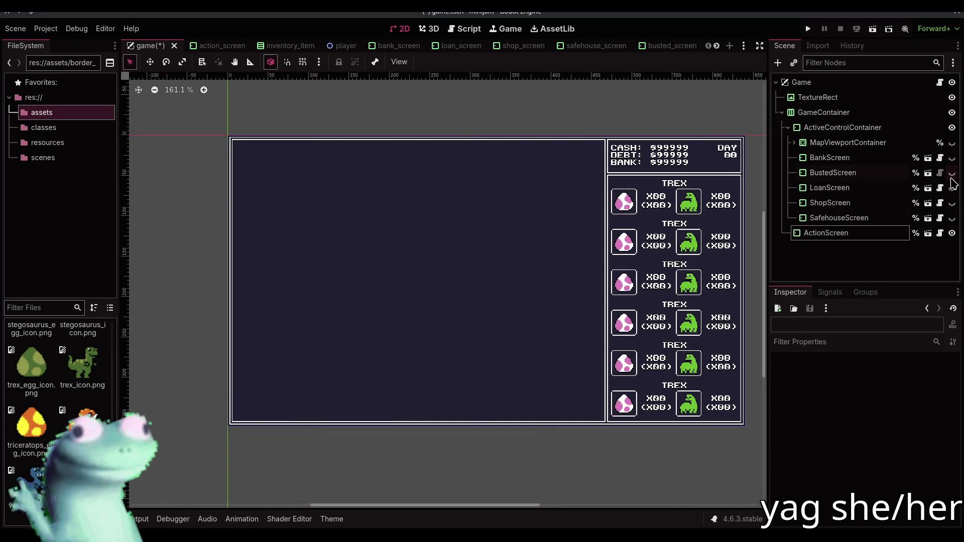
{"action": "left_click", "coordinate": [952, 172]}
{"action": "left_click", "coordinate": [951, 173]}
{"action": "key", "text": "ctrl+s"}
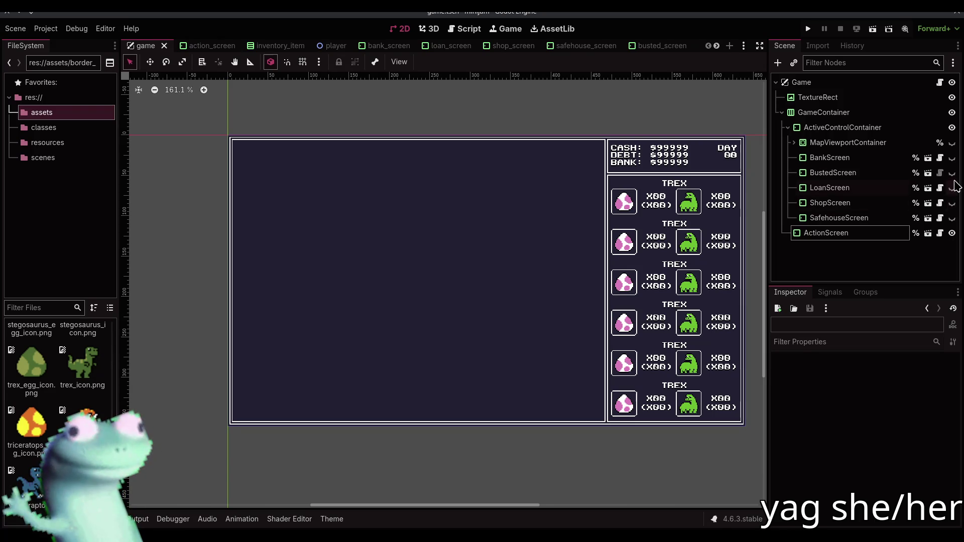
Preview the Loan and Busted screens again, then show ShopScreen
{"action": "left_click", "coordinate": [951, 188]}
{"action": "left_click", "coordinate": [951, 188]}
{"action": "left_click", "coordinate": [952, 173]}
{"action": "left_click", "coordinate": [952, 172]}
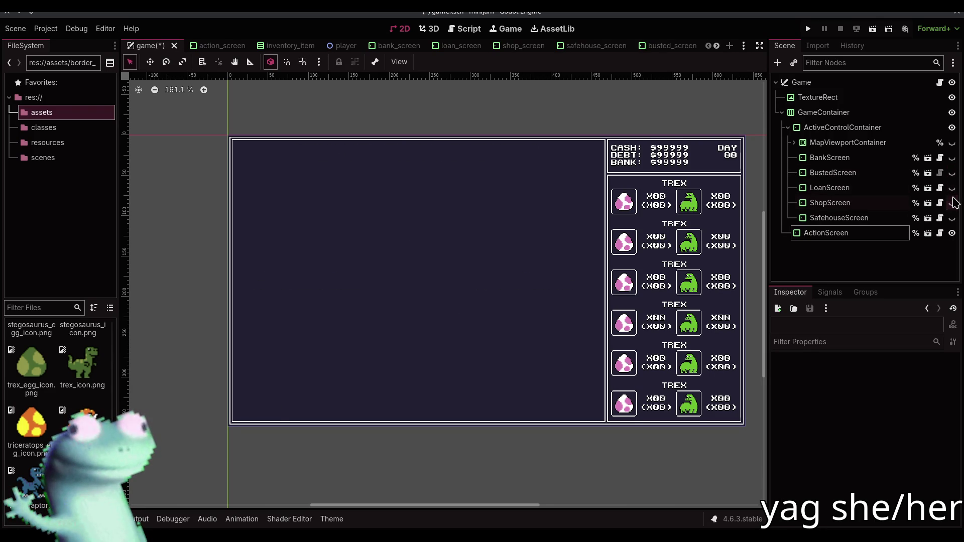
{"action": "left_click", "coordinate": [952, 203]}
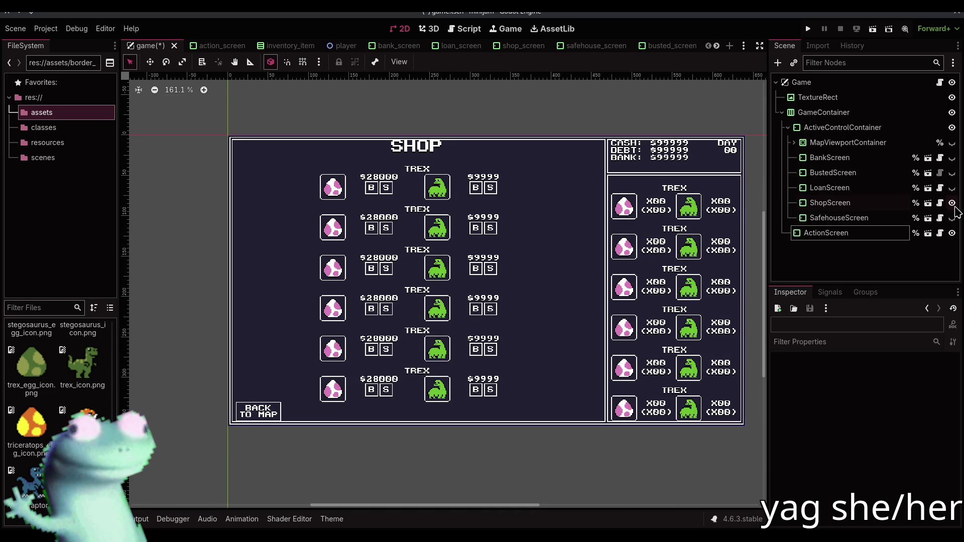
Select ShopScreen and try a left margin of 6 before returning it to 4
{"action": "left_click", "coordinate": [820, 202]}
{"action": "scroll", "coordinate": [254, 133], "scroll_direction": "up", "scroll_amount": 6}
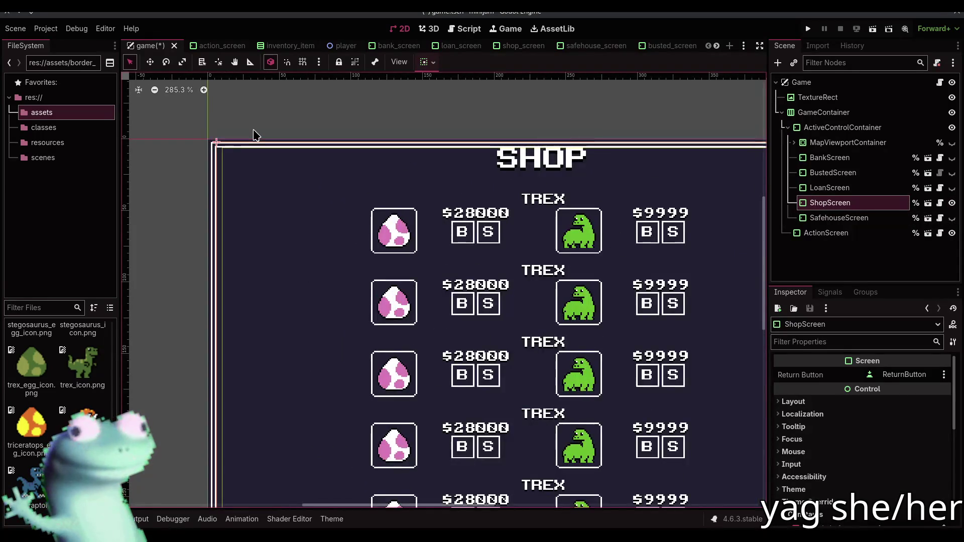
{"action": "scroll", "coordinate": [581, 294], "scroll_direction": "down", "scroll_amount": 4}
{"action": "scroll", "coordinate": [799, 469], "scroll_direction": "down", "scroll_amount": 3}
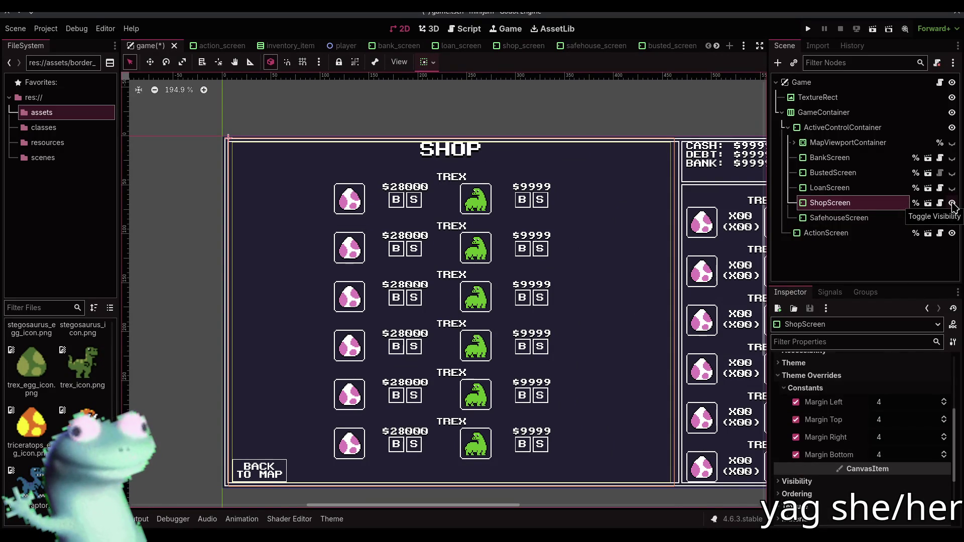
{"action": "left_click_drag", "start_coordinate": [575, 240], "coordinate": [517, 231]}
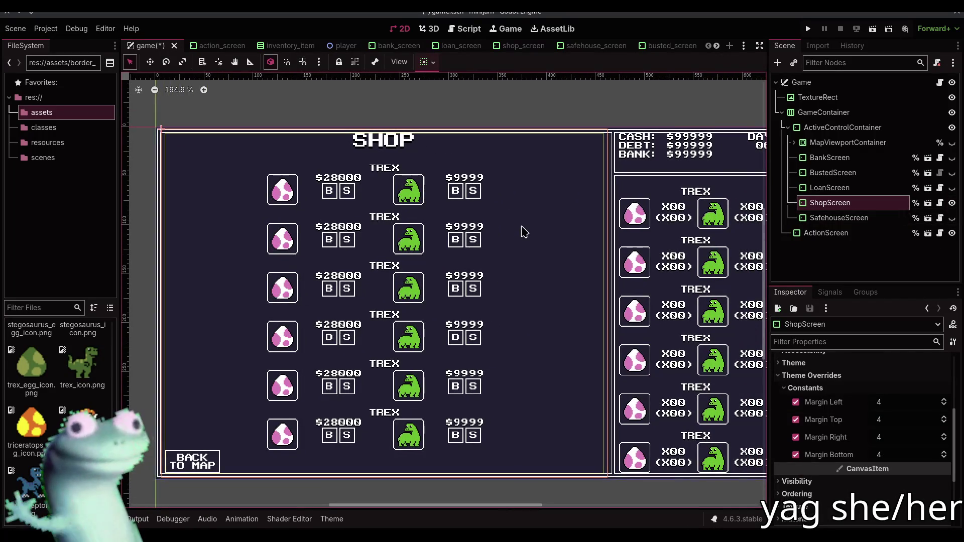
{"action": "left_click", "coordinate": [945, 400]}
{"action": "left_click", "coordinate": [944, 400]}
{"action": "left_click", "coordinate": [944, 405]}
{"action": "left_click", "coordinate": [944, 404]}
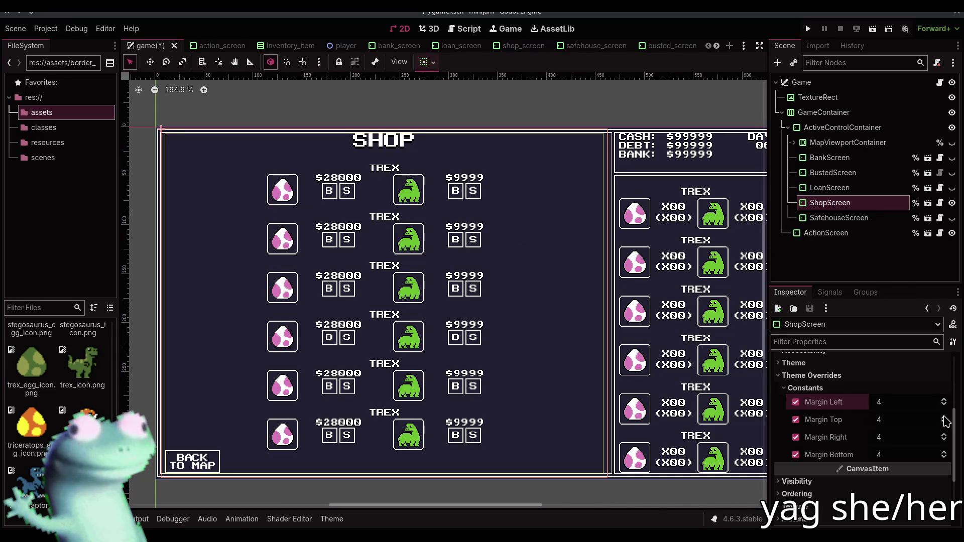
Try lower and higher top margins, reset the top margin to 4, and save
{"action": "left_click", "coordinate": [945, 422]}
{"action": "left_click", "coordinate": [945, 422]}
{"action": "left_click", "coordinate": [944, 423]}
{"action": "left_click", "coordinate": [945, 422]}
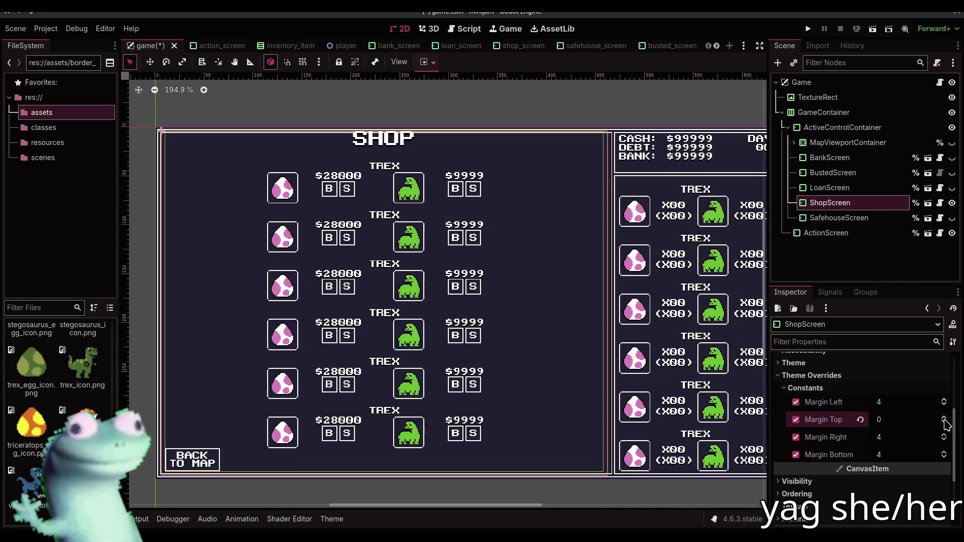
{"action": "left_click", "coordinate": [944, 418]}
{"action": "left_click", "coordinate": [944, 418]}
{"action": "left_click", "coordinate": [943, 418]}
{"action": "left_click", "coordinate": [944, 418]}
{"action": "left_click", "coordinate": [944, 418]}
{"action": "left_click", "coordinate": [943, 418]}
{"action": "left_click", "coordinate": [944, 418]}
{"action": "left_click", "coordinate": [943, 418]}
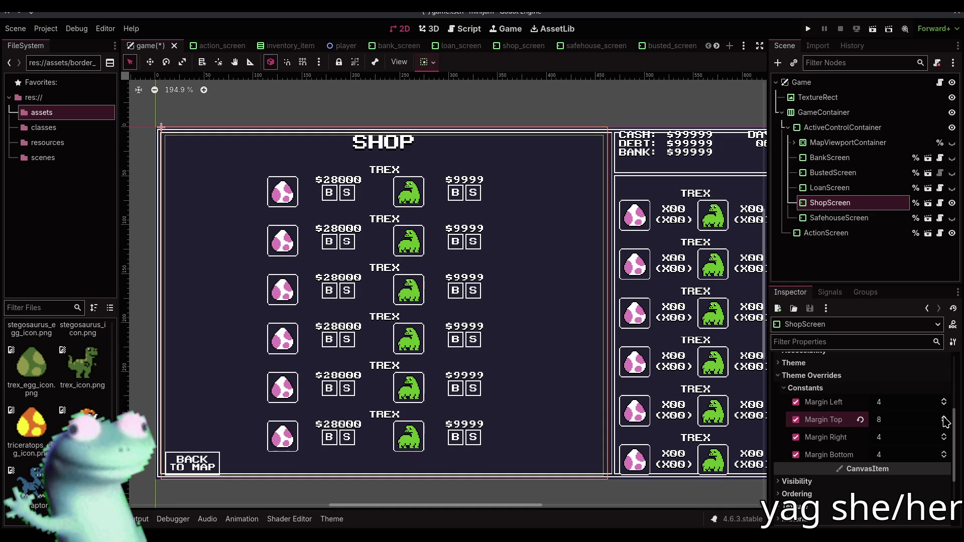
{"action": "left_click", "coordinate": [860, 419]}
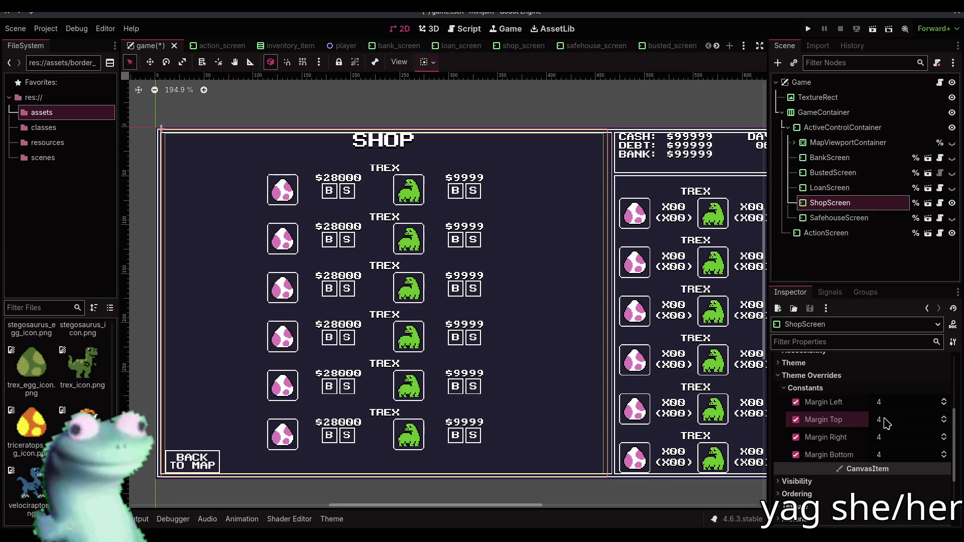
{"action": "left_click", "coordinate": [485, 100]}
{"action": "key", "text": "ctrl+s"}
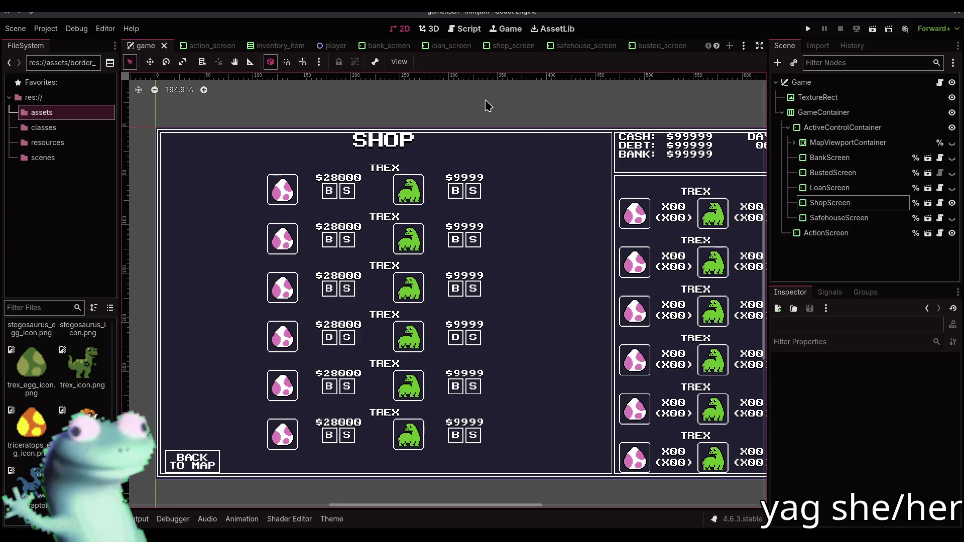
Hide ShopScreen, preview the SafehouseScreen, and save the game scene
{"action": "left_click", "coordinate": [952, 203]}
{"action": "left_click", "coordinate": [952, 218]}
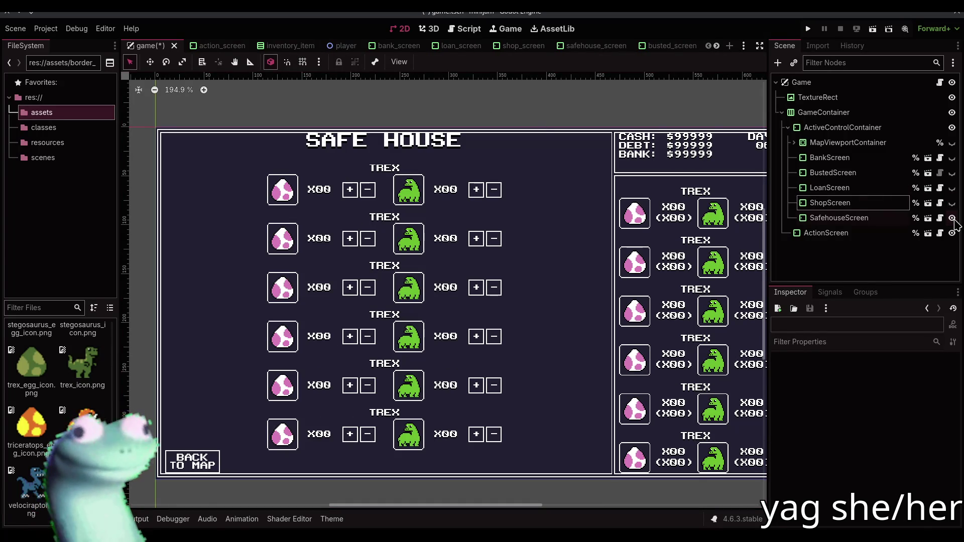
{"action": "left_click", "coordinate": [952, 218]}
{"action": "key", "text": "ctrl+s"}
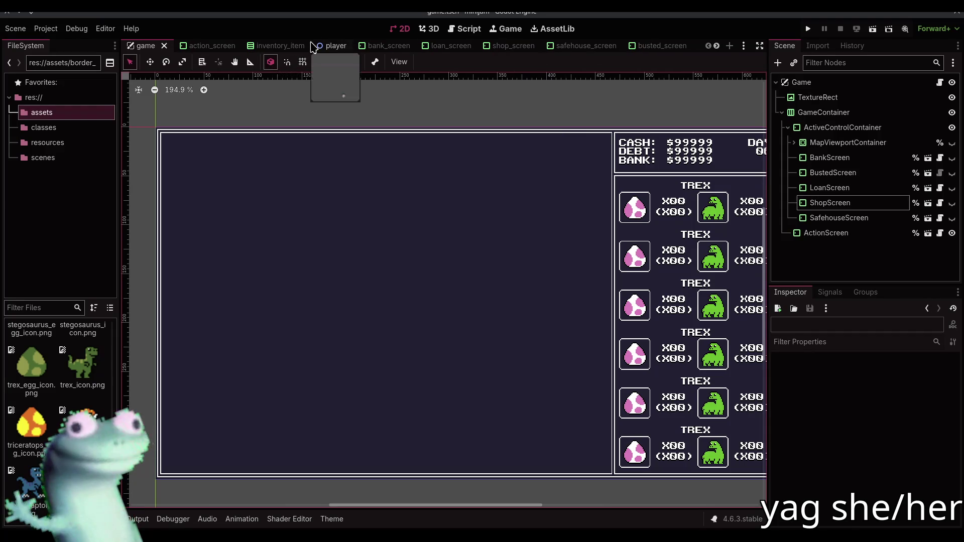
{"action": "scroll", "coordinate": [313, 47], "scroll_direction": "down", "scroll_amount": 2}
Inspect the shop_screen's MarginContainer, then recheck and save the Shop screen in the game scene
{"action": "left_click", "coordinate": [401, 46]}
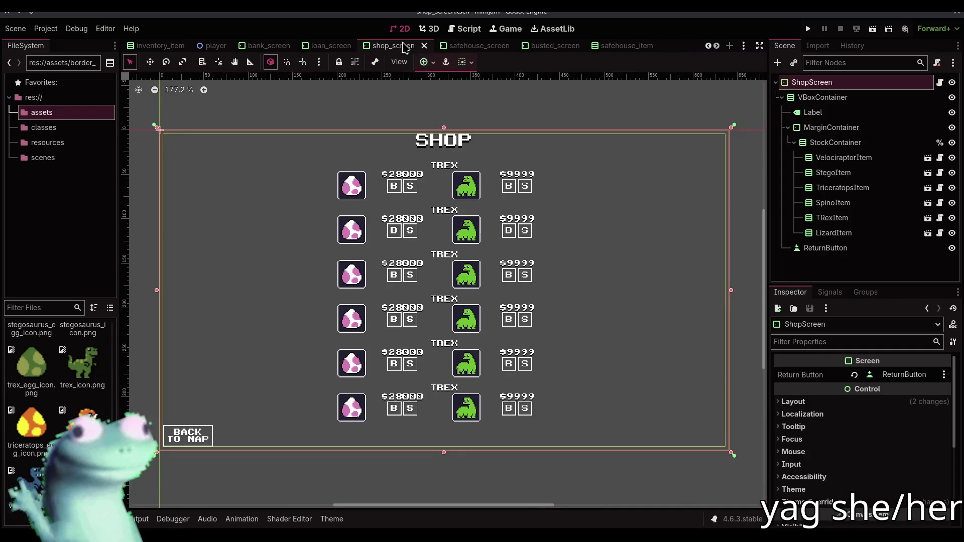
{"action": "left_click", "coordinate": [831, 129]}
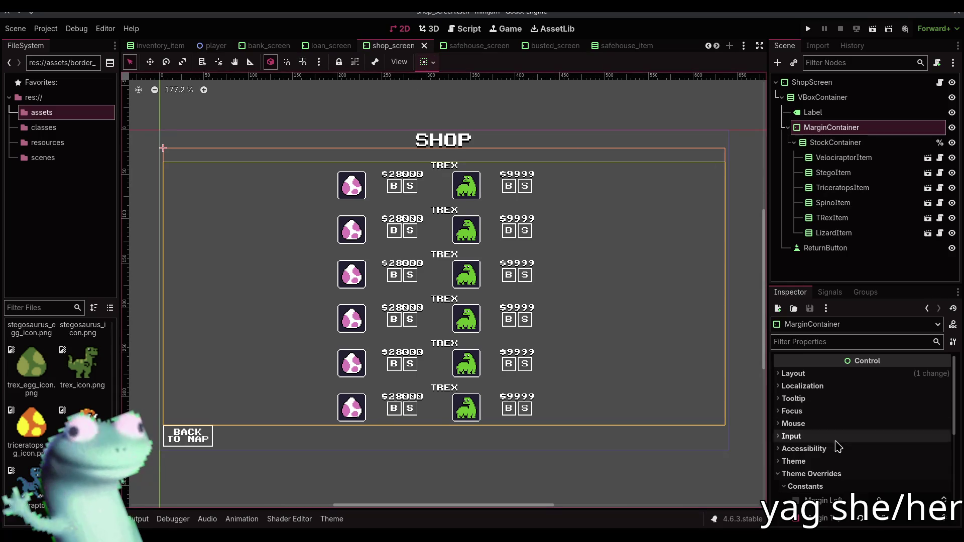
{"action": "scroll", "coordinate": [839, 447], "scroll_direction": "down", "scroll_amount": 3}
{"action": "key", "text": "ctrl+s"}
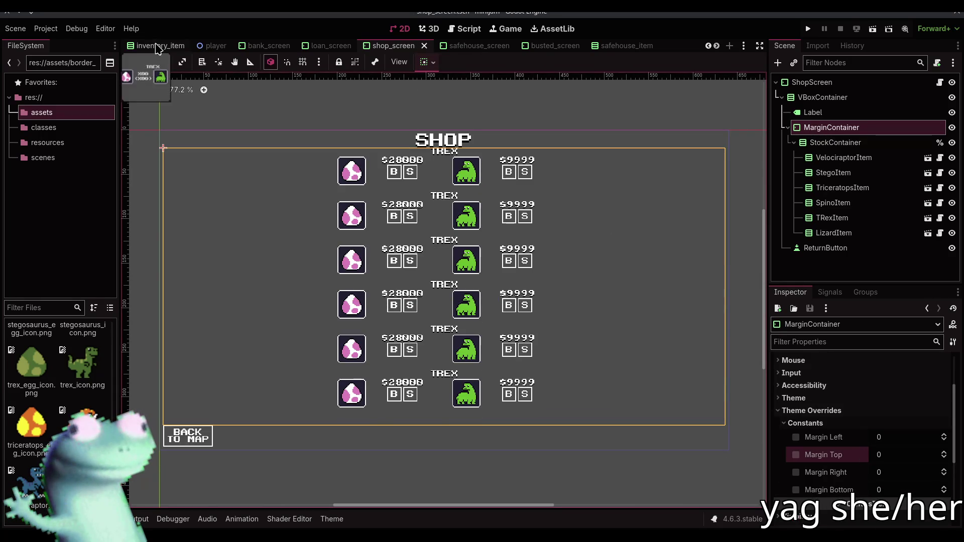
{"action": "scroll", "coordinate": [150, 47], "scroll_direction": "up", "scroll_amount": 6}
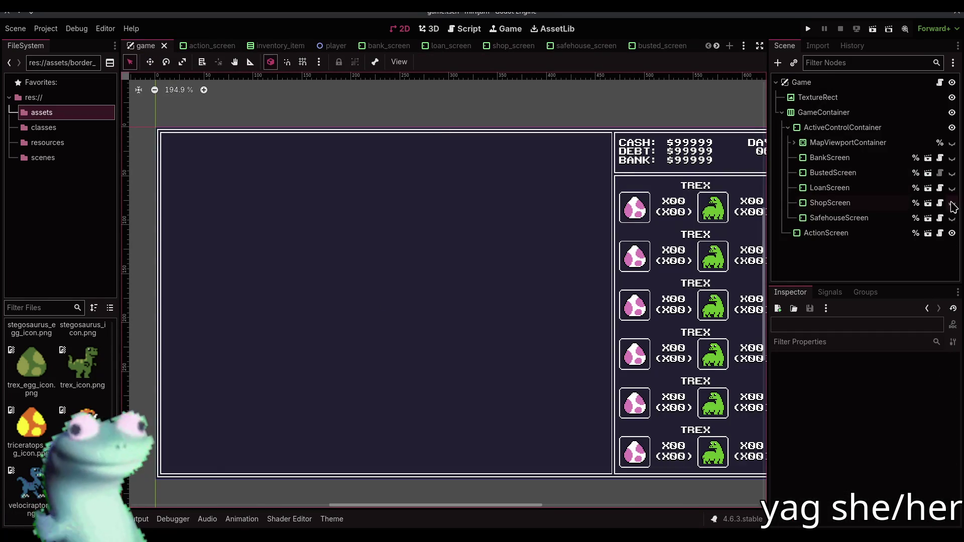
{"action": "left_click", "coordinate": [952, 203]}
{"action": "left_click", "coordinate": [952, 203]}
{"action": "left_click", "coordinate": [952, 203]}
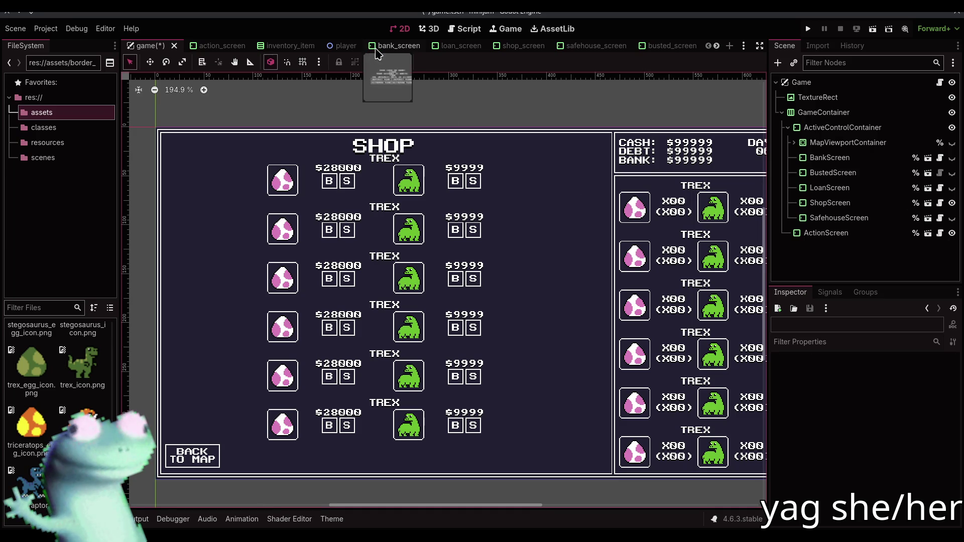
{"action": "key", "text": "ctrl+s"}
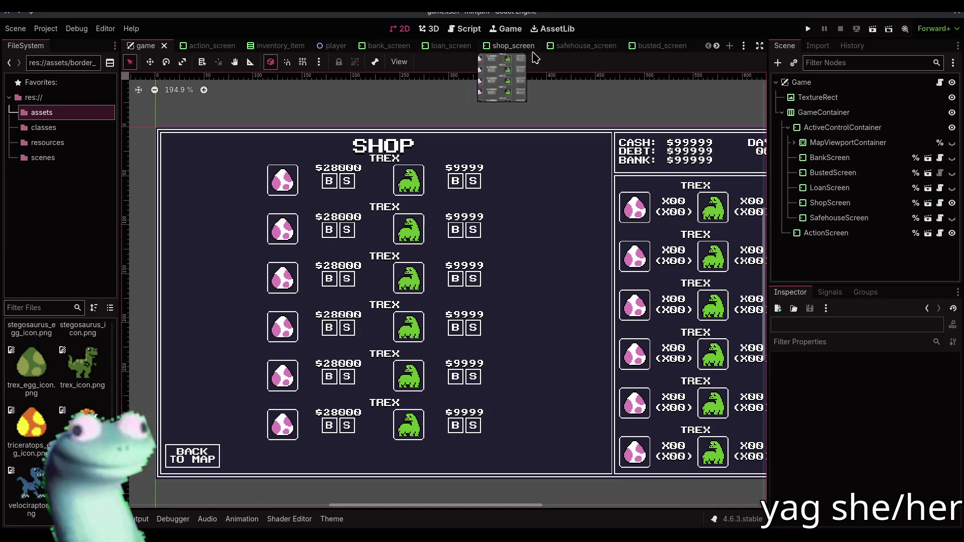
Move StockContainer out of MarginContainer and delete the empty MarginContainer
{"action": "left_click", "coordinate": [512, 46]}
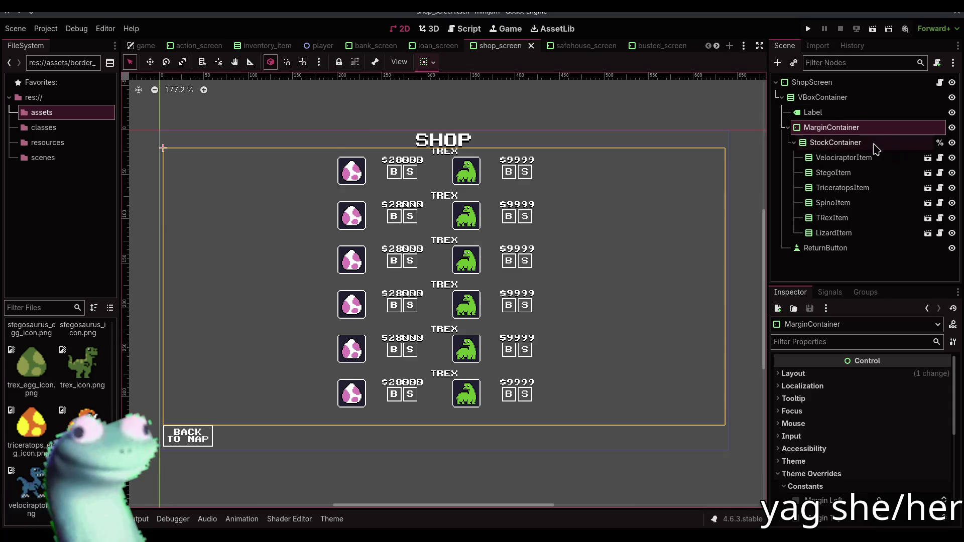
{"action": "left_click", "coordinate": [851, 143]}
{"action": "left_click", "coordinate": [847, 128]}
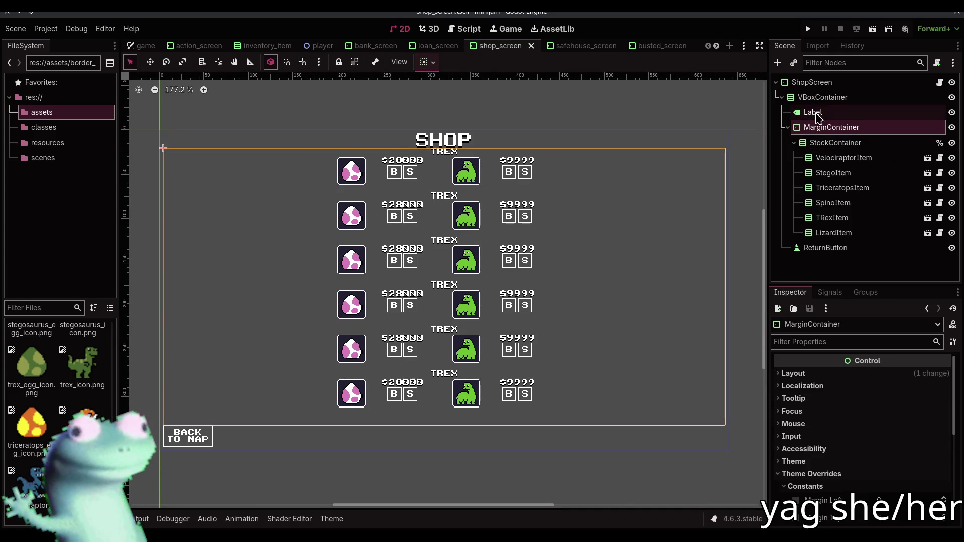
{"action": "left_click_drag", "start_coordinate": [828, 148], "coordinate": [821, 123]}
{"action": "left_click", "coordinate": [831, 234]}
{"action": "key", "text": "Delete"}
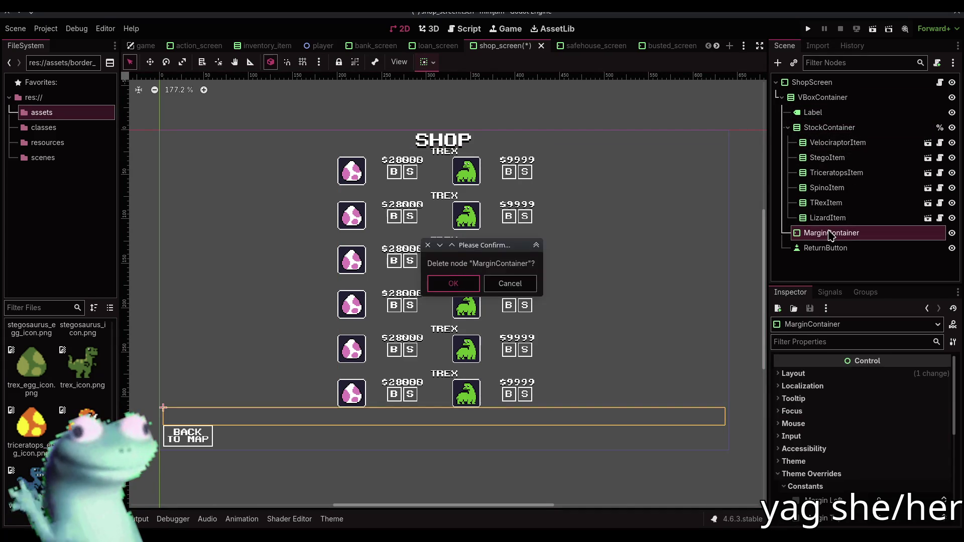
{"action": "left_click", "coordinate": [454, 282]}
{"action": "left_click", "coordinate": [829, 128]}
Centre StockContainer vertically with expand kept on, save, and refresh the shop in the game scene
{"action": "left_click", "coordinate": [433, 64]}
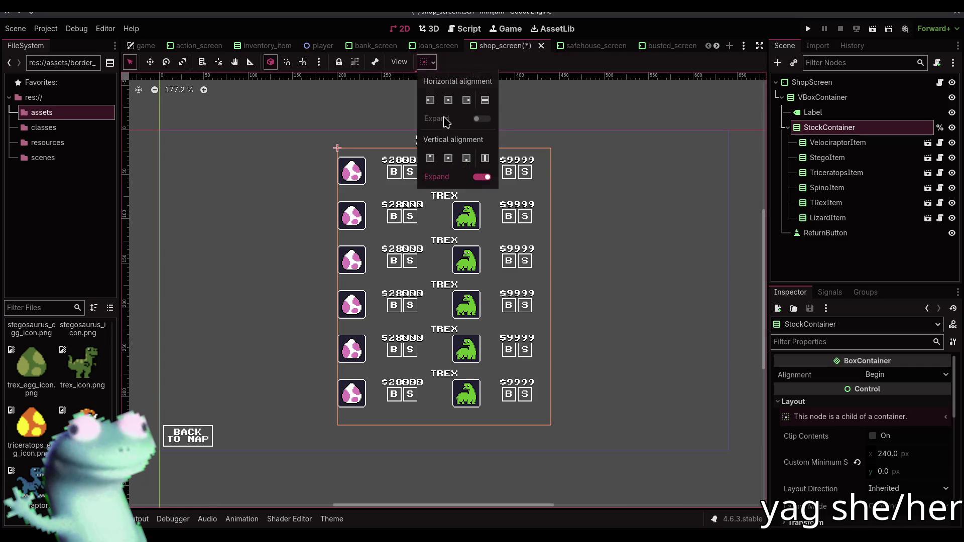
{"action": "left_click", "coordinate": [448, 158]}
{"action": "left_click", "coordinate": [482, 177]}
{"action": "left_click", "coordinate": [482, 177]}
{"action": "left_click", "coordinate": [572, 101]}
{"action": "left_click", "coordinate": [557, 110]}
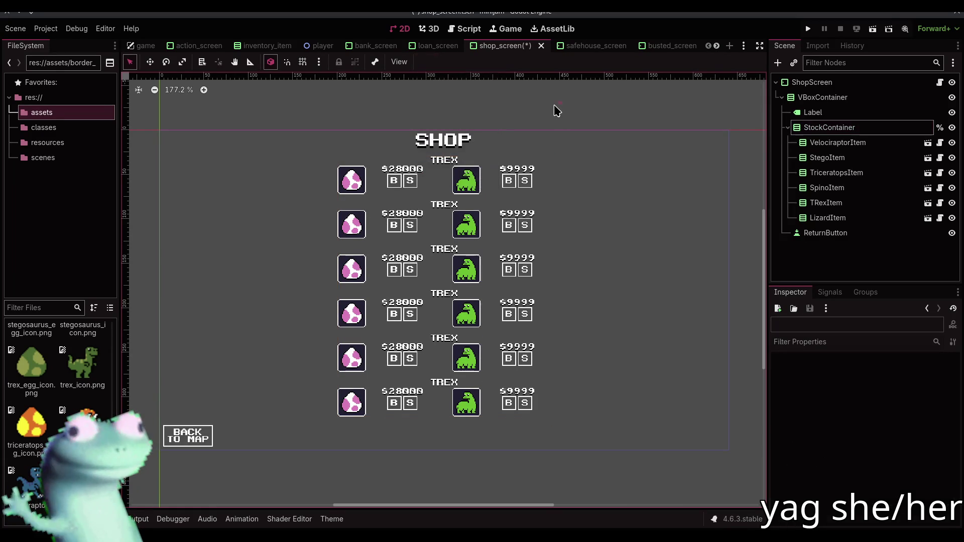
{"action": "left_click", "coordinate": [138, 45]}
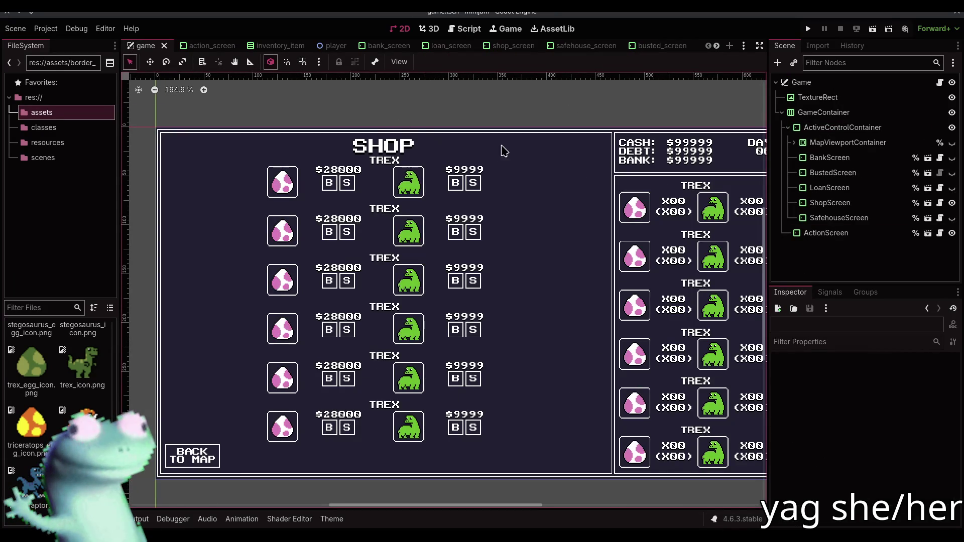
{"action": "key", "text": "ctrl+s"}
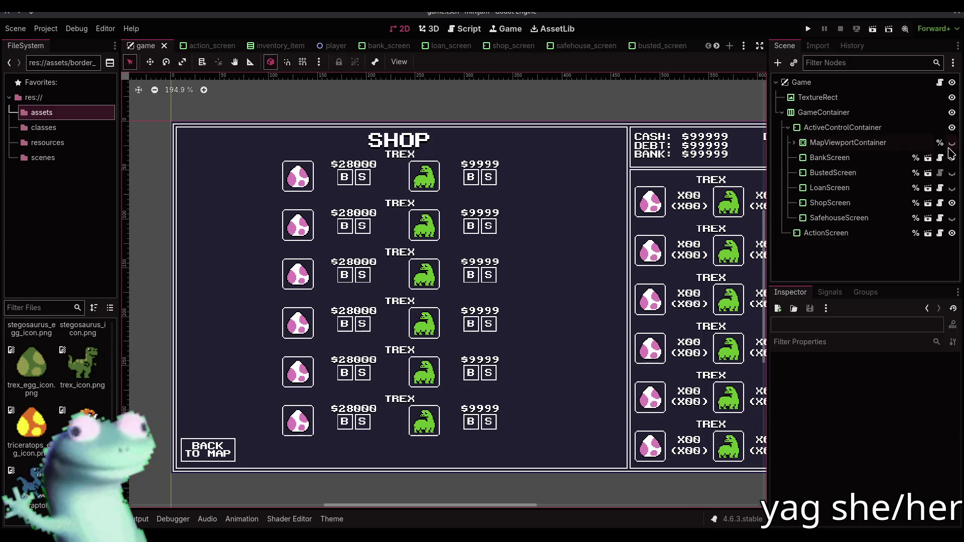
{"action": "left_click", "coordinate": [952, 203]}
Preview the shop and safe house screens, then save the game scene
{"action": "left_click", "coordinate": [952, 203]}
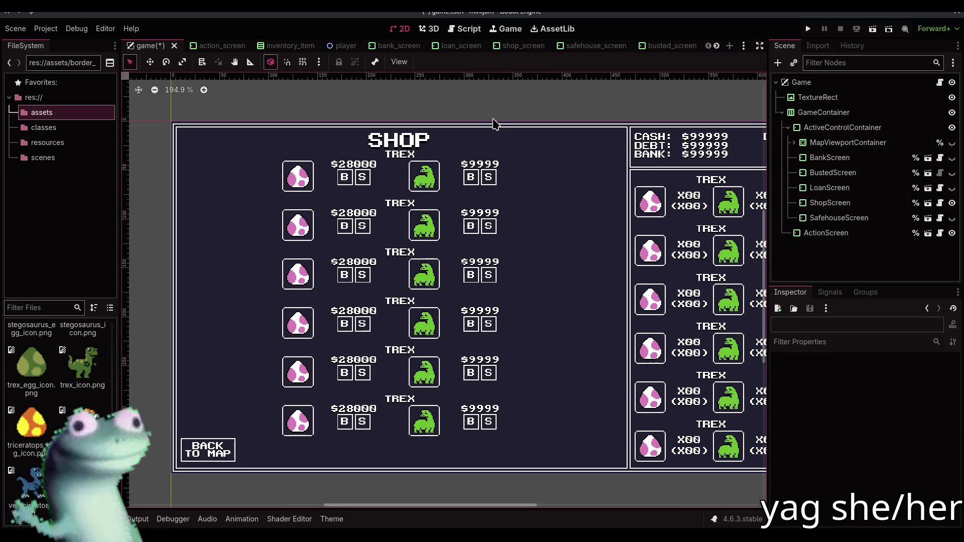
{"action": "left_click", "coordinate": [952, 203]}
{"action": "left_click", "coordinate": [952, 218]}
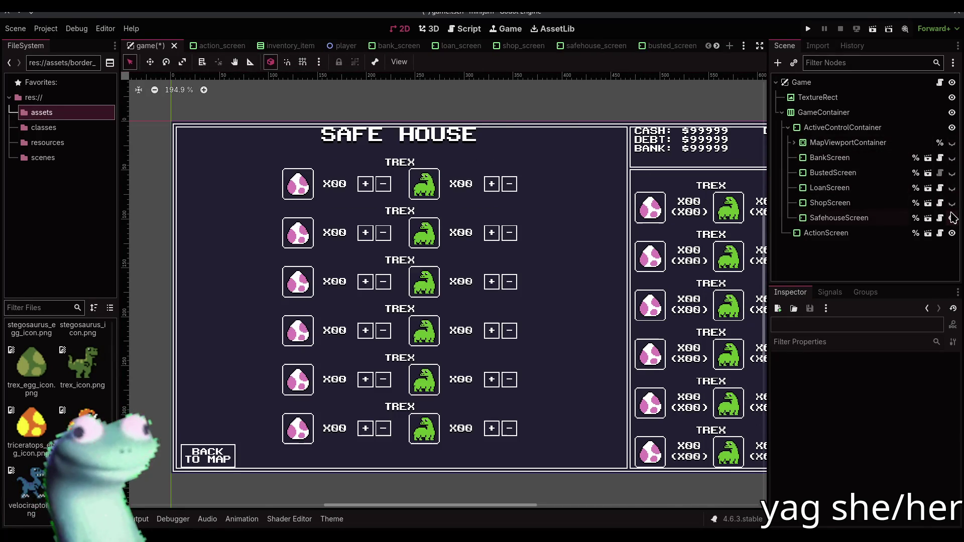
{"action": "left_click", "coordinate": [953, 218]}
{"action": "key", "text": "ctrl+s"}
In safehouse_screen, move StockContainer out of MarginContainer and delete the empty MarginContainer
{"action": "left_click", "coordinate": [577, 45]}
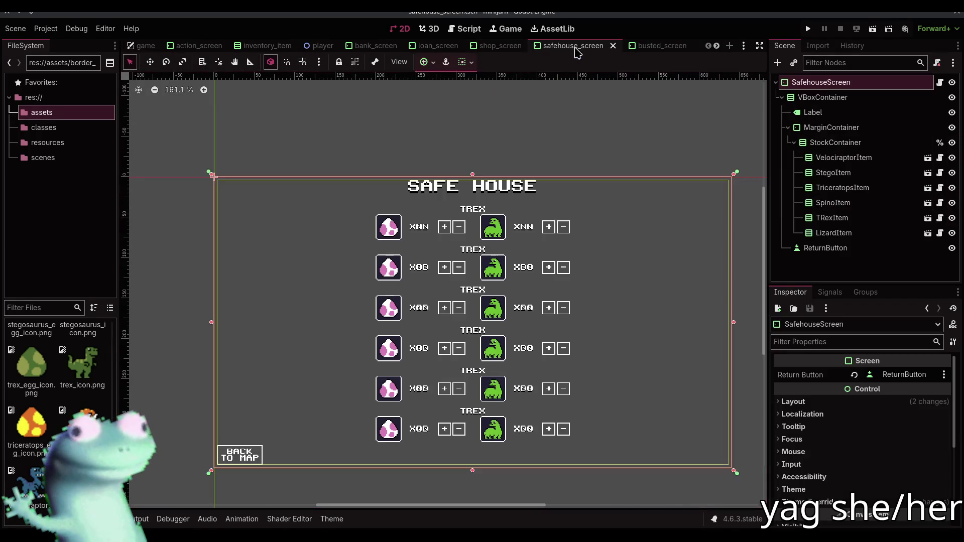
{"action": "left_click", "coordinate": [831, 127]}
{"action": "left_click_drag", "start_coordinate": [835, 142], "coordinate": [823, 122]}
{"action": "left_click", "coordinate": [831, 233]}
{"action": "key", "text": "Delete"}
{"action": "key", "text": "Return"}
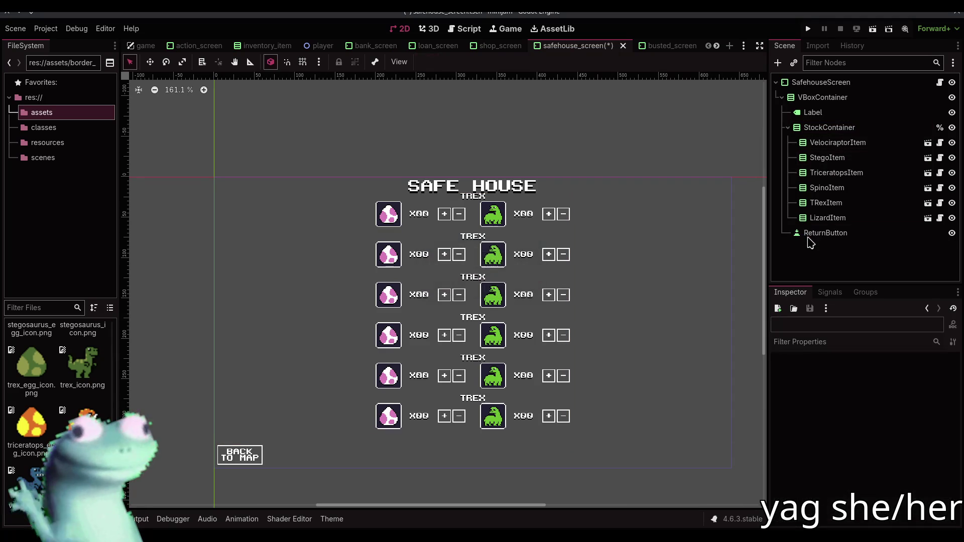
Centre StockContainer vertically and save the safehouse_screen scene
{"action": "left_click", "coordinate": [844, 132]}
{"action": "left_click", "coordinate": [427, 62]}
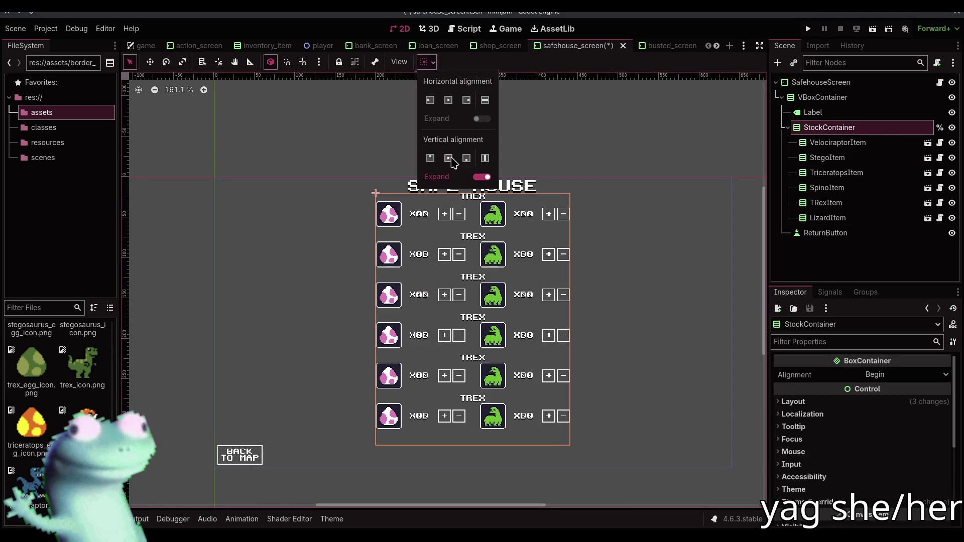
{"action": "left_click", "coordinate": [448, 158]}
{"action": "key", "text": "ctrl+s"}
Back in the game scene, recheck the shop and safe house screens, re-show the map, and run with F5
{"action": "left_click", "coordinate": [143, 46]}
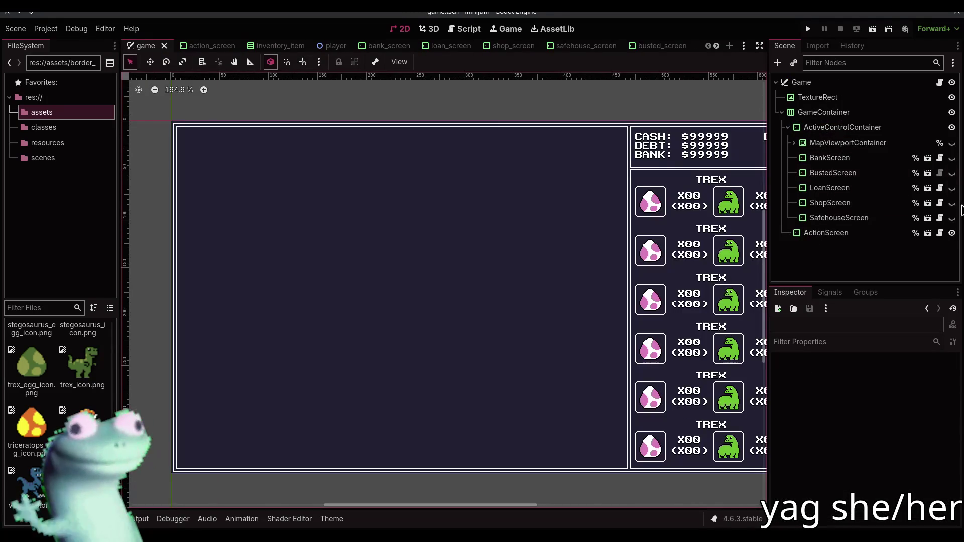
{"action": "left_click", "coordinate": [952, 203]}
{"action": "left_click", "coordinate": [952, 202]}
{"action": "left_click", "coordinate": [952, 218]}
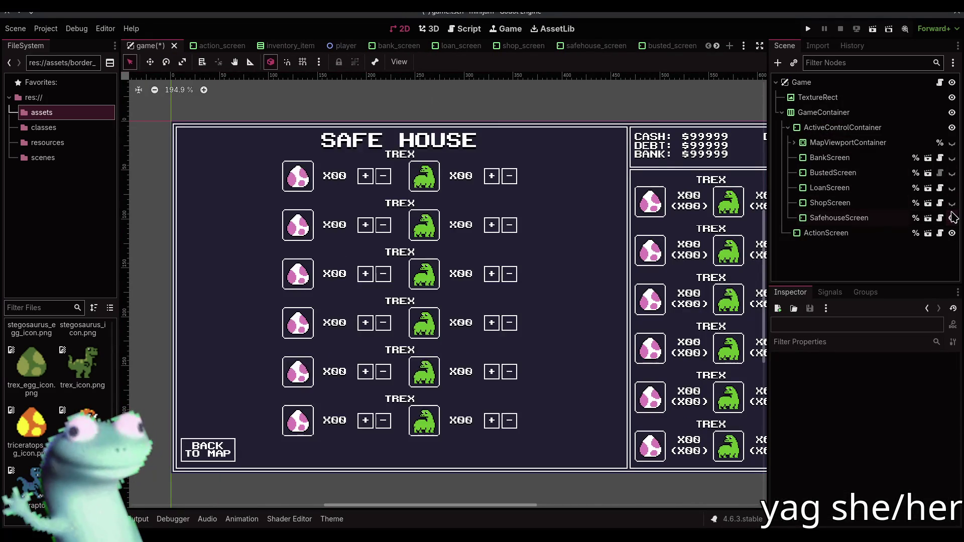
{"action": "left_click", "coordinate": [951, 217]}
{"action": "left_click", "coordinate": [951, 143]}
{"action": "key", "text": "F5"}
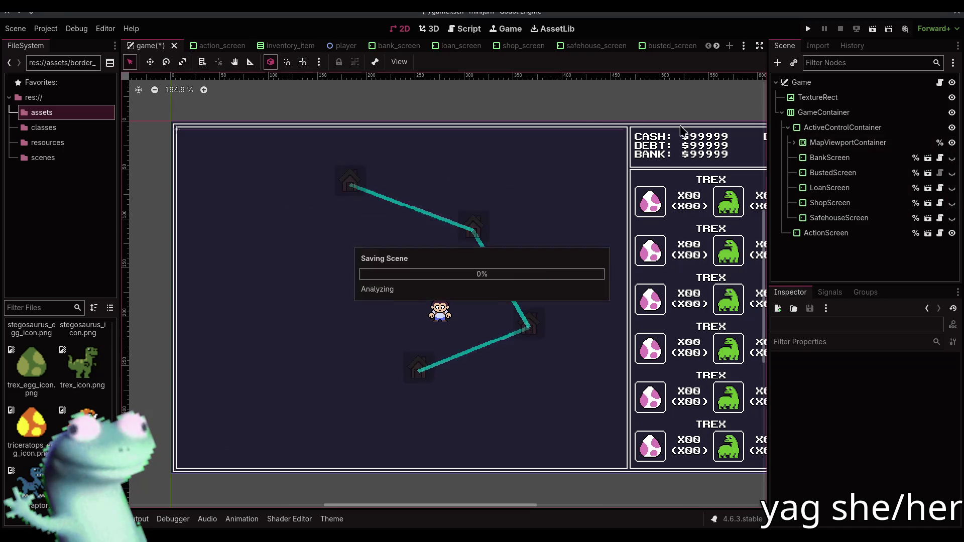
{"action": "left_click", "coordinate": [491, 250]}
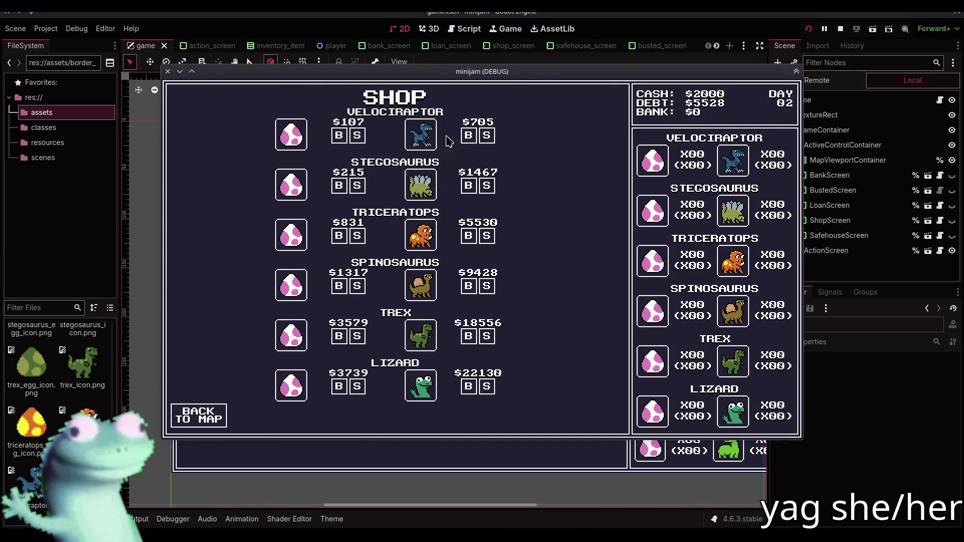
{"action": "left_click", "coordinate": [205, 413]}
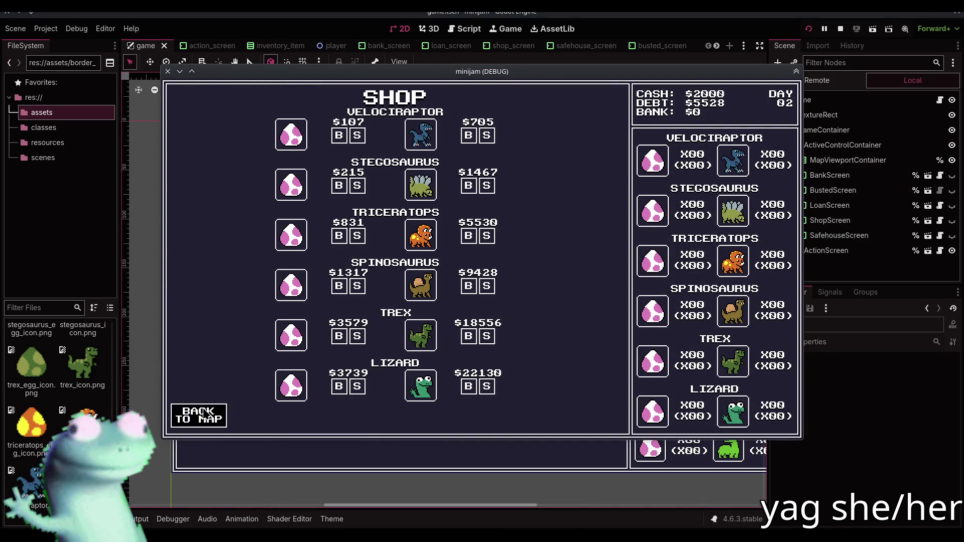
{"action": "left_click", "coordinate": [320, 338]}
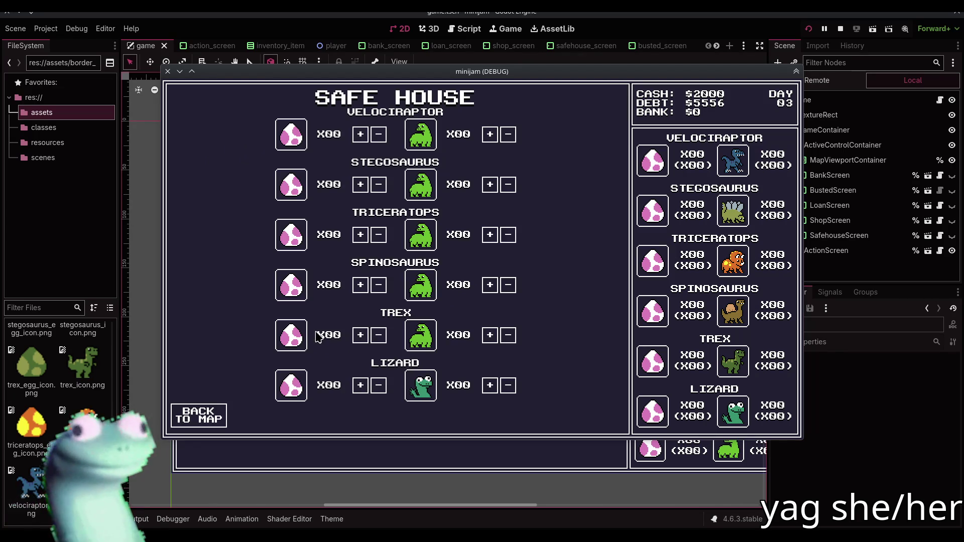
{"action": "left_click", "coordinate": [223, 416]}
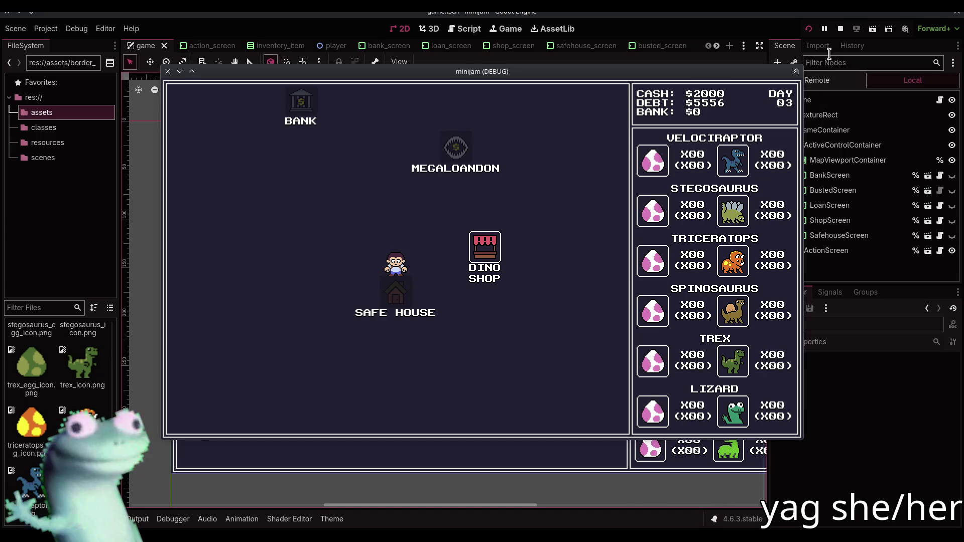
{"action": "left_click", "coordinate": [840, 29]}
{"action": "scroll", "coordinate": [476, 260], "scroll_direction": "right", "scroll_amount": 1}
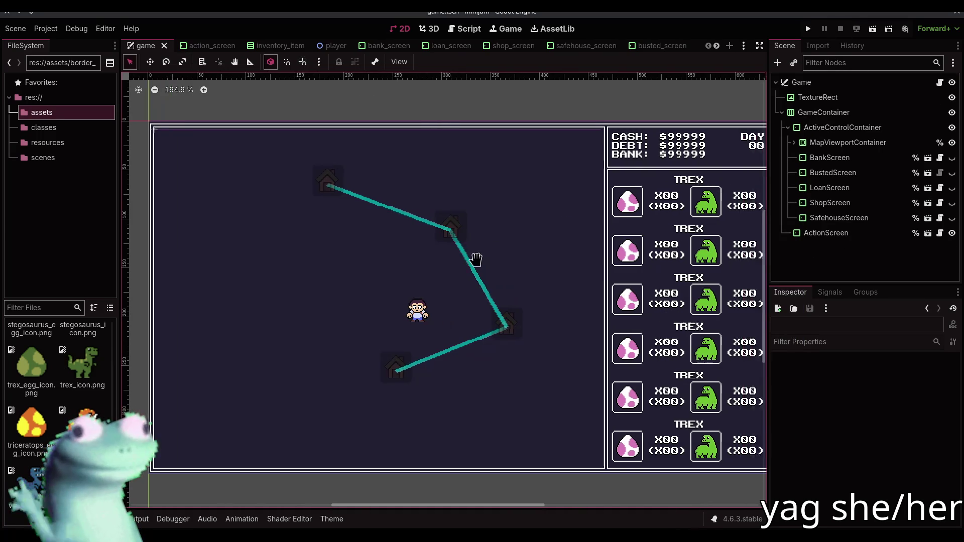
{"action": "scroll", "coordinate": [476, 260], "scroll_direction": "right", "scroll_amount": 5}
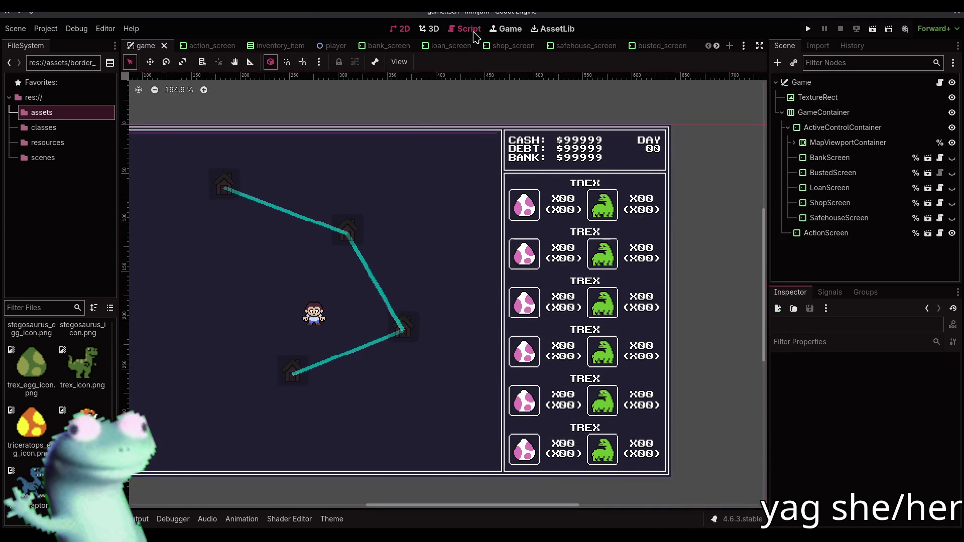
Open game.gd and duplicate the DINO_ICONS dictionary block
{"action": "left_click", "coordinate": [474, 33]}
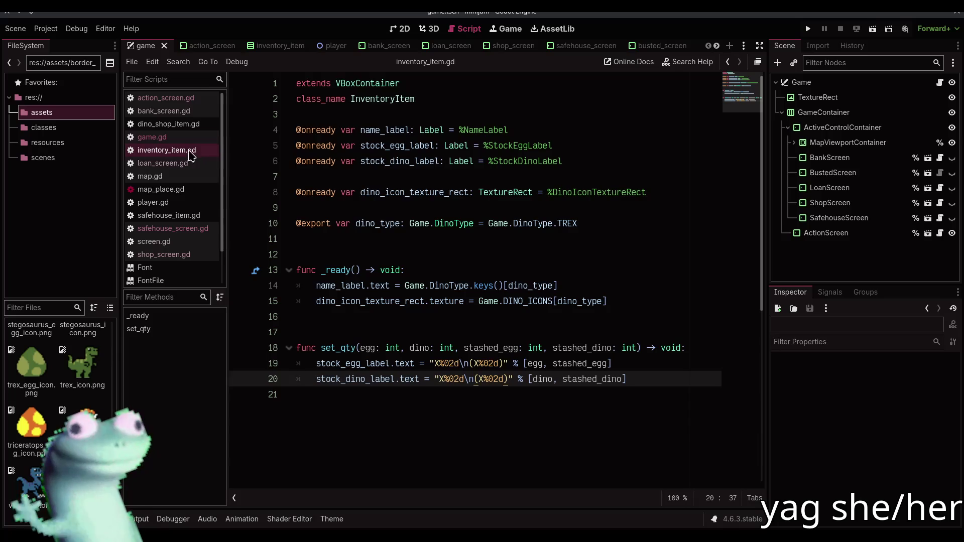
{"action": "left_click", "coordinate": [152, 137]}
{"action": "scroll", "coordinate": [362, 228], "scroll_direction": "up", "scroll_amount": 5}
{"action": "scroll", "coordinate": [362, 226], "scroll_direction": "up", "scroll_amount": 5}
{"action": "scroll", "coordinate": [351, 216], "scroll_direction": "down", "scroll_amount": 4}
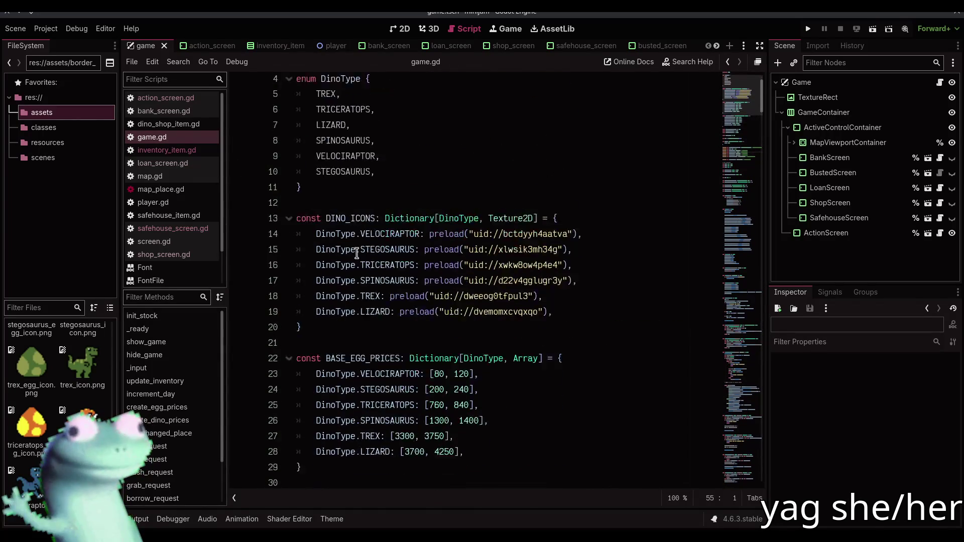
{"action": "scroll", "coordinate": [326, 261], "scroll_direction": "up", "scroll_amount": 3}
{"action": "left_click_drag", "start_coordinate": [319, 344], "coordinate": [296, 223]}
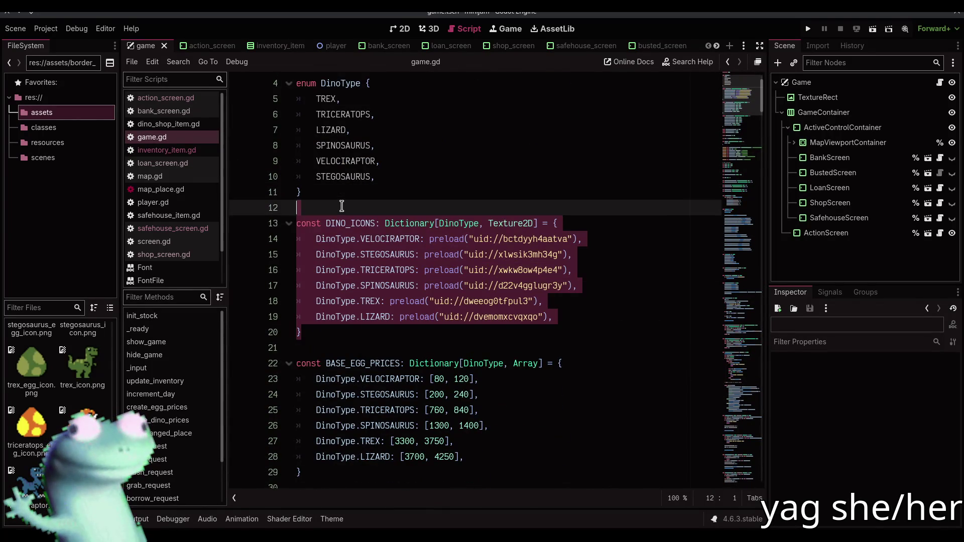
{"action": "key", "text": "ctrl+shift+d"}
Separate the copy with a blank line, rename it EGG_ICONS, and save
{"action": "left_click", "coordinate": [356, 333]}
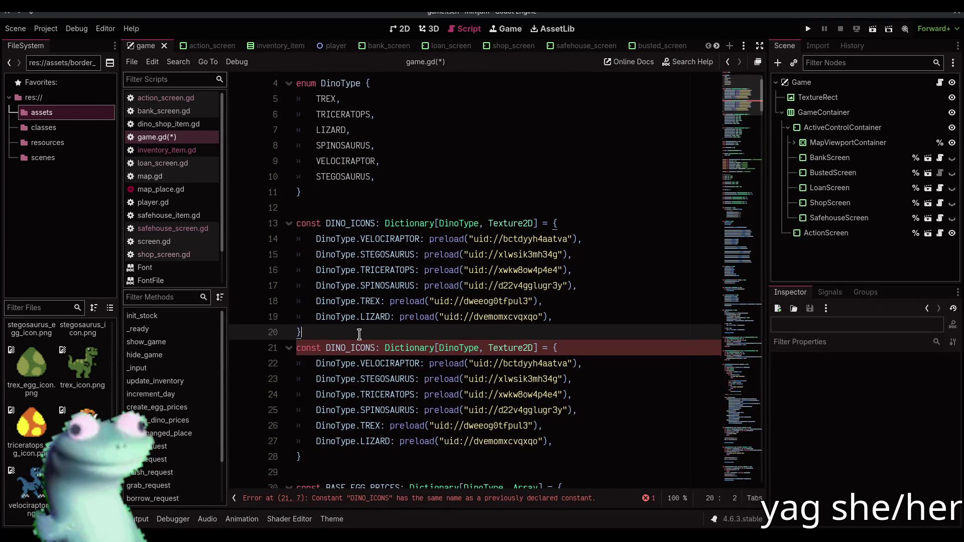
{"action": "key", "text": "Return"}
{"action": "left_click", "coordinate": [332, 362]}
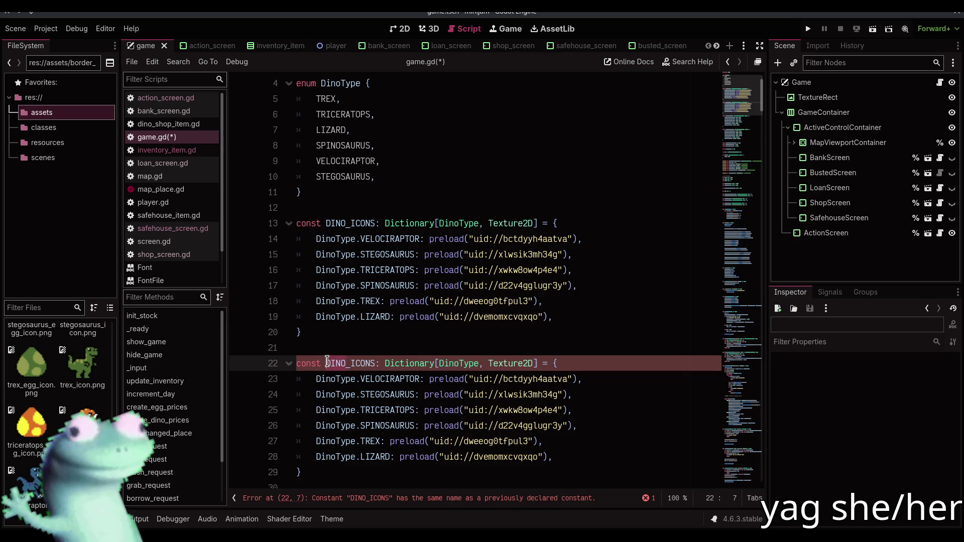
{"action": "key", "text": "Delete"}
{"action": "key", "text": "Delete"}
{"action": "key", "text": "Delete"}
{"action": "type", "text": "EGG"}
{"action": "scroll", "coordinate": [373, 241], "scroll_direction": "down", "scroll_amount": 3}
{"action": "key", "text": "ctrl+s"}
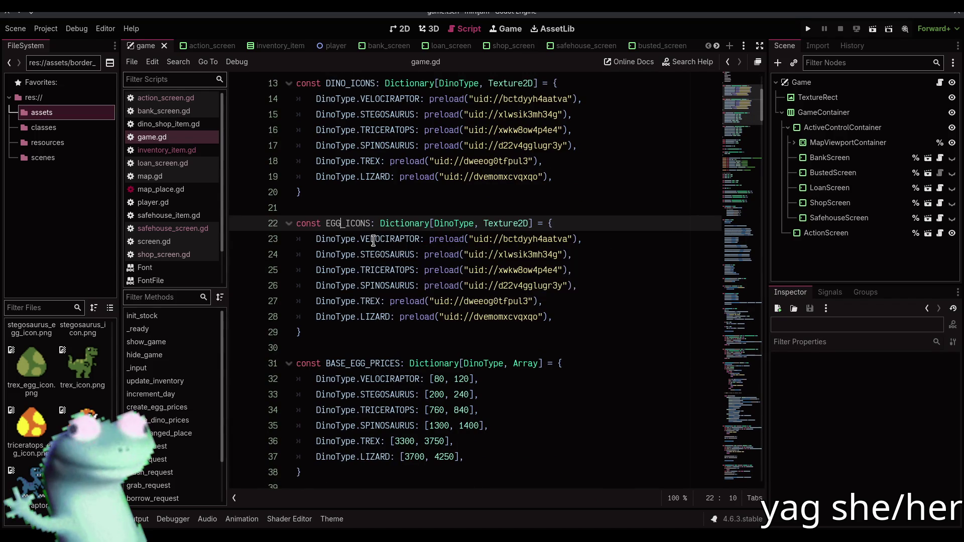
Clear the copied preload values from every EGG_ICONS entry at once
{"action": "left_click", "coordinate": [430, 243]}
{"action": "double_click", "coordinate": [442, 244]}
{"action": "key", "text": "ctrl+d"}
{"action": "key", "text": "ctrl+d"}
{"action": "key", "text": "ctrl+d"}
{"action": "key", "text": "ctrl+d"}
{"action": "key", "text": "ctrl+d"}
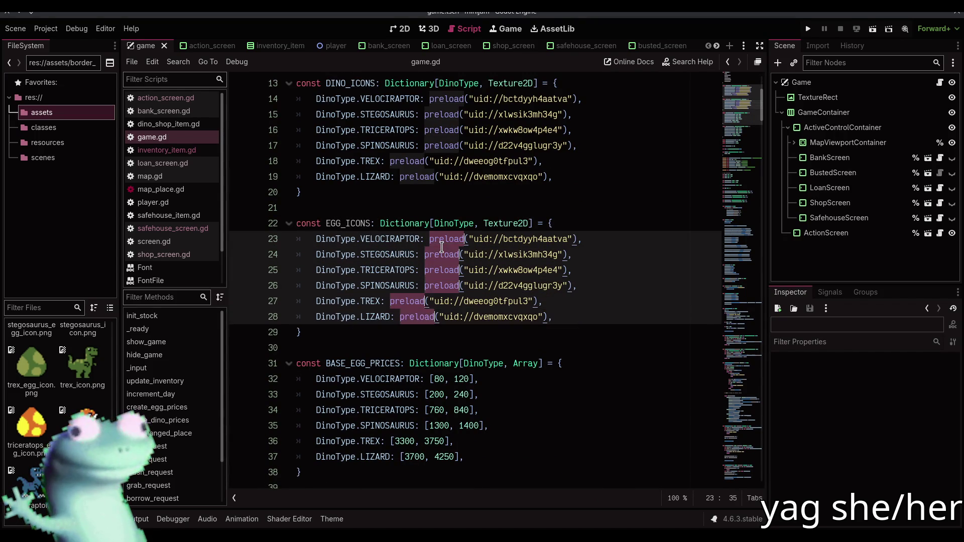
{"action": "key", "text": "Delete"}
{"action": "key", "text": "shift+End"}
{"action": "key", "text": "BackSpace"}
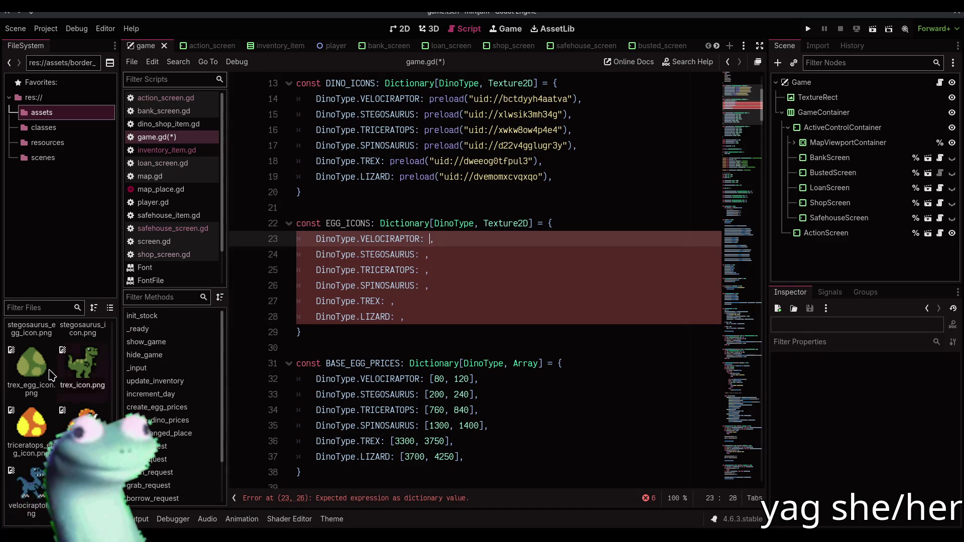
Drop the velociraptor, stegosaurus and triceratops egg icons into their EGG_ICONS lines
{"action": "scroll", "coordinate": [69, 411], "scroll_direction": "up", "scroll_amount": 10}
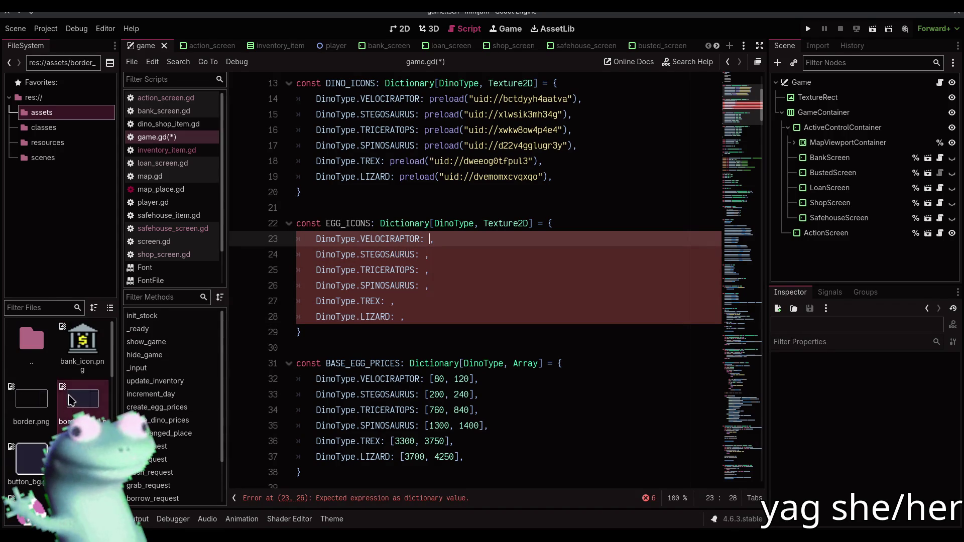
{"action": "left_click_drag", "start_coordinate": [111, 346], "coordinate": [111, 436]}
{"action": "mouse_move", "coordinate": [23, 482]}
{"action": "left_mouse_down"}
{"action": "mouse_move", "coordinate": [351, 321]}
{"action": "mouse_move", "coordinate": [429, 240]}
{"action": "left_mouse_up"}
{"action": "left_click", "coordinate": [425, 255]}
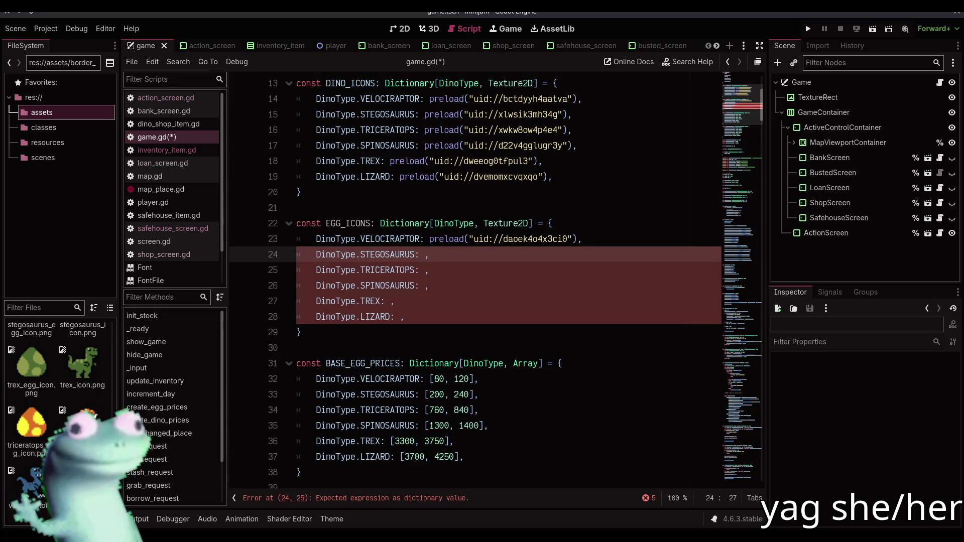
{"action": "scroll", "coordinate": [55, 361], "scroll_direction": "up", "scroll_amount": 2}
{"action": "mouse_move", "coordinate": [32, 359]}
{"action": "left_mouse_down"}
{"action": "mouse_move", "coordinate": [369, 309]}
{"action": "mouse_move", "coordinate": [420, 256]}
{"action": "left_mouse_up"}
{"action": "left_click", "coordinate": [29, 437]}
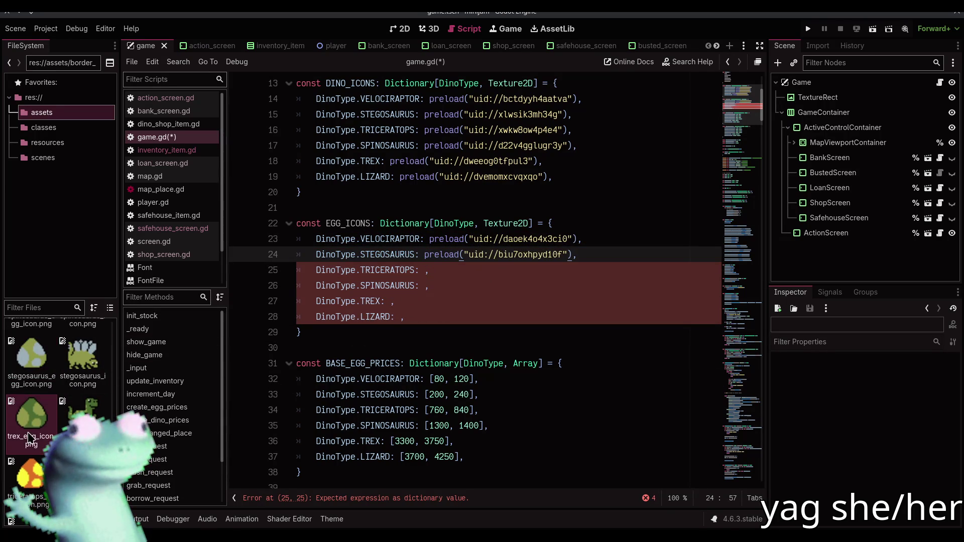
{"action": "mouse_move", "coordinate": [29, 475]}
{"action": "left_mouse_down"}
{"action": "mouse_move", "coordinate": [356, 295]}
{"action": "mouse_move", "coordinate": [424, 271]}
{"action": "left_mouse_up"}
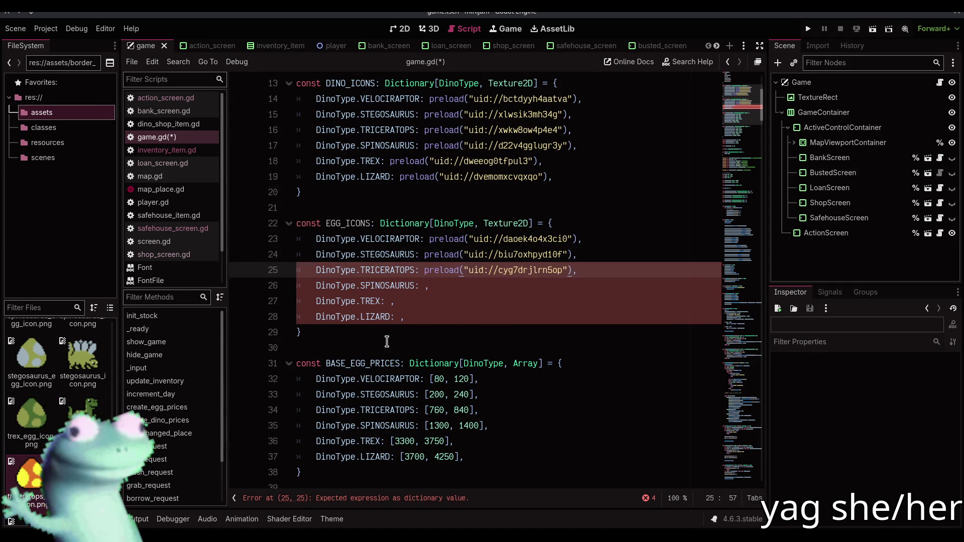
Drop the spinosaurus and trex egg icons into their EGG_ICONS lines
{"action": "left_click", "coordinate": [424, 285]}
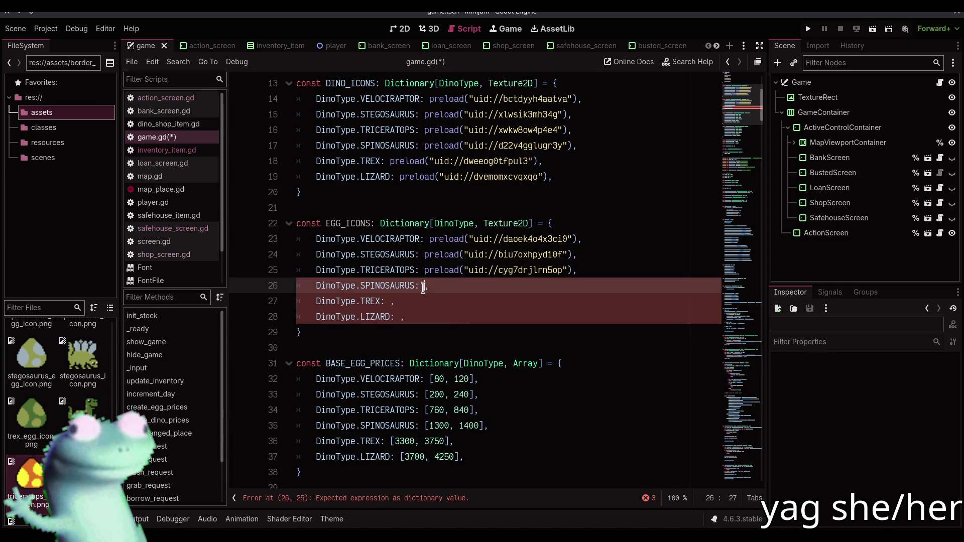
{"action": "scroll", "coordinate": [28, 330], "scroll_direction": "up", "scroll_amount": 1}
{"action": "mouse_move", "coordinate": [29, 330]}
{"action": "left_mouse_down"}
{"action": "mouse_move", "coordinate": [419, 319]}
{"action": "mouse_move", "coordinate": [424, 286]}
{"action": "left_mouse_up"}
{"action": "left_click", "coordinate": [391, 301]}
{"action": "scroll", "coordinate": [31, 381], "scroll_direction": "down", "scroll_amount": 1}
{"action": "mouse_move", "coordinate": [31, 391]}
{"action": "left_mouse_down"}
{"action": "mouse_move", "coordinate": [394, 316]}
{"action": "mouse_move", "coordinate": [391, 301]}
{"action": "left_mouse_up"}
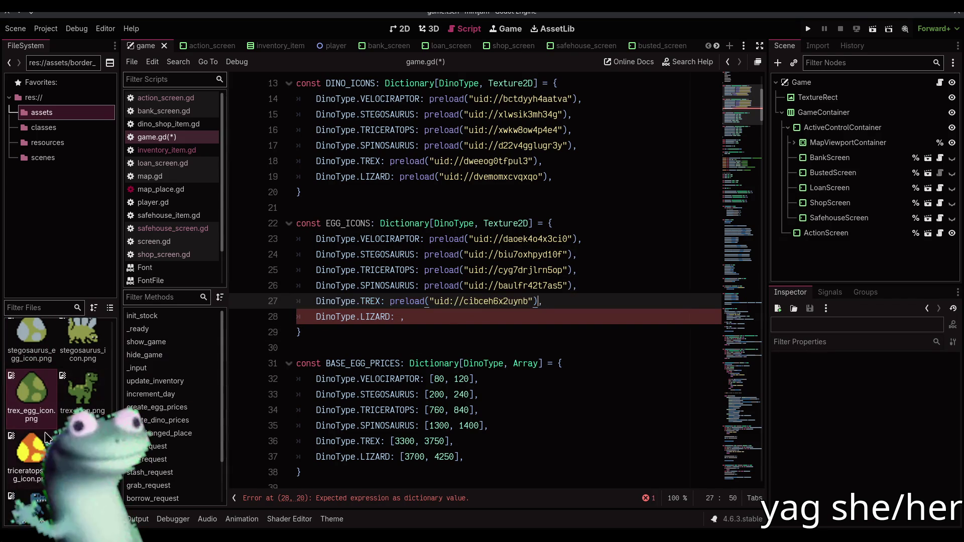
Give the LIZARD entry the generic egg_icon.png preload and save game.gd
{"action": "left_click", "coordinate": [397, 316]}
{"action": "scroll", "coordinate": [58, 381], "scroll_direction": "up", "scroll_amount": 5}
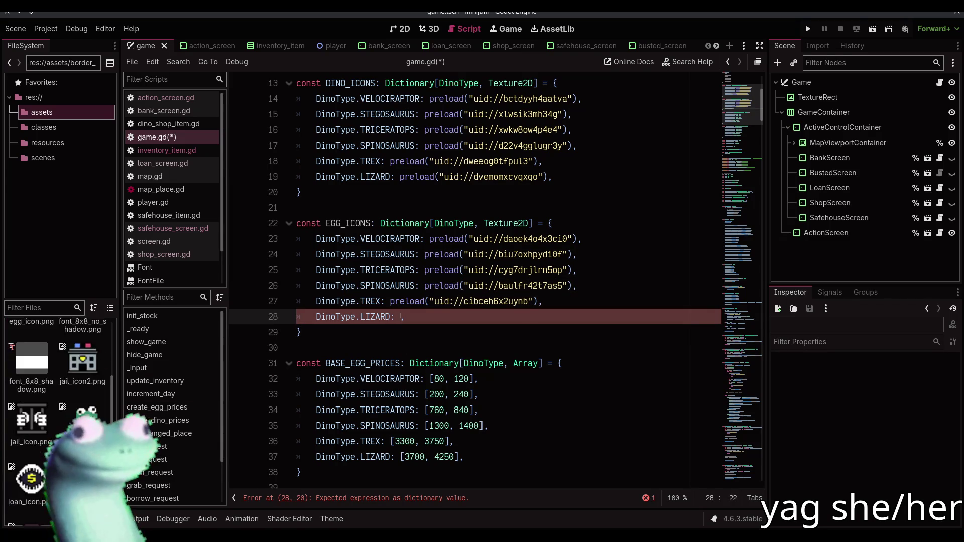
{"action": "left_click_drag", "start_coordinate": [32, 394], "coordinate": [141, 403]}
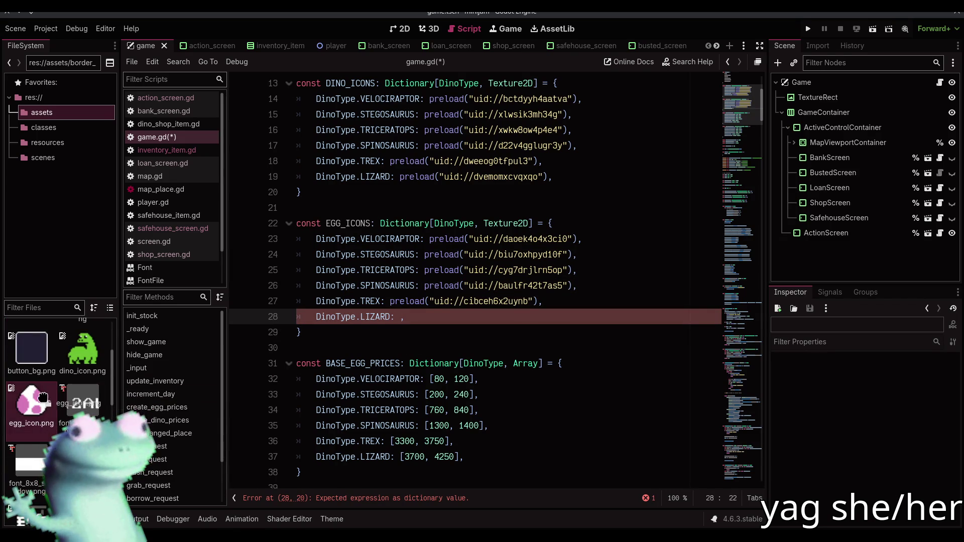
{"action": "scroll", "coordinate": [50, 407], "scroll_direction": "down", "scroll_amount": 5}
{"action": "scroll", "coordinate": [71, 414], "scroll_direction": "up", "scroll_amount": 5}
{"action": "mouse_move", "coordinate": [31, 337]}
{"action": "left_mouse_down"}
{"action": "mouse_move", "coordinate": [254, 364]}
{"action": "mouse_move", "coordinate": [401, 319]}
{"action": "left_mouse_up"}
{"action": "key", "text": "ctrl+s"}
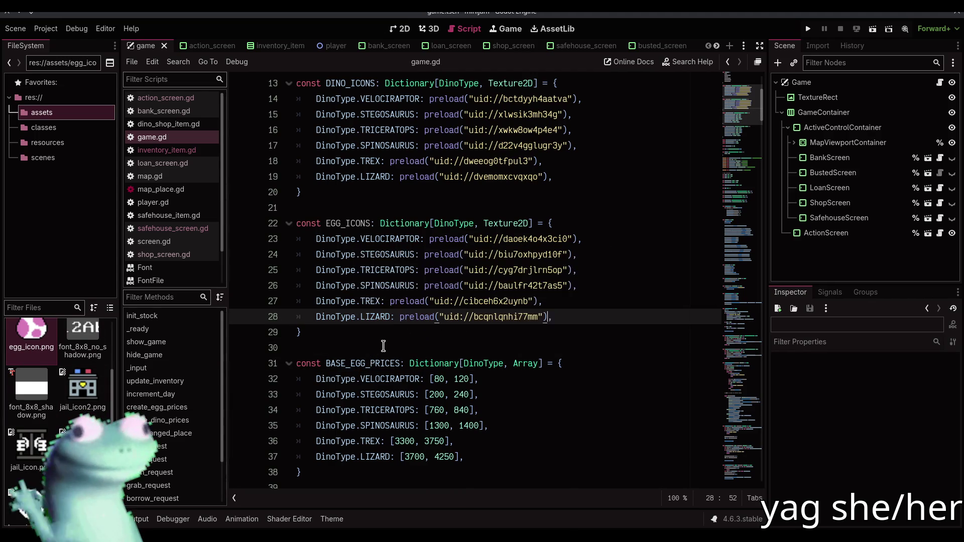
{"action": "left_click", "coordinate": [382, 347]}
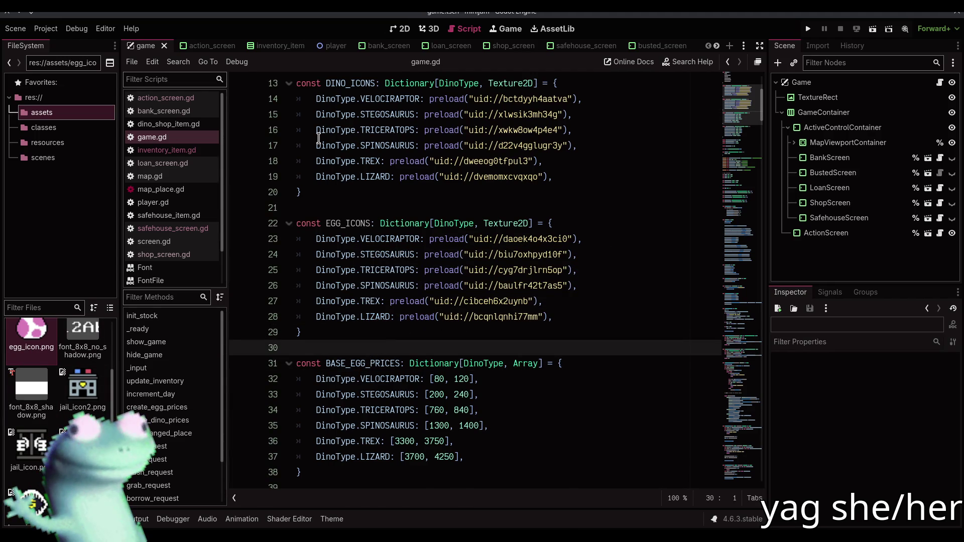
{"action": "left_click", "coordinate": [400, 29]}
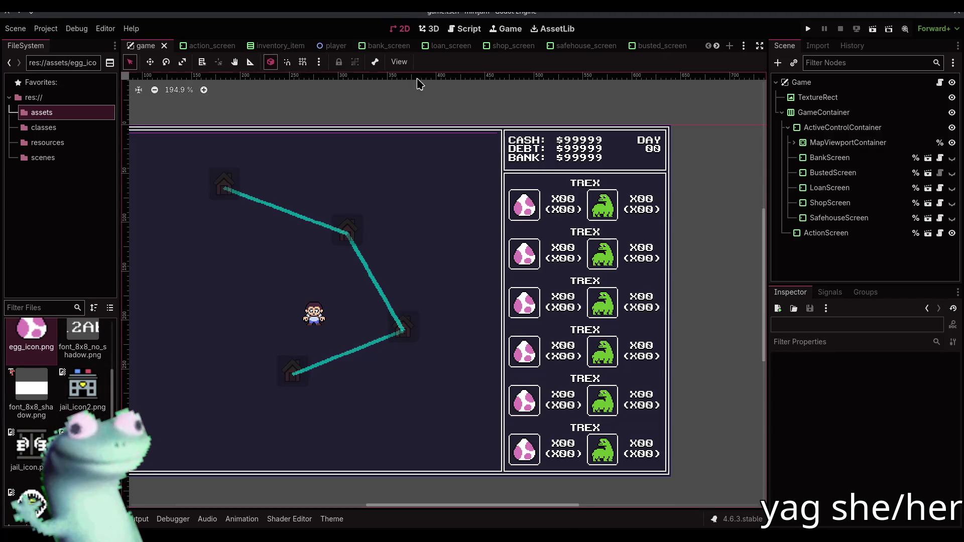
Open the inventory_item scene and rename its egg image node to EggIconTextureRect
{"action": "left_click", "coordinate": [848, 232]}
{"action": "left_click", "coordinate": [928, 233]}
{"action": "left_click", "coordinate": [245, 249]}
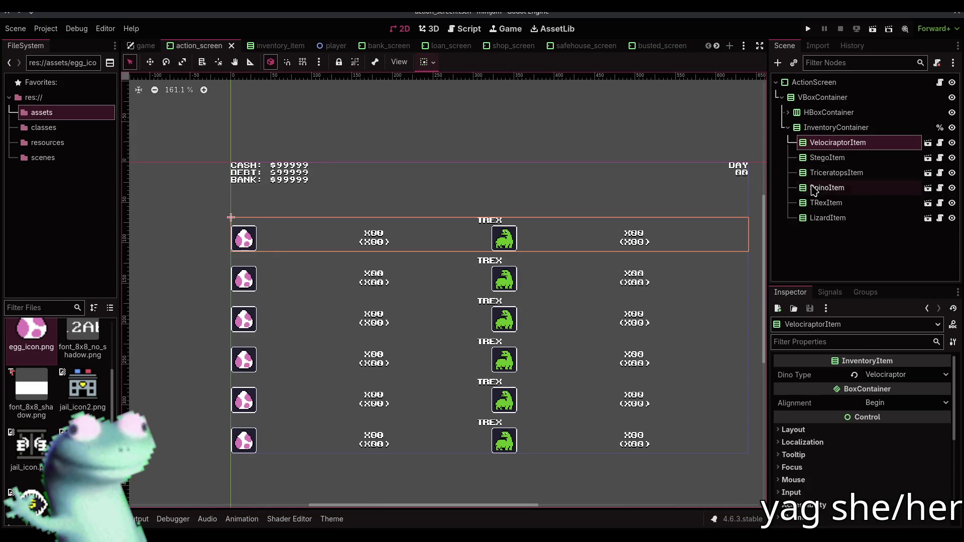
{"action": "left_click", "coordinate": [940, 144]}
{"action": "left_click", "coordinate": [355, 291]}
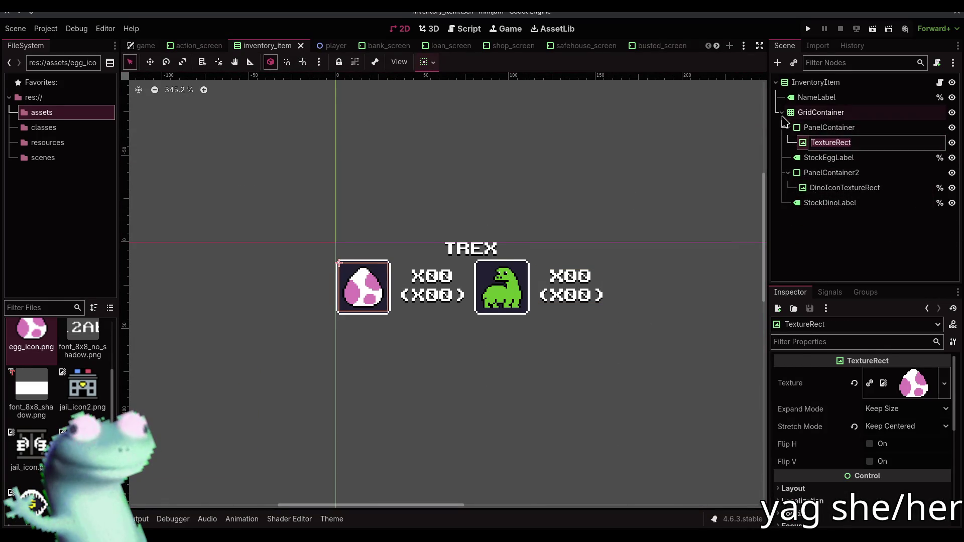
{"action": "type", "text": "EggIcon"}
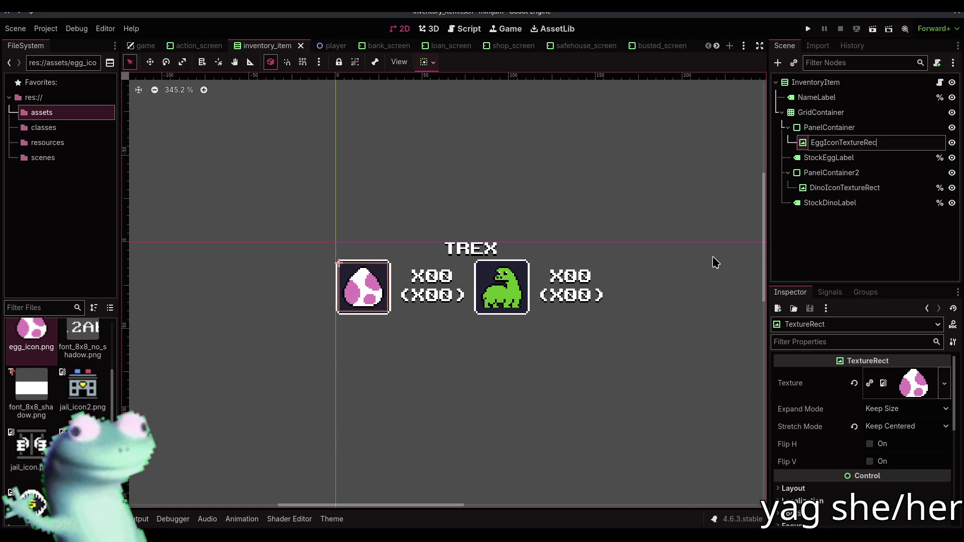
{"action": "type", "text": "t"}
{"action": "key", "text": "Return"}
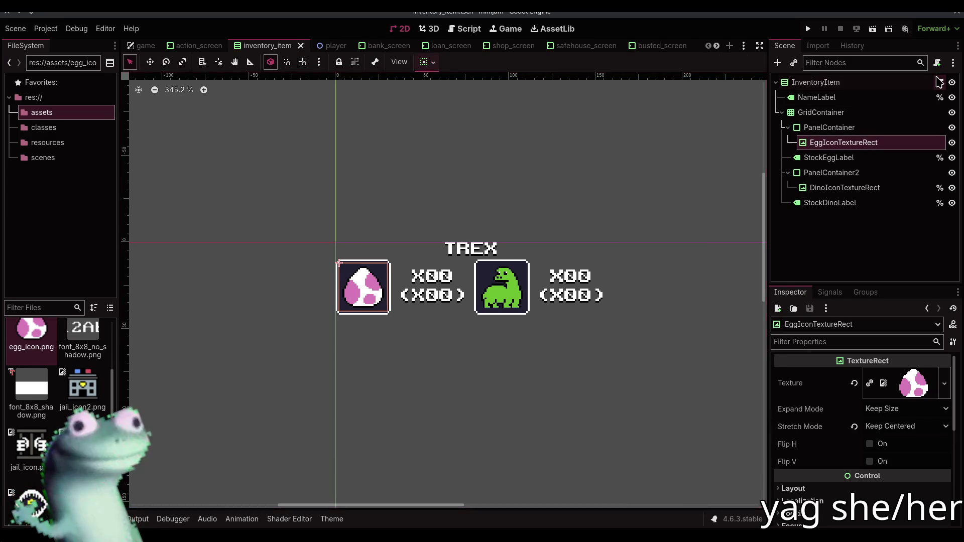
{"action": "left_click", "coordinate": [939, 82]}
{"action": "left_click", "coordinate": [618, 308]}
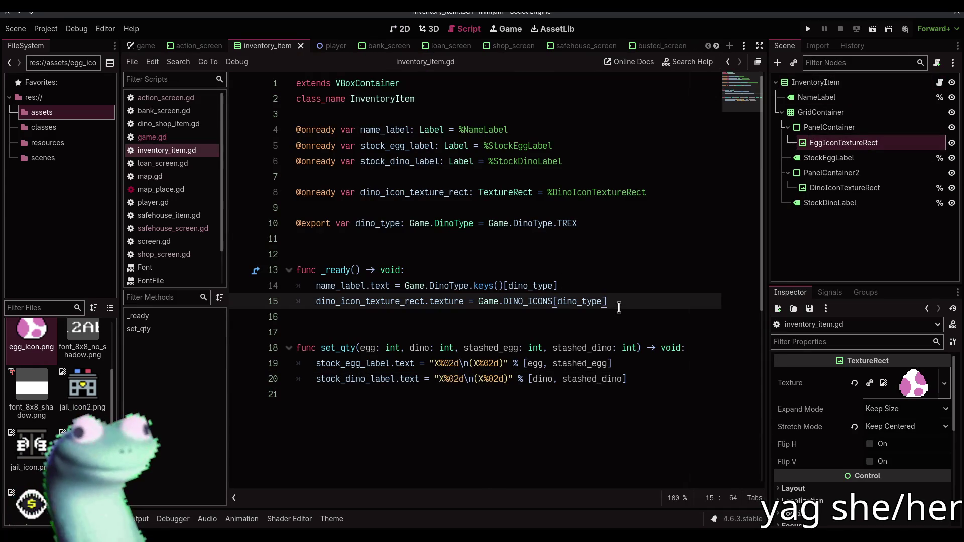
{"action": "key", "text": "Return"}
{"action": "type", "text": "egg_"}
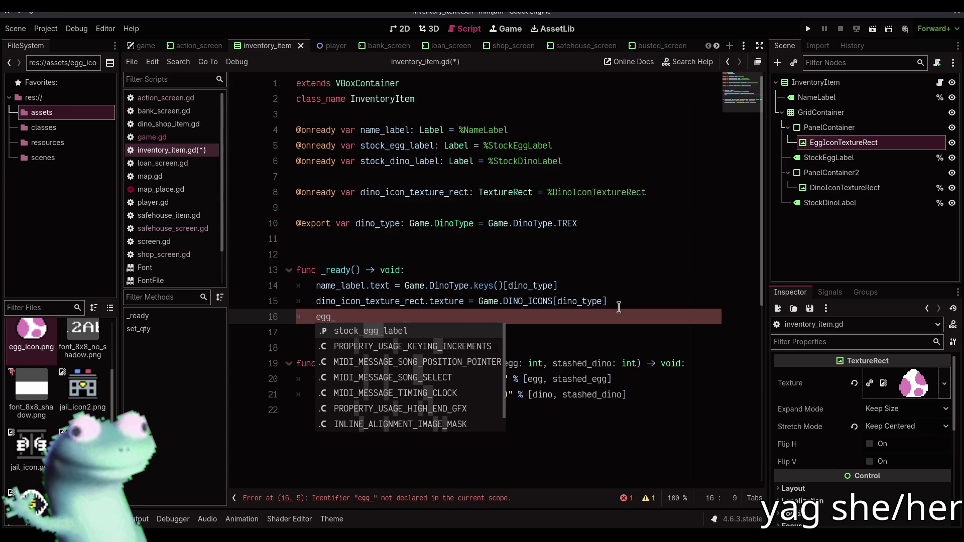
{"action": "key", "text": "BackSpace"}
{"action": "key", "text": "BackSpace"}
{"action": "key", "text": "BackSpace"}
{"action": "left_click_drag", "start_coordinate": [851, 145], "coordinate": [357, 207]}
{"action": "key", "text": "ctrl+z"}
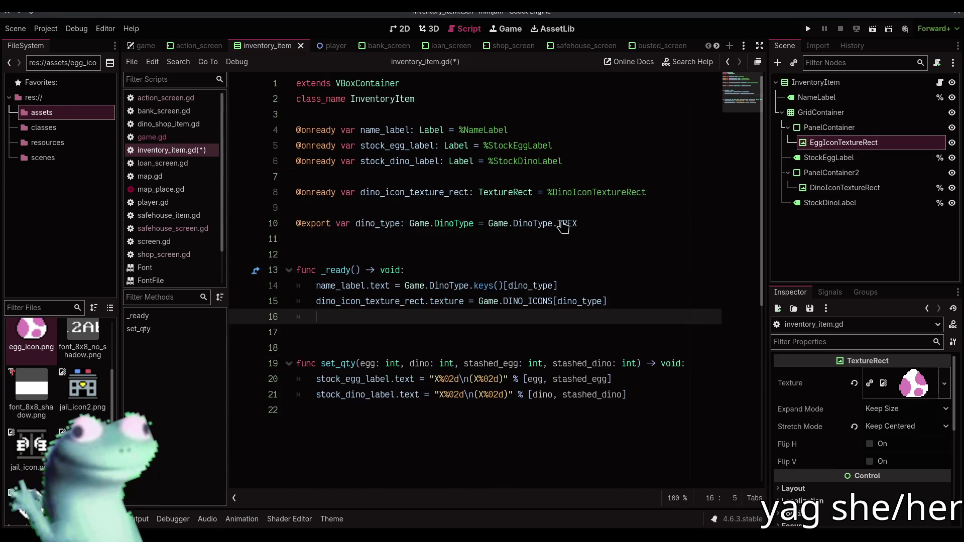
{"action": "left_click_drag", "start_coordinate": [817, 149], "coordinate": [548, 218]}
In _ready, set egg_icon_texture_rect.texture from Game.EGG_ICONS by dino type and save
{"action": "left_click", "coordinate": [467, 332]}
{"action": "type", "text": "egg_ic"}
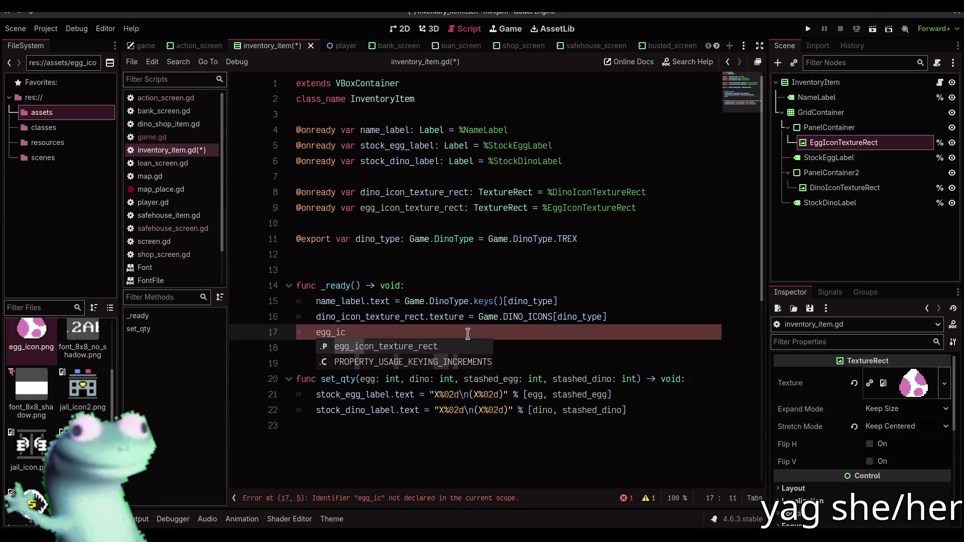
{"action": "key", "text": "Return"}
{"action": "type", "text": ".te"}
{"action": "key", "text": "Return"}
{"action": "type", "text": "Game.EG"}
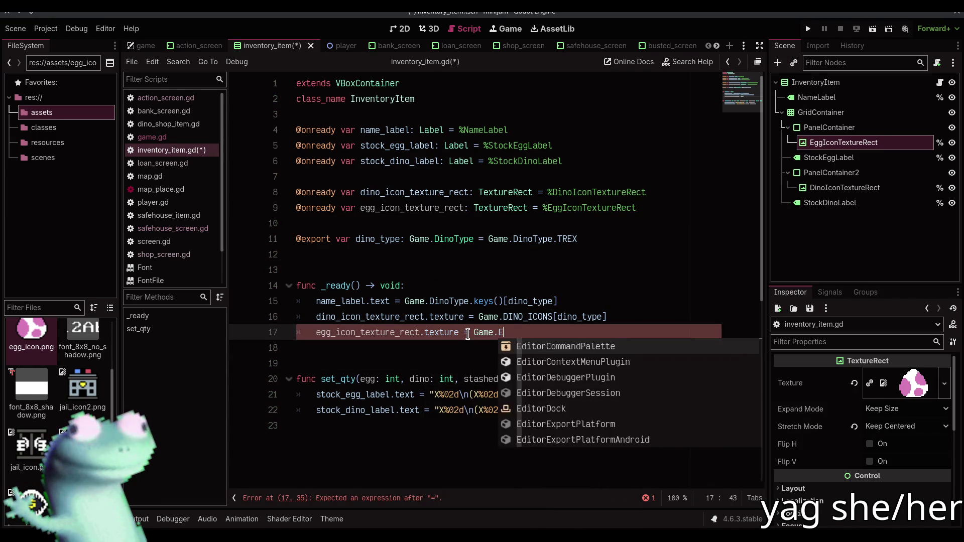
{"action": "key", "text": "Return"}
{"action": "type", "text": "[dino_type"}
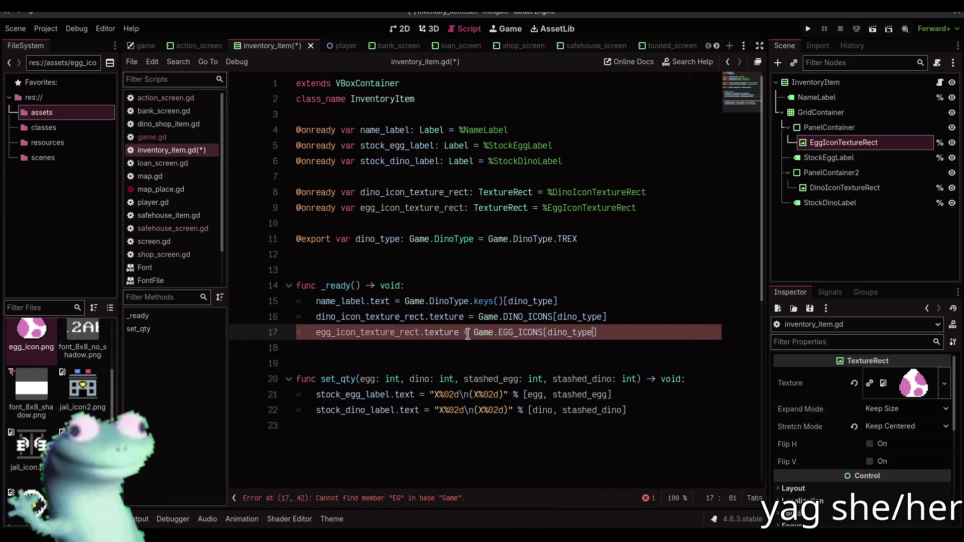
{"action": "key", "text": "ctrl+s"}
Select the new egg texture line, save the scene, and return to the 2D view
{"action": "left_click_drag", "start_coordinate": [612, 327], "coordinate": [316, 332]}
{"action": "key", "text": "ctrl+s"}
{"action": "left_click", "coordinate": [393, 30]}
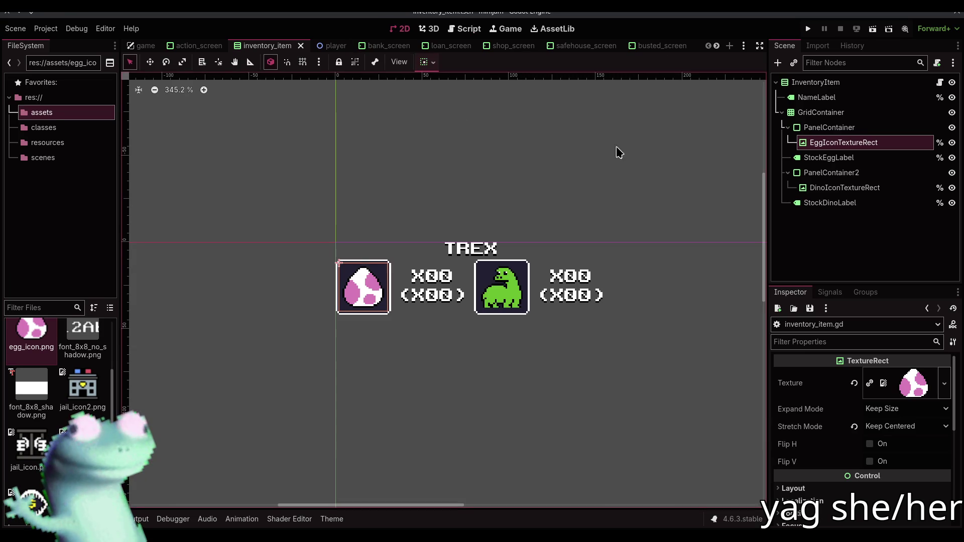
{"action": "scroll", "coordinate": [421, 48], "scroll_direction": "down", "scroll_amount": 3}
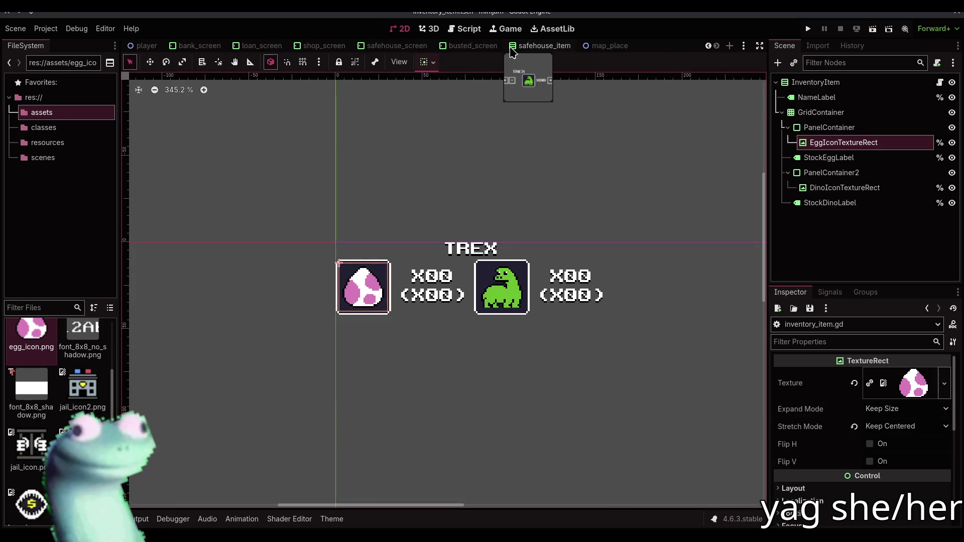
Open the safehouse_item scene and look over its script
{"action": "left_click", "coordinate": [529, 51]}
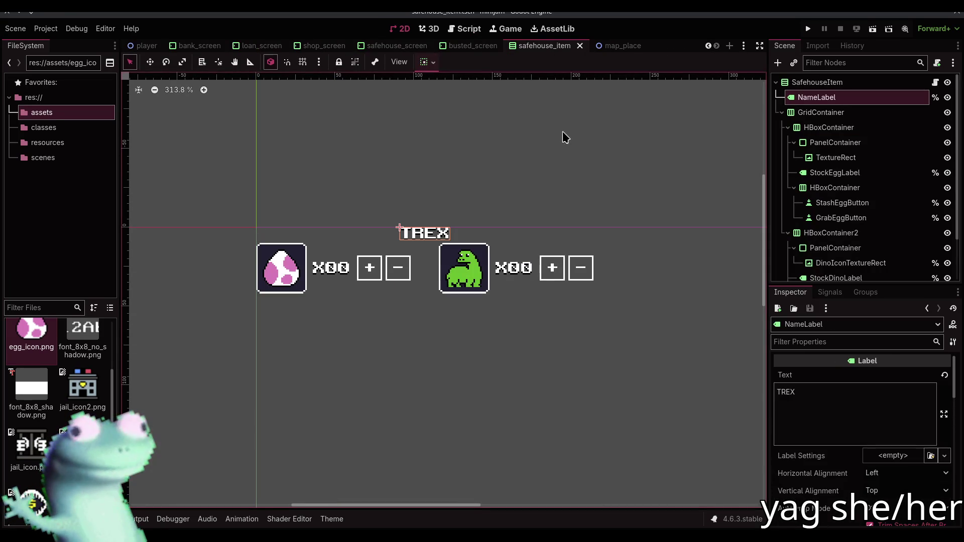
{"action": "left_click", "coordinate": [617, 161]}
{"action": "left_click", "coordinate": [846, 84]}
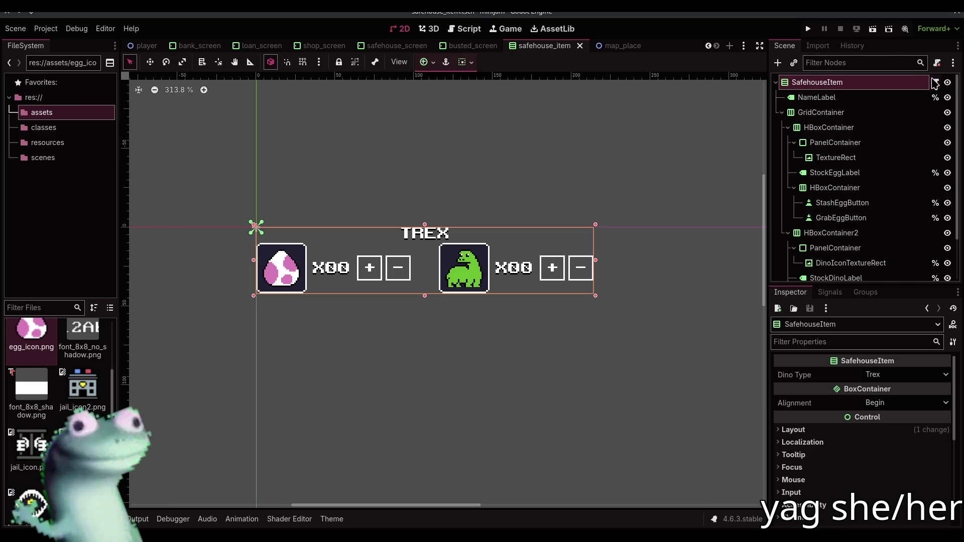
{"action": "left_click", "coordinate": [453, 33]}
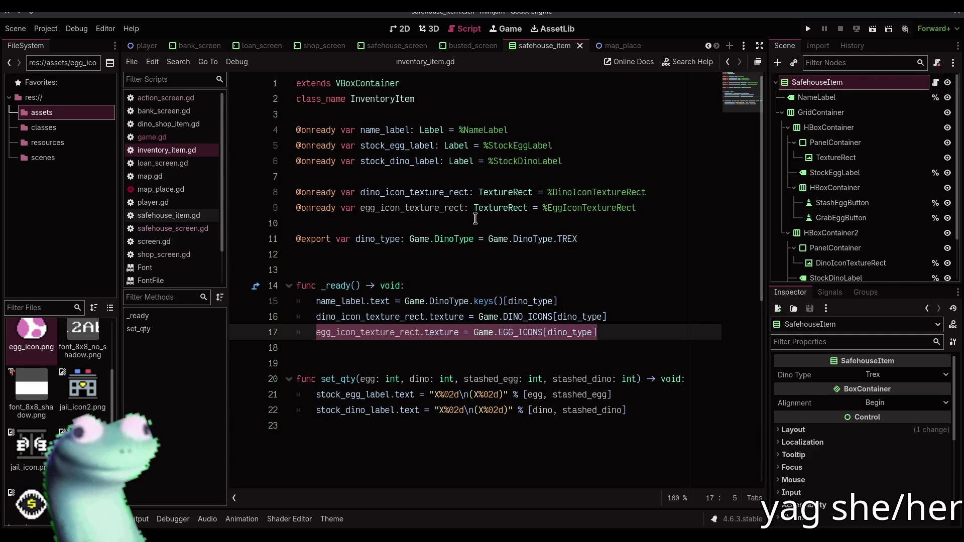
{"action": "left_click", "coordinate": [935, 82]}
{"action": "scroll", "coordinate": [515, 256], "scroll_direction": "up", "scroll_amount": 5}
{"action": "scroll", "coordinate": [515, 256], "scroll_direction": "down", "scroll_amount": 2}
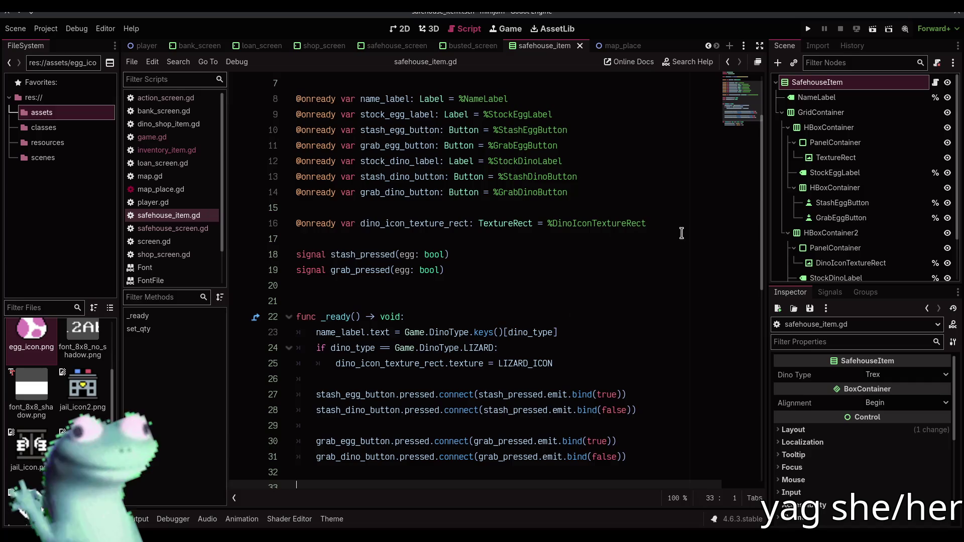
Rename the safehouse item's egg TextureRect node to EggIconTextureRect
{"action": "left_click", "coordinate": [400, 29]}
{"action": "left_click", "coordinate": [836, 157]}
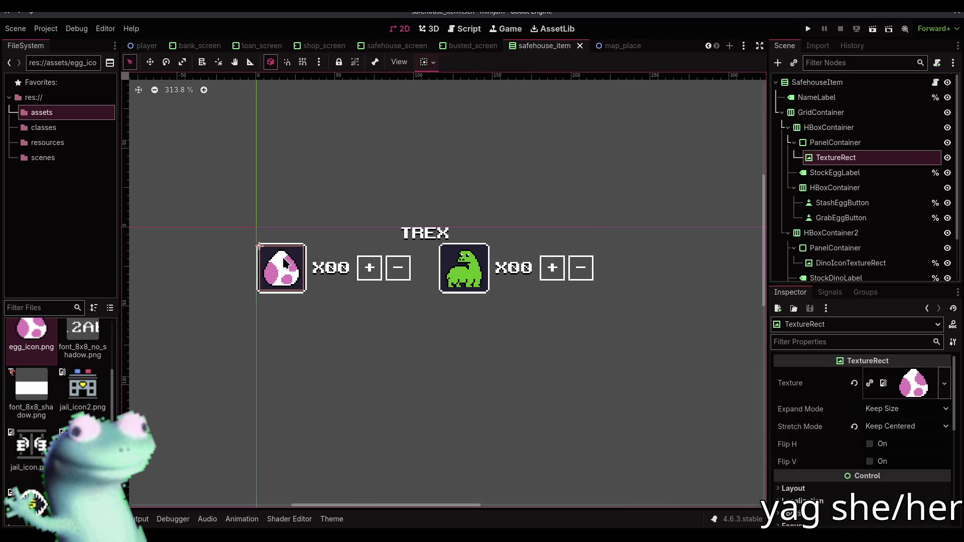
{"action": "double_click", "coordinate": [839, 158]}
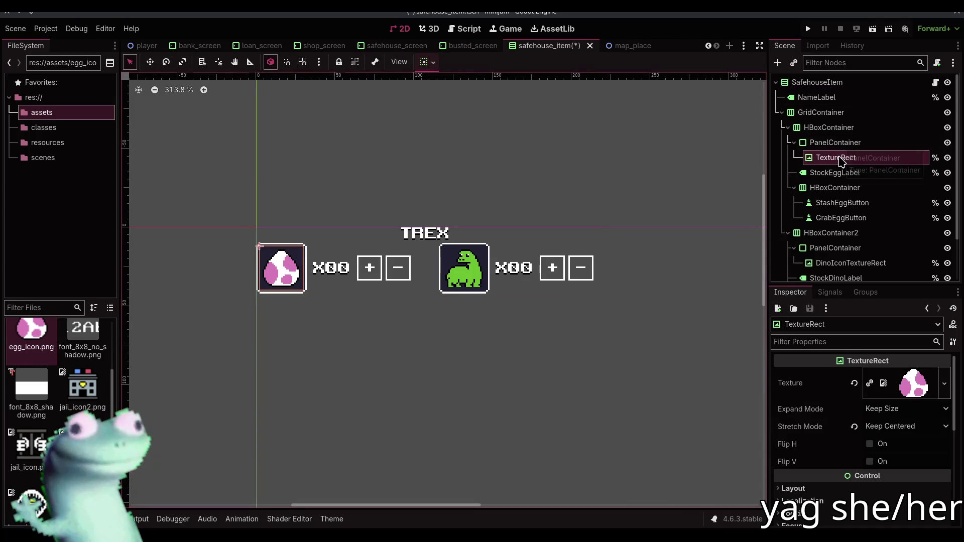
{"action": "key", "text": "Home"}
{"action": "type", "text": "Dino"}
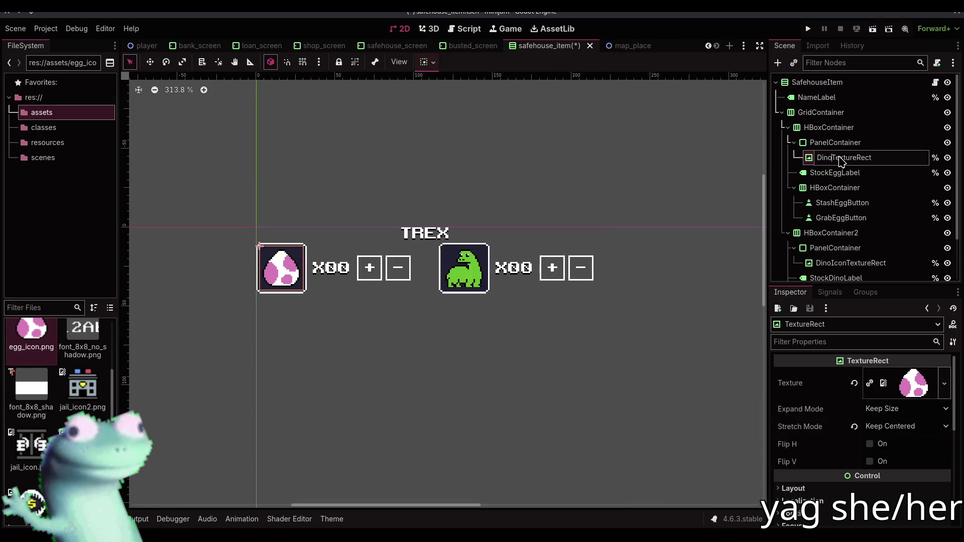
{"action": "key", "text": "BackSpace"}
{"action": "key", "text": "BackSpace"}
{"action": "key", "text": "BackSpace"}
{"action": "type", "text": "EggIcon"}
{"action": "key", "text": "Return"}
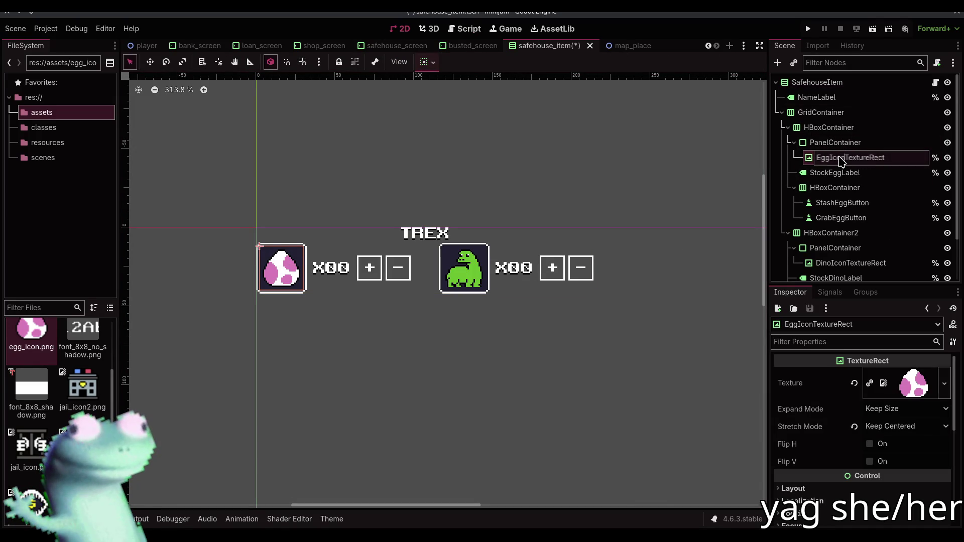
Add an EggIconTextureRect reference at line 17 and copy the icon lines from inventory_item.gd
{"action": "left_click", "coordinate": [464, 28]}
{"action": "left_click_drag", "start_coordinate": [818, 157], "coordinate": [426, 237]}
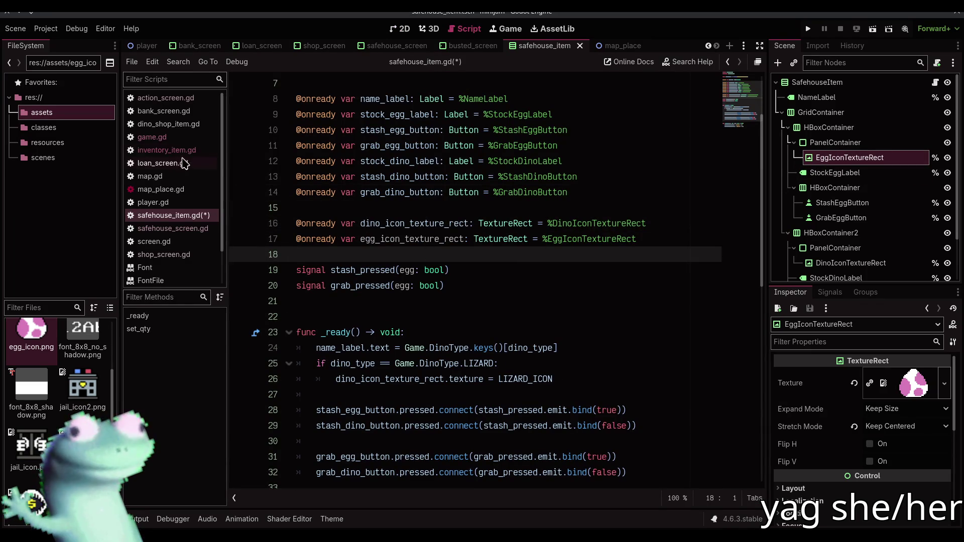
{"action": "left_click", "coordinate": [166, 150]}
{"action": "left_click", "coordinate": [623, 335]}
{"action": "left_click", "coordinate": [316, 316], "text": "shift"}
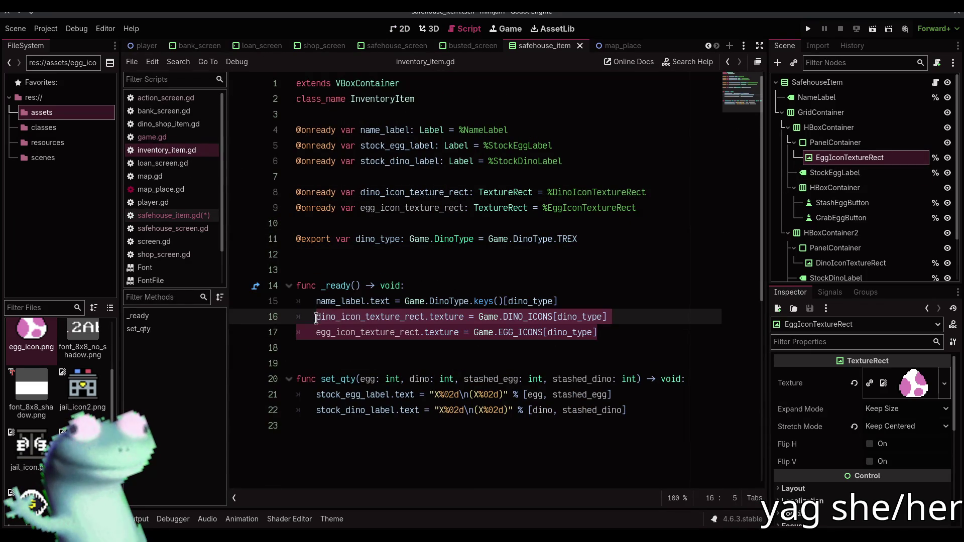
Replace the lizard-only icon lines with the DINO_ICONS and EGG_ICONS assignments and save
{"action": "left_click", "coordinate": [171, 216]}
{"action": "scroll", "coordinate": [460, 343], "scroll_direction": "down", "scroll_amount": 1}
{"action": "left_click_drag", "start_coordinate": [557, 332], "coordinate": [318, 316]}
{"action": "type", "text": "dino_icon_texture_rect.texture = Game.DINO_ICONS[dino_type] \tegg_icon_texture_rect.texture = Game.EGG_ICONS[dino_type]"}
{"action": "left_click", "coordinate": [340, 344]}
{"action": "key", "text": "ctrl+s"}
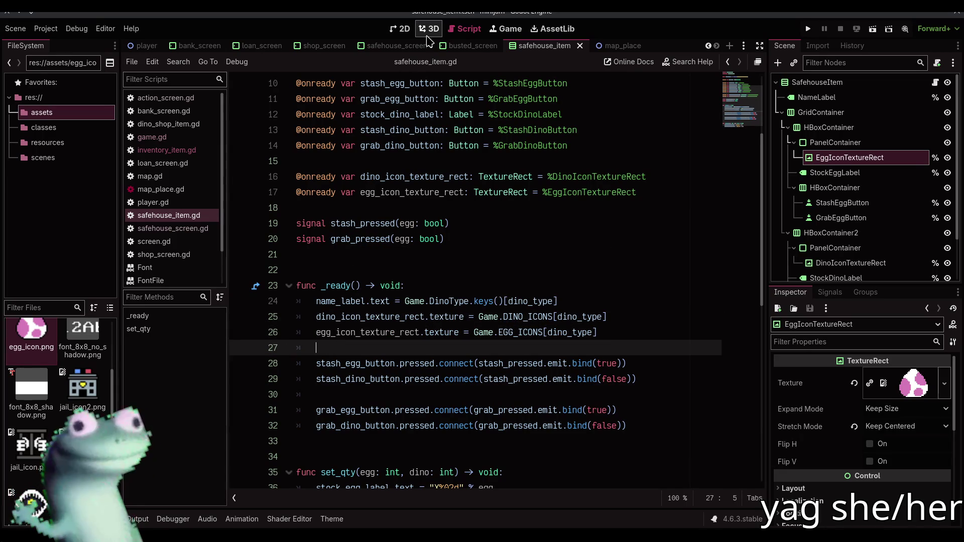
Review the finished script, then start a Quick Open Scene search
{"action": "scroll", "coordinate": [578, 46], "scroll_direction": "up", "scroll_amount": 3}
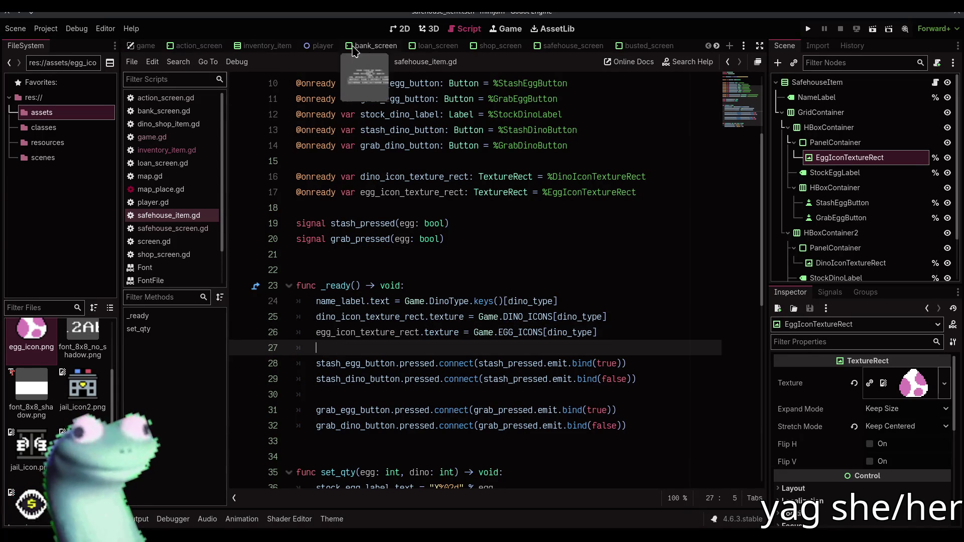
{"action": "scroll", "coordinate": [386, 46], "scroll_direction": "down", "scroll_amount": 2}
{"action": "scroll", "coordinate": [388, 49], "scroll_direction": "down", "scroll_amount": 1}
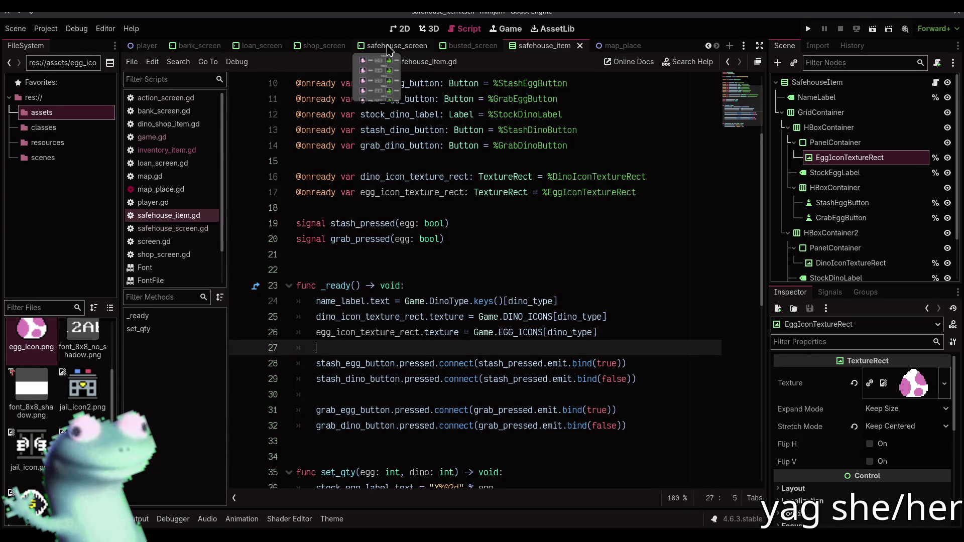
{"action": "key", "text": "ctrl+shift+o"}
Open dino_shop_item.tscn via a 'shop' search and rename its egg TextureRect to EggIconTextureRect
{"action": "type", "text": "shop"}
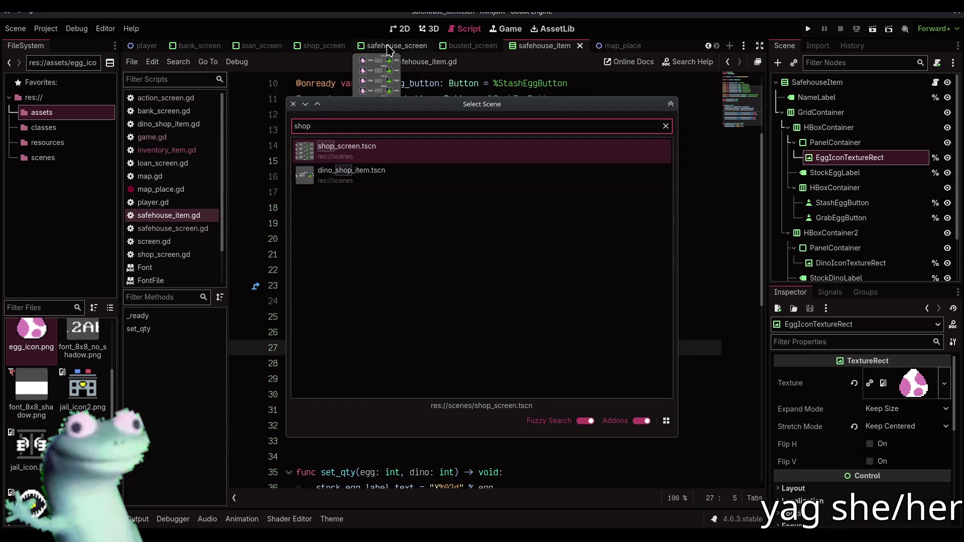
{"action": "key", "text": "Down"}
{"action": "key", "text": "Return"}
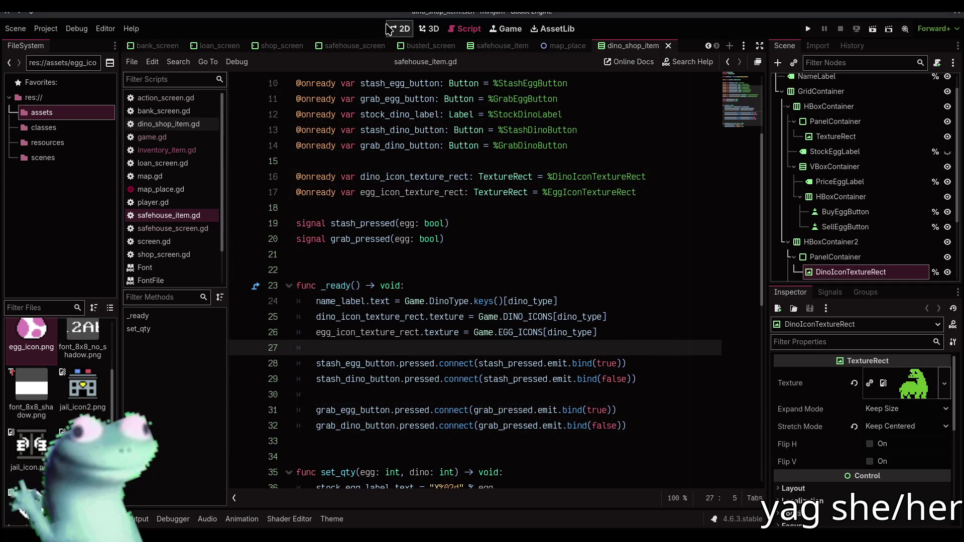
{"action": "left_click", "coordinate": [400, 29]}
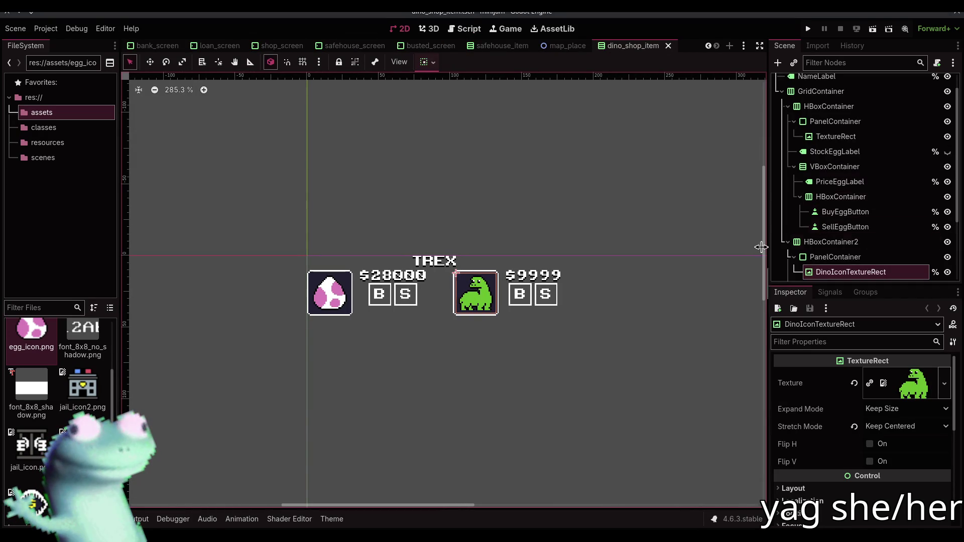
{"action": "left_click", "coordinate": [835, 136]}
{"action": "key", "text": "Down"}
{"action": "left_click", "coordinate": [836, 137]}
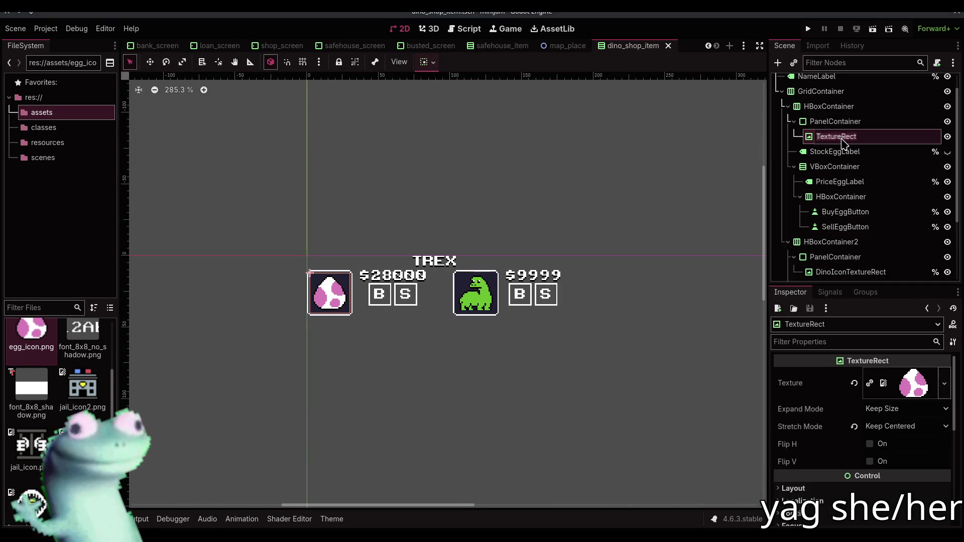
{"action": "left_click", "coordinate": [836, 137]}
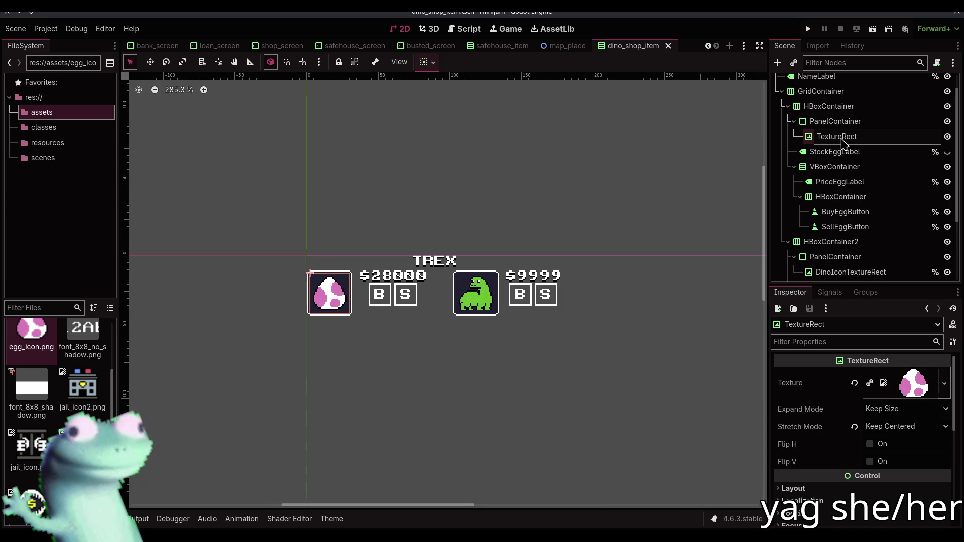
{"action": "type", "text": "EggIcon"}
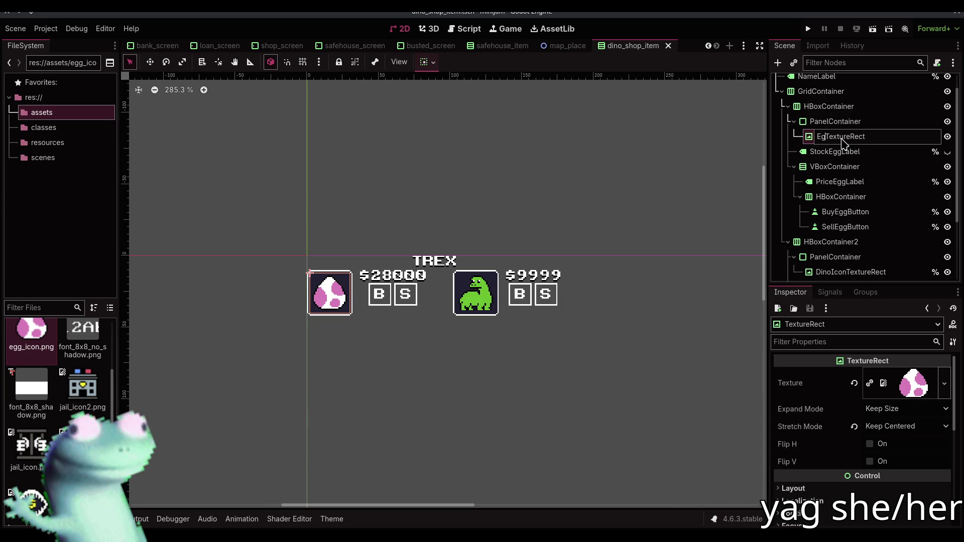
{"action": "key", "text": "Return"}
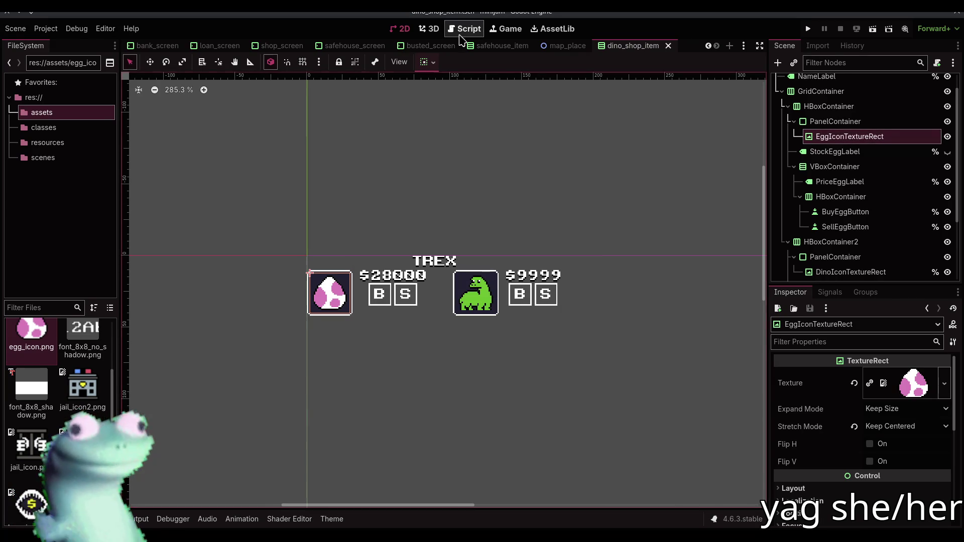
Open dino_shop_item.gd in the script editor and drag in an EggIconTextureRect reference
{"action": "left_click", "coordinate": [464, 29]}
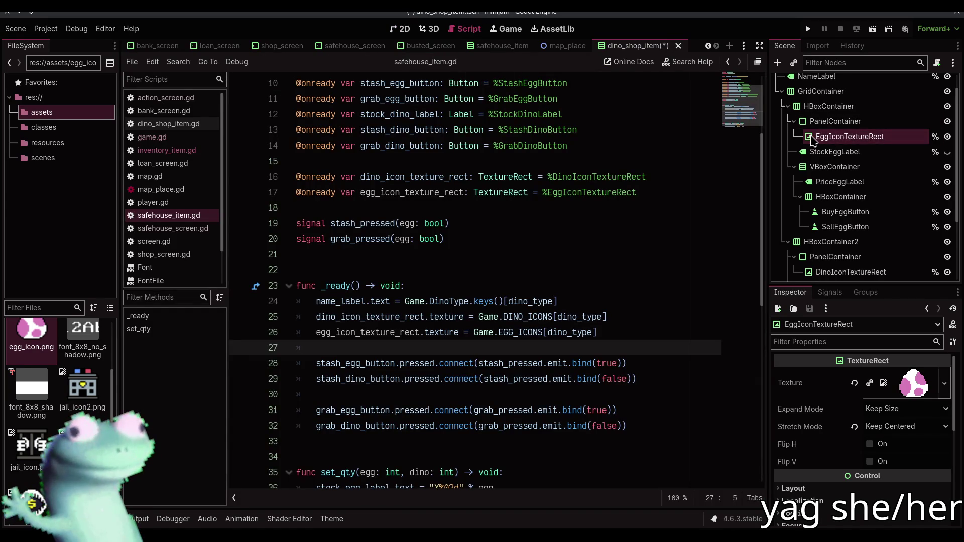
{"action": "mouse_move", "coordinate": [806, 141]}
{"action": "left_mouse_down"}
{"action": "mouse_move", "coordinate": [534, 216]}
{"action": "mouse_move", "coordinate": [828, 134]}
{"action": "mouse_move", "coordinate": [928, 88]}
{"action": "left_mouse_up"}
{"action": "left_click", "coordinate": [935, 83]}
{"action": "mouse_move", "coordinate": [840, 159]}
{"action": "left_mouse_down"}
{"action": "mouse_move", "coordinate": [387, 318]}
{"action": "mouse_move", "coordinate": [396, 316]}
{"action": "left_mouse_up"}
Set the egg icon texture from EGG_ICONS in _ready, remove the duplicate line, and run the game
{"action": "scroll", "coordinate": [404, 298], "scroll_direction": "down", "scroll_amount": 4}
{"action": "left_click", "coordinate": [618, 303]}
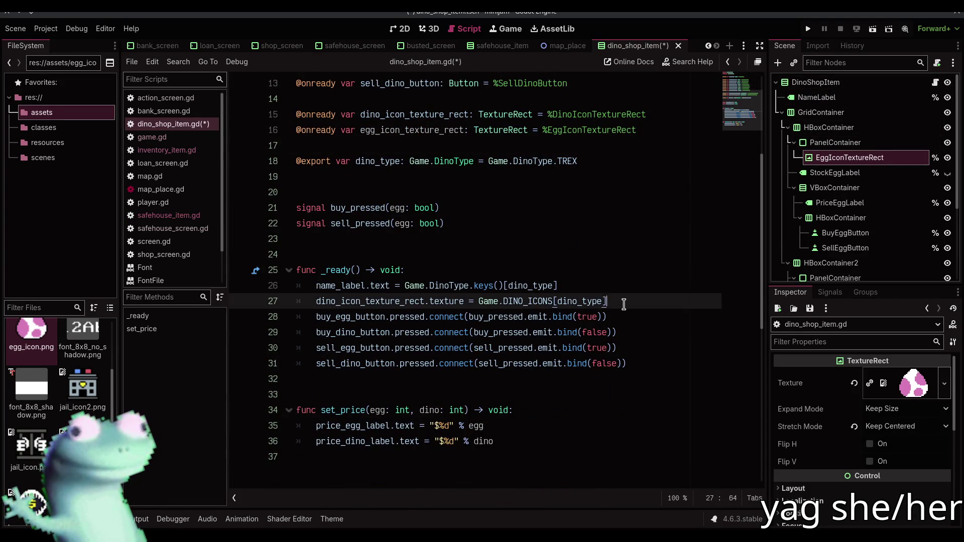
{"action": "type", "text": "dino_icon_texture_rect.texture = Game.DINO_ICONS[dino_type] \tegg_icon_texture_rect.texture = Game.EGG_ICONS[dino_type]"}
{"action": "key", "text": "Up"}
{"action": "key", "text": "Up"}
{"action": "key", "text": "shift+Home"}
{"action": "key", "text": "shift+Home"}
{"action": "key", "text": "BackSpace"}
{"action": "key", "text": "BackSpace"}
{"action": "key", "text": "F5"}
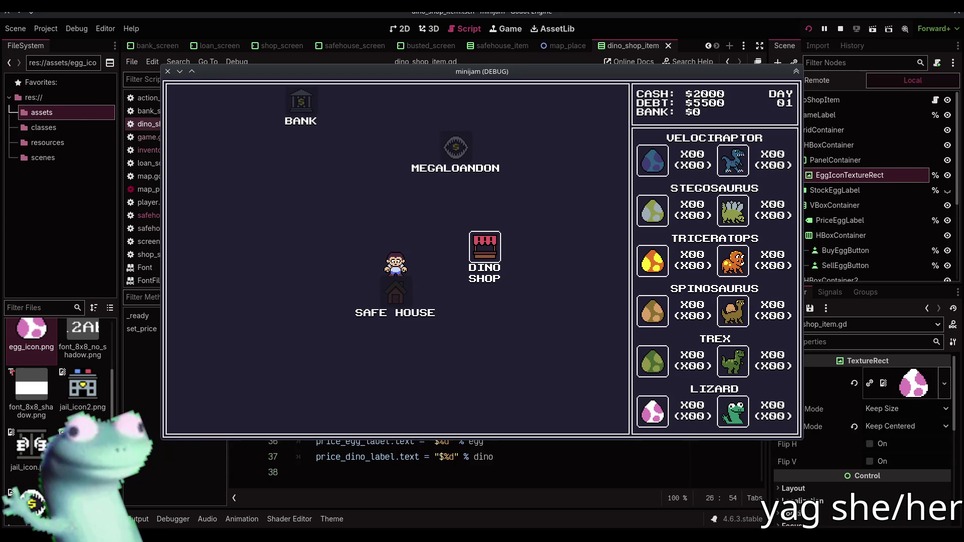
Buy seven Velociraptor eggs in the Dino Shop, then return to the map
{"action": "left_click", "coordinate": [477, 250]}
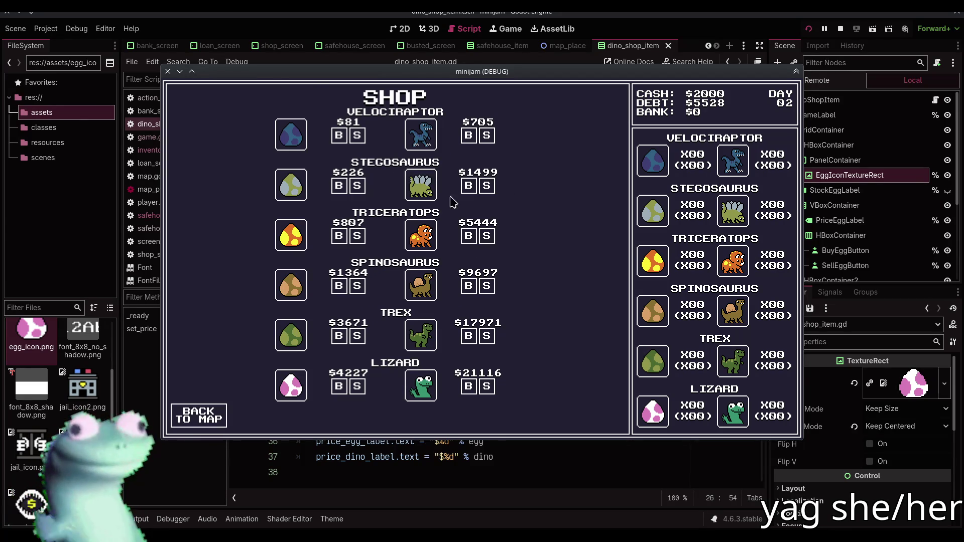
{"action": "left_click", "coordinate": [338, 144]}
{"action": "left_click", "coordinate": [338, 144]}
{"action": "left_click", "coordinate": [337, 144]}
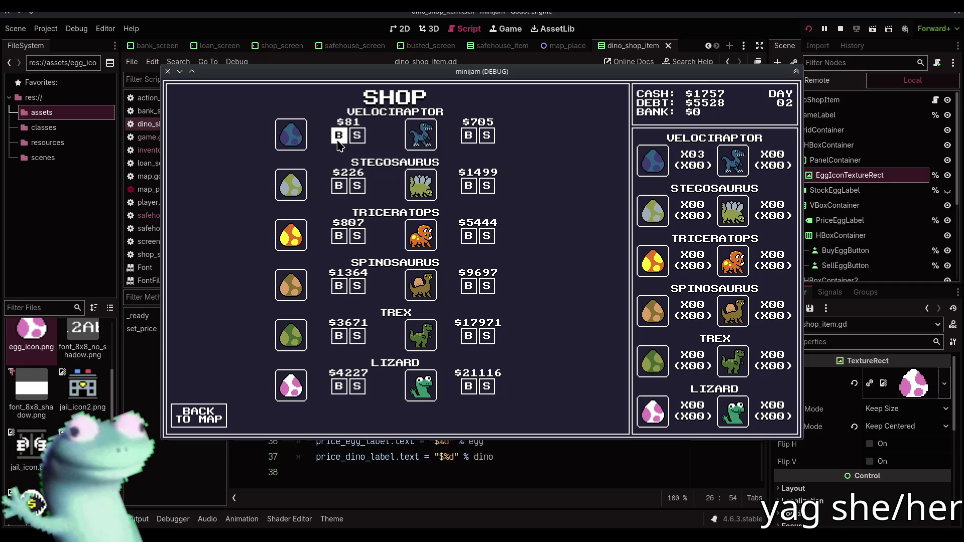
{"action": "left_click", "coordinate": [338, 144]}
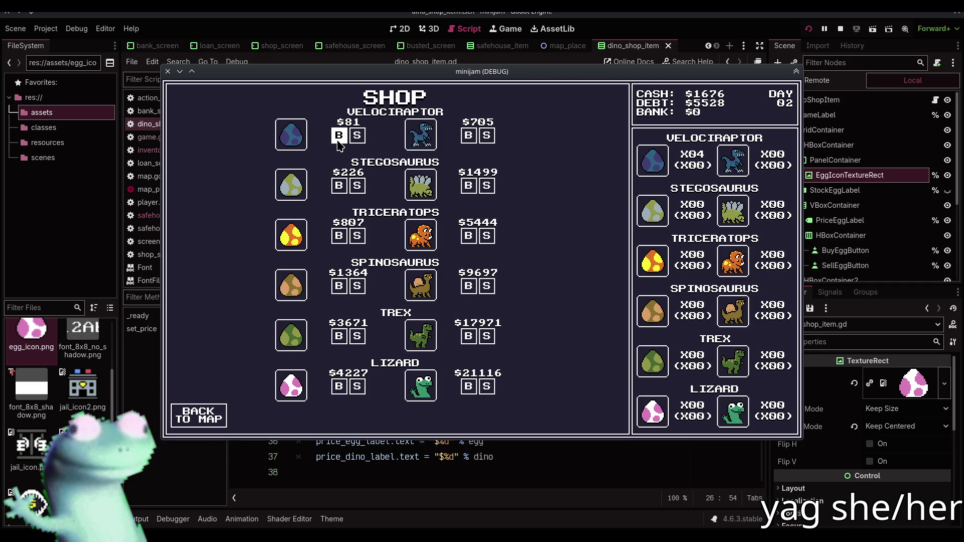
{"action": "left_click", "coordinate": [338, 145]}
{"action": "left_click", "coordinate": [338, 144]}
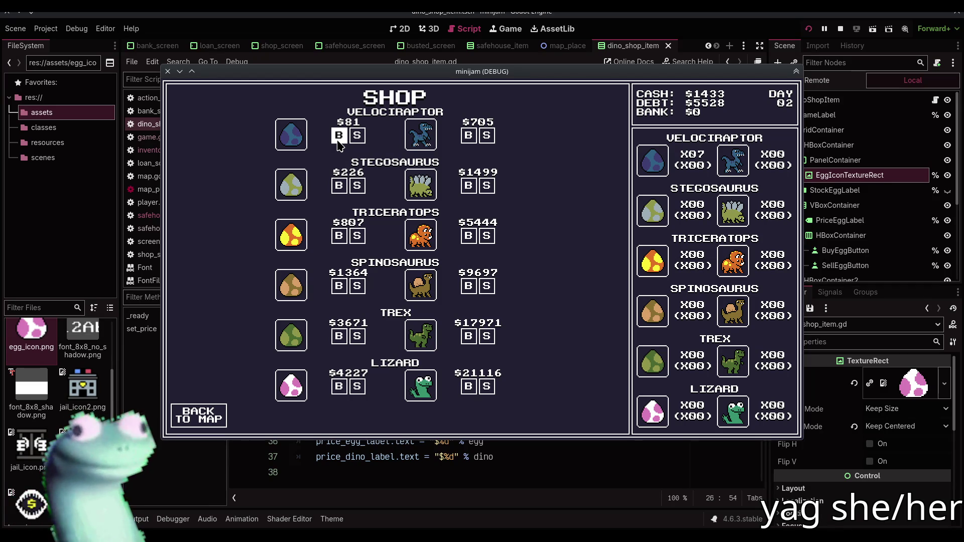
{"action": "left_click", "coordinate": [337, 144]}
{"action": "left_click", "coordinate": [338, 144]}
{"action": "left_click", "coordinate": [338, 144]}
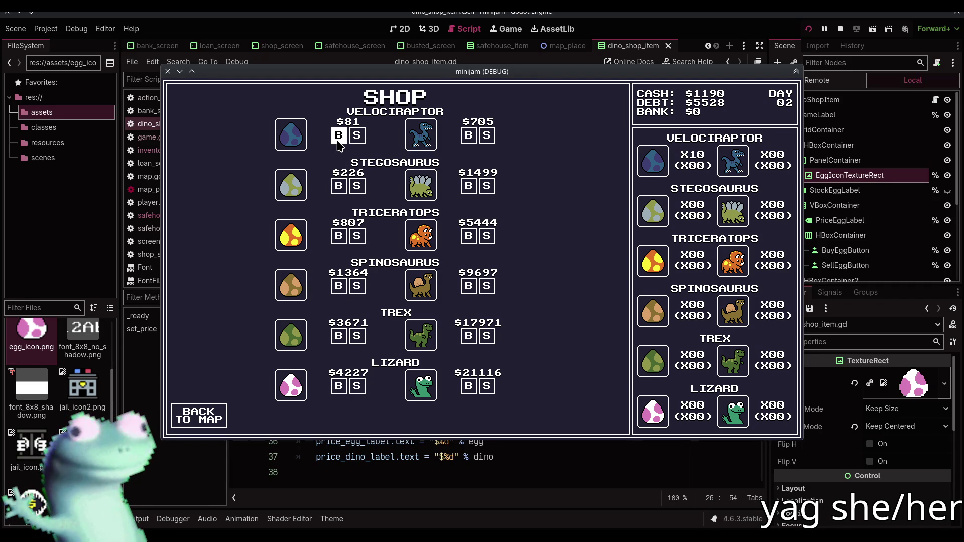
{"action": "left_click", "coordinate": [218, 420]}
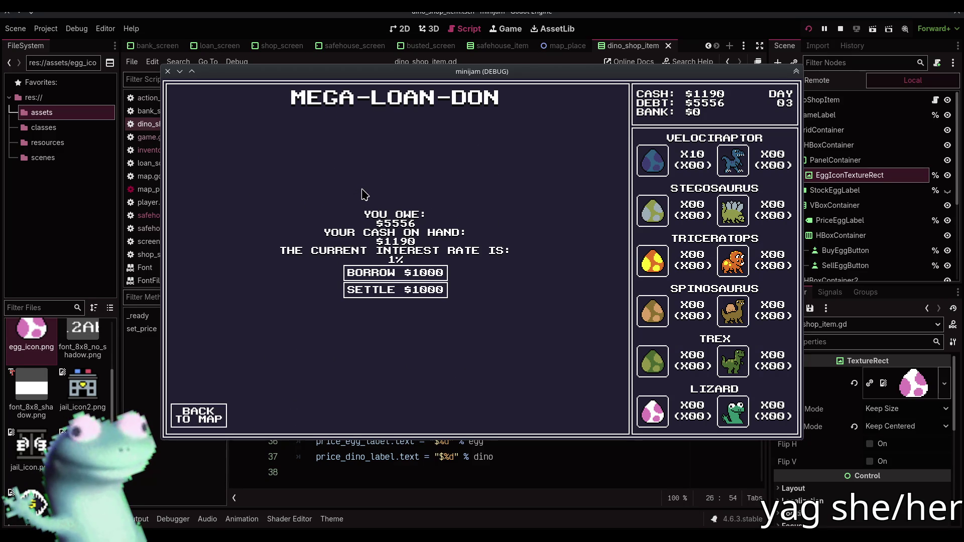
Repay $1000 of the loan, then sell the Velociraptor eggs at the Dino Shop
{"action": "left_click", "coordinate": [374, 297]}
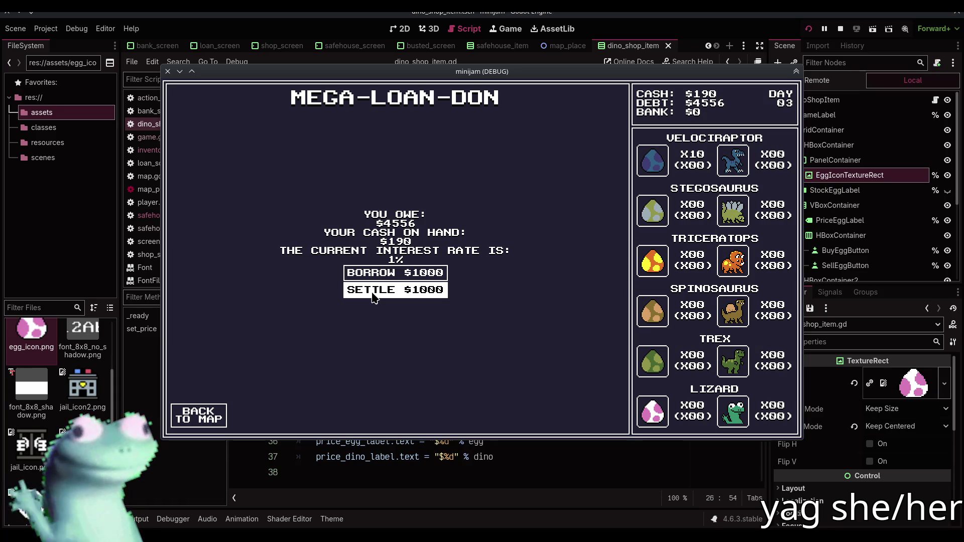
{"action": "left_click", "coordinate": [221, 407]}
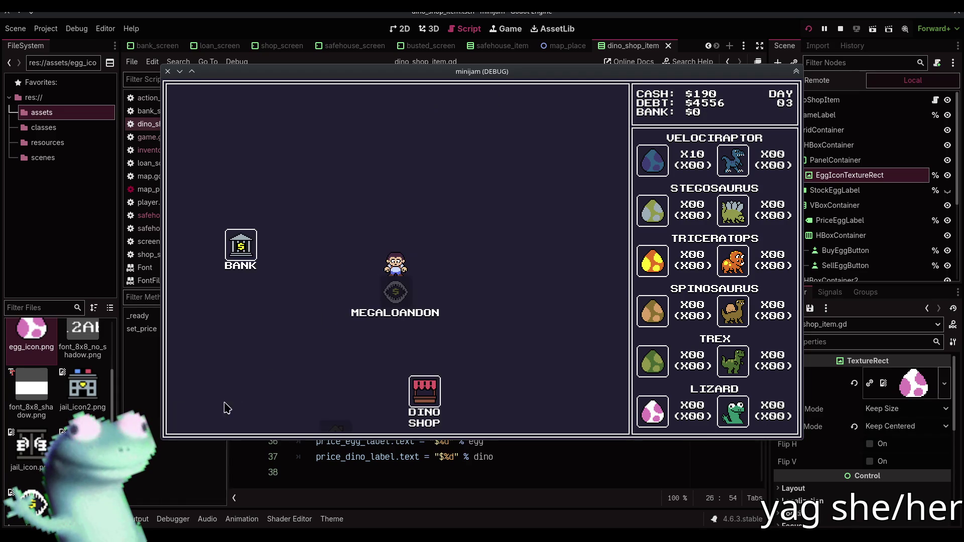
{"action": "left_click", "coordinate": [427, 402]}
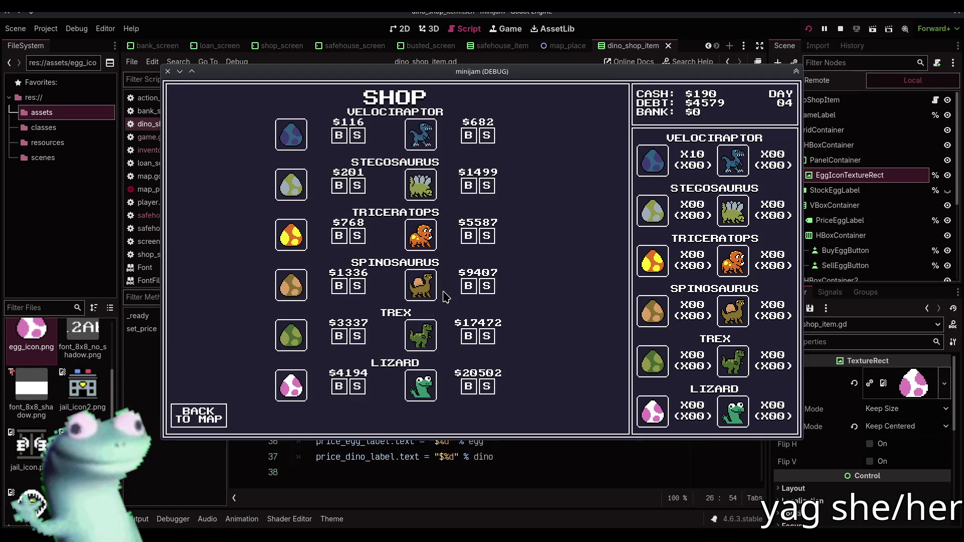
{"action": "left_click", "coordinate": [356, 135]}
{"action": "left_click", "coordinate": [357, 135]}
{"action": "left_click", "coordinate": [356, 135]}
{"action": "left_click", "coordinate": [204, 412]}
Pass a day at the Safe House, then sell Velociraptor dinos and buy one Stegosaurus
{"action": "left_click", "coordinate": [321, 338]}
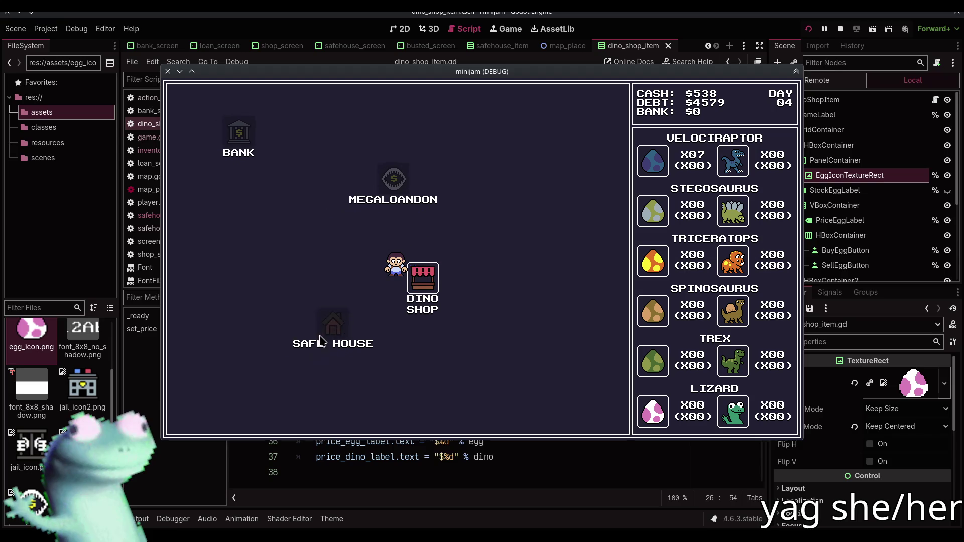
{"action": "left_click", "coordinate": [224, 414]}
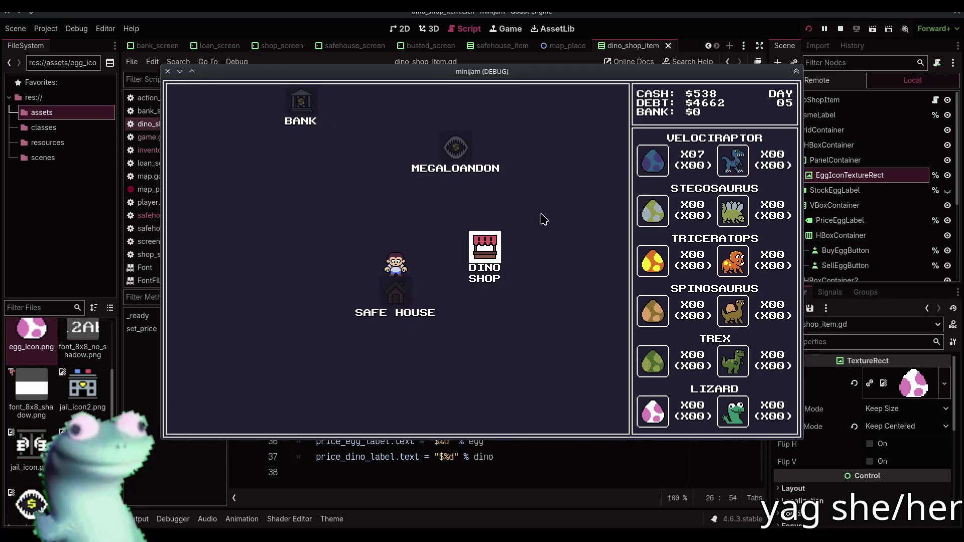
{"action": "left_click", "coordinate": [472, 261]}
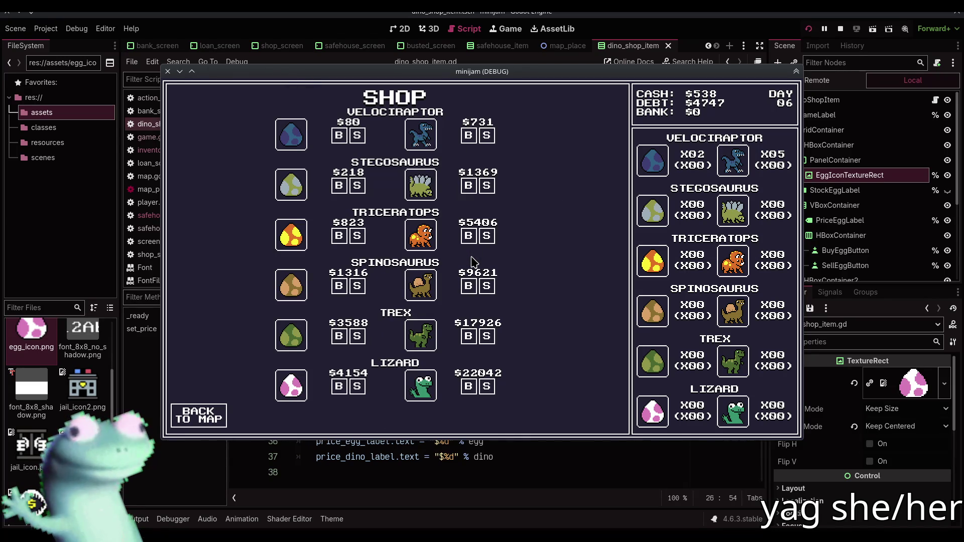
{"action": "left_click", "coordinate": [486, 136]}
{"action": "left_click", "coordinate": [486, 136]}
{"action": "left_click", "coordinate": [486, 136]}
{"action": "left_click", "coordinate": [485, 136]}
{"action": "left_click", "coordinate": [486, 136]}
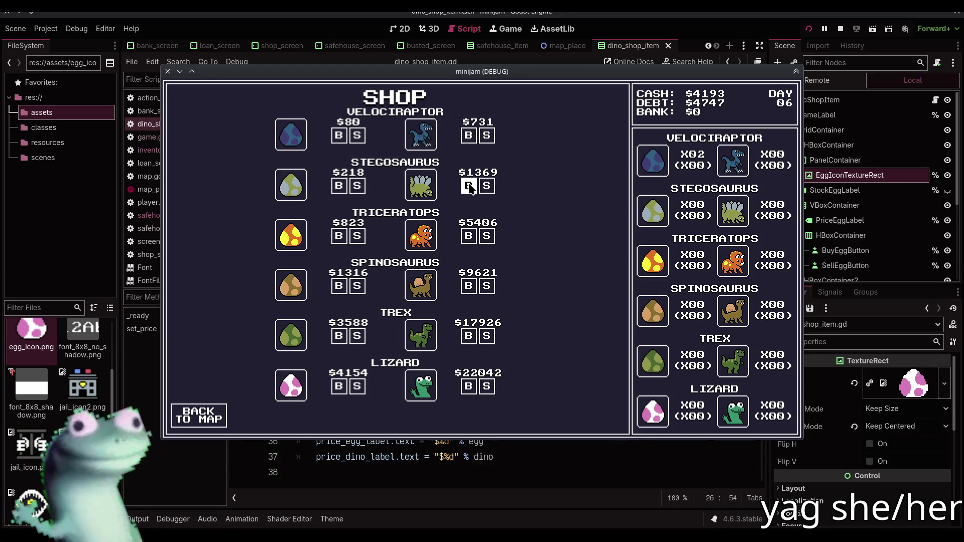
{"action": "left_click", "coordinate": [468, 186]}
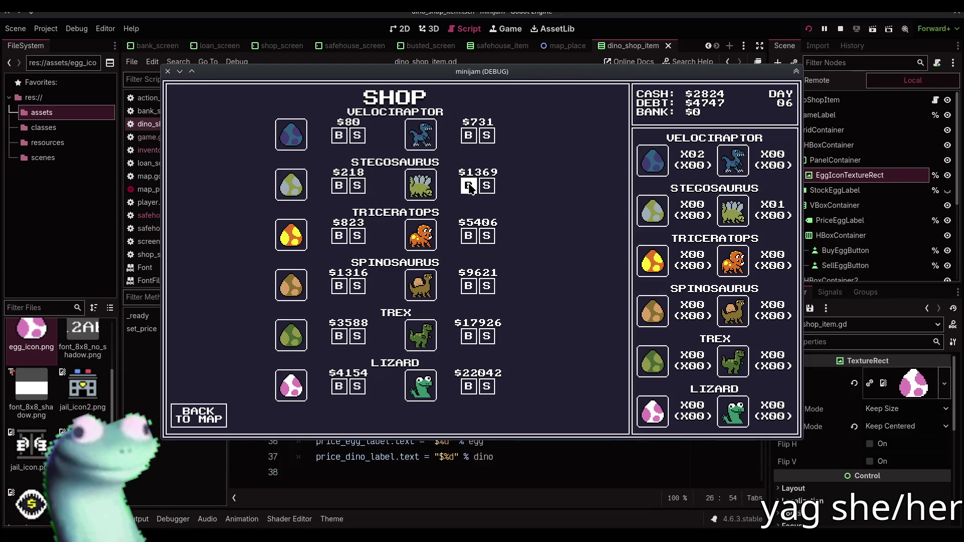
Borrow $2000 from Megaloandon in two $1000 loans
{"action": "left_click", "coordinate": [211, 421]}
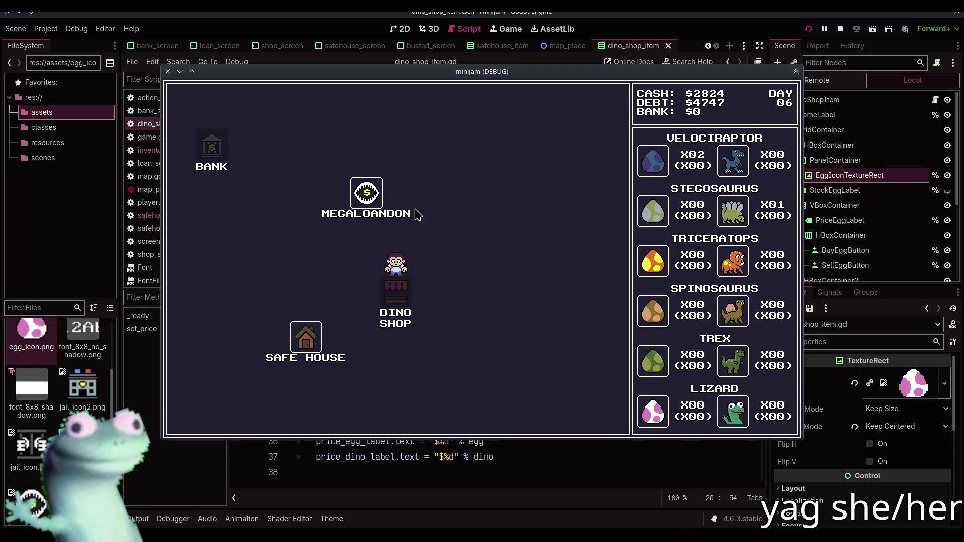
{"action": "left_click", "coordinate": [370, 200]}
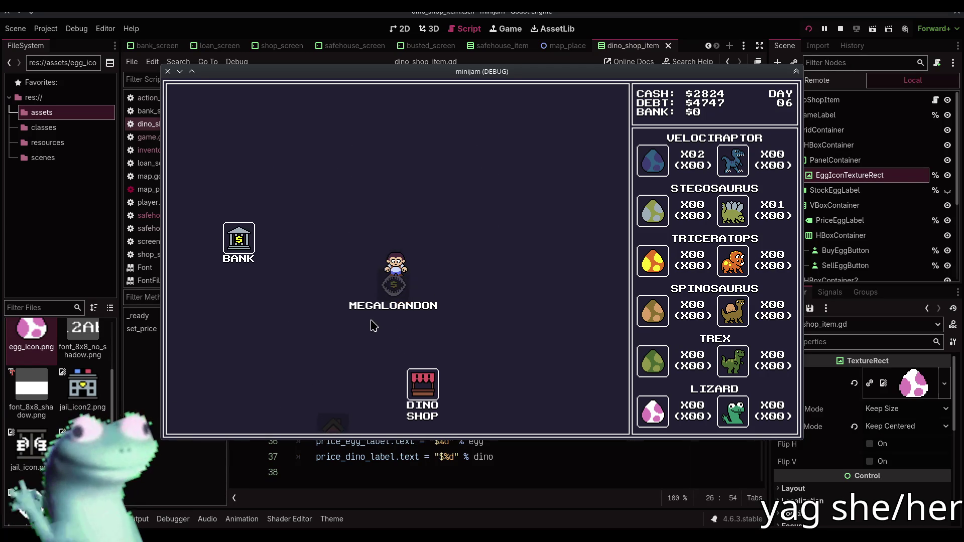
{"action": "left_click", "coordinate": [422, 271]}
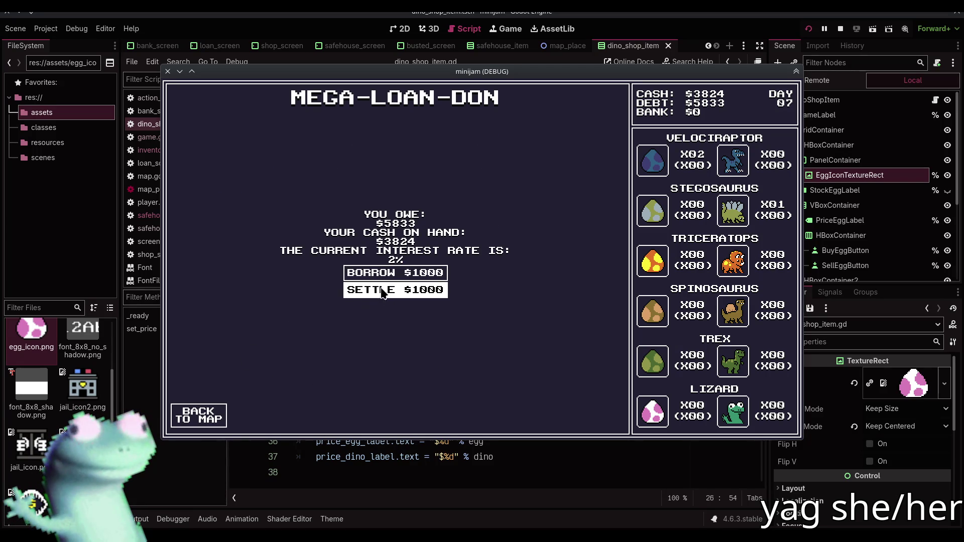
{"action": "left_click", "coordinate": [388, 274]}
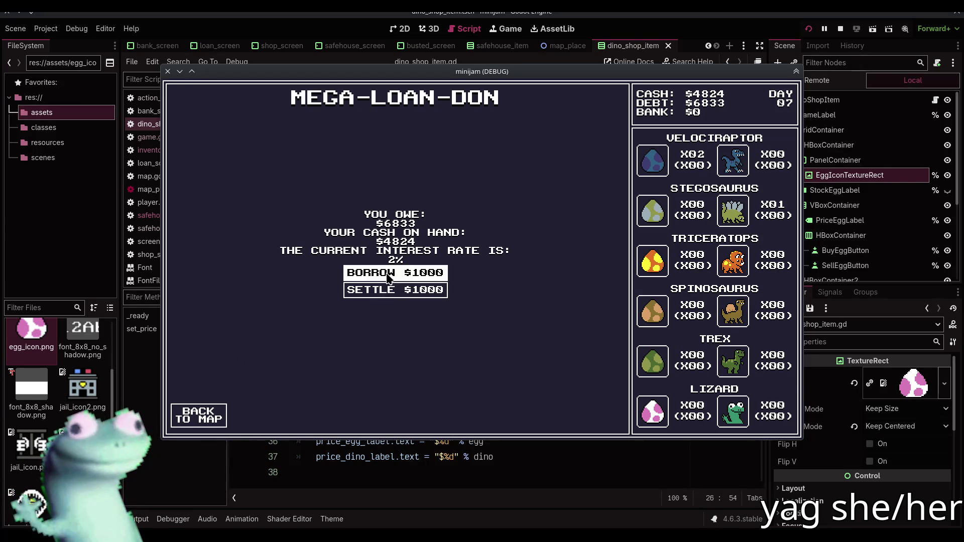
{"action": "left_click", "coordinate": [199, 415]}
Buy two Triceratops eggs and sell the Velociraptor eggs at the Dino Shop
{"action": "left_click", "coordinate": [424, 390]}
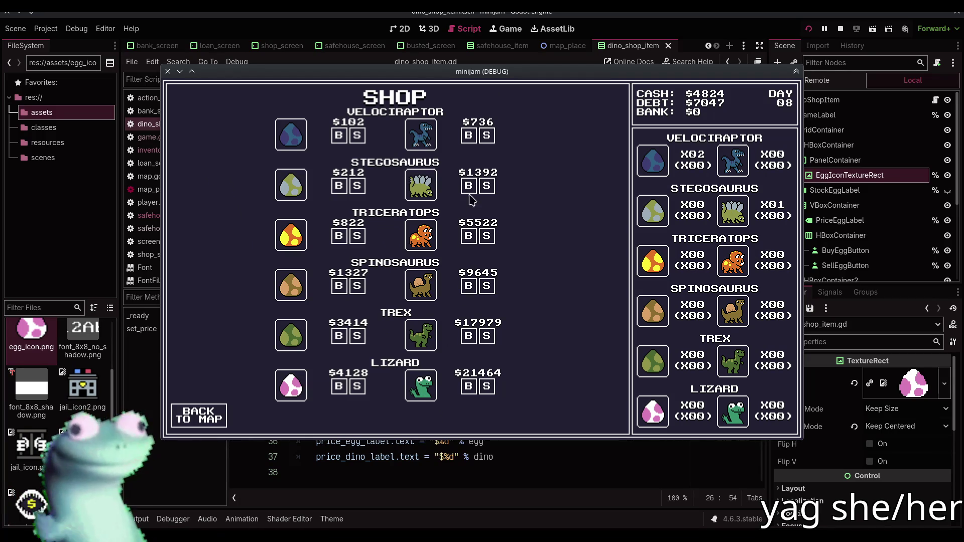
{"action": "left_click", "coordinate": [339, 236]}
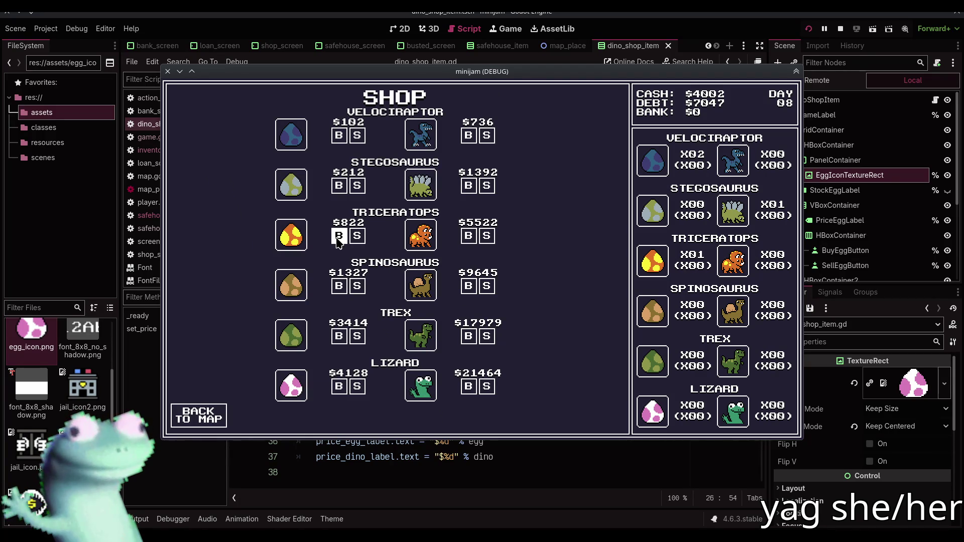
{"action": "left_click", "coordinate": [339, 236]}
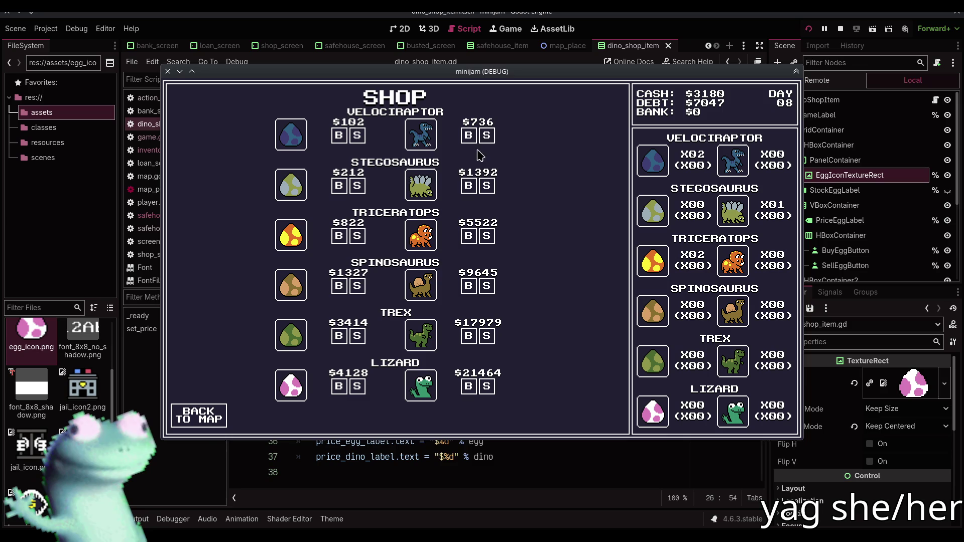
{"action": "left_click", "coordinate": [358, 136]}
{"action": "left_click", "coordinate": [359, 135]}
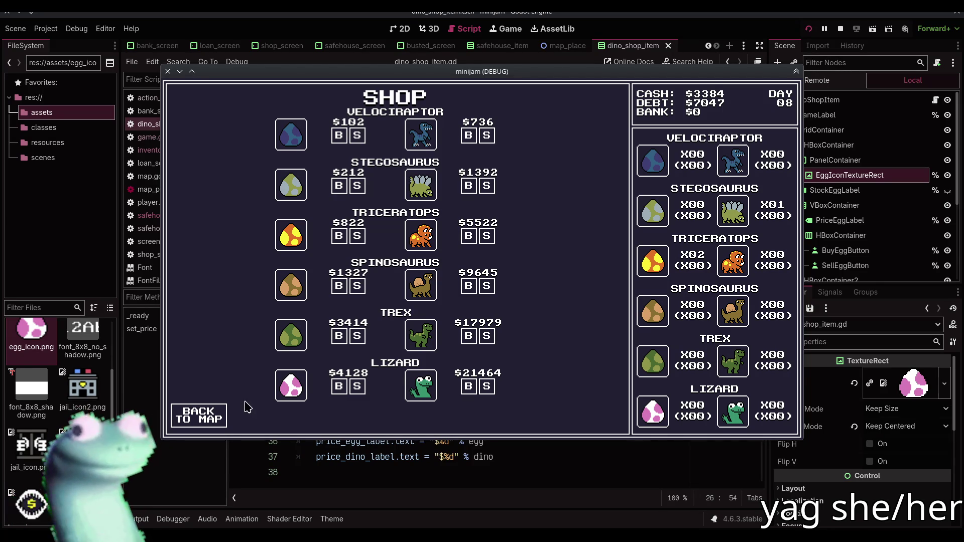
{"action": "left_click", "coordinate": [216, 414]}
Pass a day at the Safe House, then sell a Triceratops dino
{"action": "left_click", "coordinate": [312, 336]}
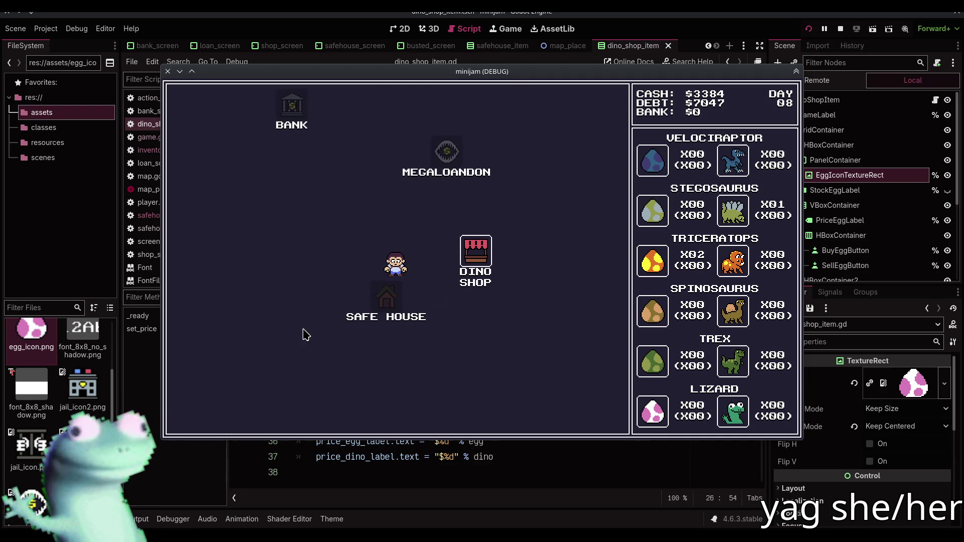
{"action": "left_click", "coordinate": [223, 414]}
{"action": "left_click", "coordinate": [496, 247]}
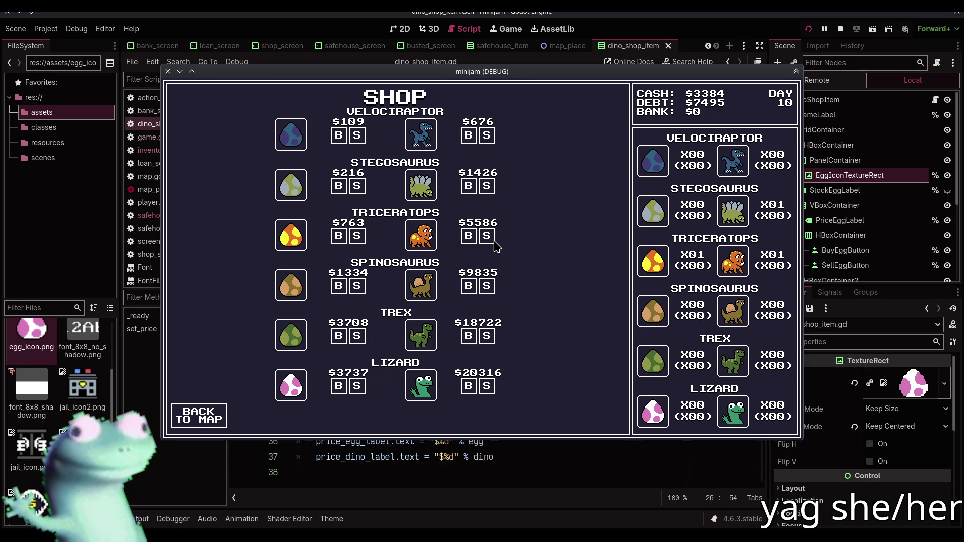
{"action": "left_click", "coordinate": [486, 236]}
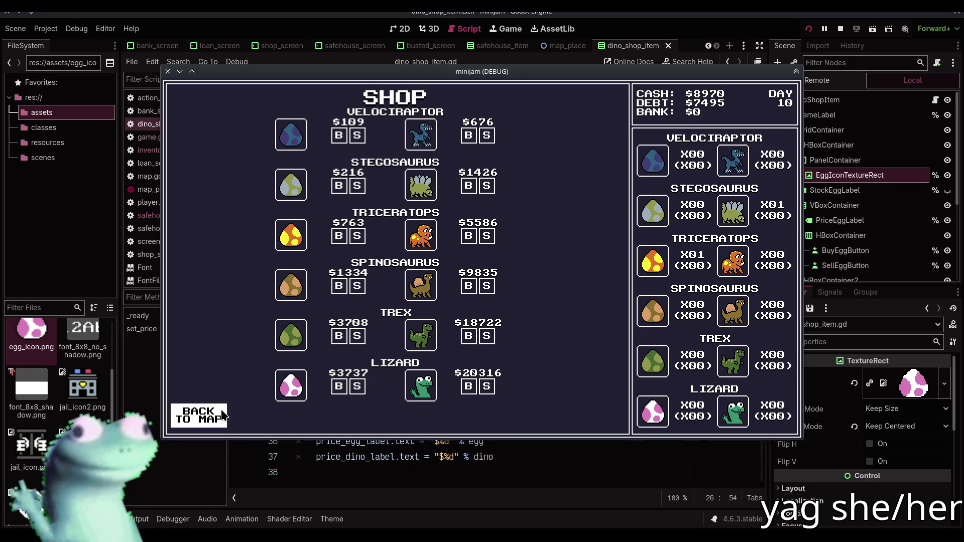
{"action": "left_click", "coordinate": [200, 416]}
Pass another day, then sell the remaining Triceratops and the Stegosaurus dinos
{"action": "left_click", "coordinate": [317, 334]}
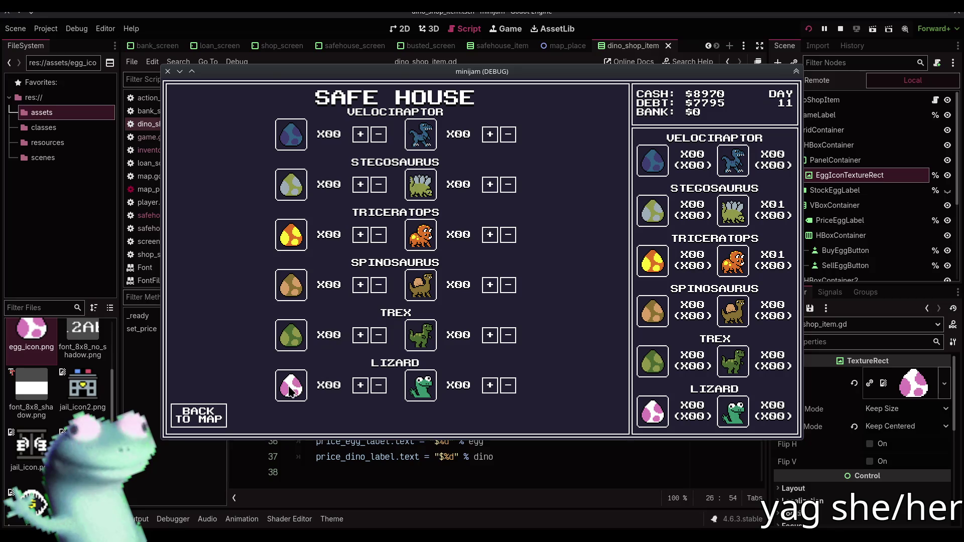
{"action": "left_click", "coordinate": [224, 419]}
{"action": "left_click", "coordinate": [490, 261]}
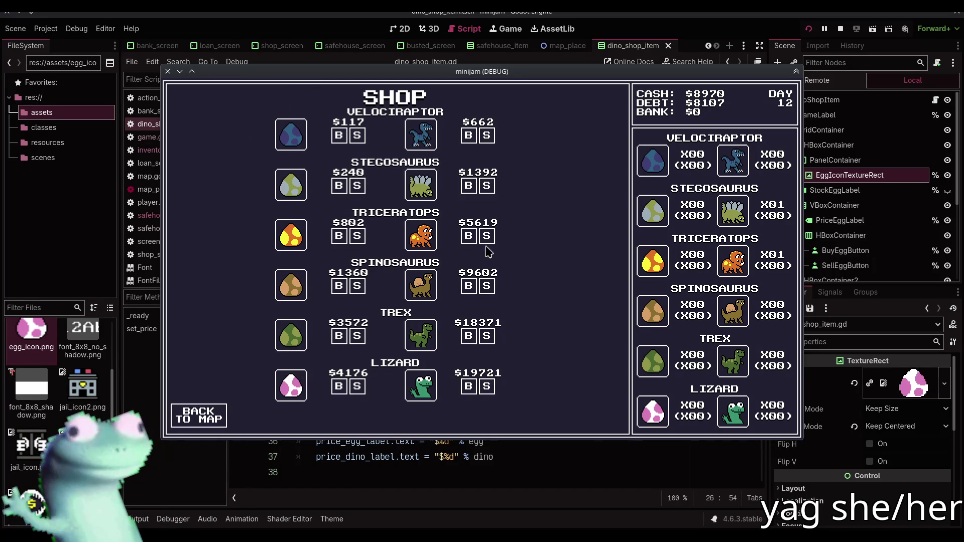
{"action": "left_click", "coordinate": [488, 238]}
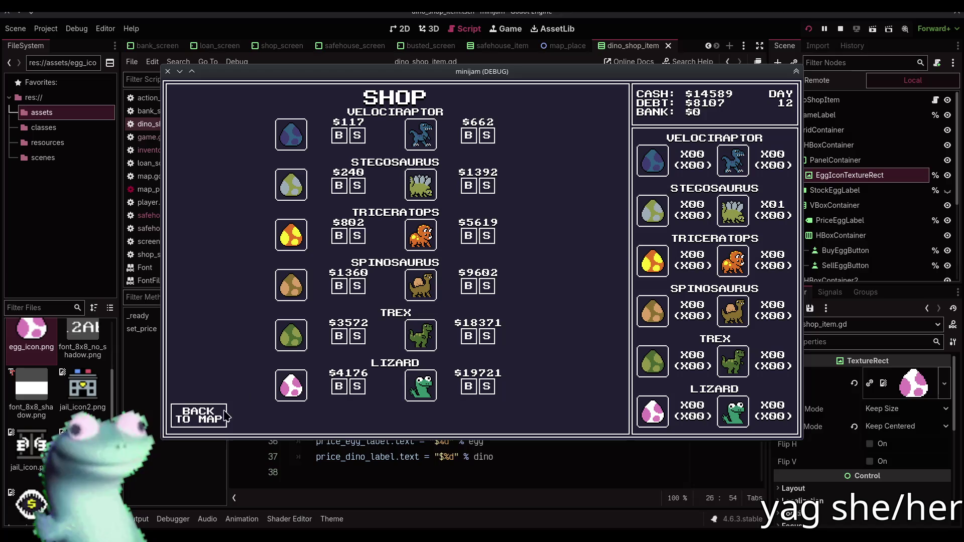
{"action": "left_click", "coordinate": [486, 185]}
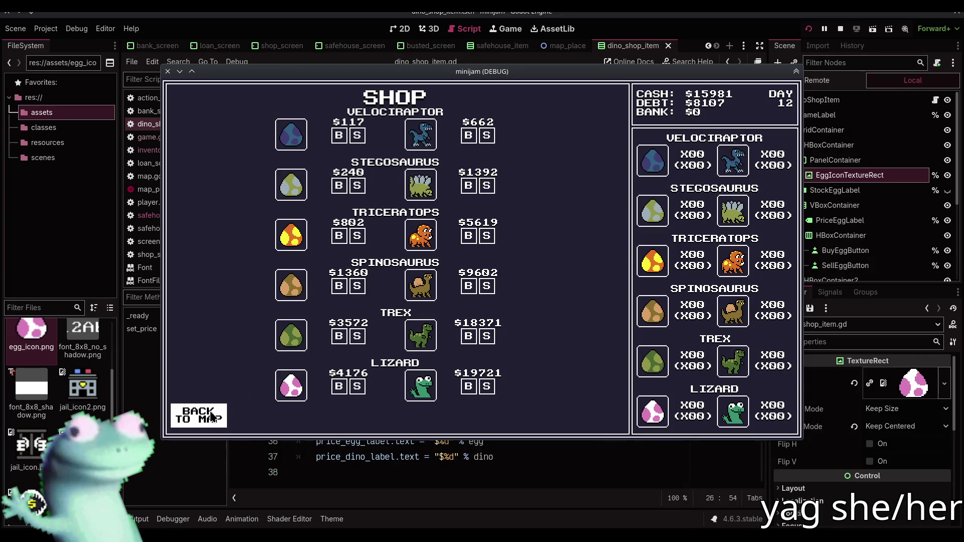
{"action": "left_click", "coordinate": [203, 416]}
{"action": "left_click", "coordinate": [378, 200]}
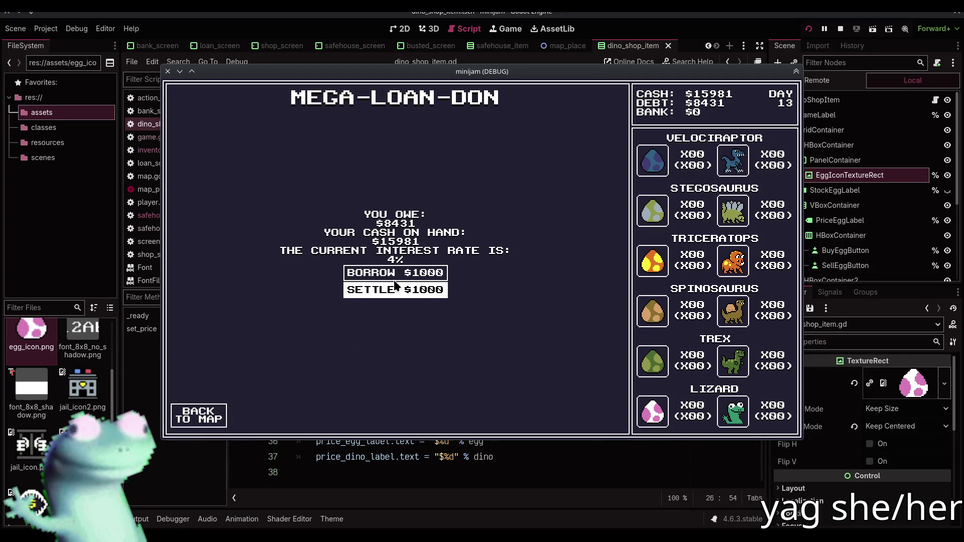
Pay $4000 toward the Megaloandon loan
{"action": "left_click", "coordinate": [394, 291]}
{"action": "left_click", "coordinate": [394, 292]}
{"action": "left_click", "coordinate": [394, 291]}
{"action": "left_click", "coordinate": [394, 291]}
{"action": "left_click", "coordinate": [395, 291]}
{"action": "left_click", "coordinate": [394, 292]}
{"action": "left_click", "coordinate": [394, 291]}
{"action": "left_click", "coordinate": [394, 291]}
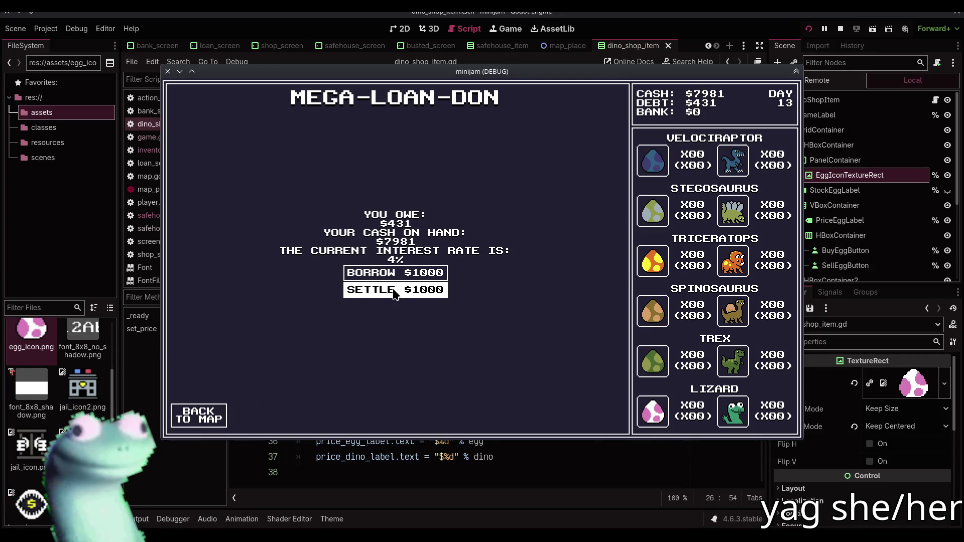
{"action": "left_click", "coordinate": [394, 291]}
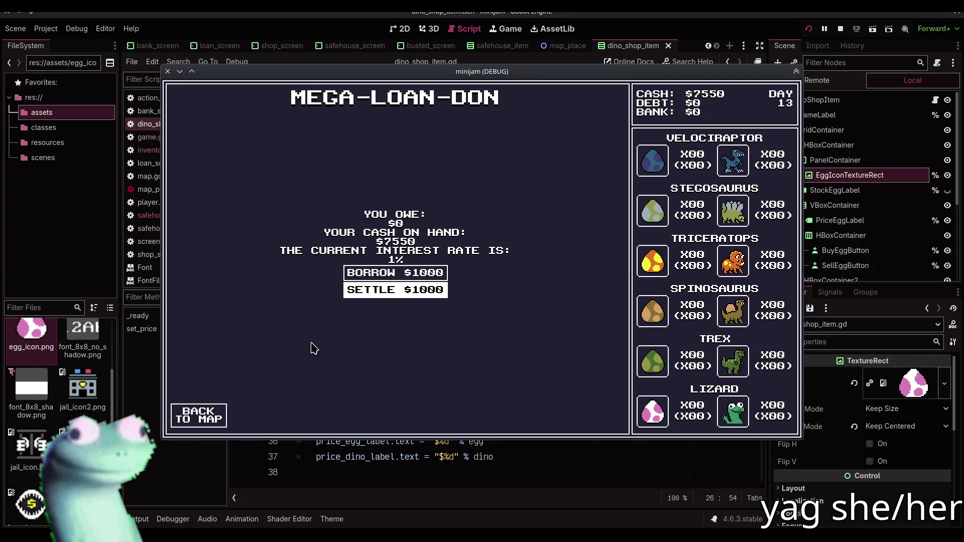
{"action": "left_click", "coordinate": [216, 416]}
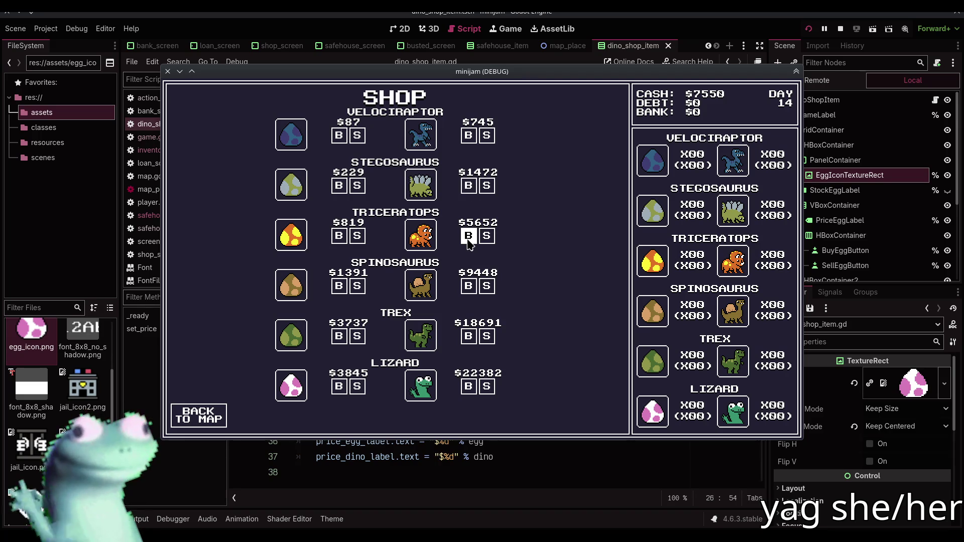
Buy five Triceratops eggs at the Dino Shop
{"action": "left_click", "coordinate": [339, 235]}
{"action": "left_click", "coordinate": [339, 236]}
{"action": "left_click", "coordinate": [339, 236]}
{"action": "left_click", "coordinate": [338, 235]}
{"action": "left_click", "coordinate": [338, 236]}
{"action": "left_click", "coordinate": [339, 235]}
{"action": "left_click", "coordinate": [339, 235]}
{"action": "left_click", "coordinate": [339, 235]}
{"action": "left_click", "coordinate": [338, 236]}
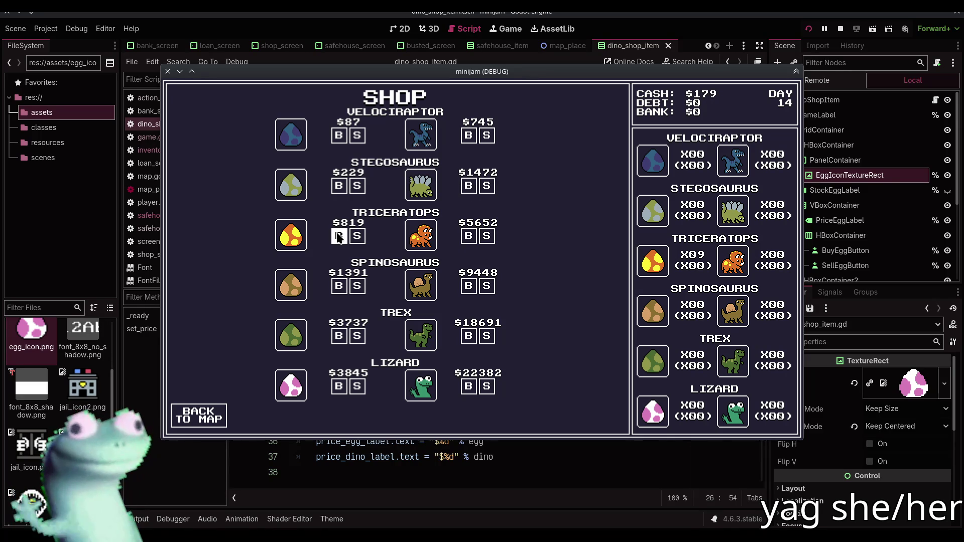
{"action": "left_click", "coordinate": [207, 408]}
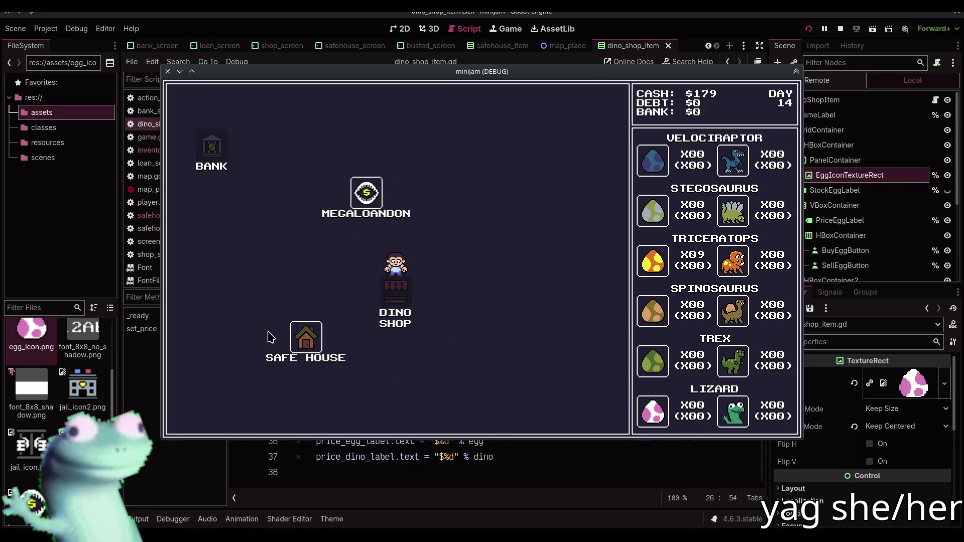
Pass a day at the Safe House, then sell three Triceratops dinos
{"action": "left_click", "coordinate": [333, 331]}
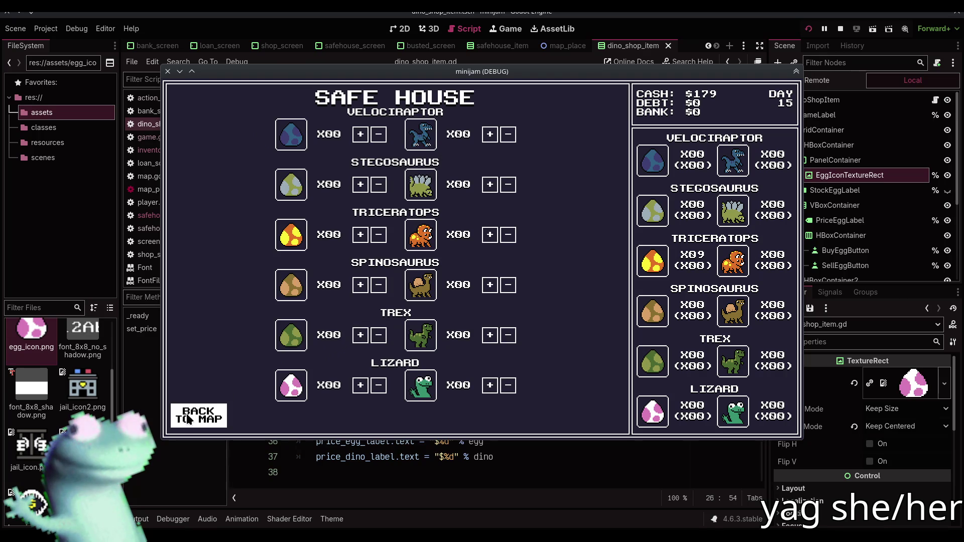
{"action": "left_click", "coordinate": [190, 418]}
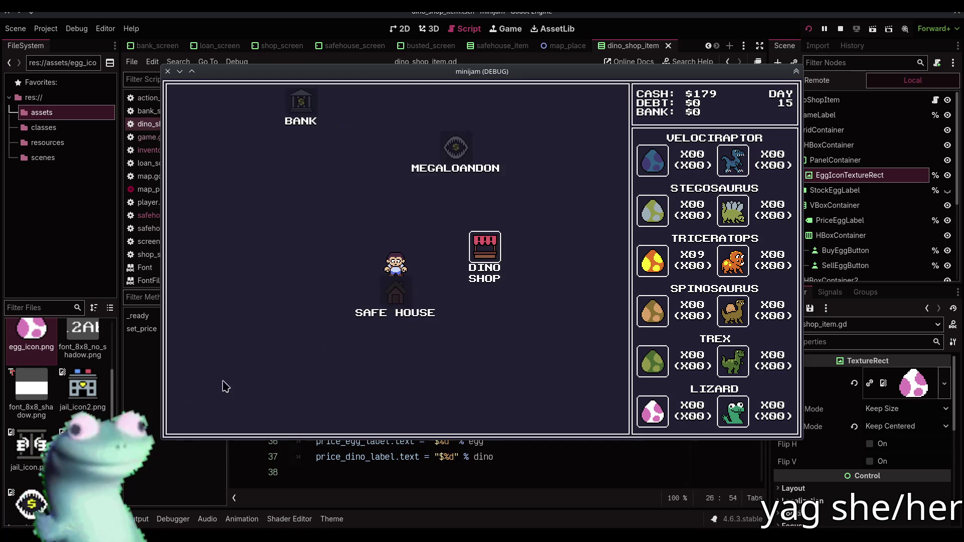
{"action": "left_click", "coordinate": [483, 254]}
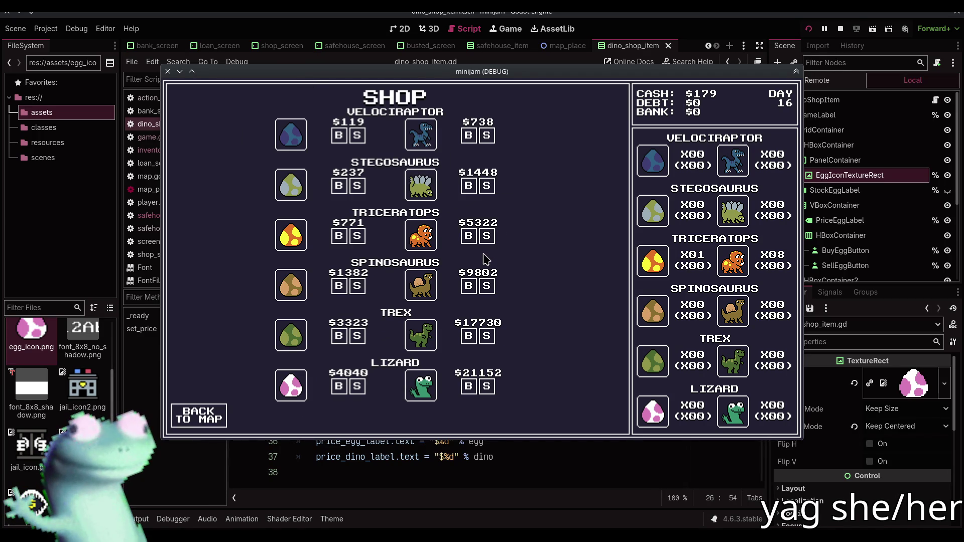
{"action": "left_click", "coordinate": [486, 236]}
{"action": "left_click", "coordinate": [486, 236]}
{"action": "left_click", "coordinate": [486, 236]}
{"action": "left_click", "coordinate": [487, 236]}
{"action": "left_click", "coordinate": [487, 236]}
{"action": "left_click", "coordinate": [486, 236]}
{"action": "left_click", "coordinate": [487, 236]}
{"action": "left_click", "coordinate": [487, 236]}
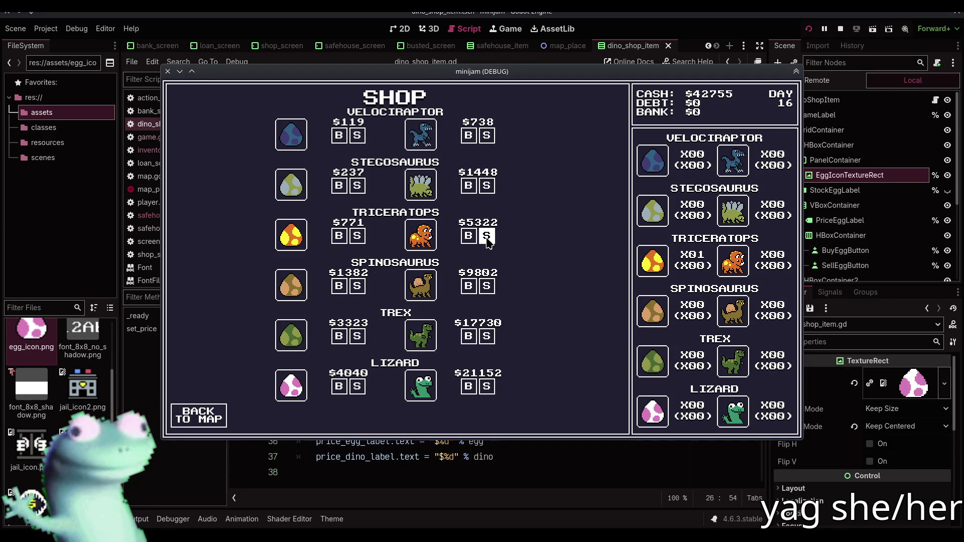
Sell the leftover Triceratops egg and check the Megaloandon loan office
{"action": "left_click", "coordinate": [358, 236]}
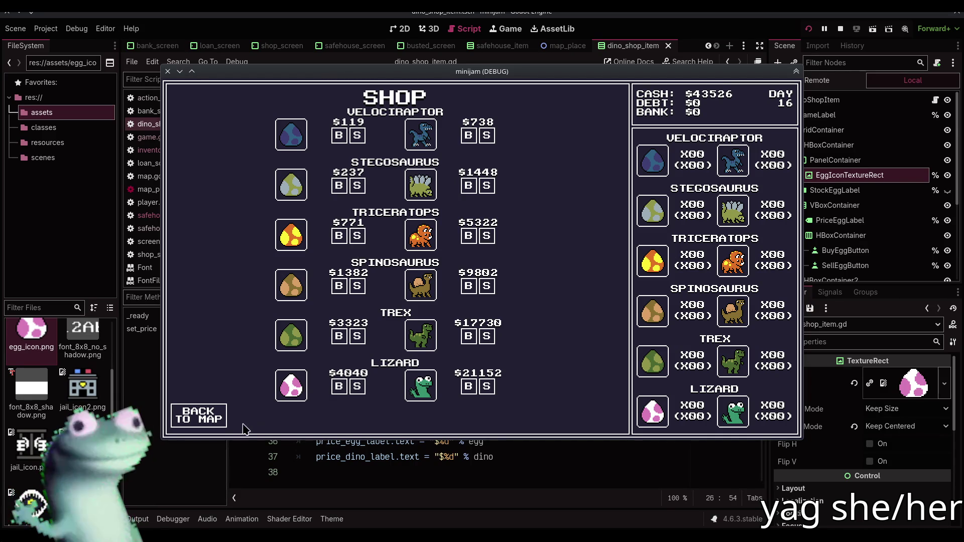
{"action": "left_click", "coordinate": [221, 419]}
{"action": "left_click", "coordinate": [367, 193]}
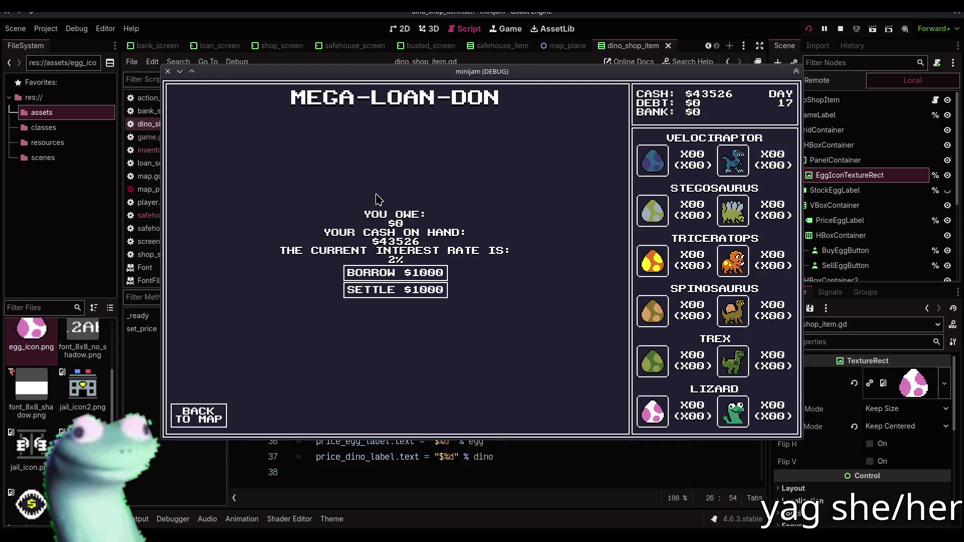
{"action": "left_click", "coordinate": [216, 416]}
Deposit nearly all cash into the Fossil Futures Bank in $1000 steps
{"action": "left_click", "coordinate": [228, 244]}
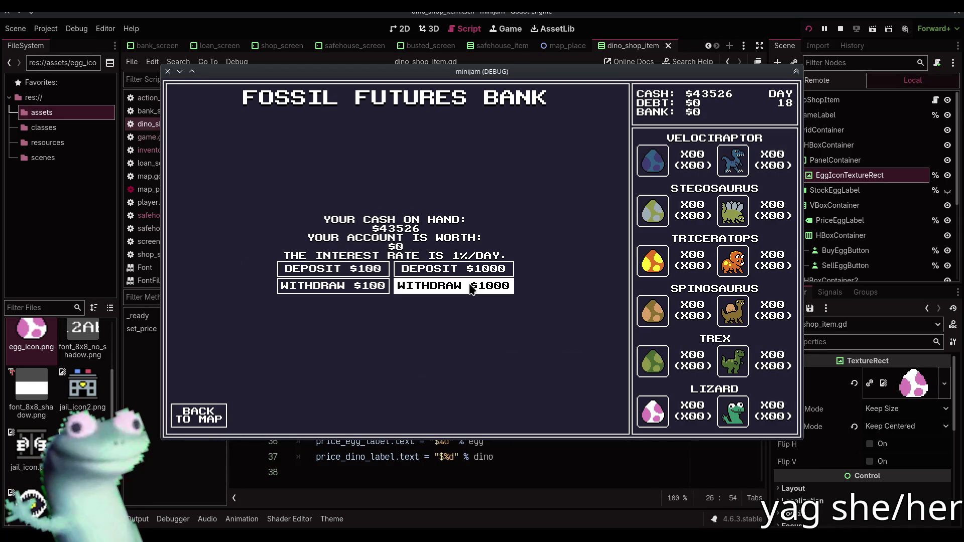
{"action": "left_click", "coordinate": [474, 274]}
{"action": "left_click", "coordinate": [474, 274]}
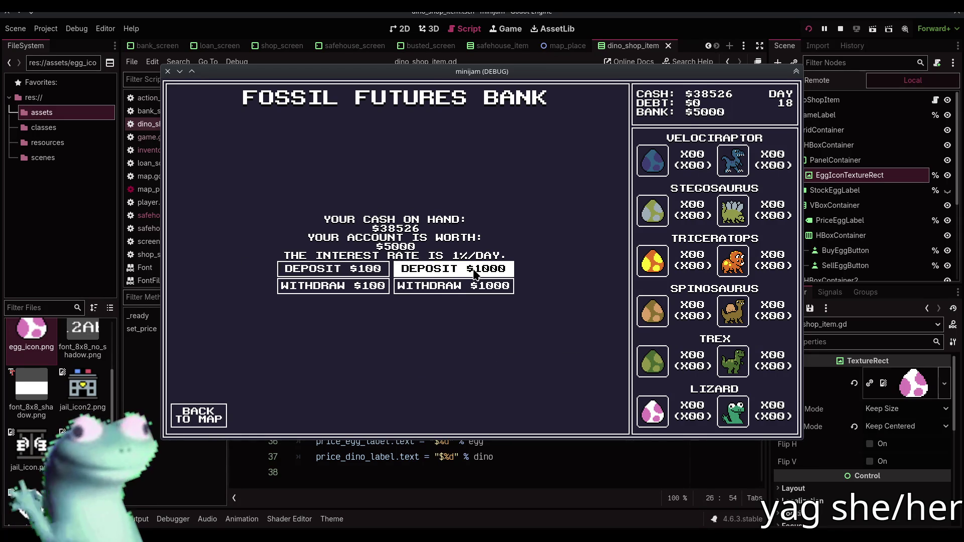
{"action": "left_click", "coordinate": [474, 274]}
{"action": "left_click", "coordinate": [474, 274]}
{"action": "double_click", "coordinate": [474, 273]}
{"action": "double_click", "coordinate": [474, 274]}
{"action": "double_click", "coordinate": [474, 274]}
{"action": "double_click", "coordinate": [474, 273]}
{"action": "double_click", "coordinate": [474, 273]}
{"action": "left_click", "coordinate": [474, 273]}
{"action": "double_click", "coordinate": [474, 273]}
{"action": "left_click", "coordinate": [474, 274]}
{"action": "double_click", "coordinate": [473, 273]}
{"action": "double_click", "coordinate": [474, 274]}
{"action": "double_click", "coordinate": [474, 273]}
{"action": "left_click", "coordinate": [474, 274]}
{"action": "double_click", "coordinate": [474, 274]}
{"action": "left_click", "coordinate": [474, 273]}
{"action": "double_click", "coordinate": [474, 273]}
{"action": "double_click", "coordinate": [474, 274]}
{"action": "left_click", "coordinate": [474, 274]}
{"action": "left_click", "coordinate": [474, 273]}
{"action": "left_click", "coordinate": [474, 274]}
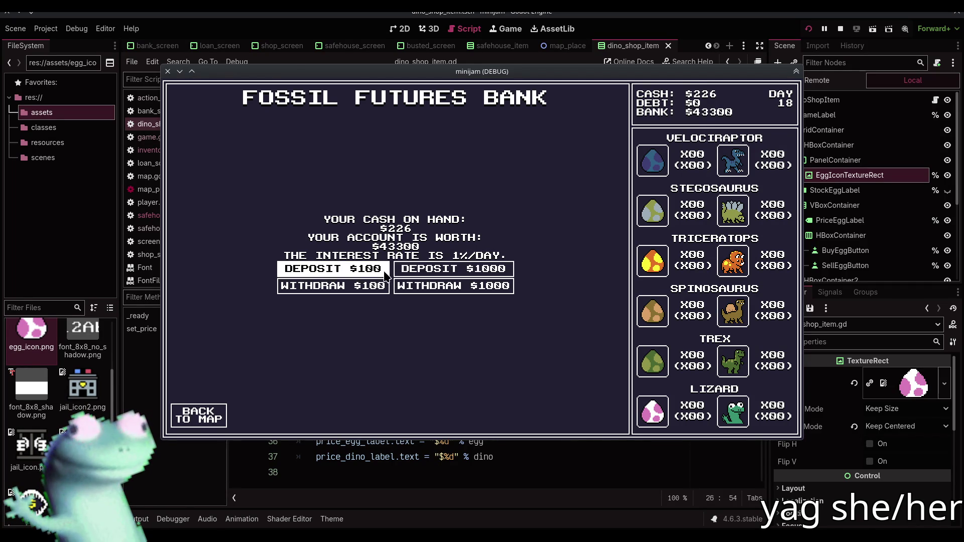
Withdraw some cash back in $100 and $1000 amounts, leaving $5026 on hand
{"action": "double_click", "coordinate": [384, 287]}
{"action": "left_click", "coordinate": [384, 287]}
{"action": "double_click", "coordinate": [384, 287]}
{"action": "double_click", "coordinate": [384, 287]}
{"action": "double_click", "coordinate": [383, 288]}
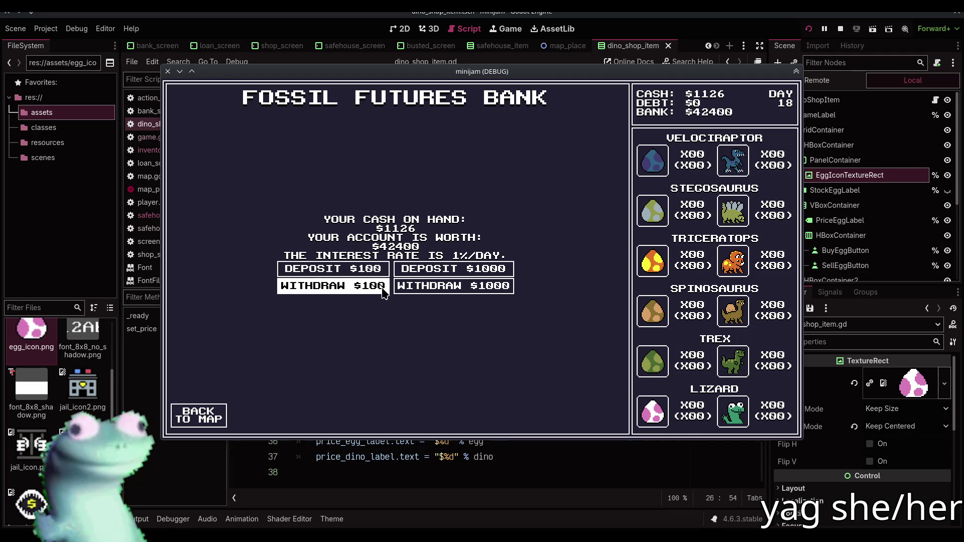
{"action": "left_click", "coordinate": [386, 275]}
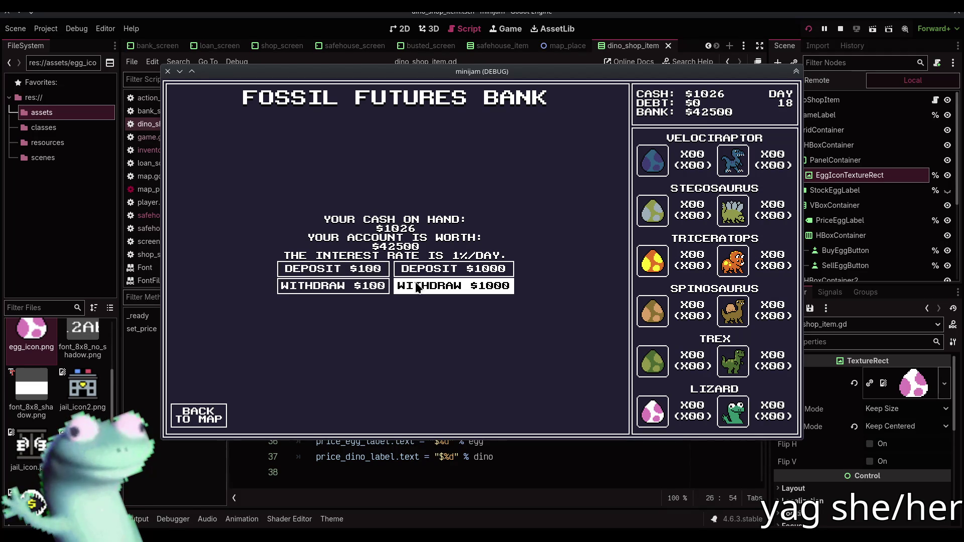
{"action": "left_click", "coordinate": [416, 288]}
{"action": "left_click", "coordinate": [416, 287]}
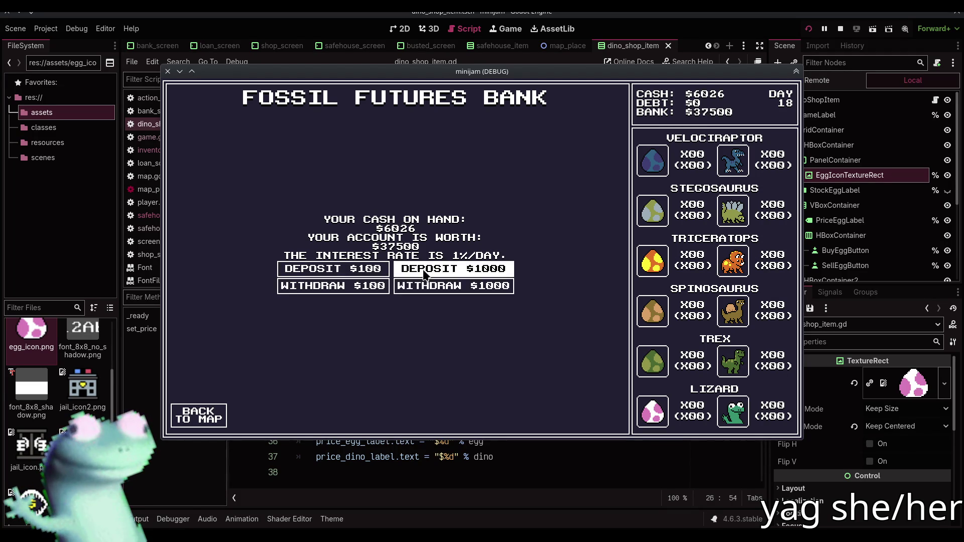
{"action": "left_click", "coordinate": [219, 420]}
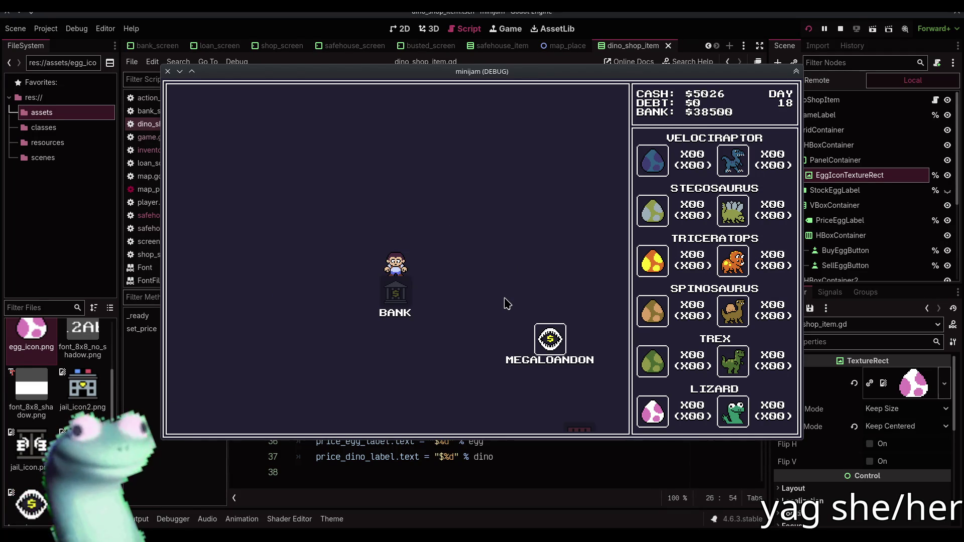
{"action": "left_click", "coordinate": [550, 341]}
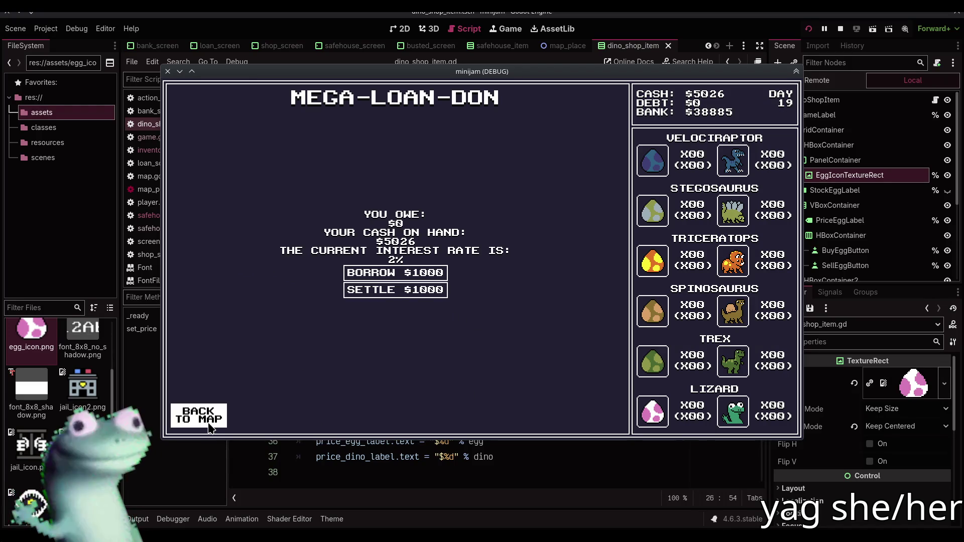
Buy a Lizard egg and three Velociraptor eggs at the Dino Shop
{"action": "left_click", "coordinate": [209, 426]}
{"action": "left_click", "coordinate": [422, 391]}
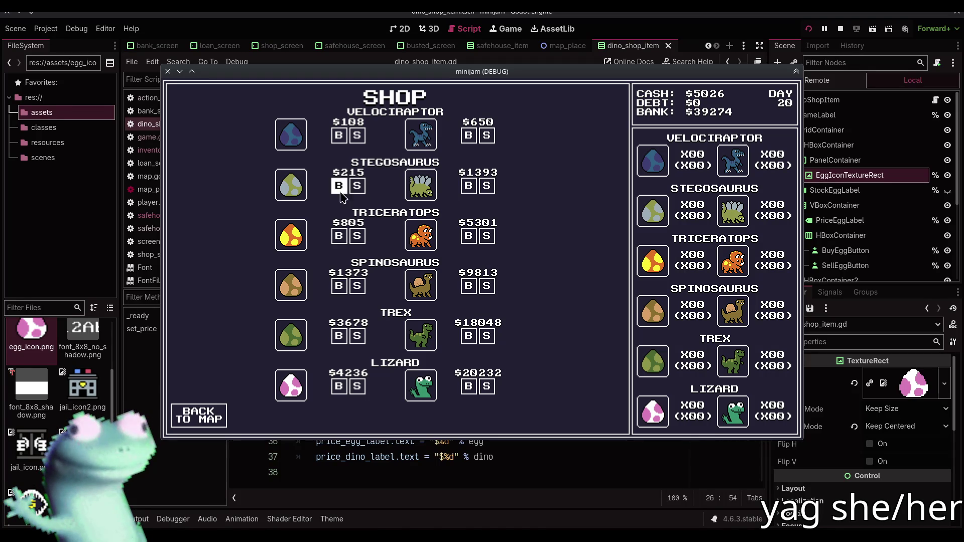
{"action": "left_click", "coordinate": [338, 390]}
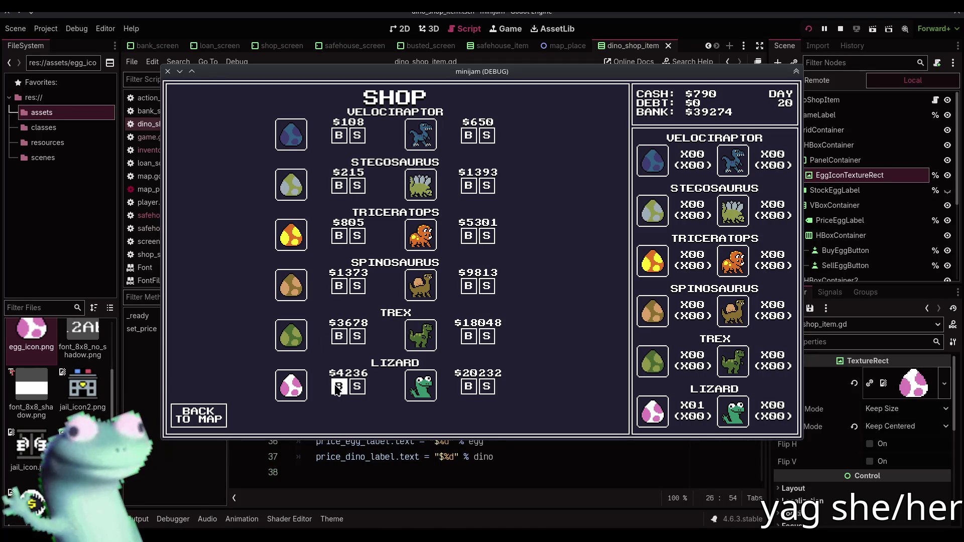
{"action": "left_click", "coordinate": [340, 137]}
{"action": "left_click", "coordinate": [343, 140]}
{"action": "left_click", "coordinate": [343, 140]}
{"action": "left_click", "coordinate": [342, 140]}
{"action": "left_click", "coordinate": [214, 419]}
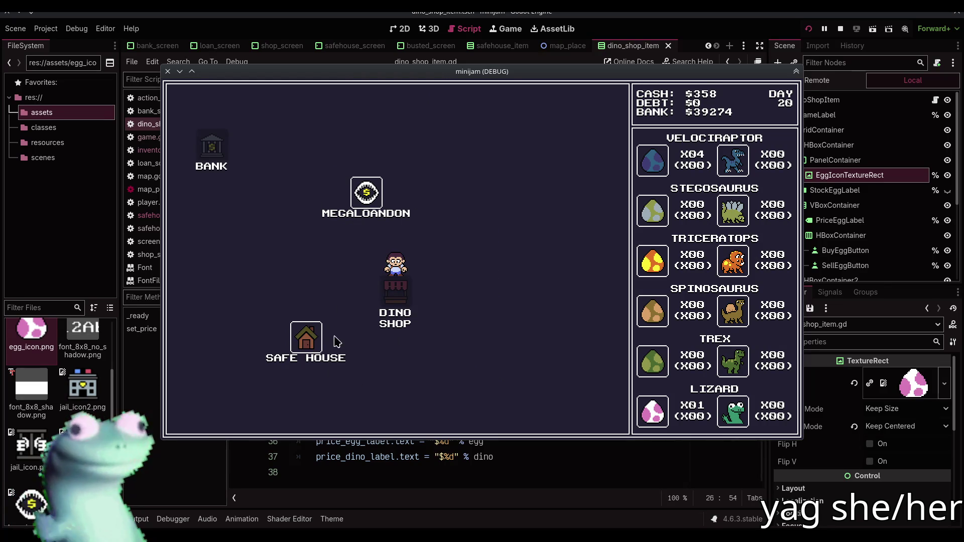
Alternate between the Safe House and Dino Shop to pass days until the eggs hatch
{"action": "left_click", "coordinate": [315, 338]}
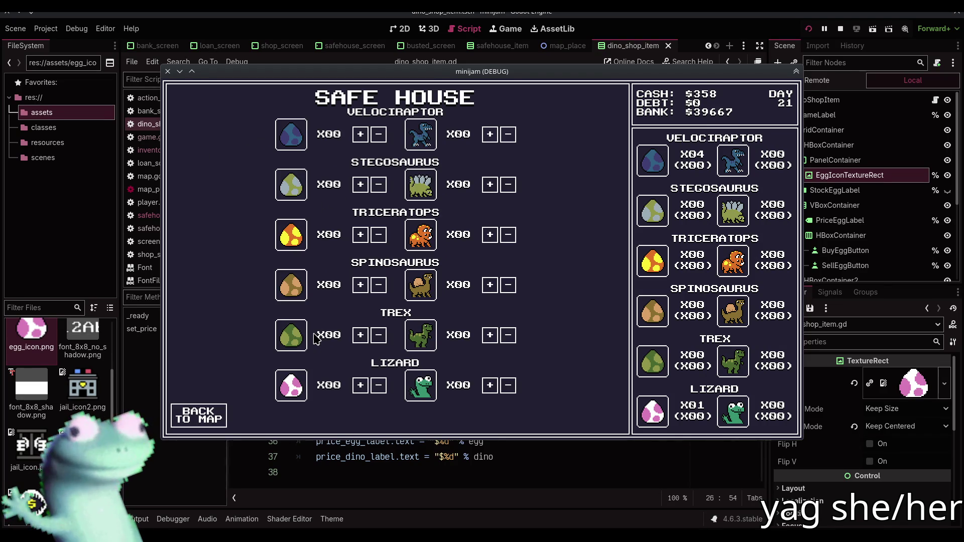
{"action": "left_click", "coordinate": [218, 417]}
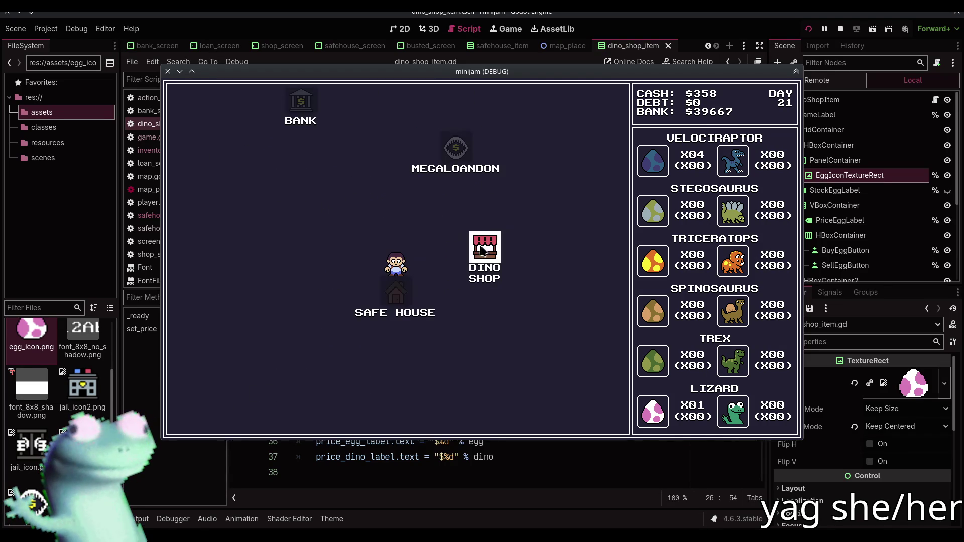
{"action": "left_click", "coordinate": [485, 247]}
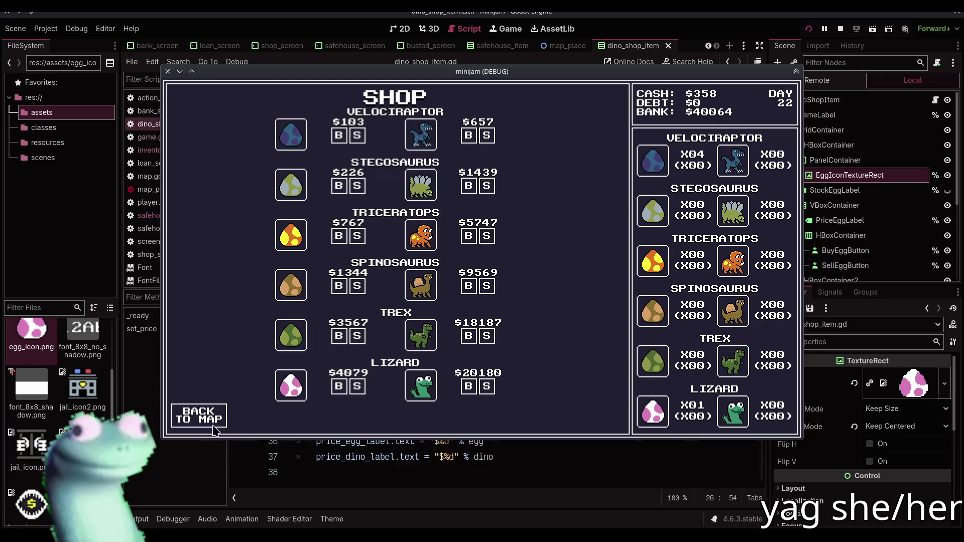
{"action": "left_click", "coordinate": [214, 425]}
{"action": "left_click", "coordinate": [324, 346]}
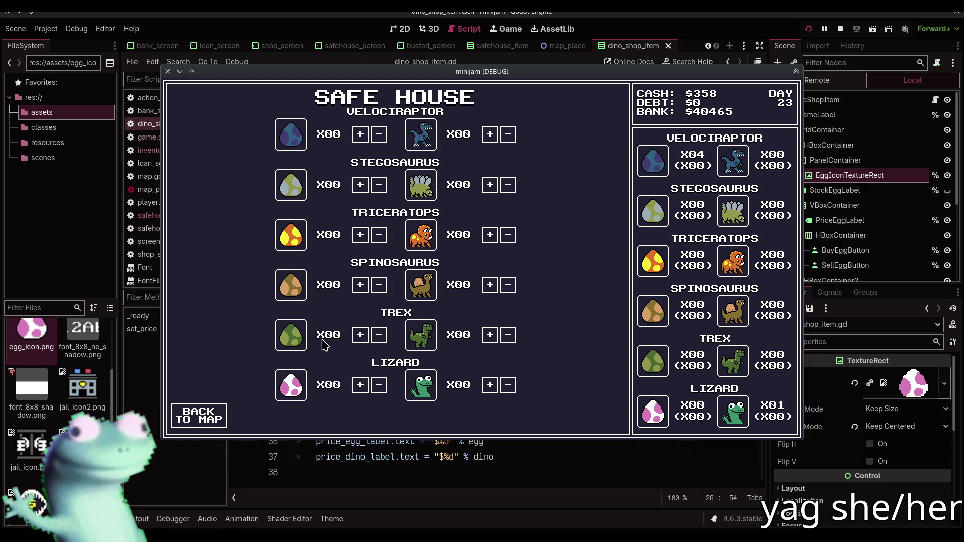
{"action": "left_click", "coordinate": [206, 414]}
{"action": "left_click", "coordinate": [490, 244]}
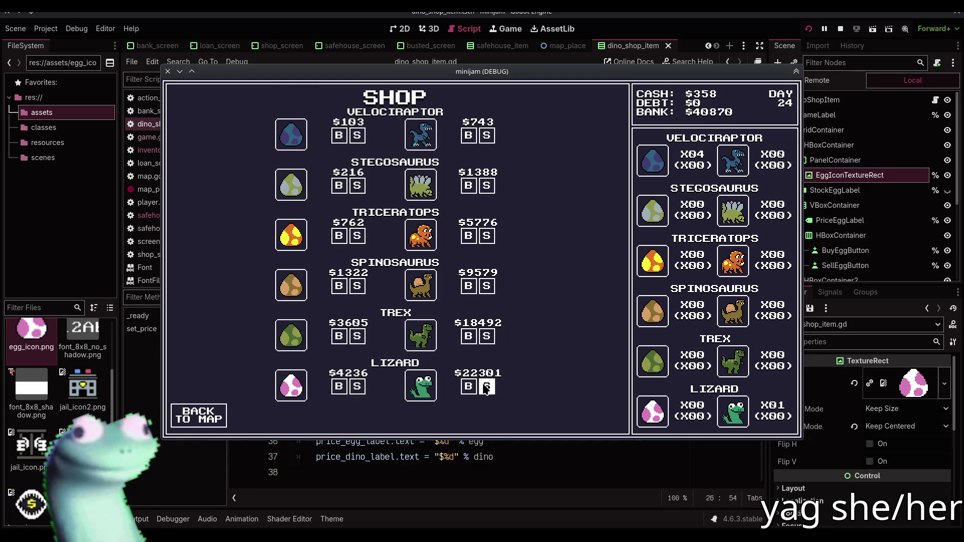
{"action": "left_click", "coordinate": [206, 416]}
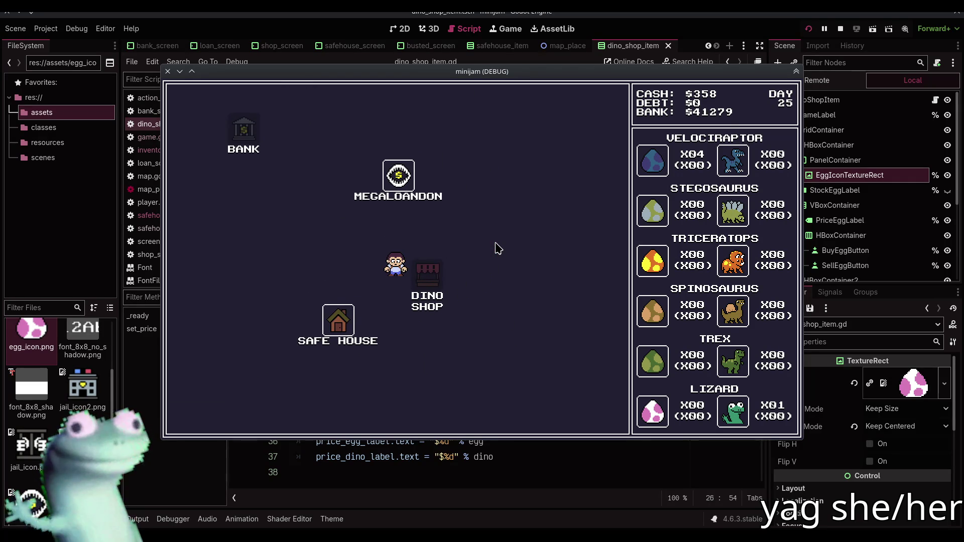
{"action": "left_click", "coordinate": [206, 415]}
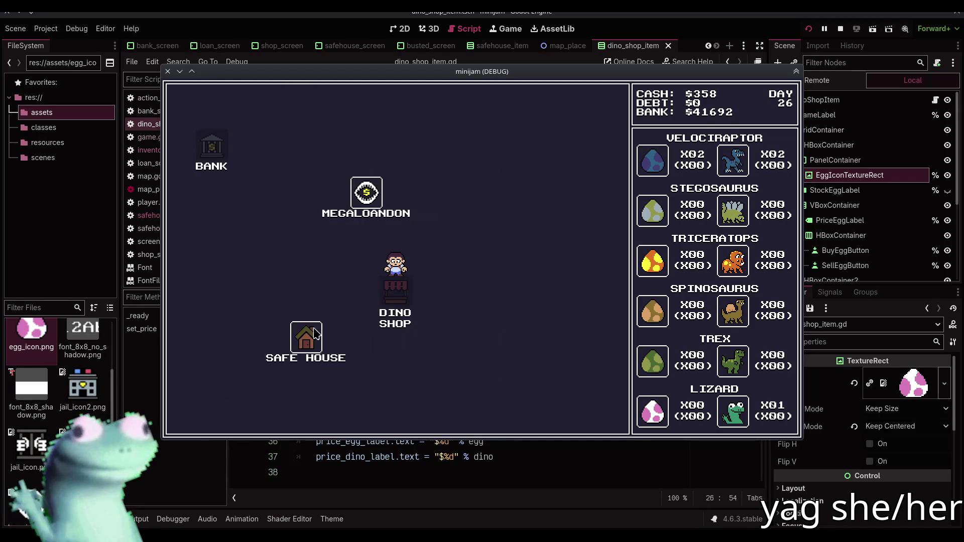
{"action": "left_click", "coordinate": [314, 330]}
{"action": "left_click", "coordinate": [220, 415]}
{"action": "left_click", "coordinate": [499, 254]}
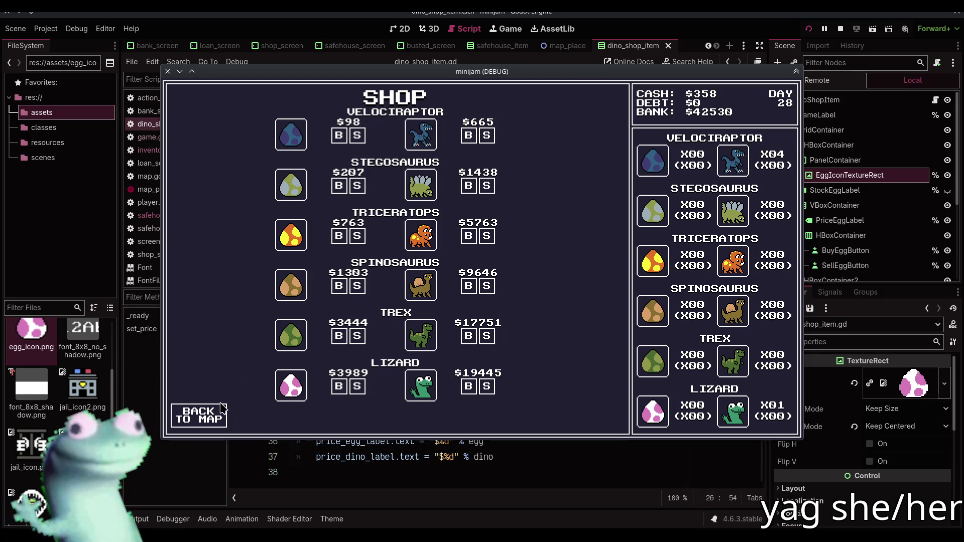
{"action": "left_click", "coordinate": [220, 416]}
{"action": "left_click", "coordinate": [321, 326]}
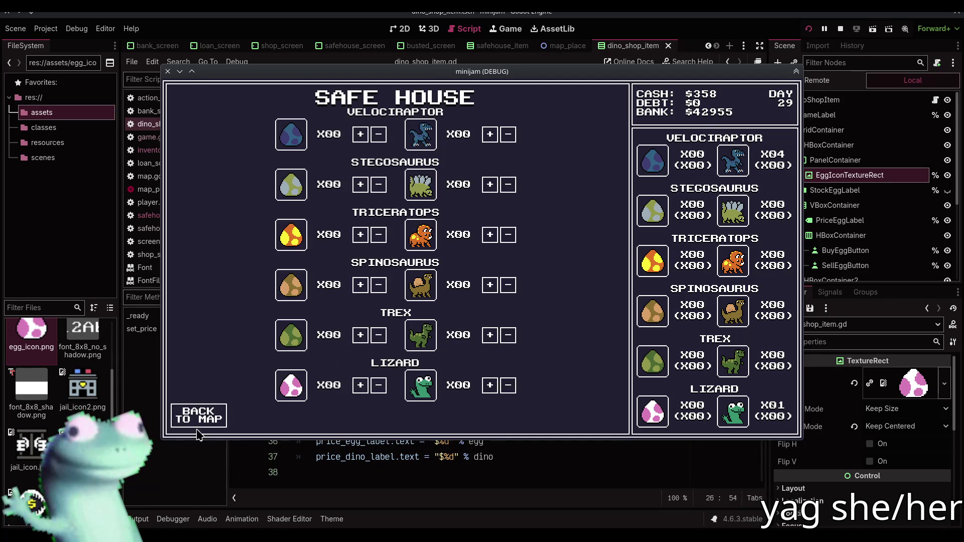
{"action": "left_click", "coordinate": [201, 421]}
{"action": "left_click", "coordinate": [478, 298]}
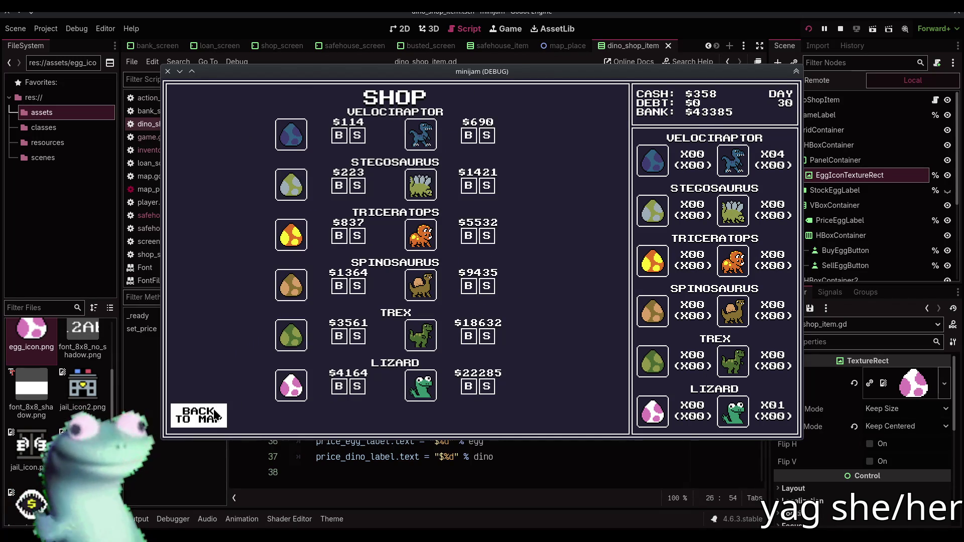
Sell the hatched Lizard and the Velociraptors, bringing cash to $25403
{"action": "left_click", "coordinate": [487, 388]}
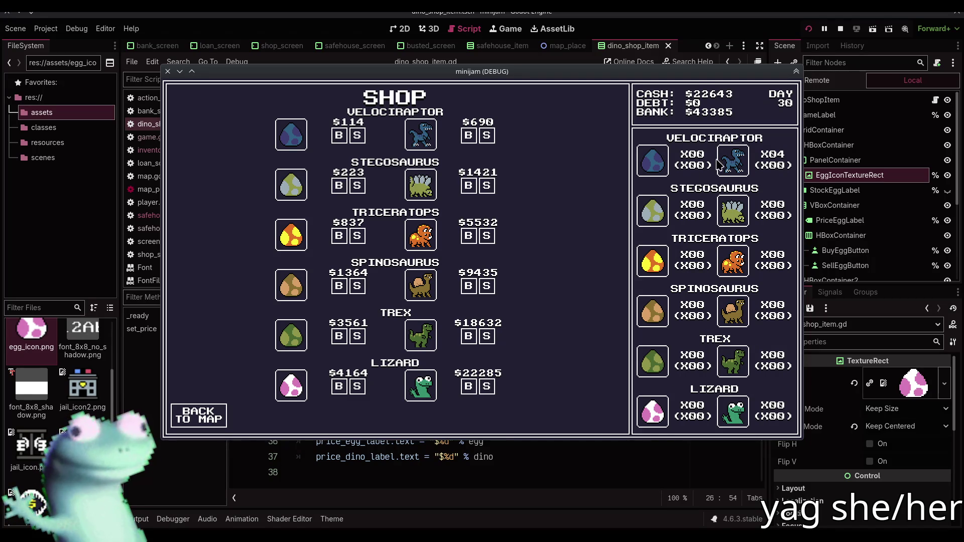
{"action": "left_click", "coordinate": [485, 137]}
{"action": "left_click", "coordinate": [485, 136]}
{"action": "left_click", "coordinate": [485, 136]}
{"action": "left_click", "coordinate": [485, 137]}
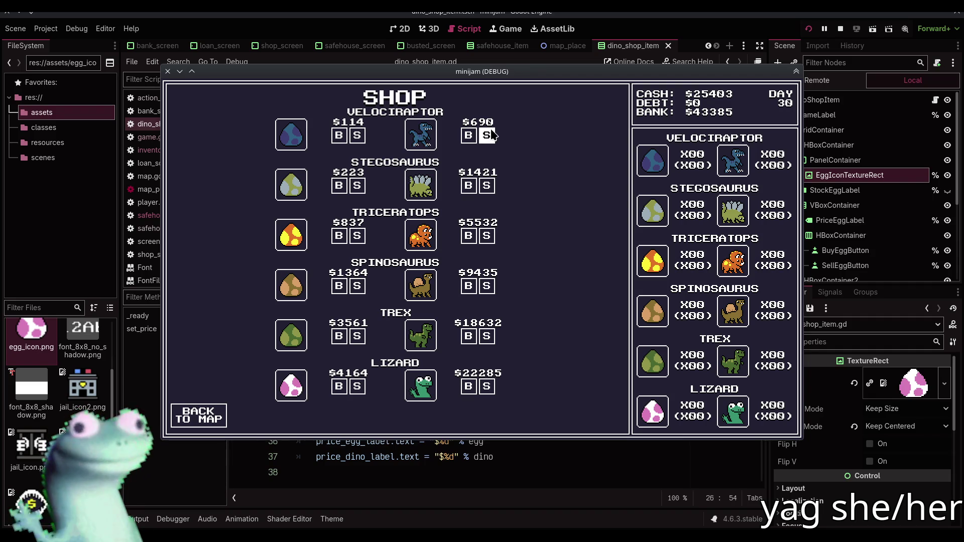
{"action": "left_click", "coordinate": [224, 415]}
{"action": "left_click", "coordinate": [381, 191]}
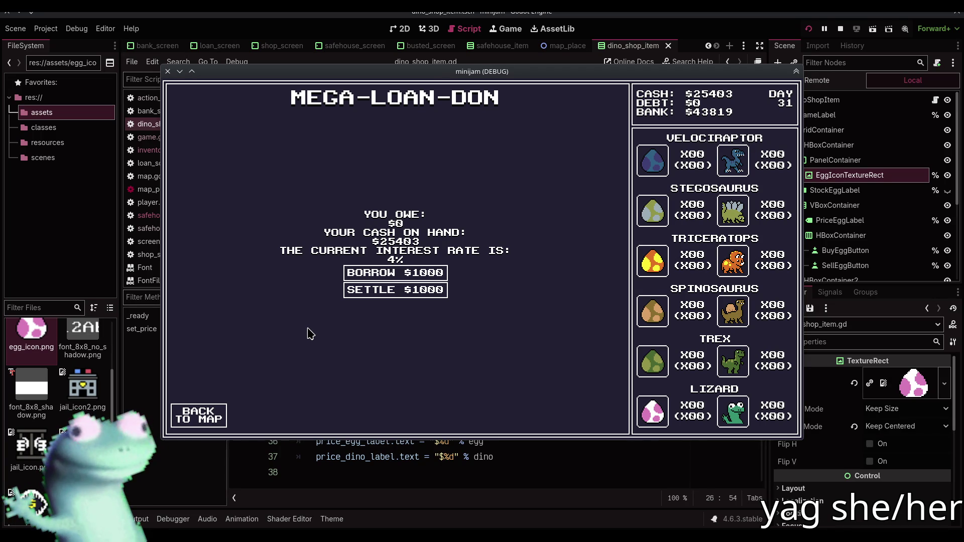
Borrow and immediately settle $1000 at Mega-Loan-Don, then stop the running game
{"action": "left_click", "coordinate": [399, 273]}
{"action": "left_click", "coordinate": [400, 294]}
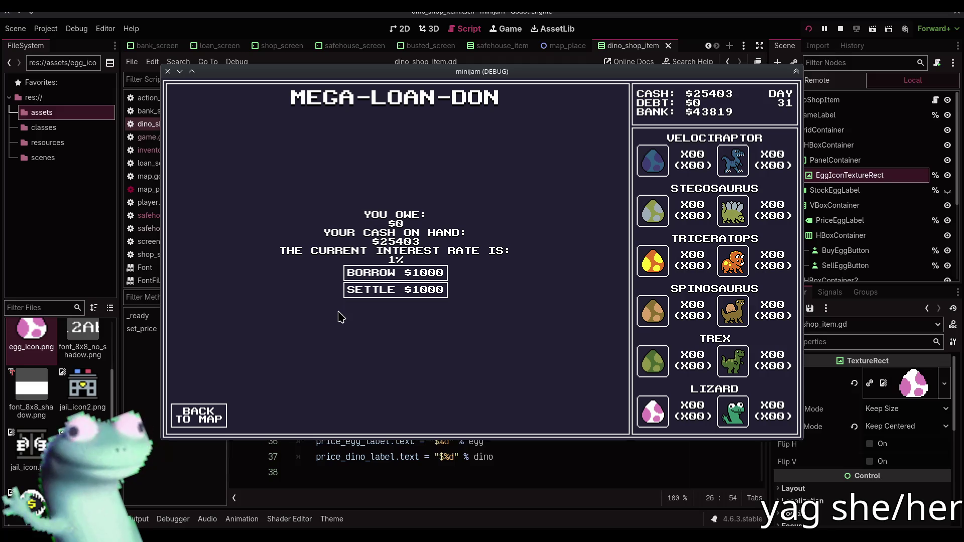
{"action": "left_click", "coordinate": [199, 415]}
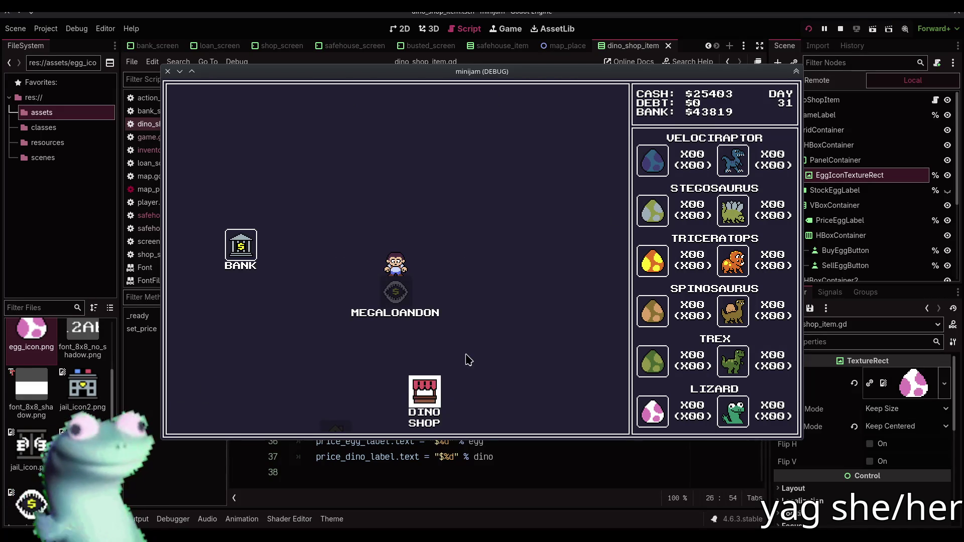
{"action": "left_click", "coordinate": [842, 29]}
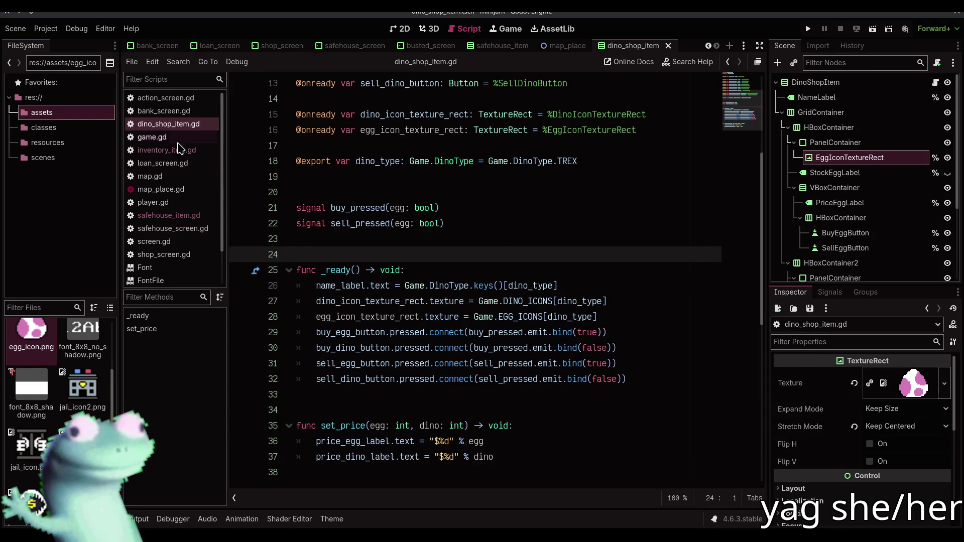
Look through the safehouse_item.gd, dino_shop_item.gd and map.gd scripts
{"action": "left_click", "coordinate": [168, 215]}
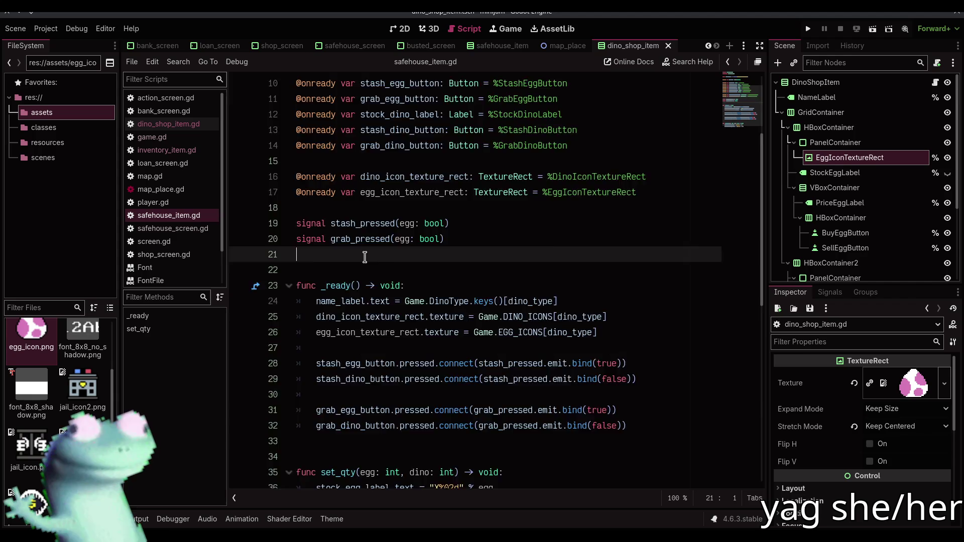
{"action": "scroll", "coordinate": [365, 257], "scroll_direction": "down", "scroll_amount": 4}
{"action": "left_click", "coordinate": [196, 125]}
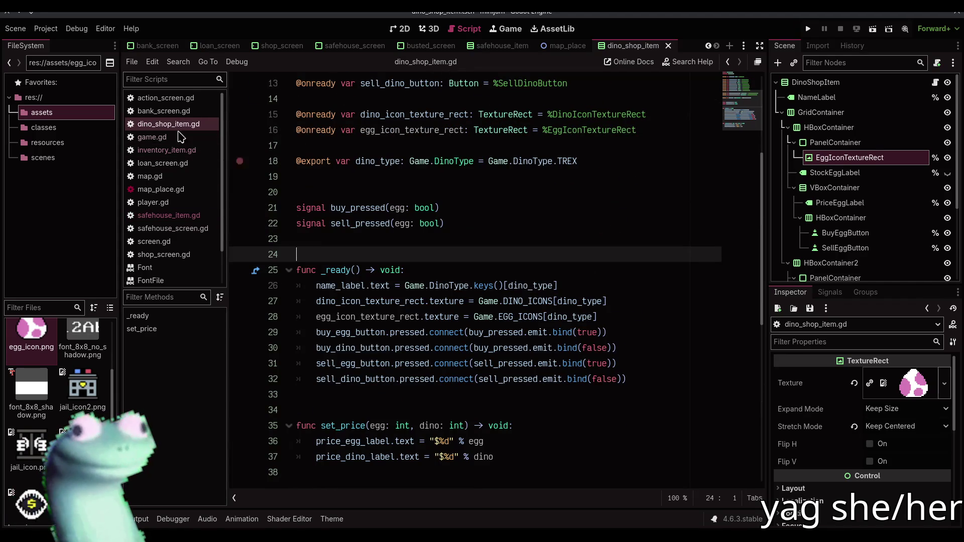
{"action": "left_click", "coordinate": [153, 176]}
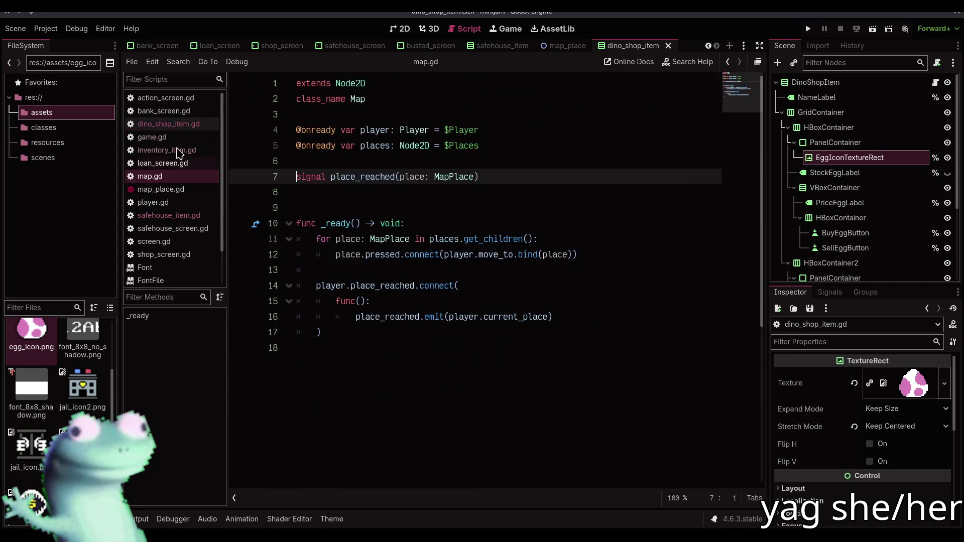
Open game.gd at its increment_day function and select the loan-interest update lines
{"action": "left_click", "coordinate": [153, 137]}
{"action": "scroll", "coordinate": [470, 266], "scroll_direction": "down", "scroll_amount": 15}
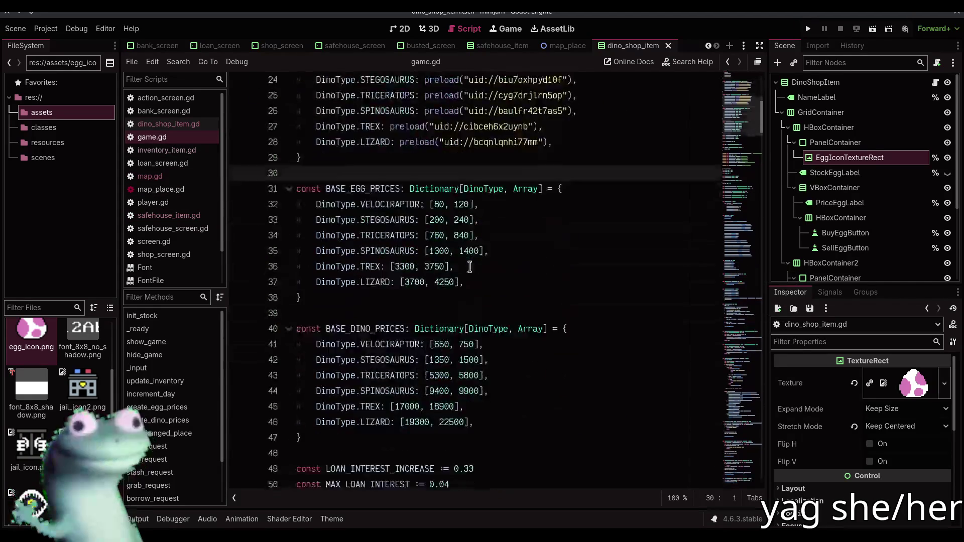
{"action": "scroll", "coordinate": [469, 266], "scroll_direction": "down", "scroll_amount": 10}
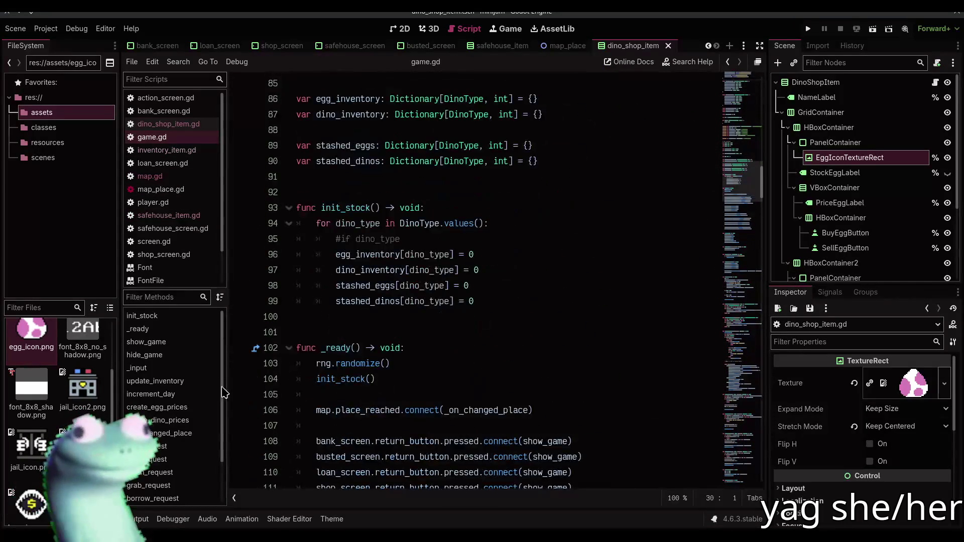
{"action": "left_click", "coordinate": [186, 394]}
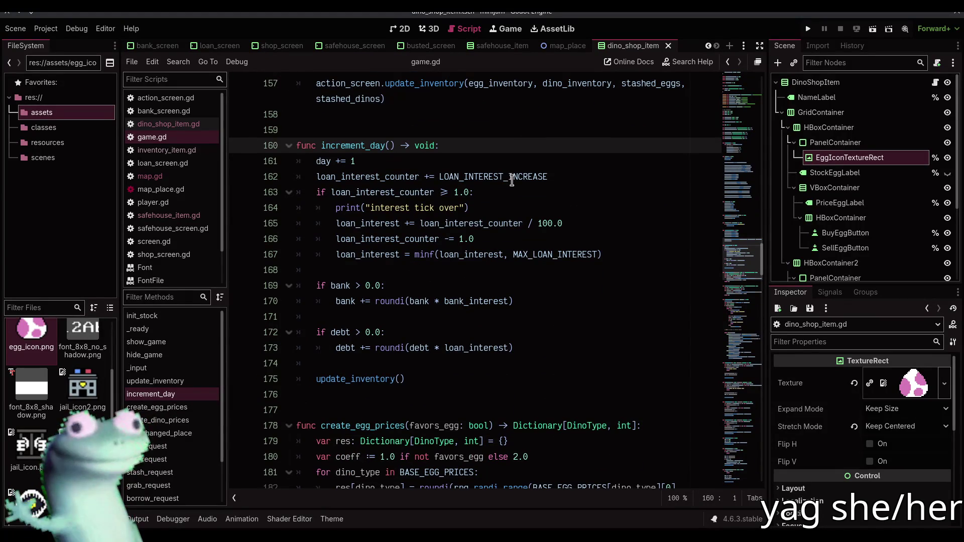
{"action": "mouse_move", "coordinate": [597, 254]}
{"action": "left_mouse_down"}
{"action": "mouse_move", "coordinate": [382, 223]}
{"action": "mouse_move", "coordinate": [291, 192]}
{"action": "mouse_move", "coordinate": [288, 180]}
{"action": "left_mouse_up"}
Move the loan-interest code under the 'if debt > 0.0:' check, indent it, and save game.gd
{"action": "key", "text": "alt+Down"}
{"action": "key", "text": "alt+Down"}
{"action": "key", "text": "alt+Down"}
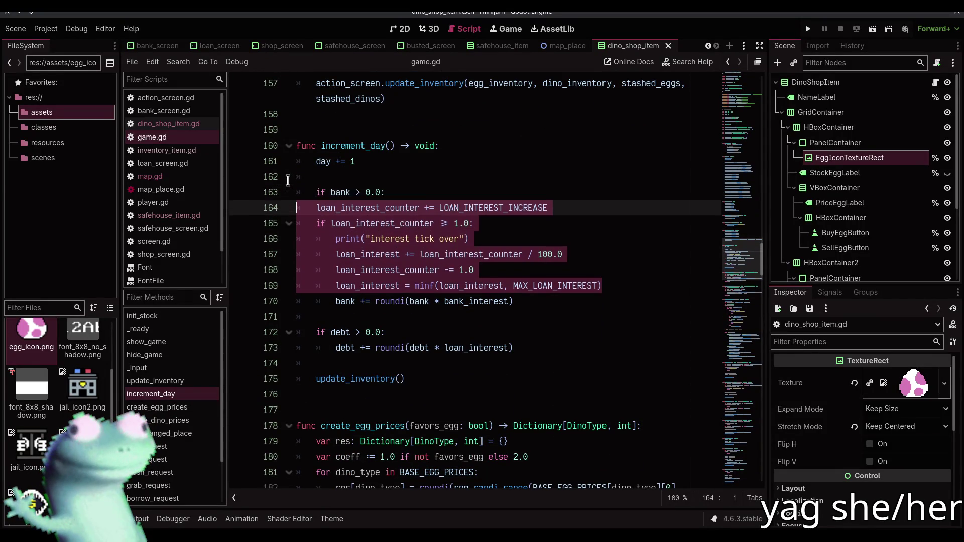
{"action": "key", "text": "Tab"}
{"action": "left_click", "coordinate": [490, 238]}
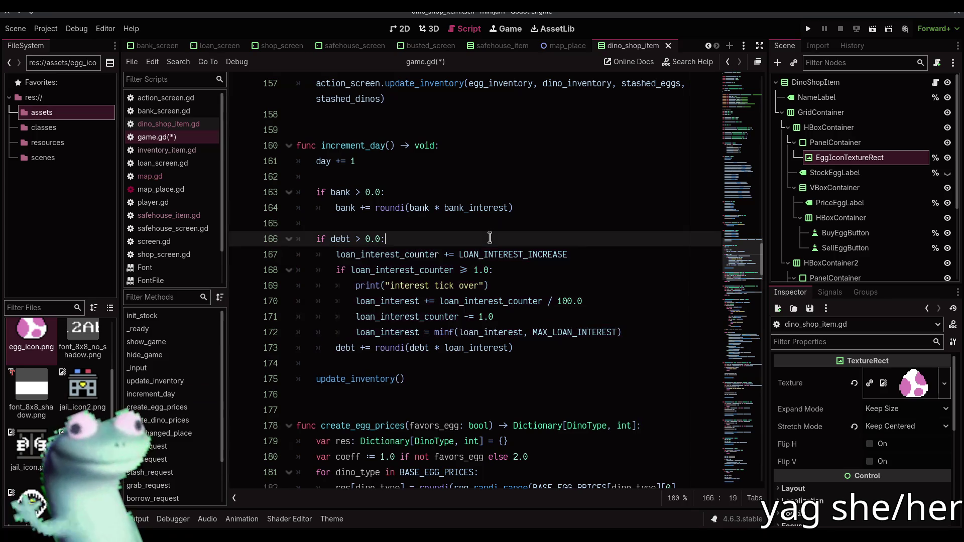
{"action": "key", "text": "ctrl+s"}
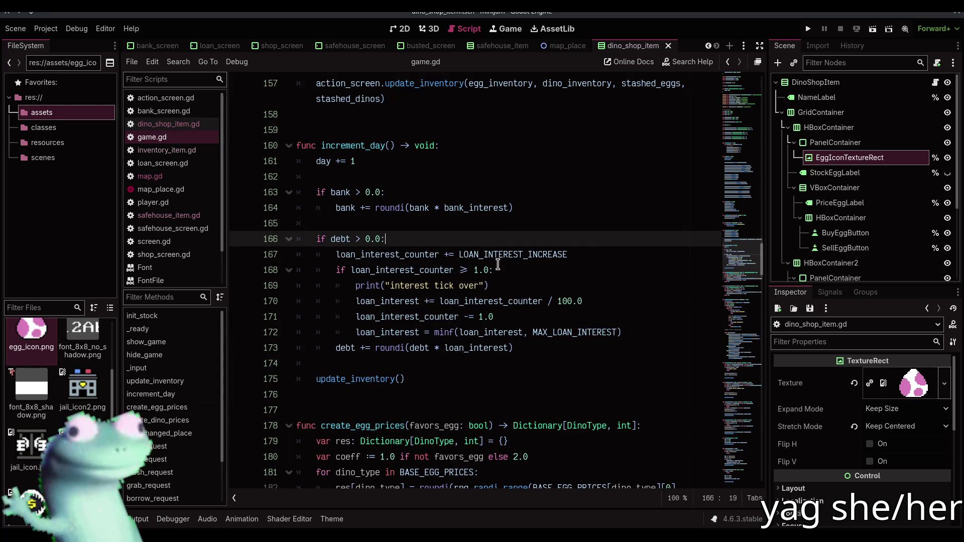
Clear the old Output messages and review the print line in increment_day
{"action": "left_click", "coordinate": [137, 519]}
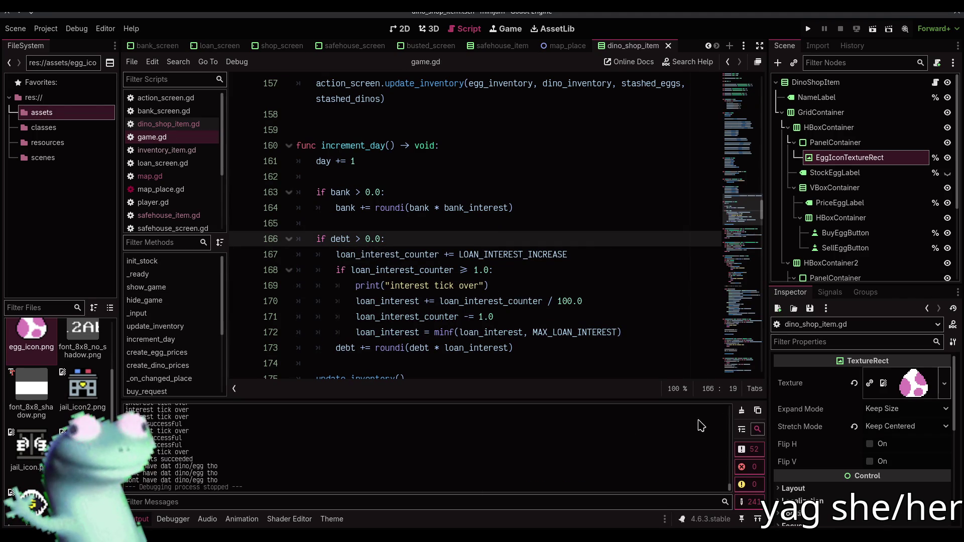
{"action": "left_click", "coordinate": [741, 410]}
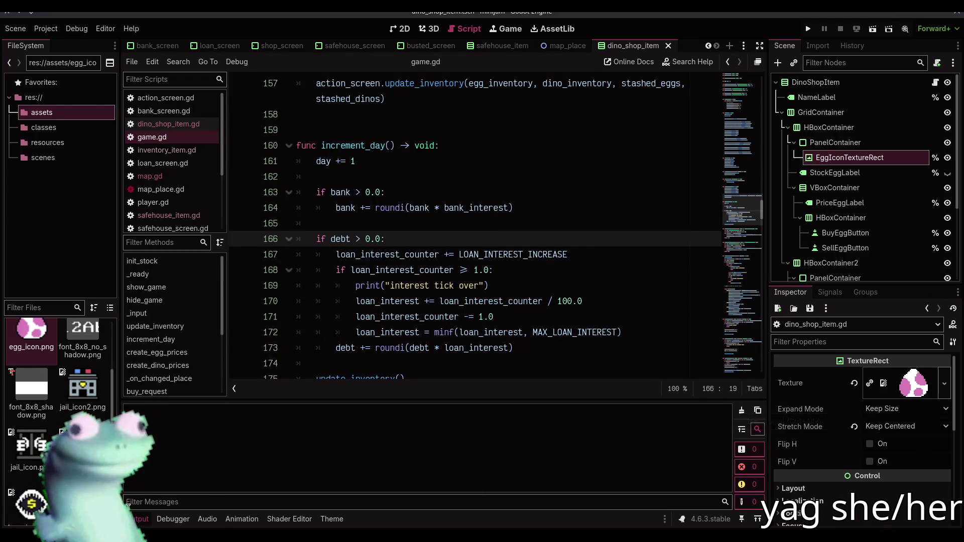
{"action": "left_click", "coordinate": [135, 519]}
{"action": "left_click", "coordinate": [561, 282]}
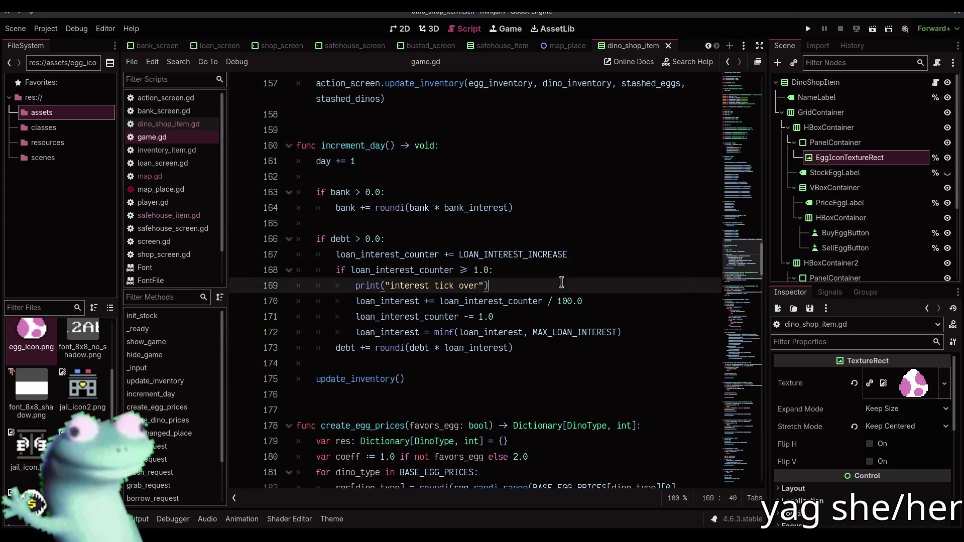
{"action": "left_click", "coordinate": [565, 273]}
{"action": "left_click", "coordinate": [562, 278]}
{"action": "scroll", "coordinate": [562, 278], "scroll_direction": "down", "scroll_amount": 20}
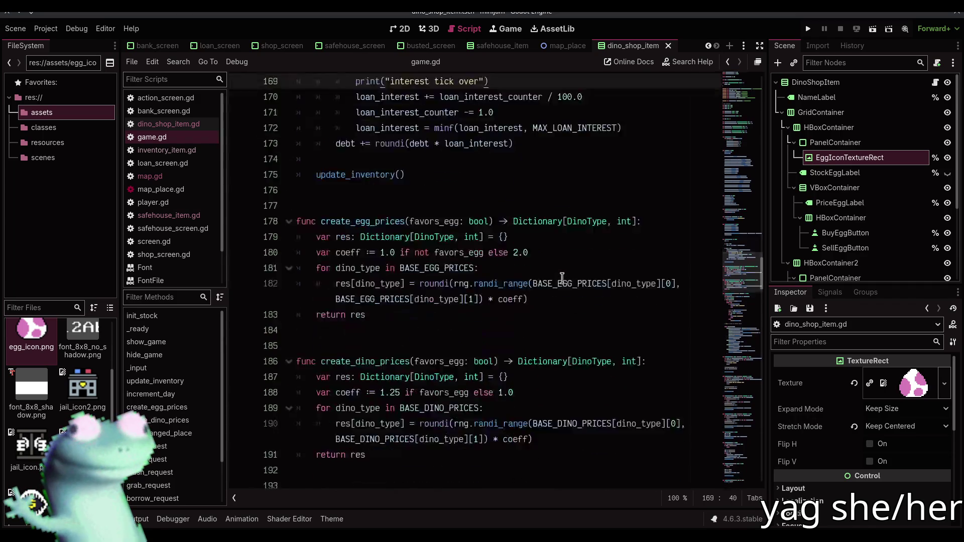
{"action": "scroll", "coordinate": [562, 275], "scroll_direction": "down", "scroll_amount": 5}
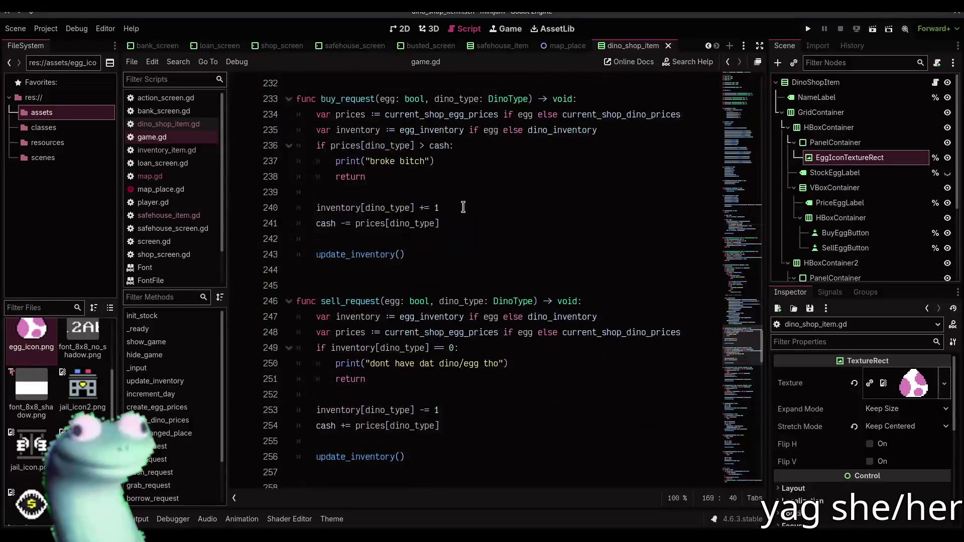
Switch to the 2D view and open the main game scene, passing through bank_screen
{"action": "left_click", "coordinate": [396, 30]}
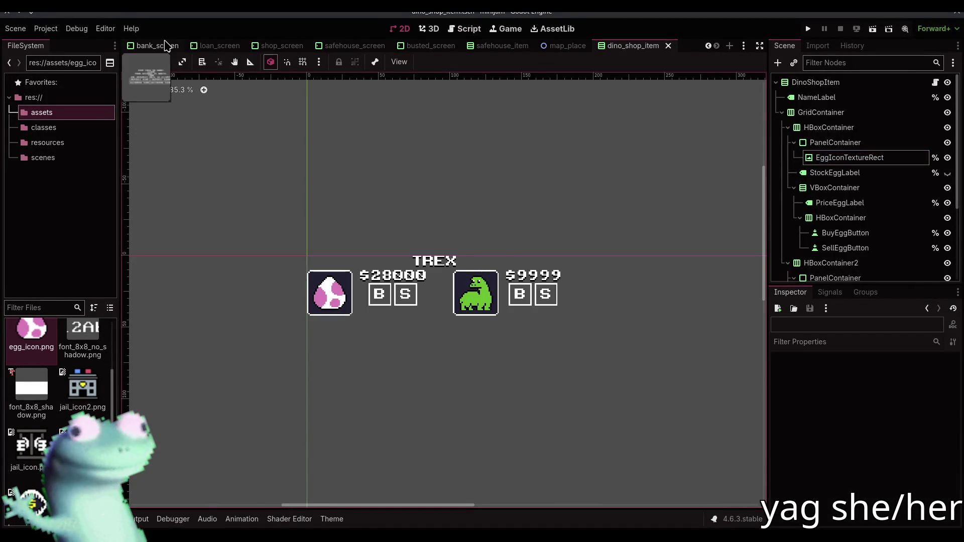
{"action": "left_click", "coordinate": [160, 45]}
{"action": "left_click", "coordinate": [143, 45]}
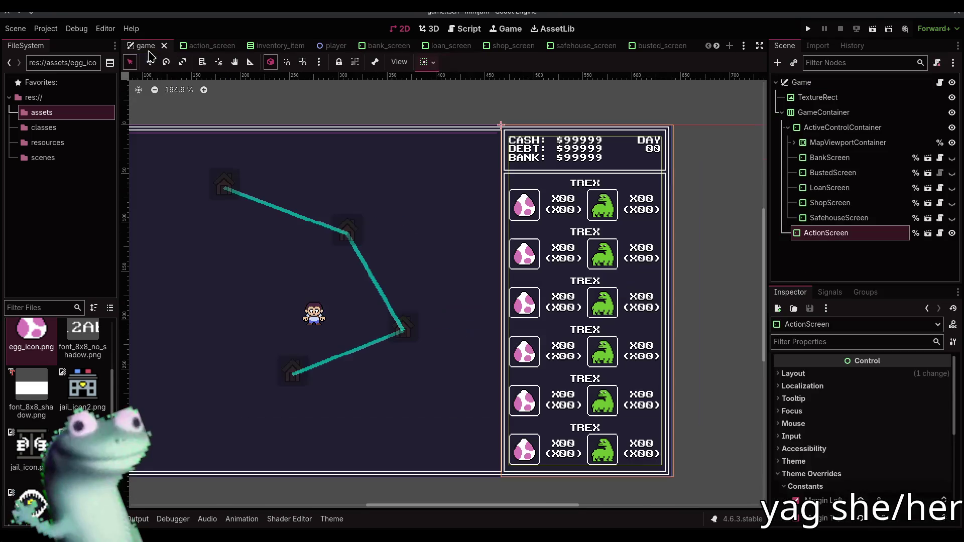
{"action": "mouse_move", "coordinate": [314, 146]}
{"action": "left_mouse_down"}
{"action": "mouse_move", "coordinate": [442, 149]}
{"action": "mouse_move", "coordinate": [403, 148]}
{"action": "left_mouse_up"}
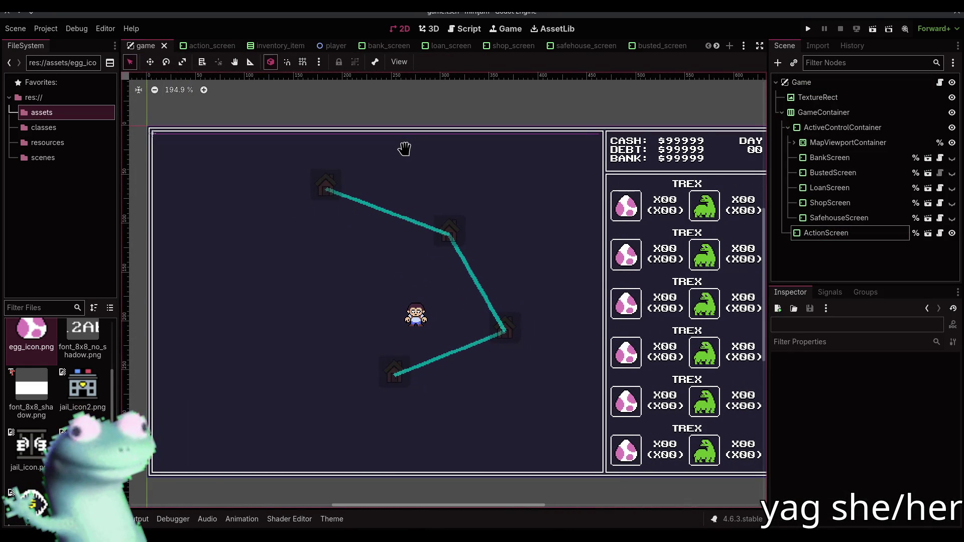
{"action": "left_click", "coordinate": [808, 29]}
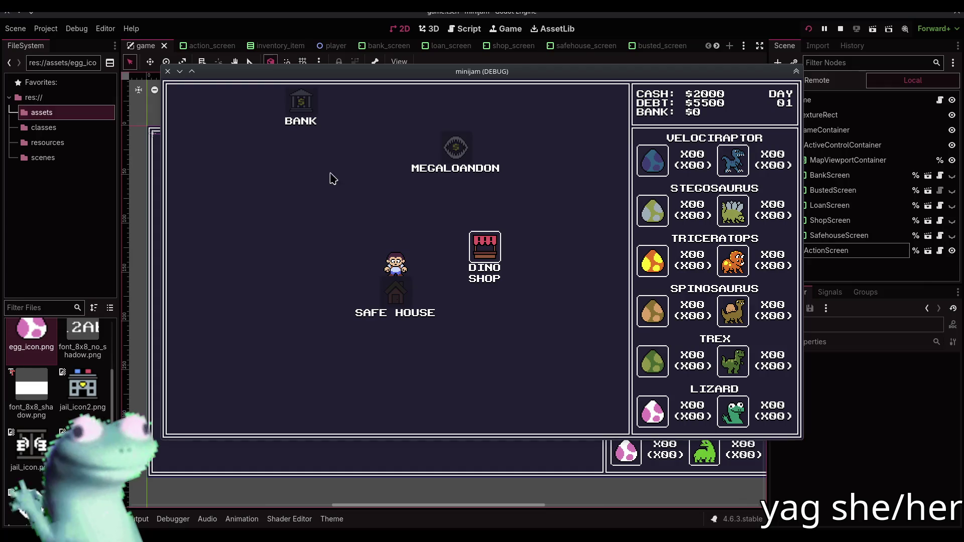
{"action": "left_click", "coordinate": [475, 255]}
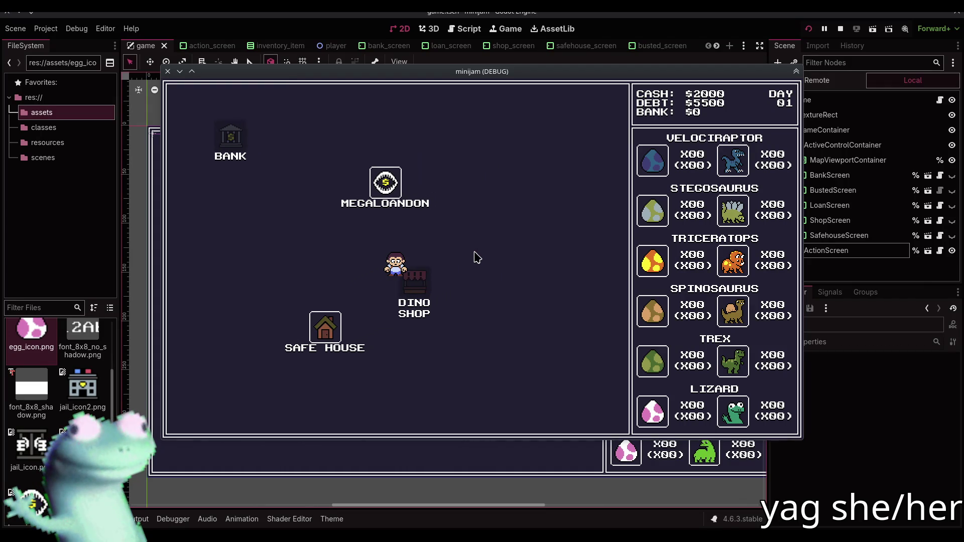
{"action": "left_click", "coordinate": [204, 426]}
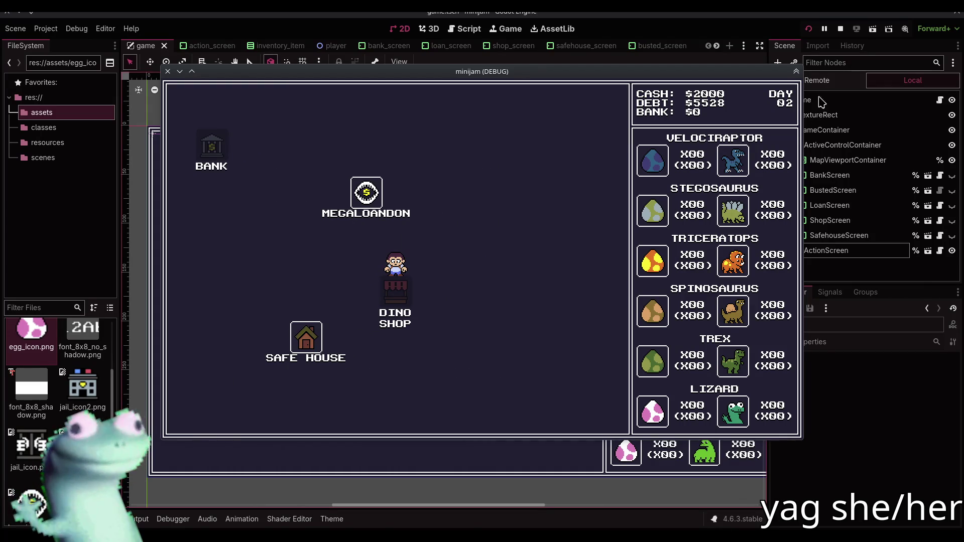
{"action": "left_click", "coordinate": [840, 30]}
{"action": "scroll", "coordinate": [82, 400], "scroll_direction": "up", "scroll_amount": 5}
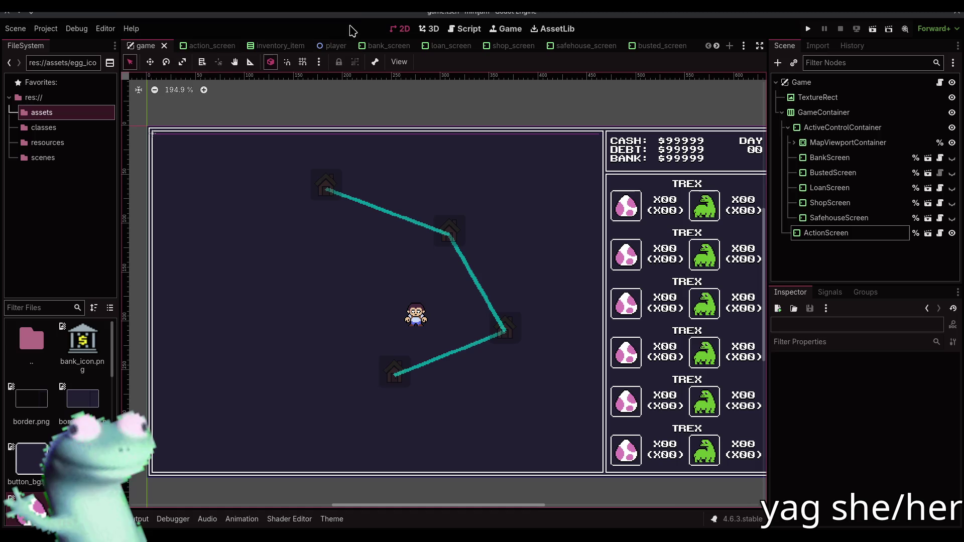
{"action": "key", "text": "alt+Tab"}
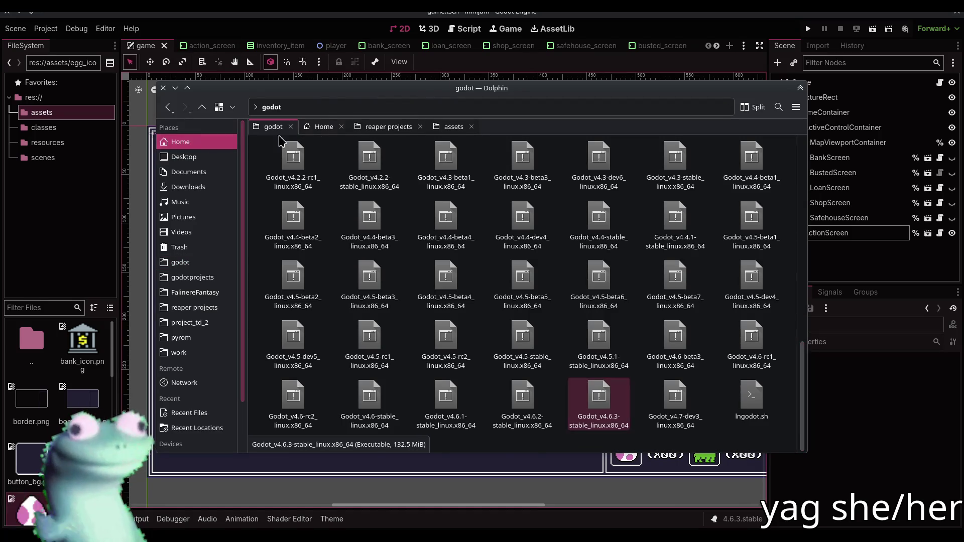
Browse Home > apps > pixelorama > Pixelorama-Linux-64bit and launch Pixelorama.x86_64
{"action": "left_click", "coordinate": [321, 126]}
{"action": "double_click", "coordinate": [291, 160]}
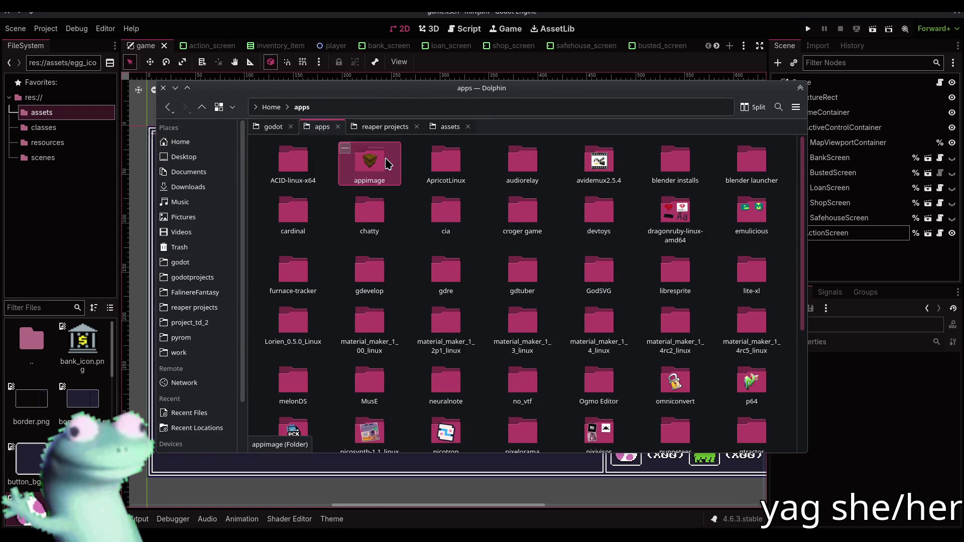
{"action": "type", "text": "pix"}
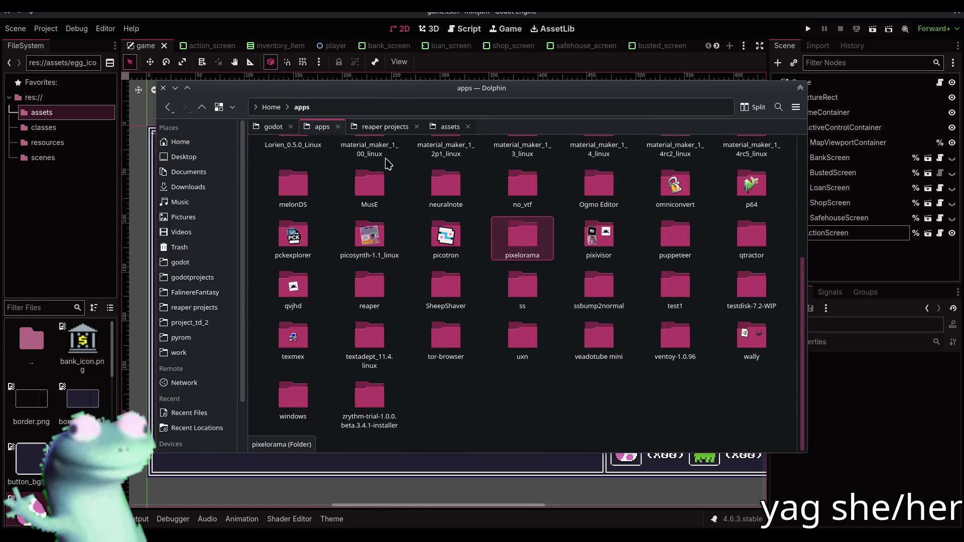
{"action": "key", "text": "Return"}
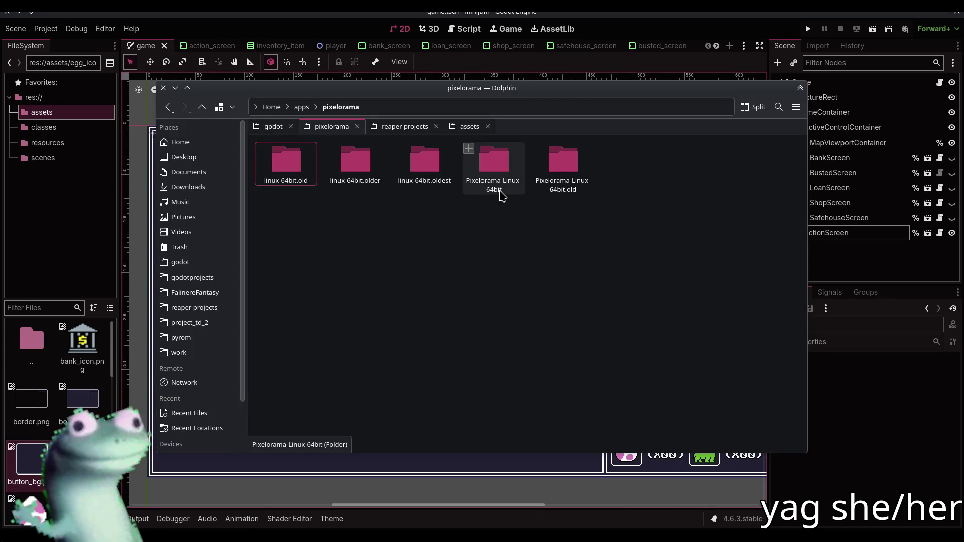
{"action": "double_click", "coordinate": [516, 163]}
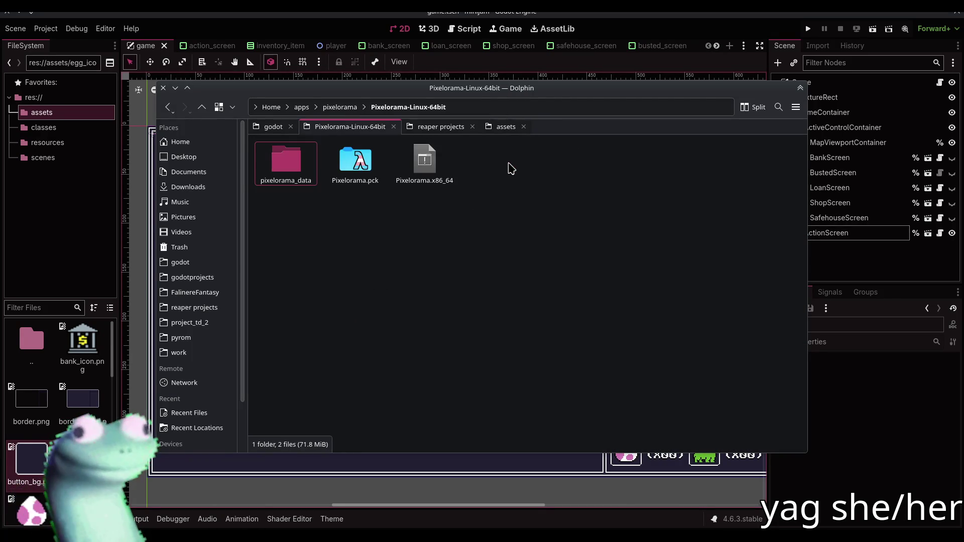
{"action": "double_click", "coordinate": [424, 174]}
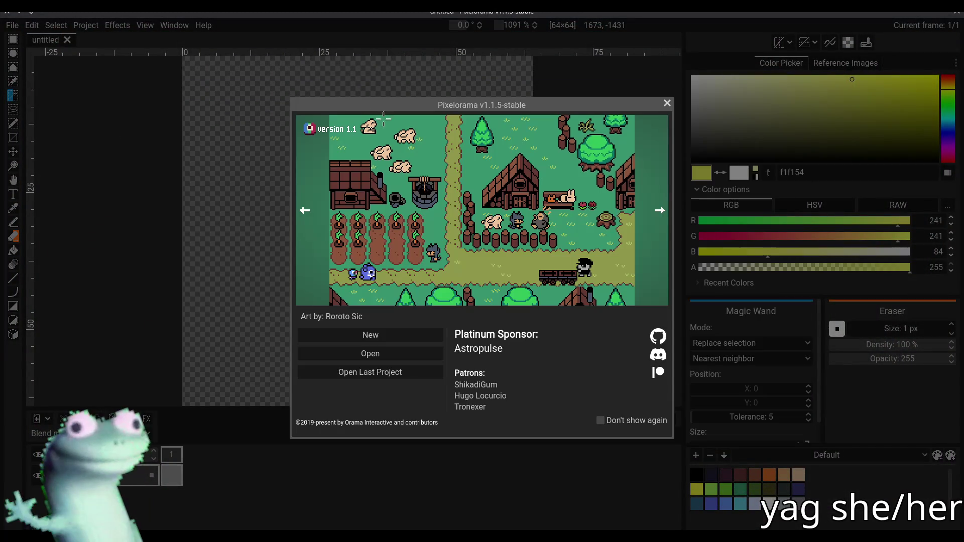
Close the Pixelorama welcome screen, drag button_bg.png in from the assets folder, and zoom in
{"action": "left_click", "coordinate": [668, 104]}
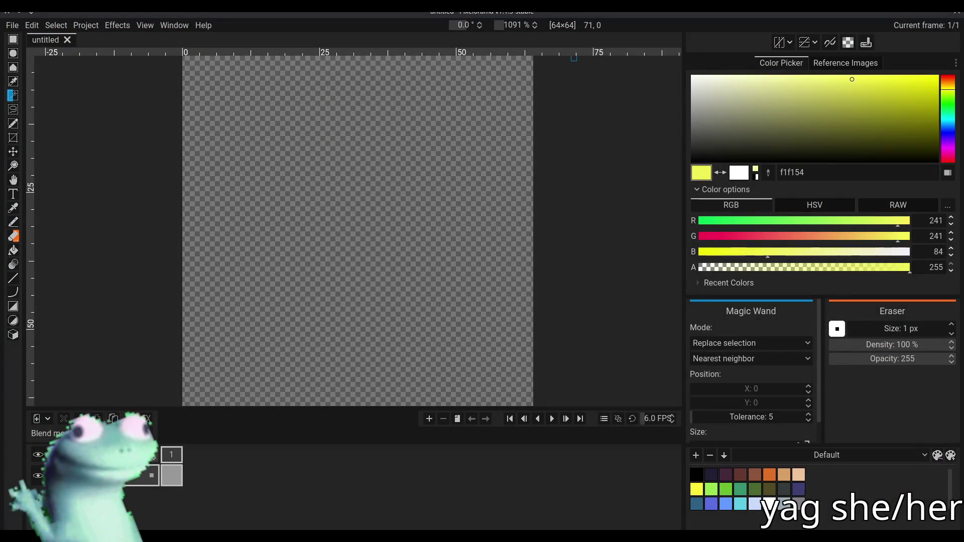
{"action": "key", "text": "alt+Tab"}
{"action": "left_click", "coordinate": [499, 128]}
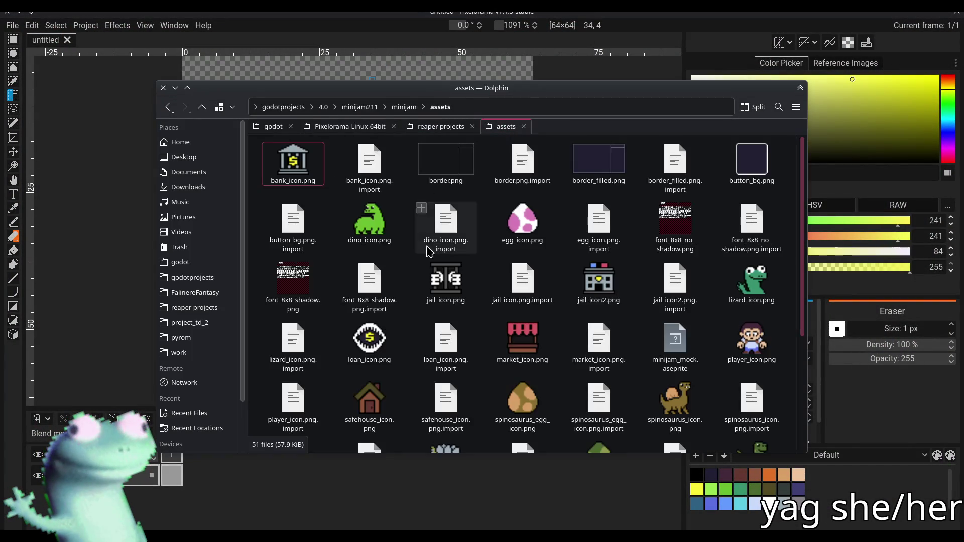
{"action": "mouse_move", "coordinate": [764, 170]}
{"action": "left_mouse_down"}
{"action": "mouse_move", "coordinate": [129, 155]}
{"action": "mouse_move", "coordinate": [151, 160]}
{"action": "left_mouse_up"}
{"action": "scroll", "coordinate": [368, 204], "scroll_direction": "down", "scroll_amount": 2}
{"action": "scroll", "coordinate": [369, 203], "scroll_direction": "up", "scroll_amount": 1}
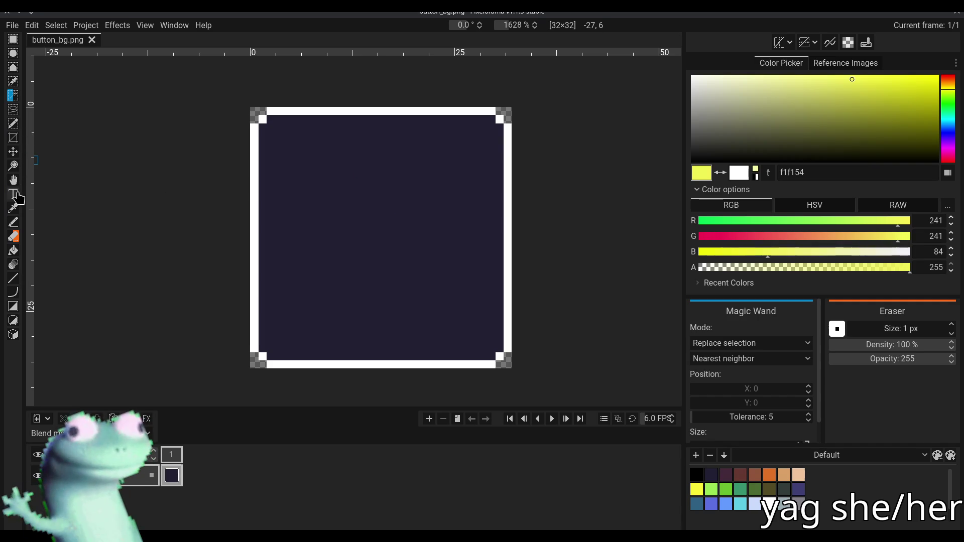
Bucket-fill the tile's navy interior with white
{"action": "left_click", "coordinate": [13, 250]}
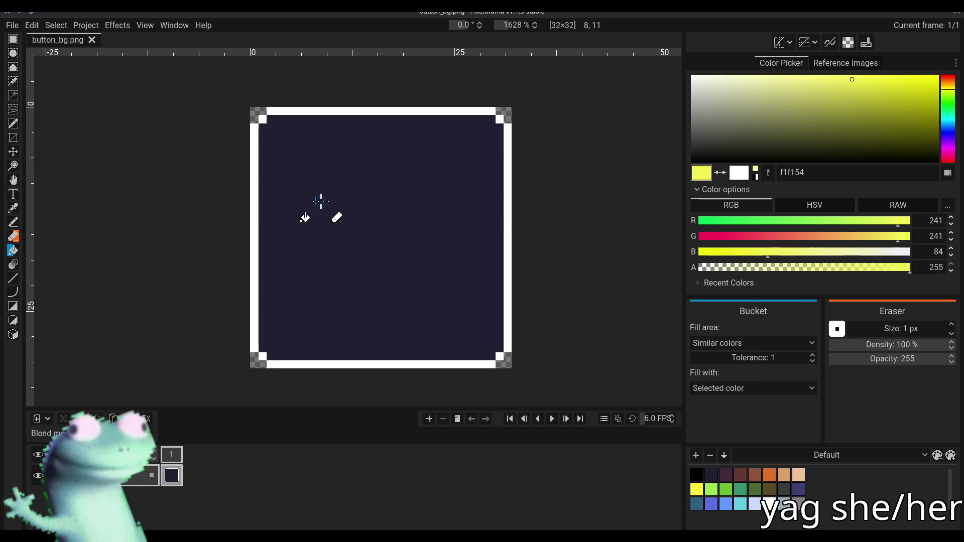
{"action": "left_click", "coordinate": [258, 152], "text": "alt"}
{"action": "left_click", "coordinate": [377, 183]}
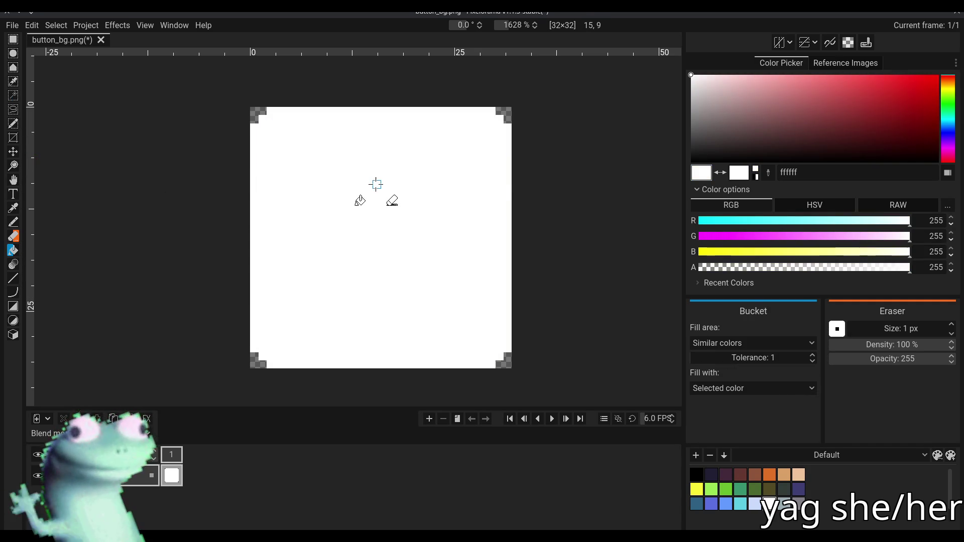
Export the white version as button_bg_hover.png in assets, then undo the fill
{"action": "left_click", "coordinate": [12, 25]}
{"action": "left_click", "coordinate": [54, 99]}
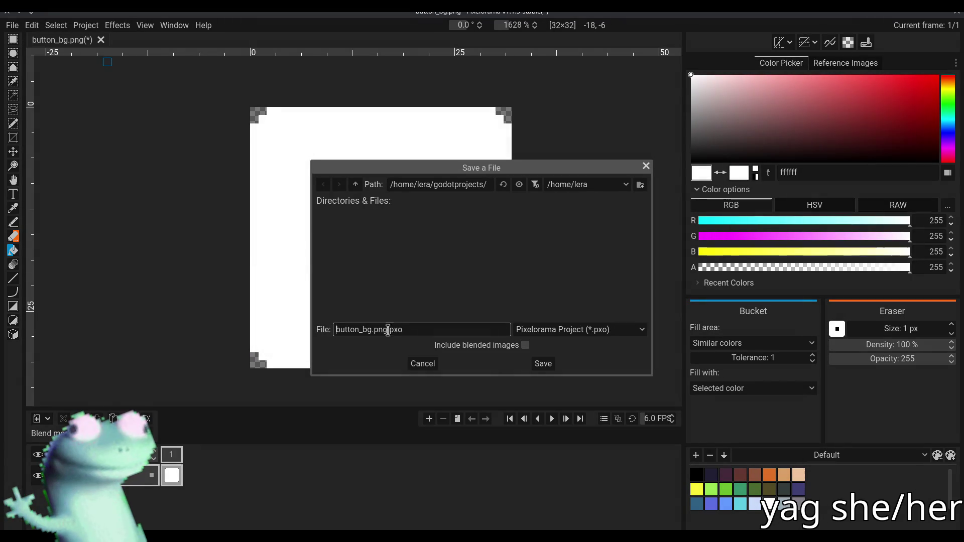
{"action": "left_click", "coordinate": [423, 364]}
{"action": "left_click", "coordinate": [12, 25]}
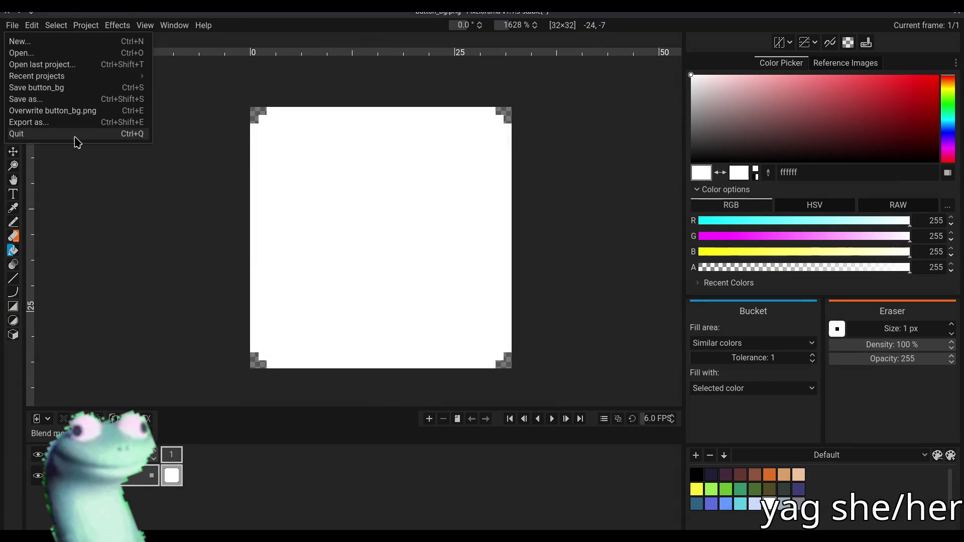
{"action": "left_click", "coordinate": [30, 120]}
{"action": "left_click", "coordinate": [473, 379]}
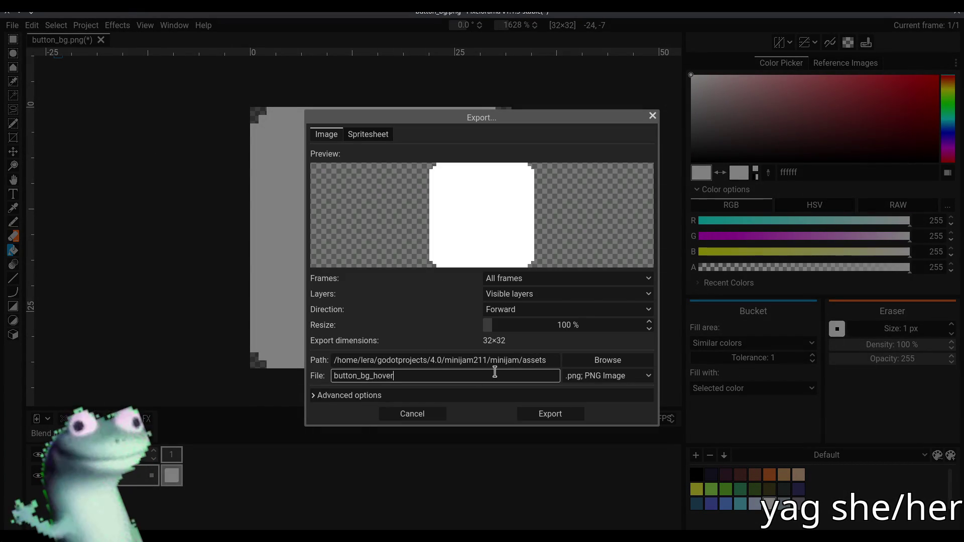
{"action": "left_click", "coordinate": [530, 421]}
{"action": "key", "text": "ctrl+z"}
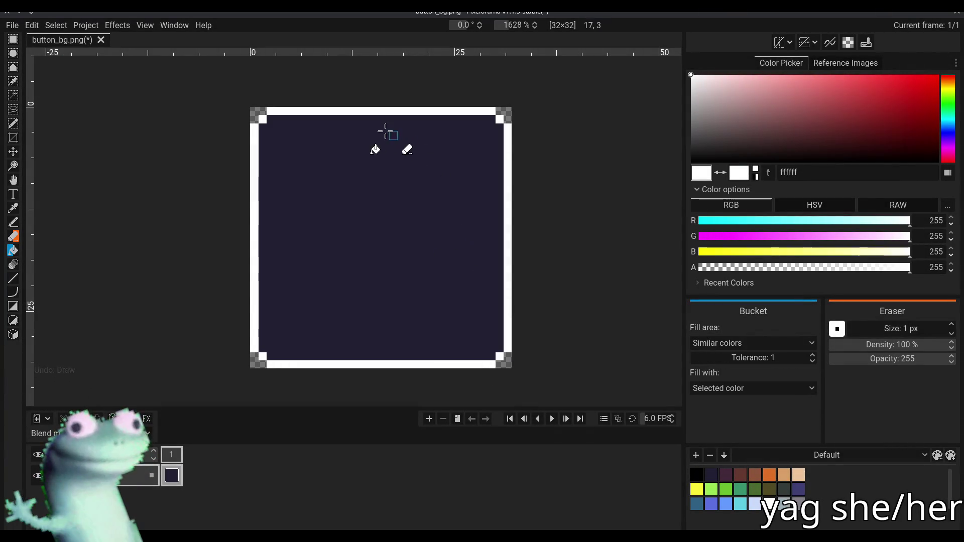
Take navy as the secondary colour, set the right tool to Bucket, and fill the interior with pink 8f7171
{"action": "right_click", "coordinate": [388, 170], "text": "alt"}
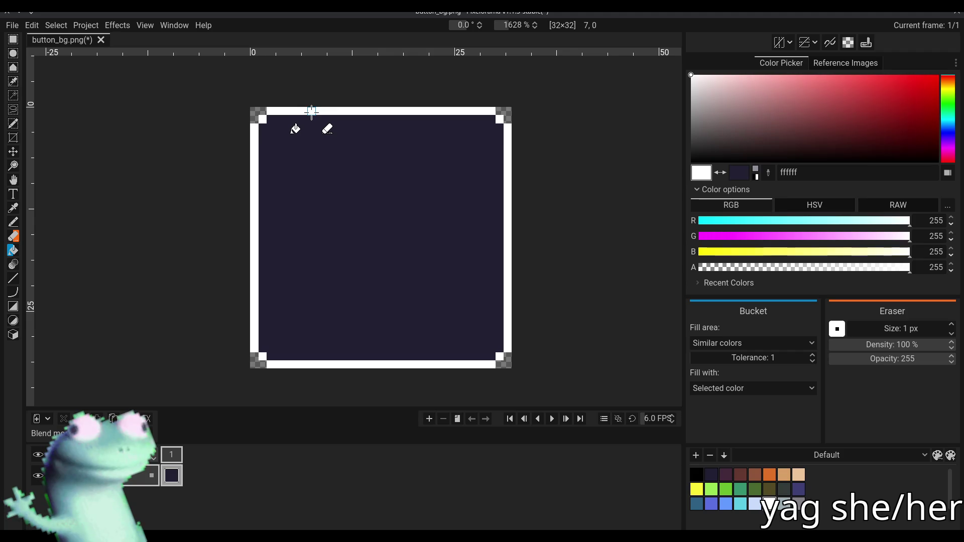
{"action": "key", "text": "ctrl+z"}
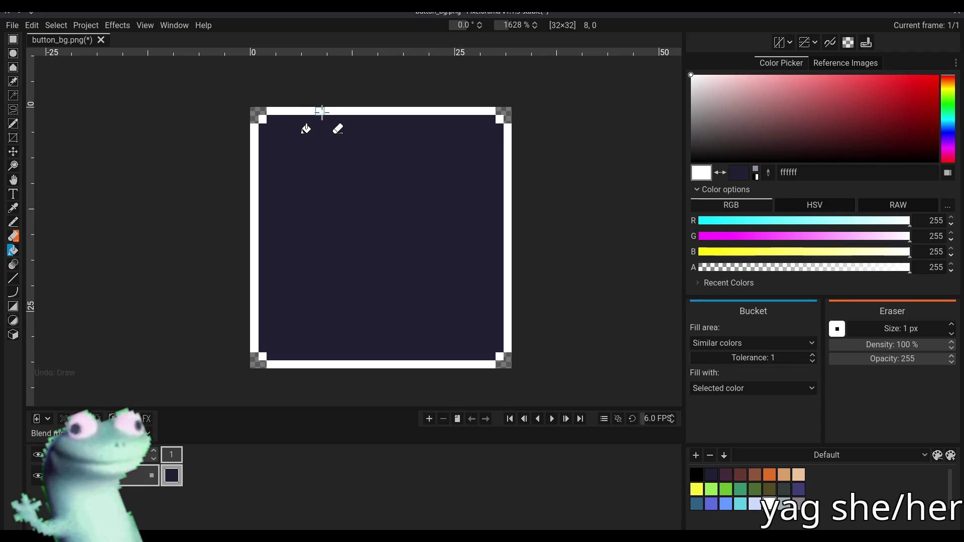
{"action": "key", "text": "alt+b"}
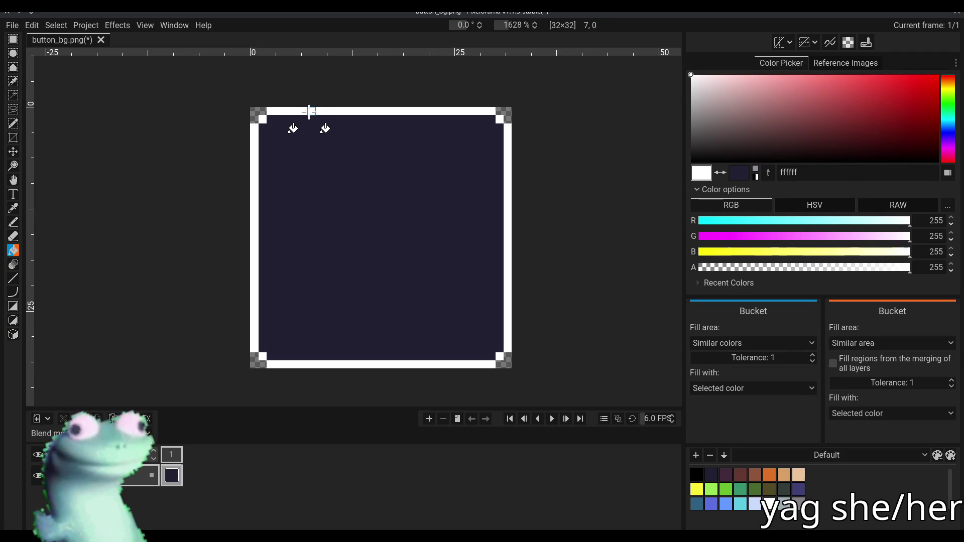
{"action": "left_click", "coordinate": [310, 117]}
{"action": "key", "text": "ctrl+z"}
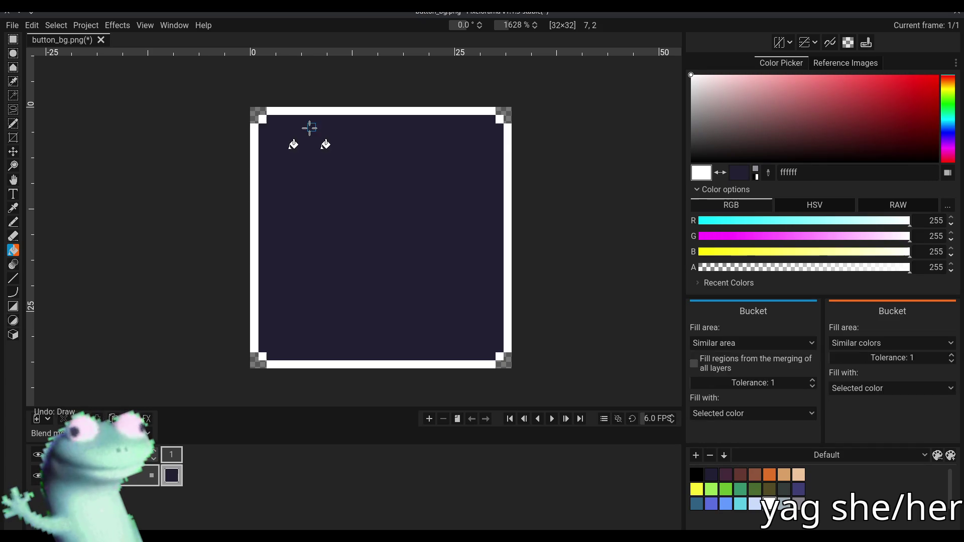
{"action": "left_click", "coordinate": [742, 113]}
{"action": "left_click", "coordinate": [344, 185]}
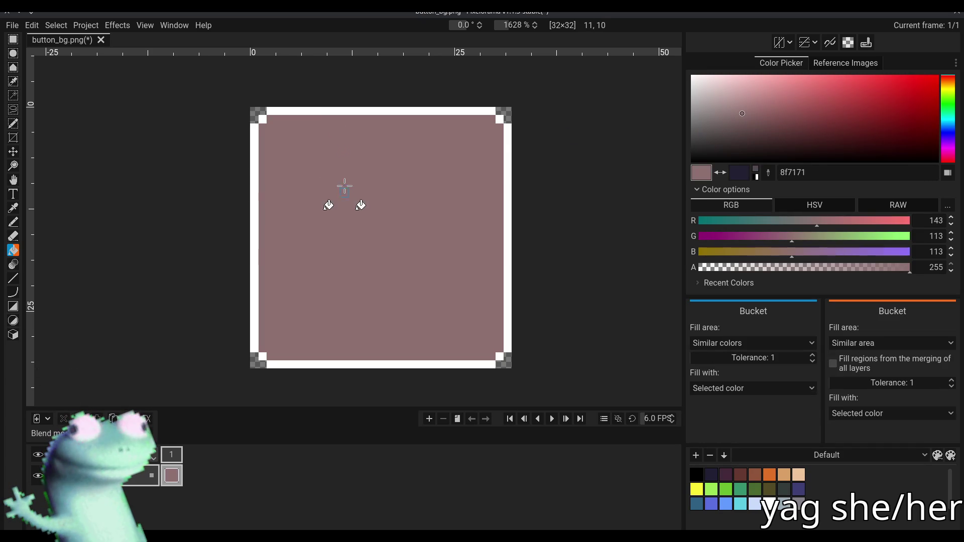
Try filling the top border navy in similar-colour fill mode, undoing each attempt
{"action": "right_click", "coordinate": [329, 111]}
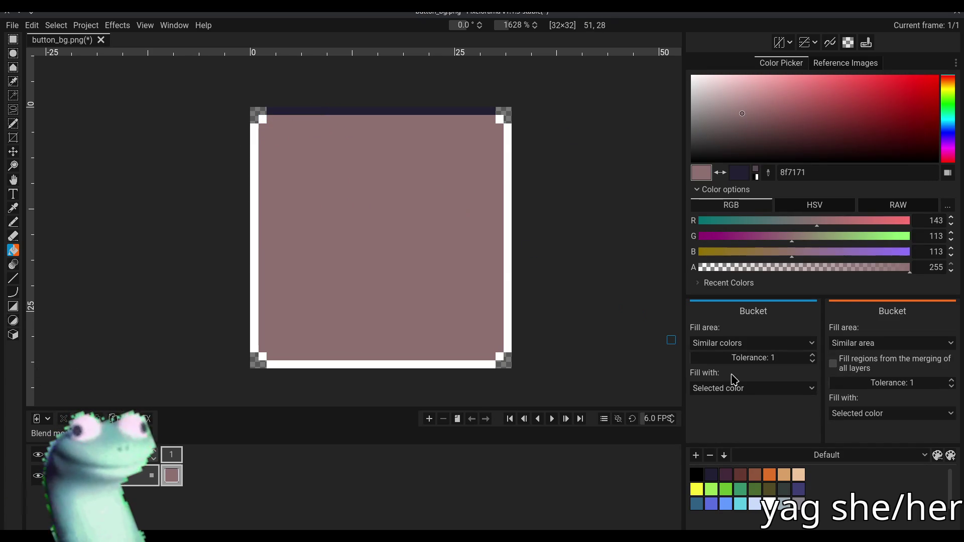
{"action": "key", "text": "ctrl+z"}
{"action": "left_click", "coordinate": [743, 343]}
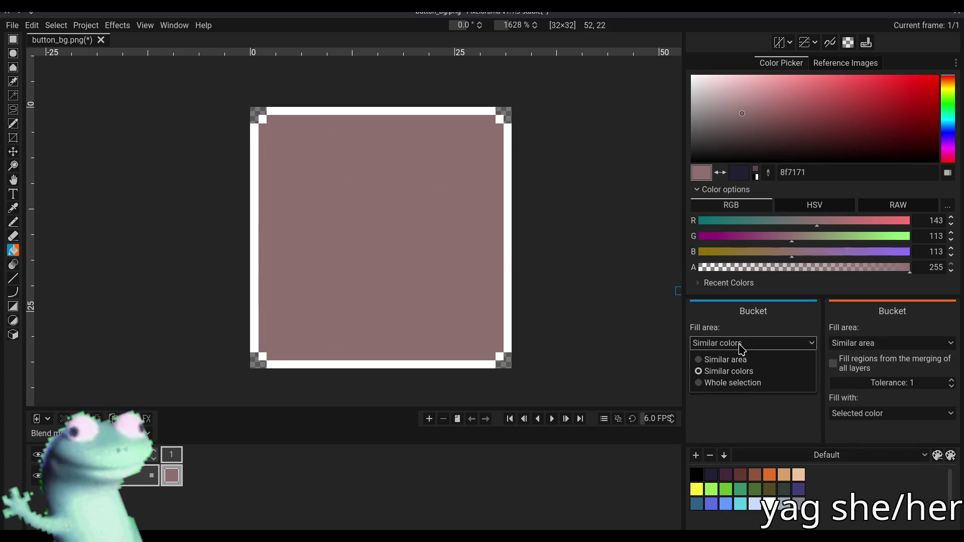
{"action": "left_click", "coordinate": [747, 372]}
{"action": "scroll", "coordinate": [738, 358], "scroll_direction": "down", "scroll_amount": 1}
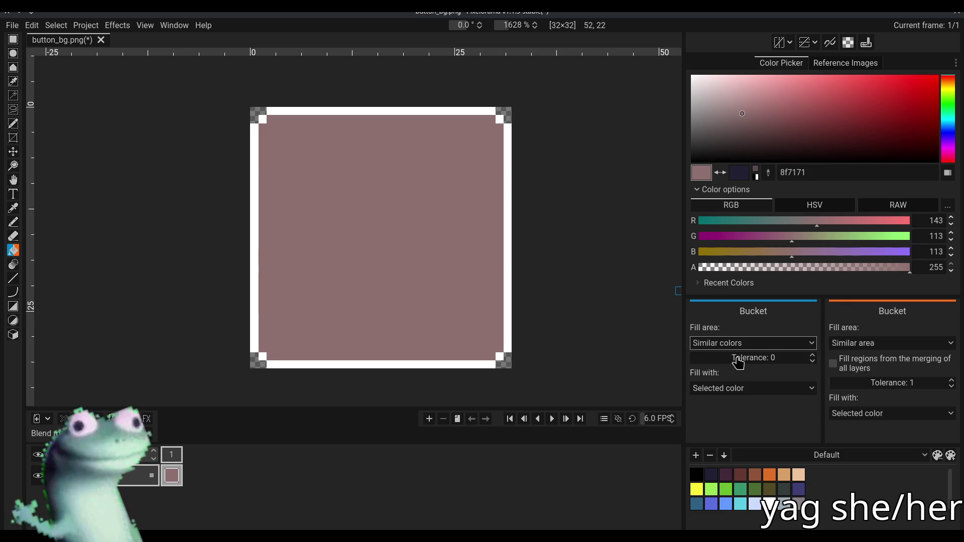
{"action": "right_click", "coordinate": [351, 110]}
{"action": "key", "text": "ctrl+z"}
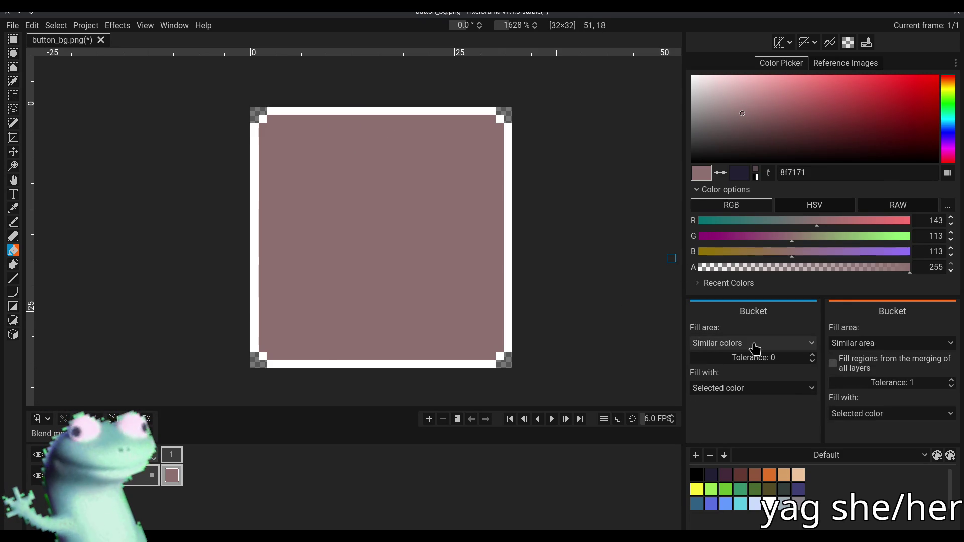
Test the connected-area and whole-selection fill modes on the top border, undoing each
{"action": "left_click", "coordinate": [754, 345]}
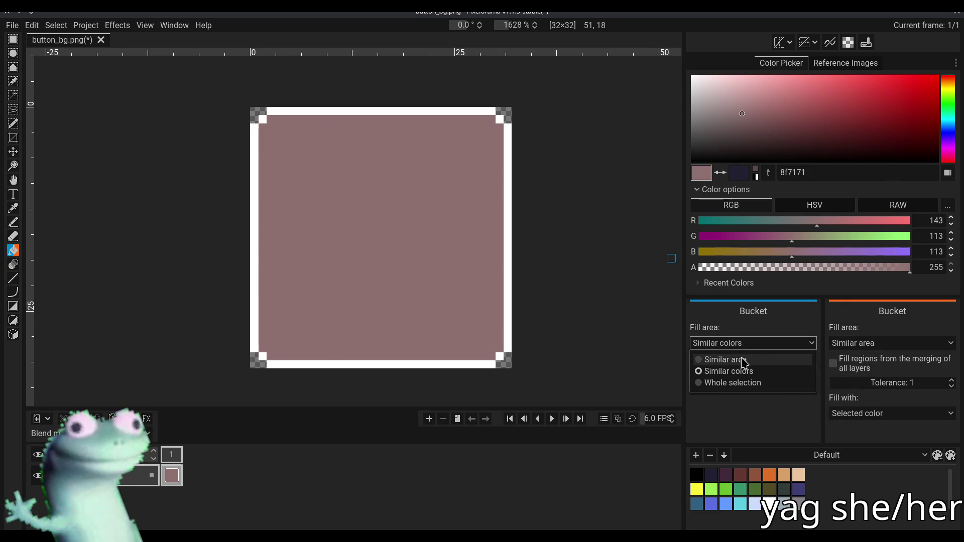
{"action": "left_click", "coordinate": [759, 360]}
{"action": "left_click", "coordinate": [395, 110]}
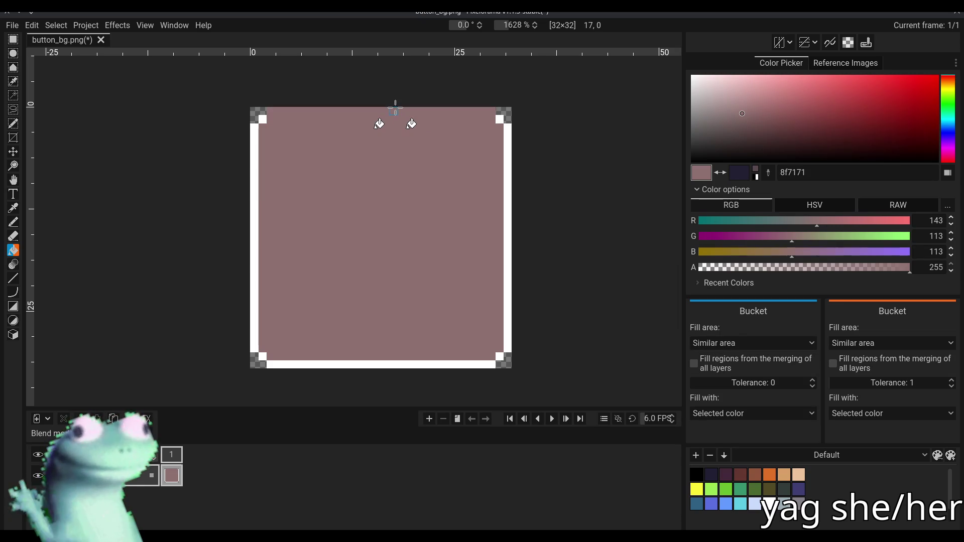
{"action": "key", "text": "ctrl+z"}
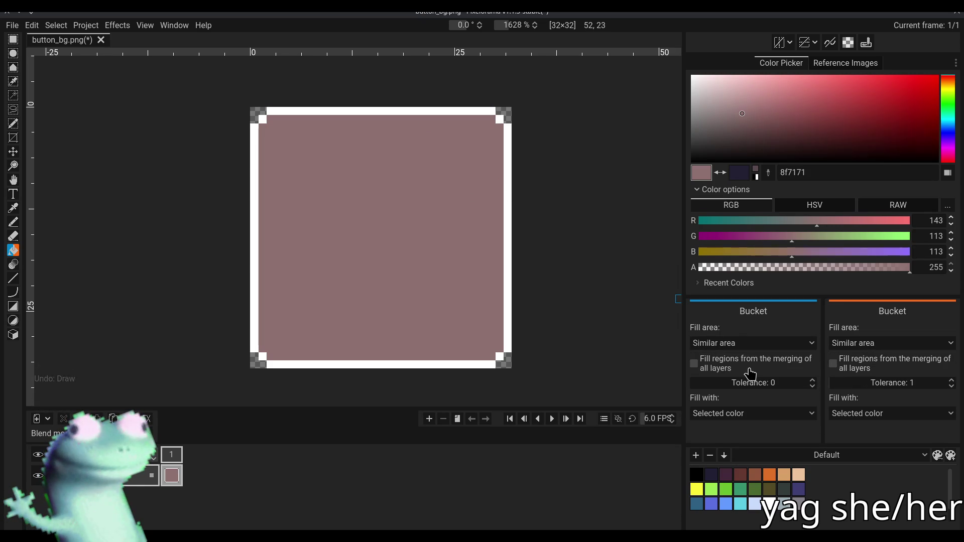
{"action": "scroll", "coordinate": [484, 226], "scroll_direction": "left", "scroll_amount": 1}
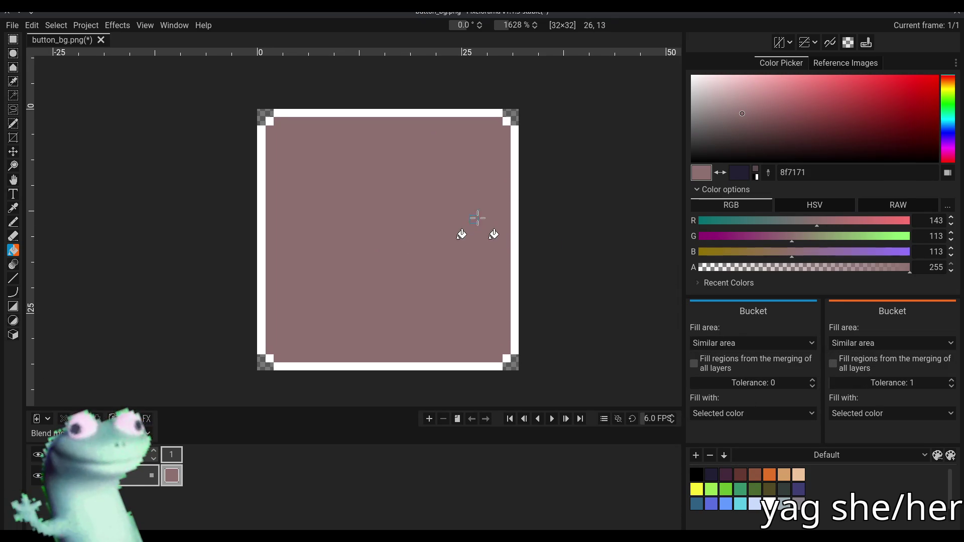
{"action": "left_click", "coordinate": [751, 342]}
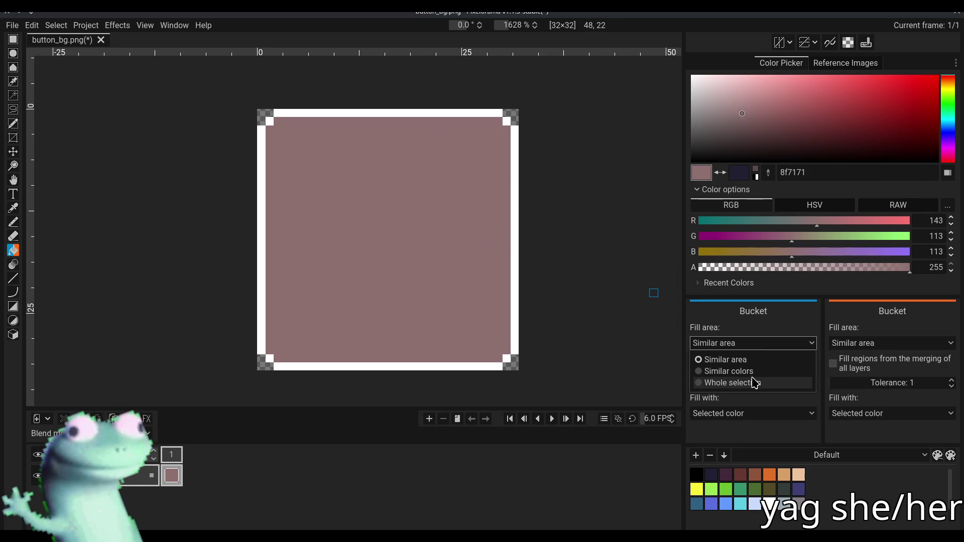
{"action": "left_click", "coordinate": [732, 382]}
{"action": "left_click", "coordinate": [438, 111]}
{"action": "key", "text": "ctrl+z"}
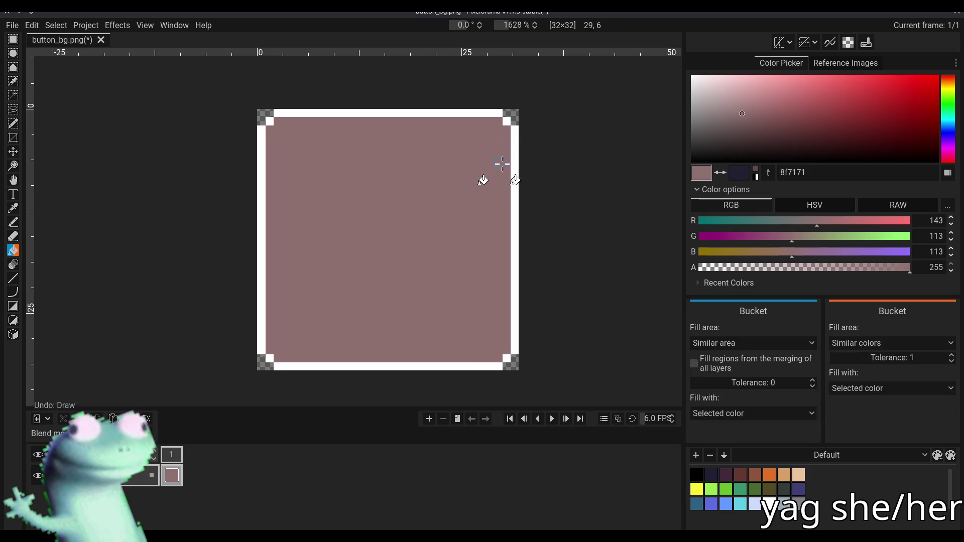
Fill the right, top and bottom borders navy using similar-colour mode with raised tolerance
{"action": "right_click", "coordinate": [515, 148]}
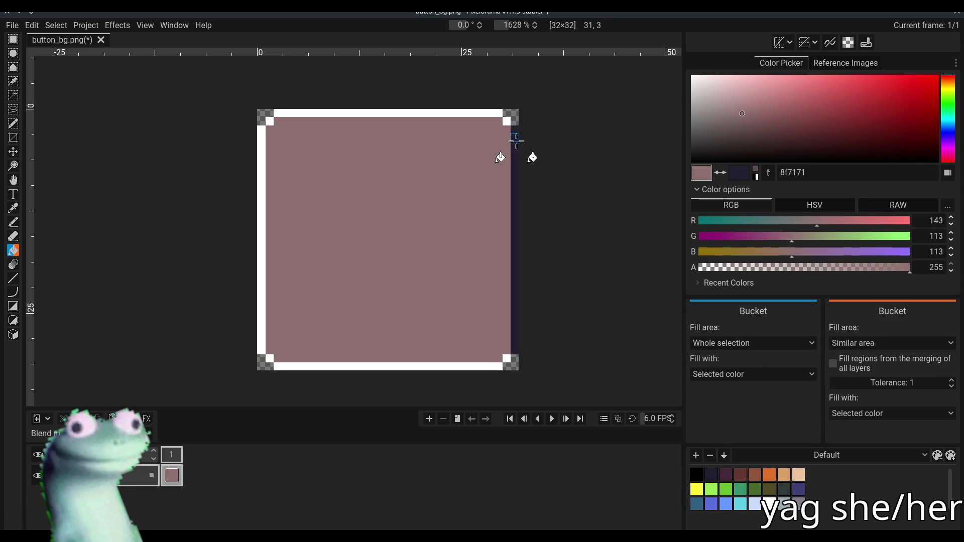
{"action": "right_click", "coordinate": [468, 112]}
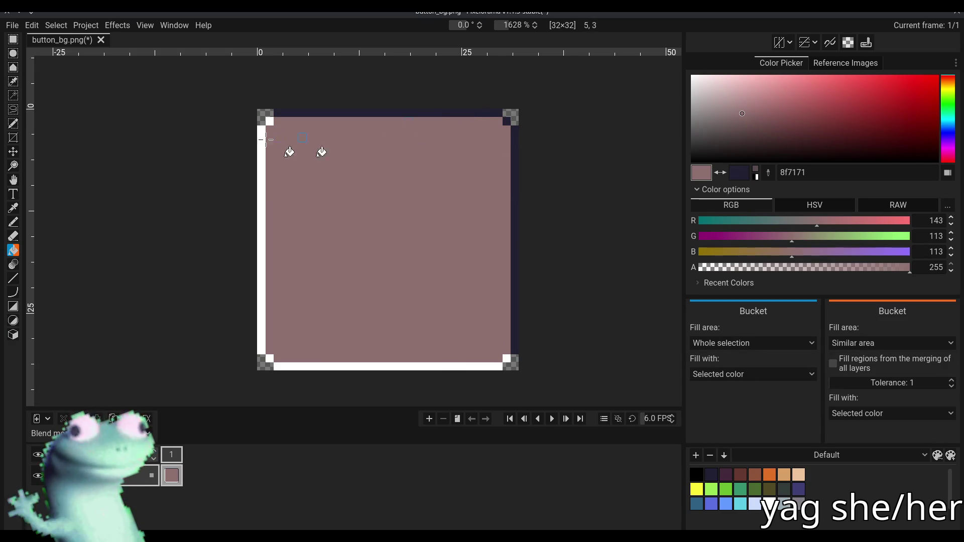
{"action": "left_click", "coordinate": [723, 343]}
{"action": "left_click", "coordinate": [718, 370]}
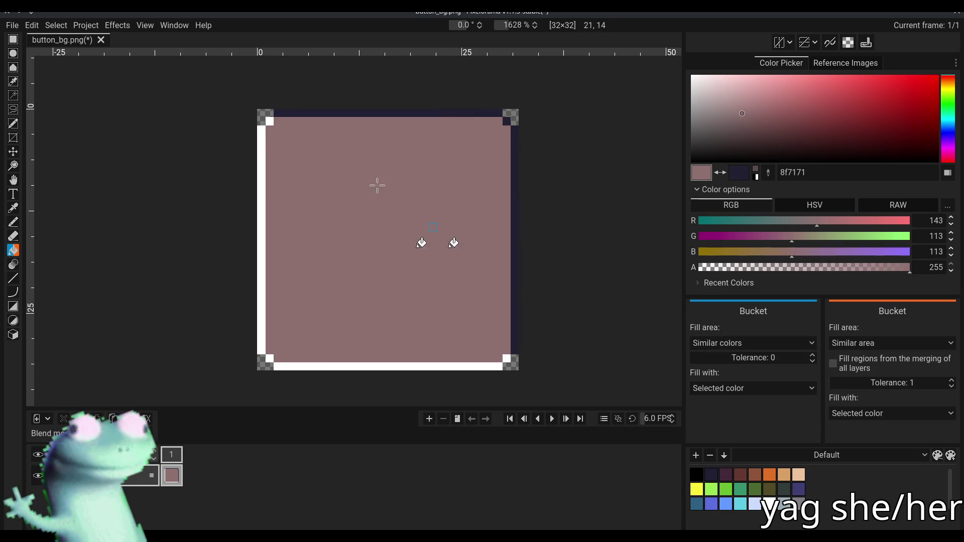
{"action": "left_click_drag", "start_coordinate": [718, 358], "coordinate": [953, 357]}
{"action": "right_click", "coordinate": [459, 366]}
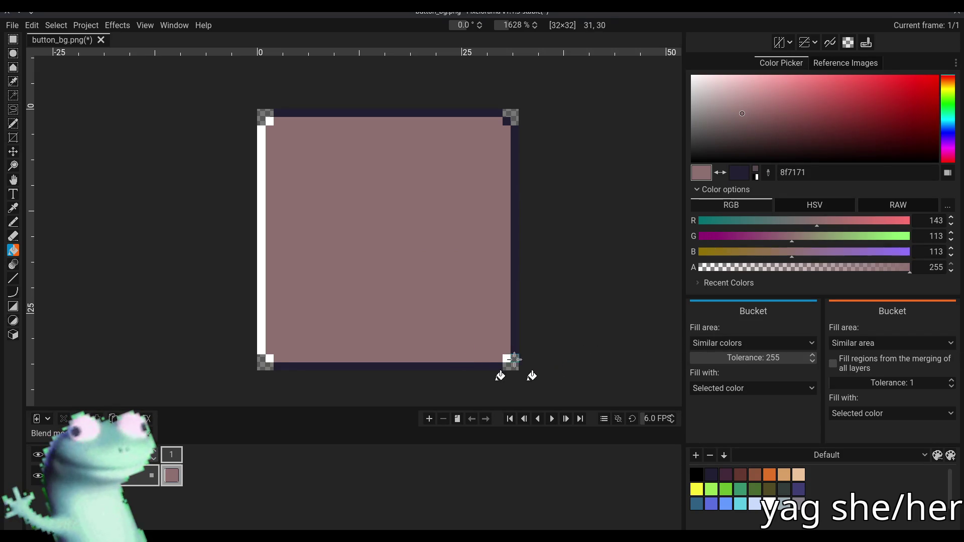